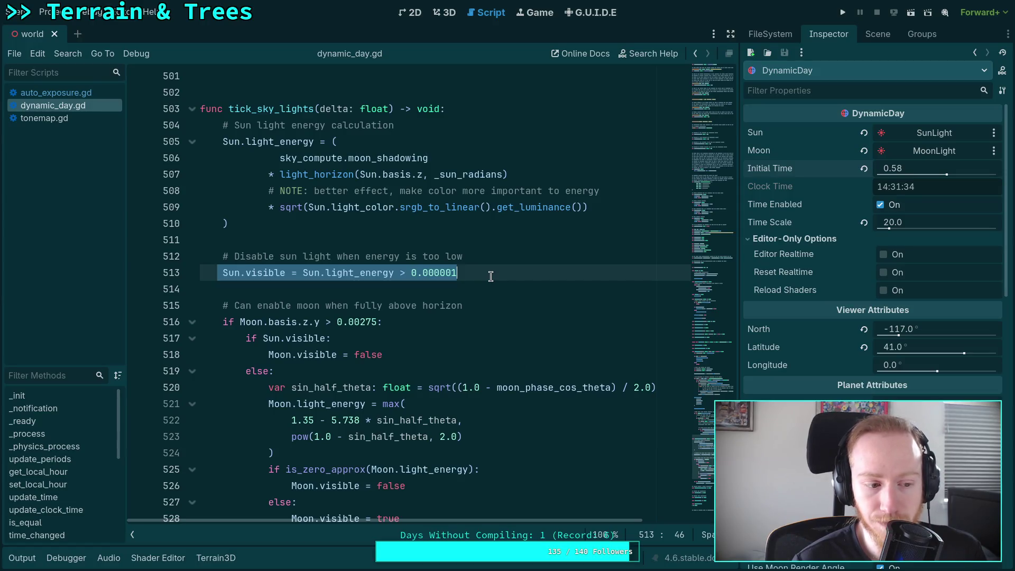
Step: Add an else branch setting Moon.visible = false after the moon block, and save
scroll(491, 276, down, 2)
drag(242, 225, 419, 229)
click(446, 422)
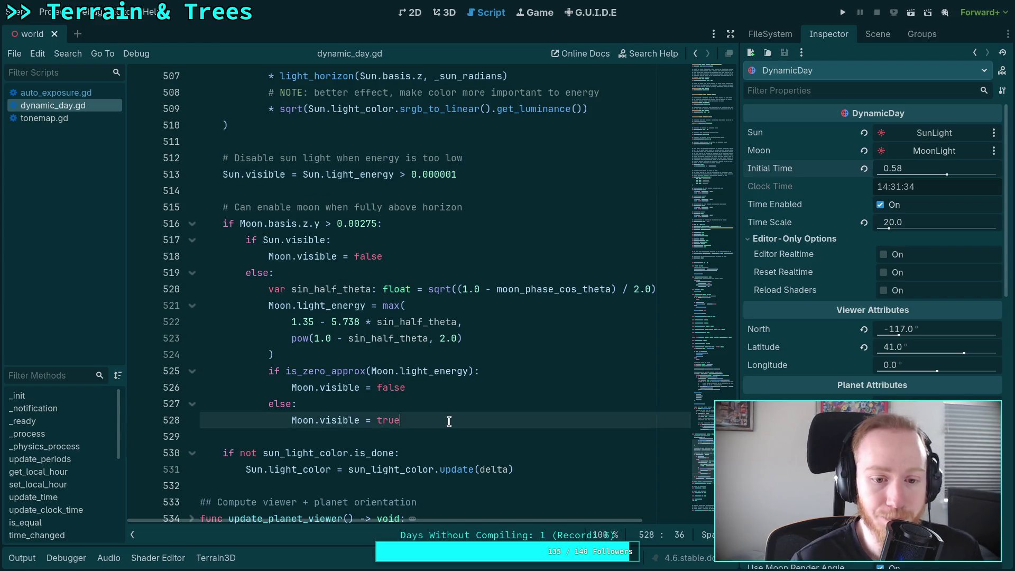
key(Return)
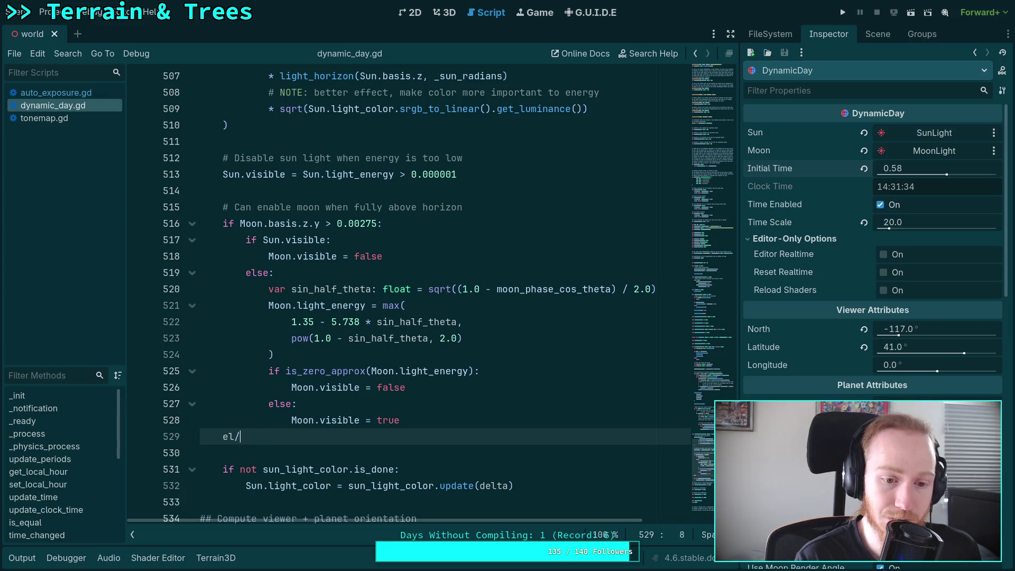
text(:)
key(Return)
text(Mo)
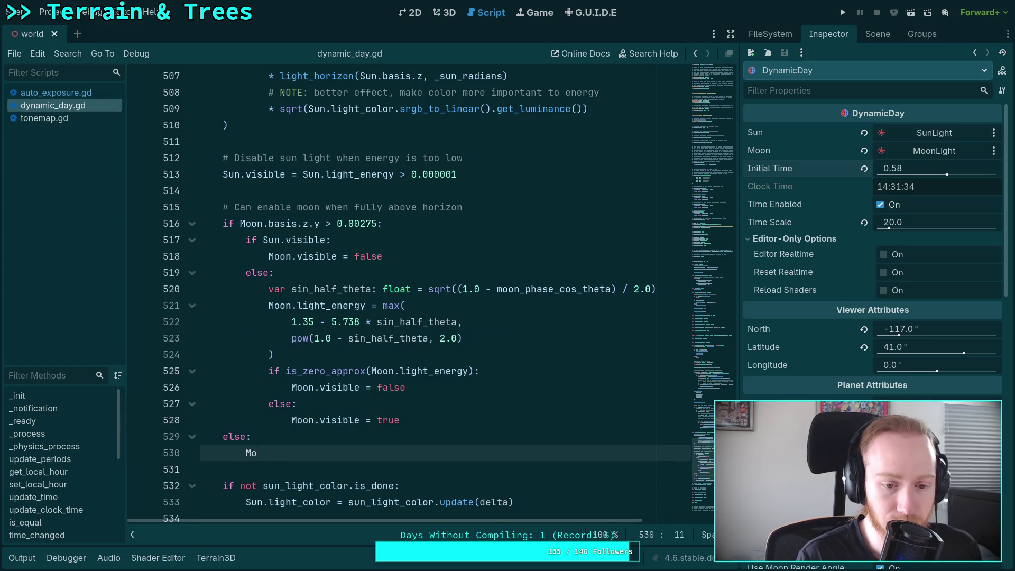
text(on.visible = f)
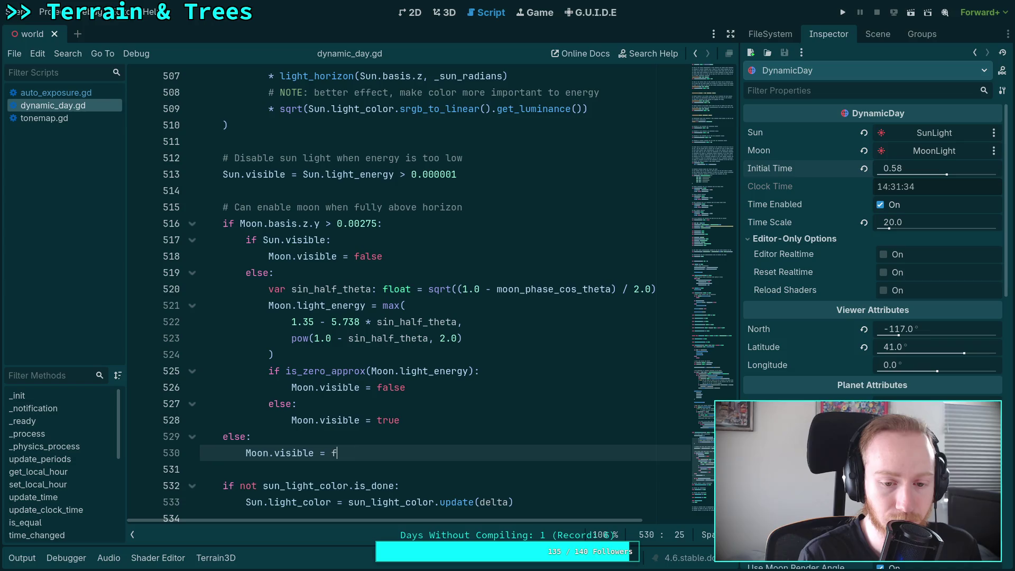
text(alse)
key(ctrl+s)
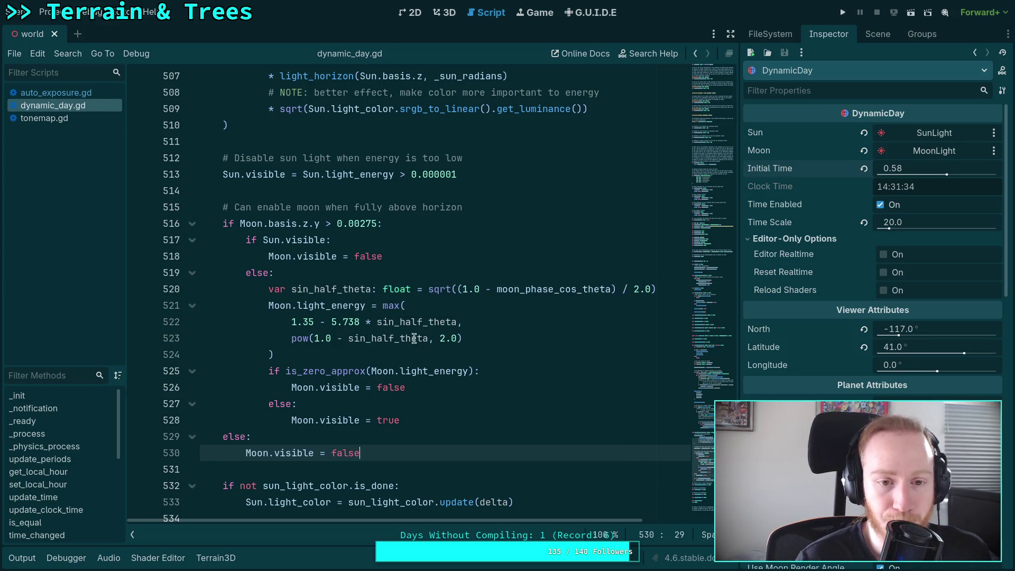
Step: Replace the is_zero_approx check on line 525 with Moon.light_energy > 0.0
double_click(294, 241)
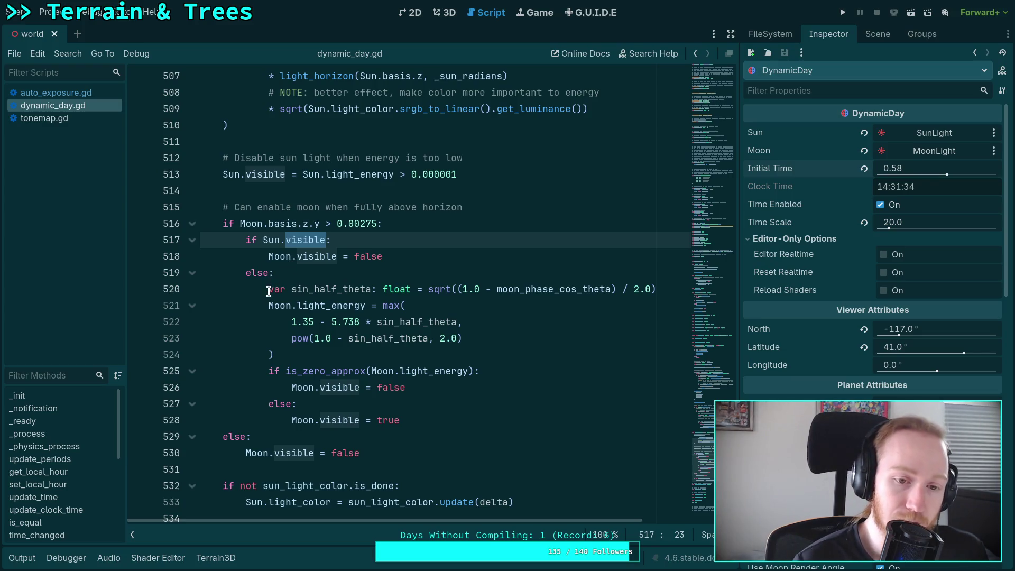
mouse_move(269, 291)
mouse_down()
mouse_move(311, 359)
mouse_move(268, 370)
mouse_move(415, 383)
mouse_up()
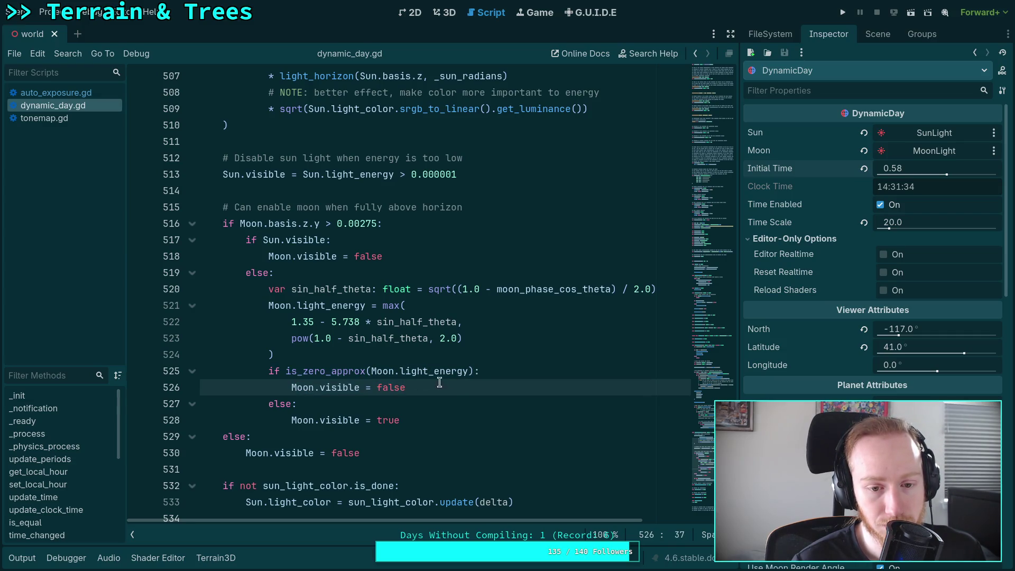
drag(286, 371, 366, 370)
key(BackSpace)
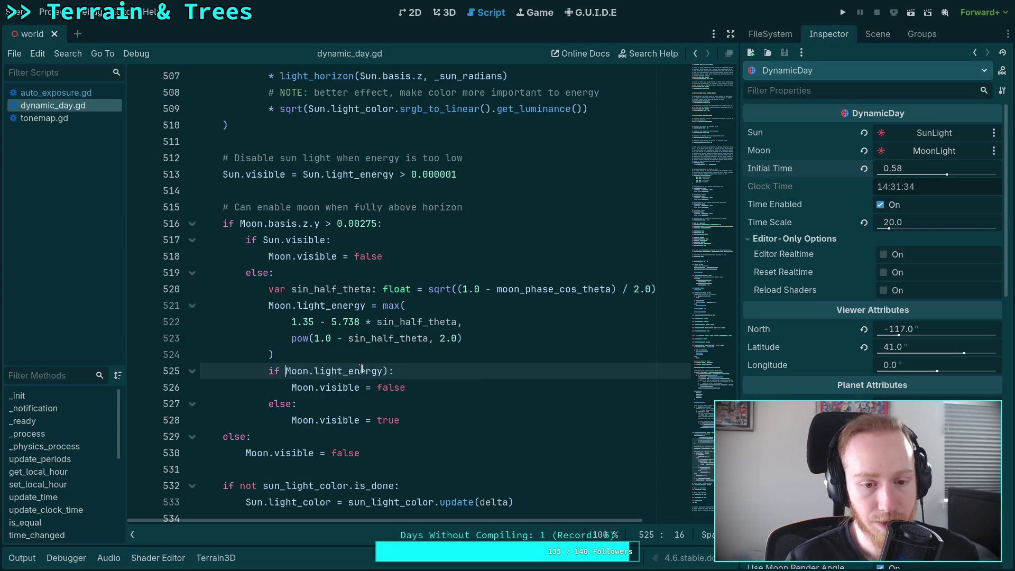
key(Delete)
click(388, 371)
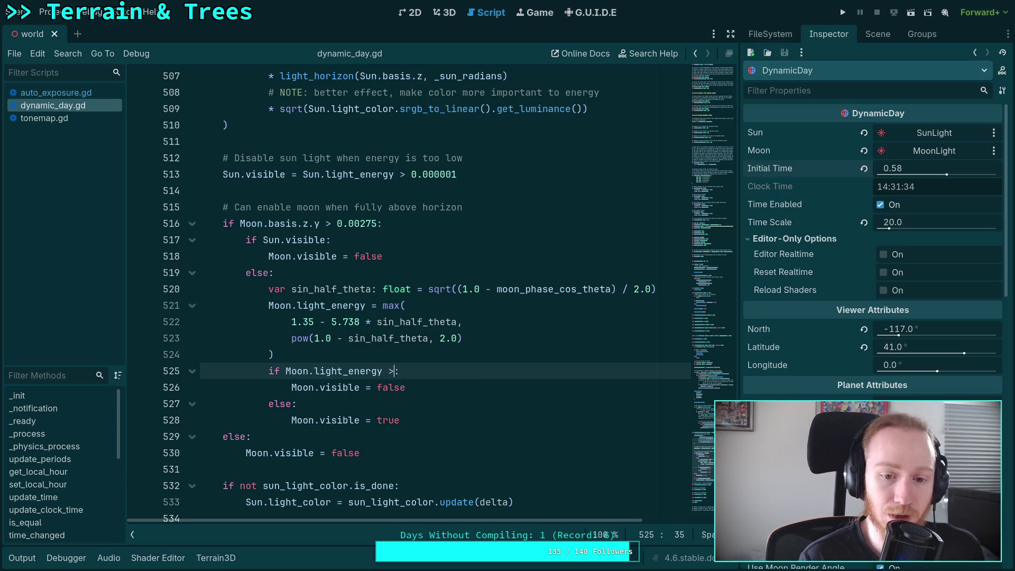
key(BackSpace)
text(0.0)
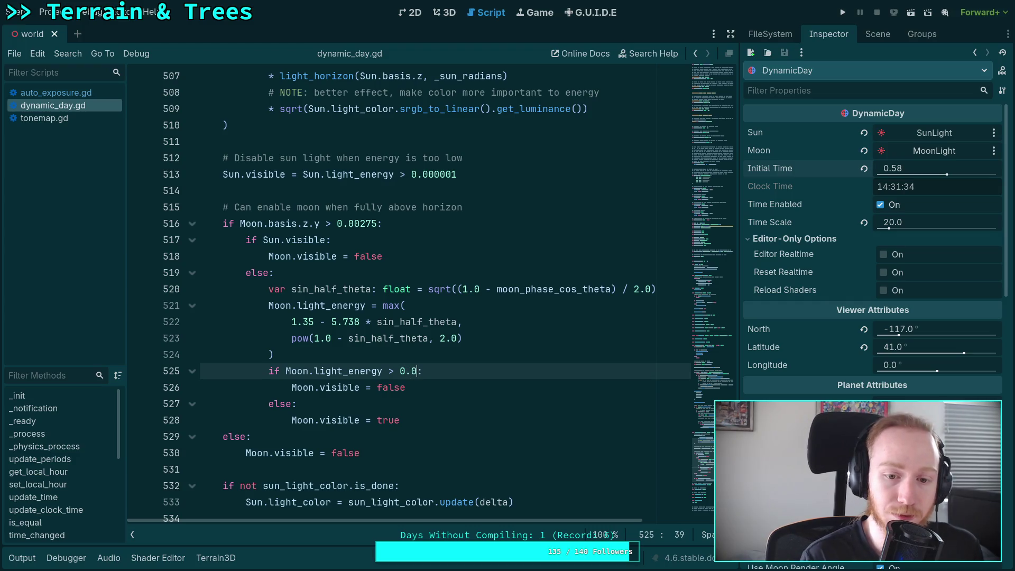
Step: Swap the Moon.visible true and false lines and save dynamic_day.gd
key(Down)
key(Down)
key(Down)
key(alt+Up)
key(alt+Up)
key(Down)
key(alt+Down)
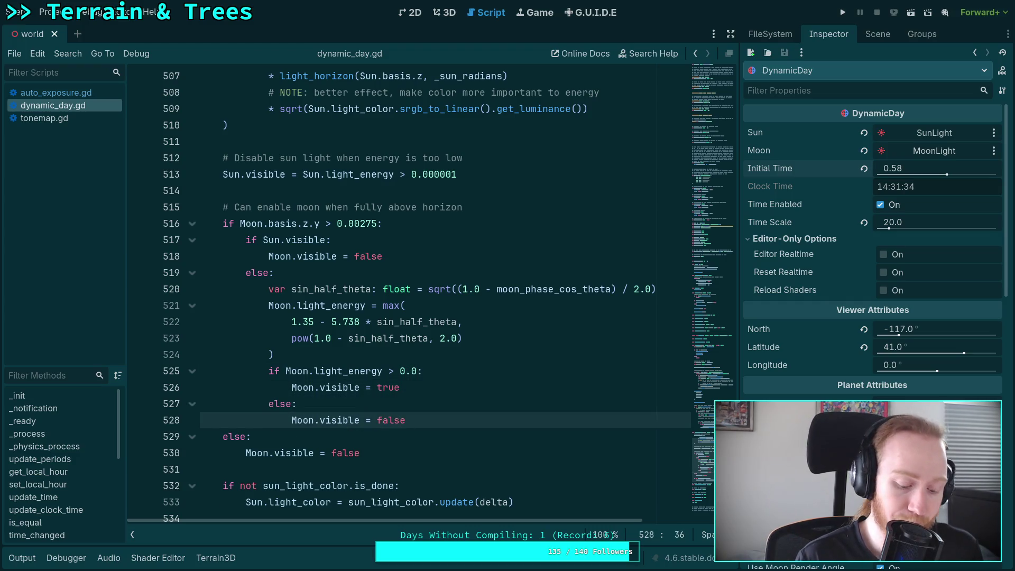
key(ctrl+s)
click(425, 379)
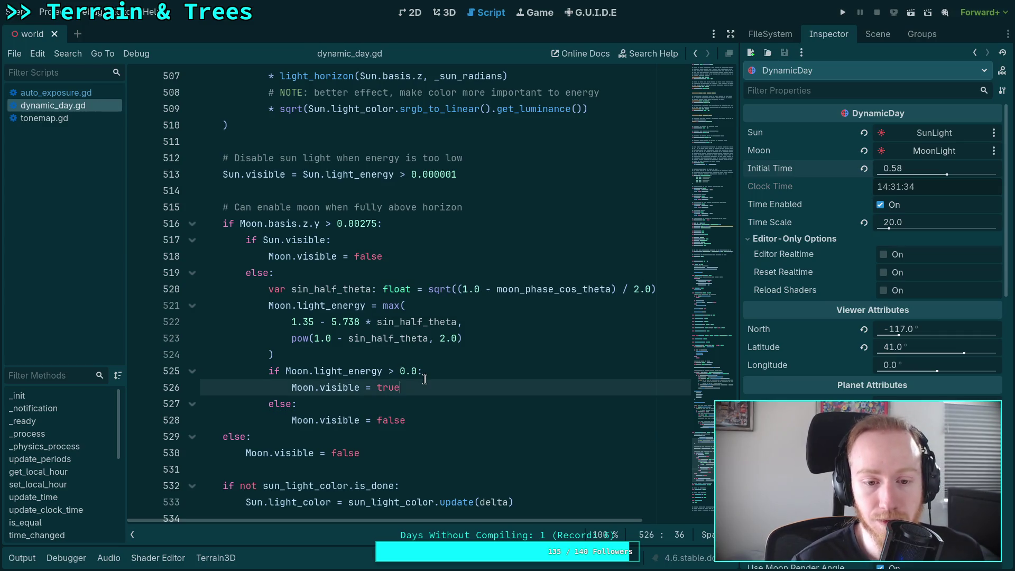
click(461, 416)
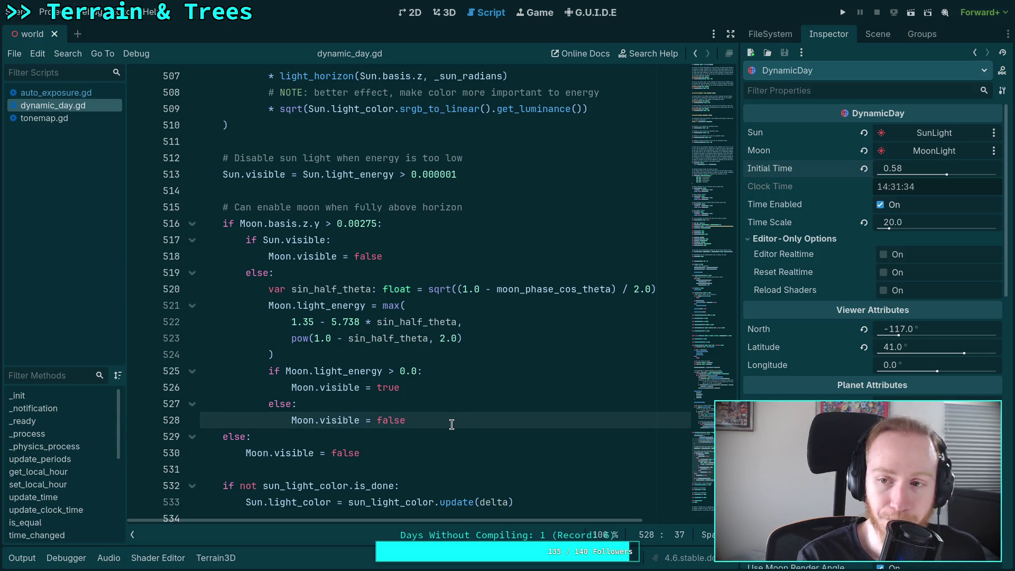
click(878, 34)
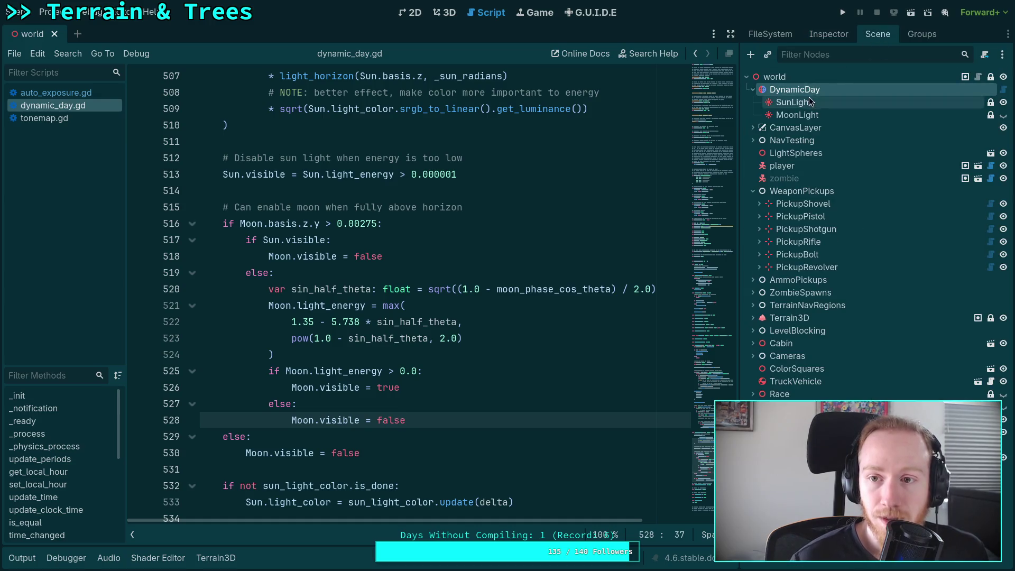
Step: Check Light3D Shadow On for the MoonLight node and save the world scene
click(798, 115)
click(825, 35)
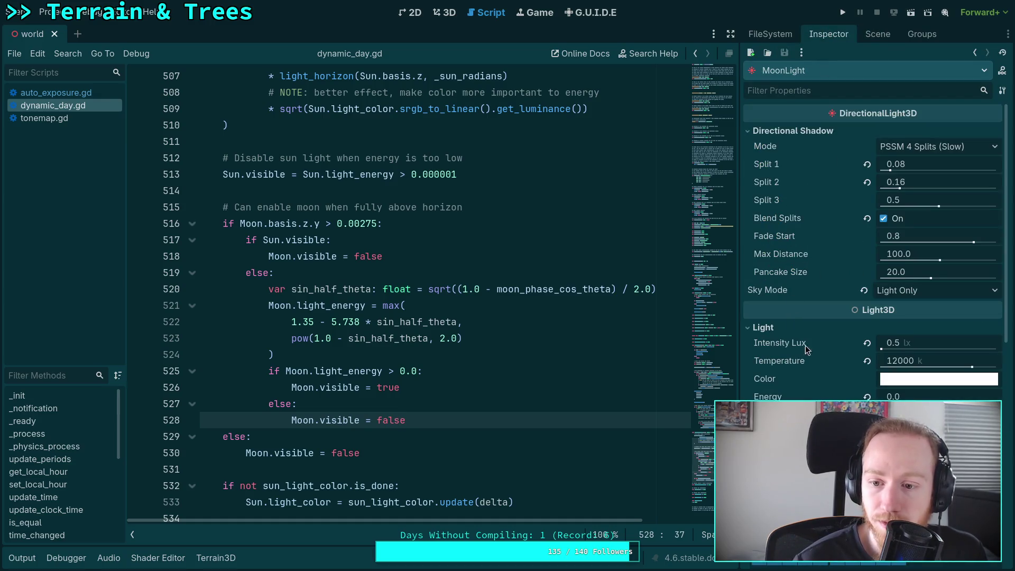
scroll(811, 362, down, 5)
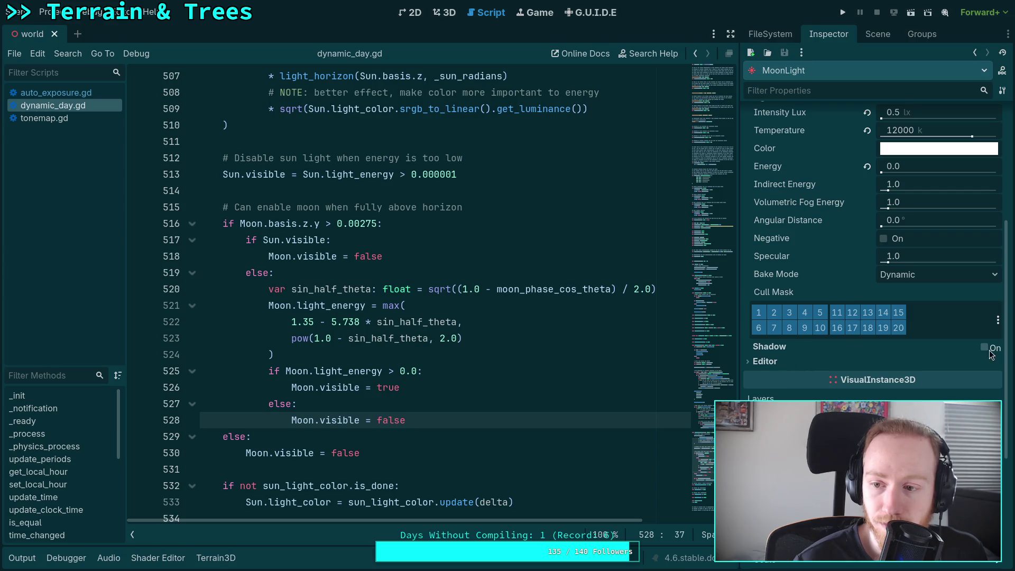
click(990, 351)
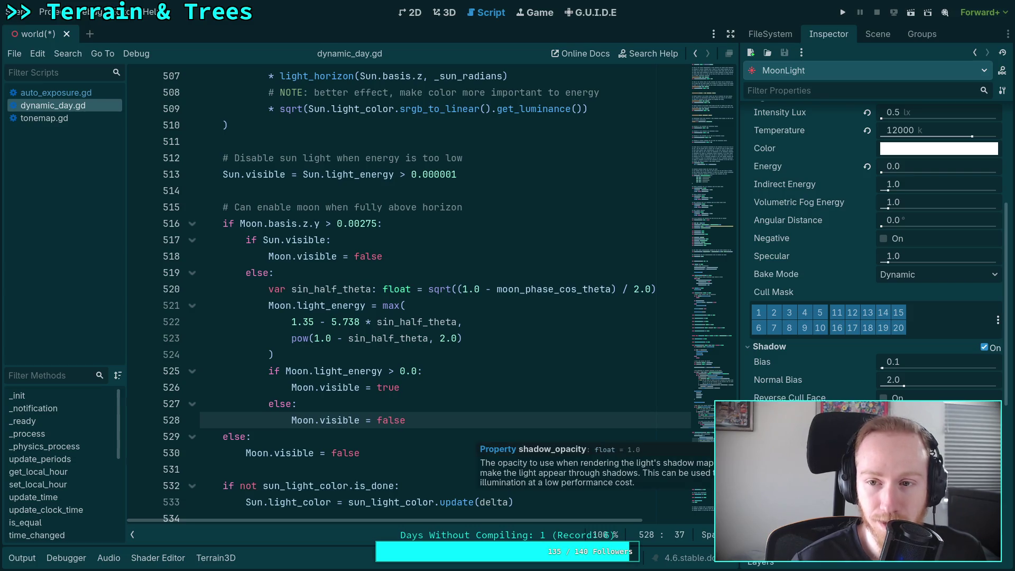
scroll(872, 264, up, 1)
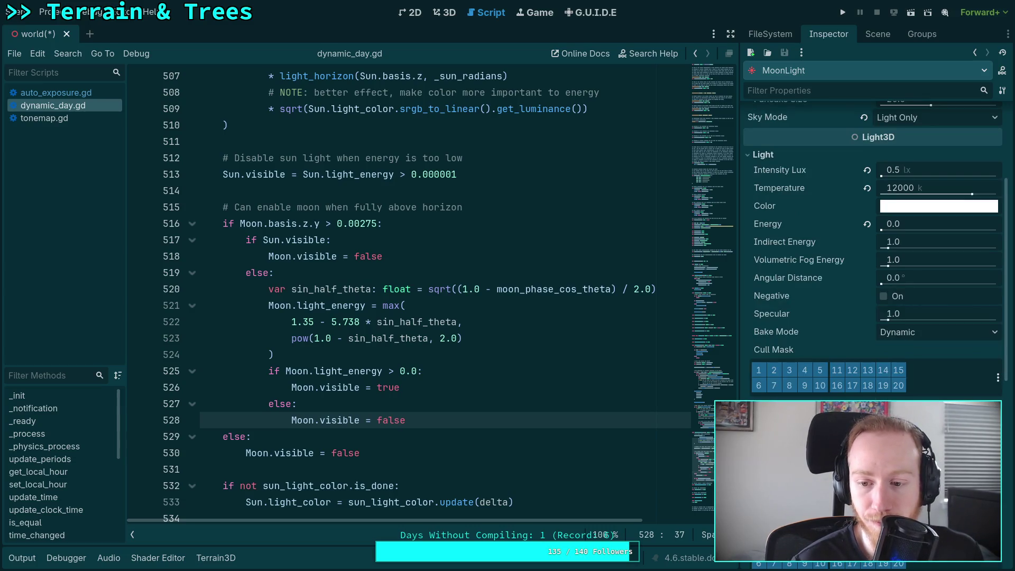
scroll(872, 265, down, 2)
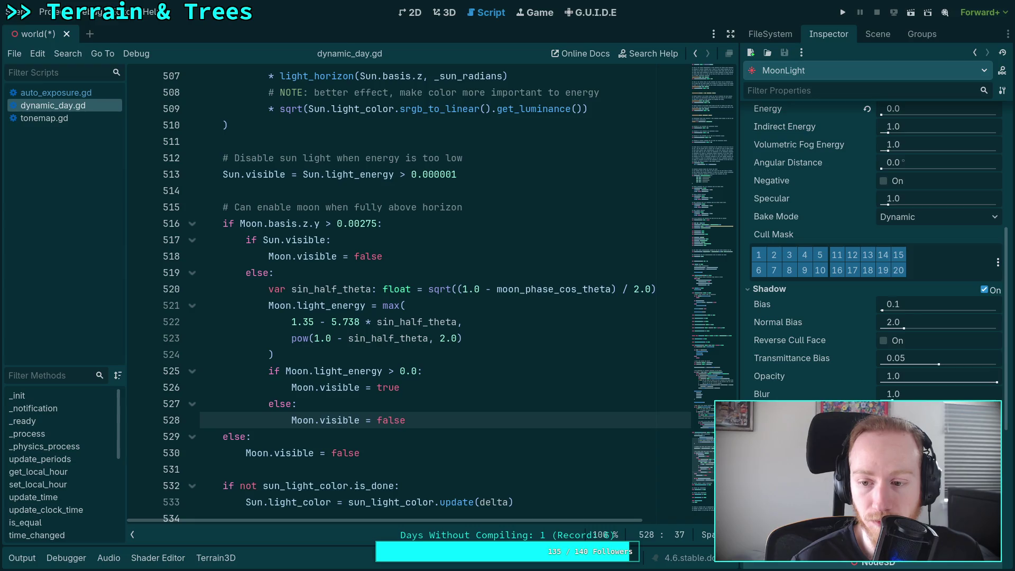
scroll(872, 264, up, 5)
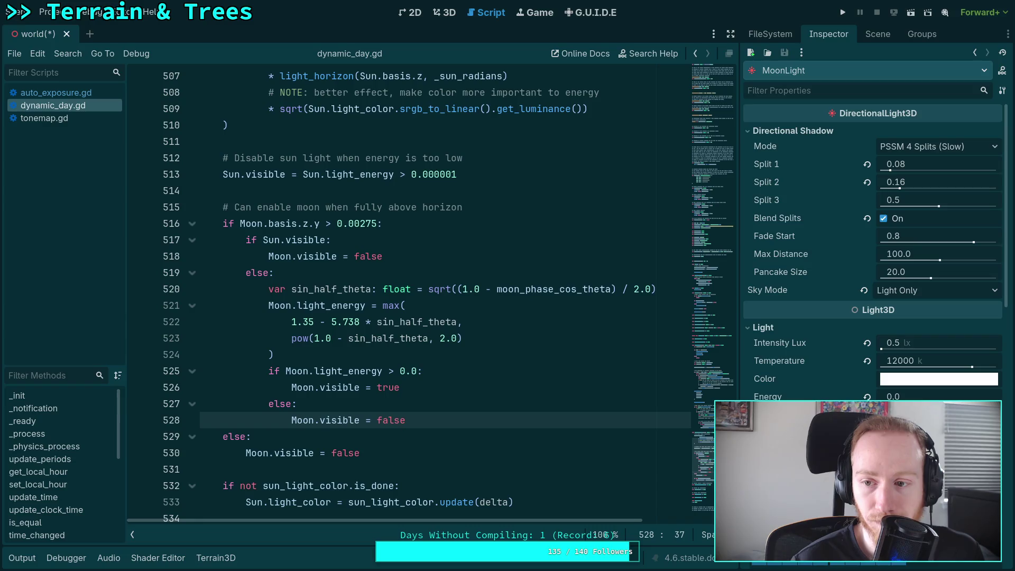
scroll(872, 265, down, 2)
key(ctrl+s)
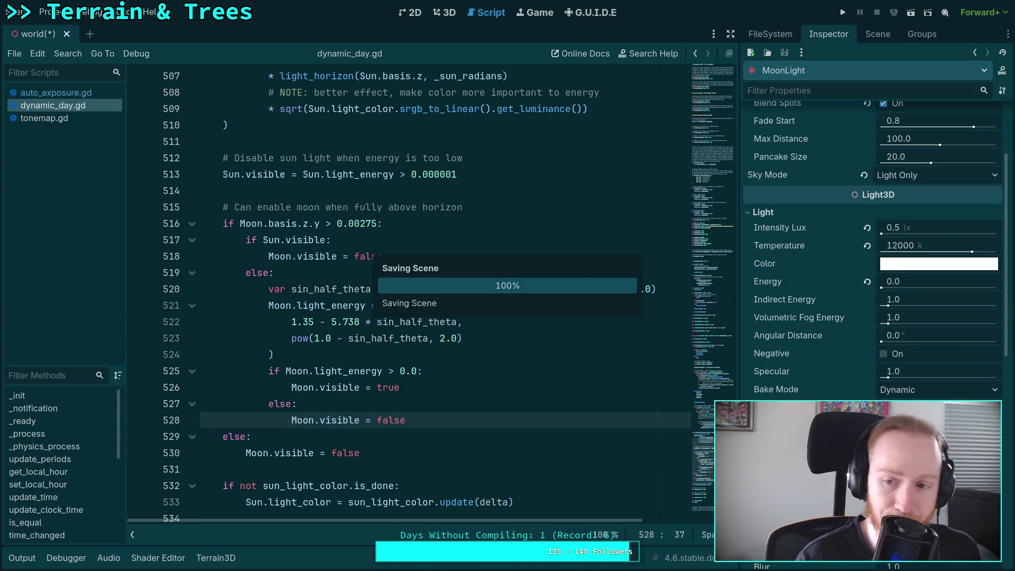
click(447, 370)
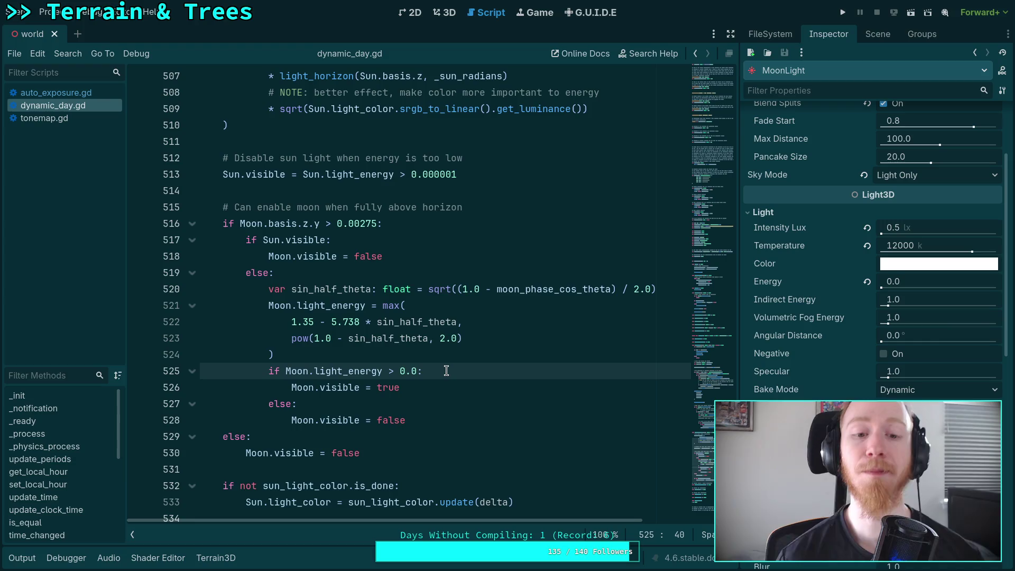
Step: In the 3D view, drag DynamicDay's Initial Time to about 0.726 for a red sunset, and save
click(444, 13)
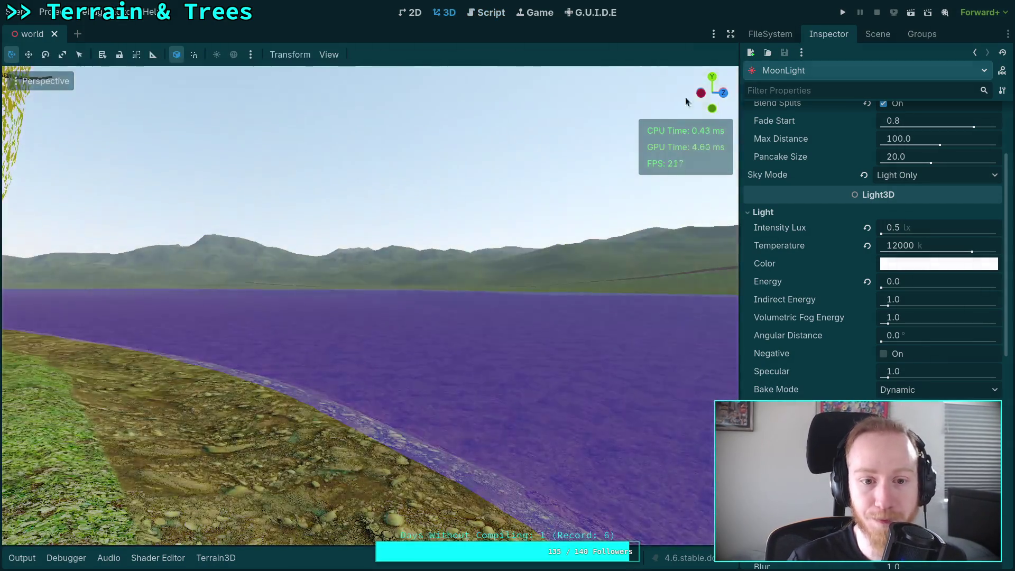
click(878, 35)
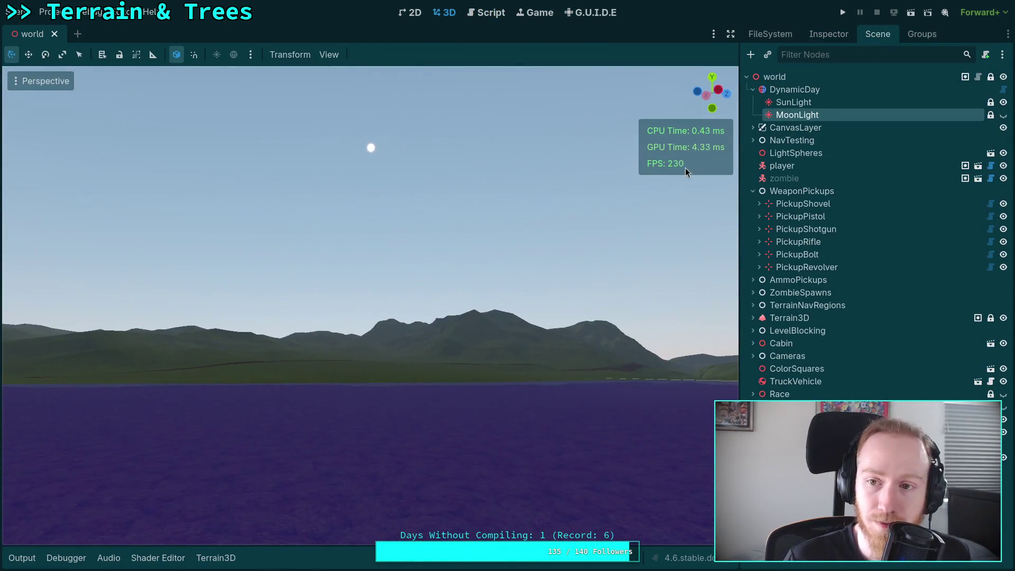
click(795, 90)
click(826, 35)
drag(899, 168, 949, 168)
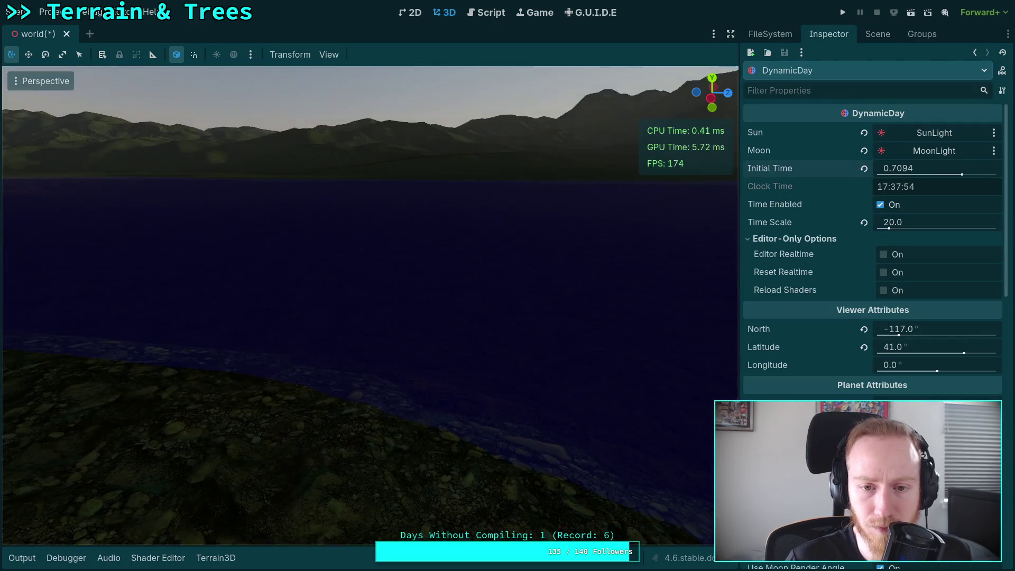
scroll(370, 238, up, 3)
scroll(370, 304, up, 20)
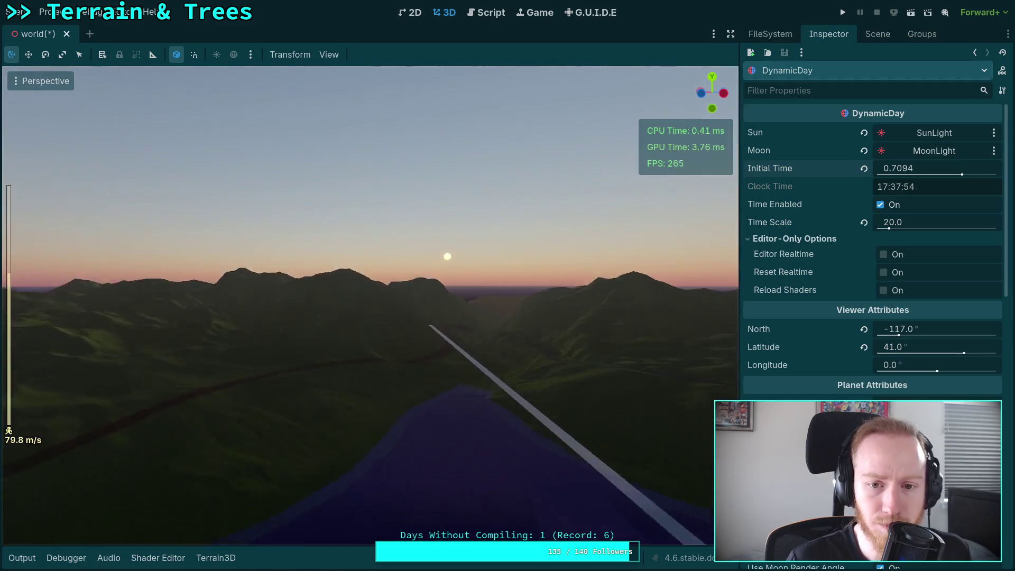
drag(905, 168, 919, 169)
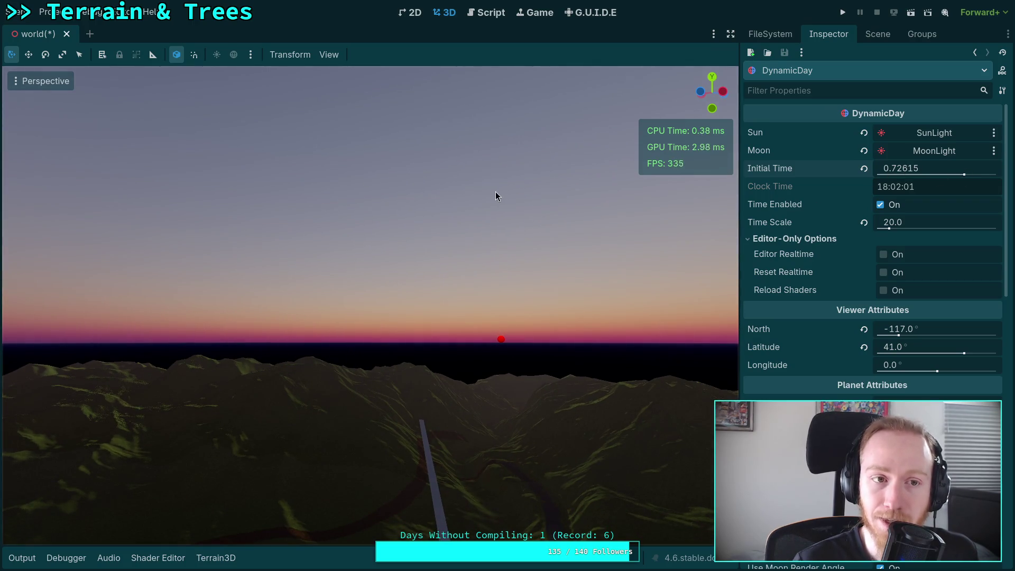
key(ctrl+s)
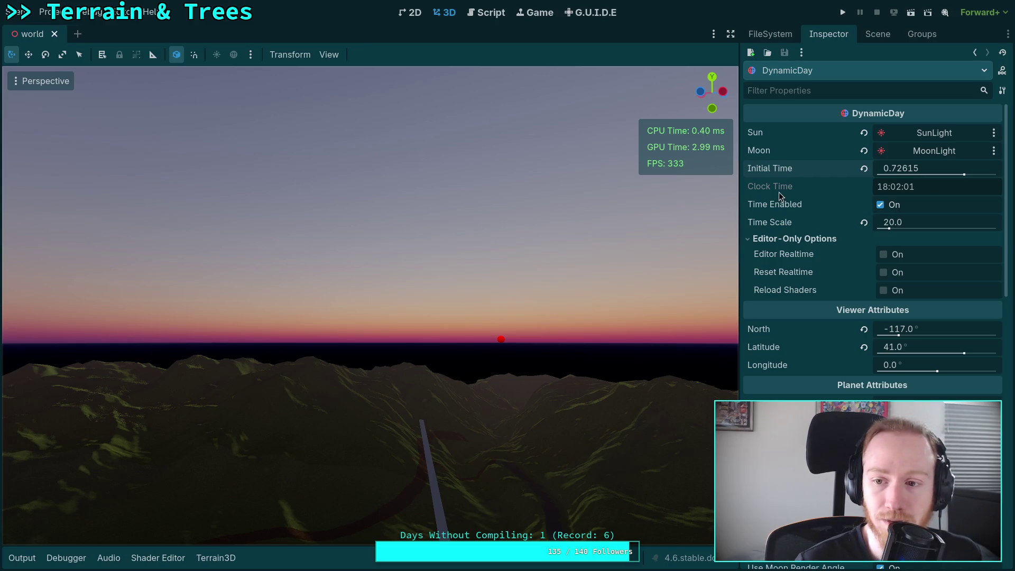
Step: Turn on DynamicDay's Editor Realtime and view the MoonLight node's properties
click(878, 254)
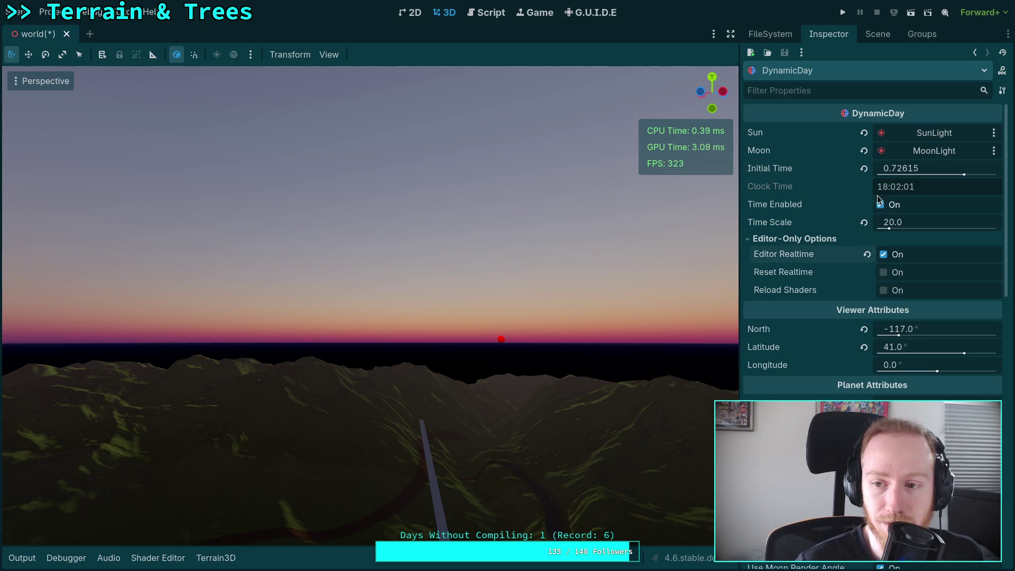
click(875, 34)
click(798, 115)
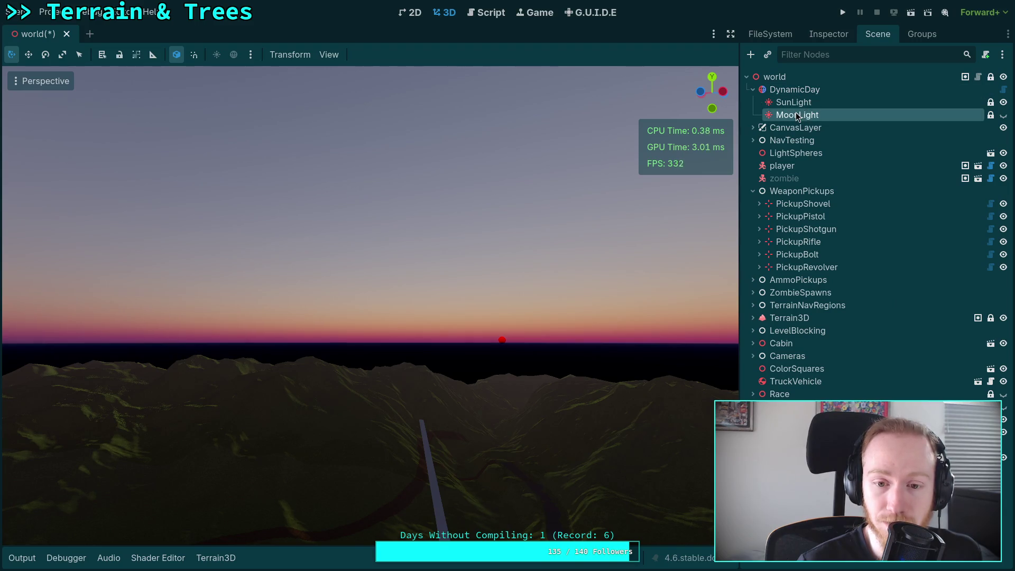
click(829, 34)
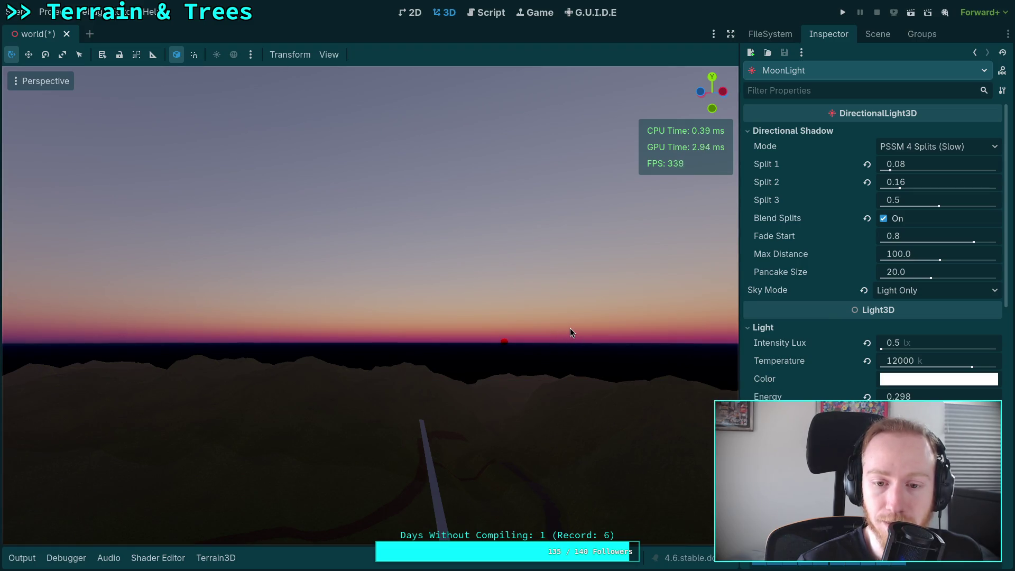
Step: Turn off Editor Realtime, set DynamicDay's Initial Time to 0.71915, and save the scene
click(878, 34)
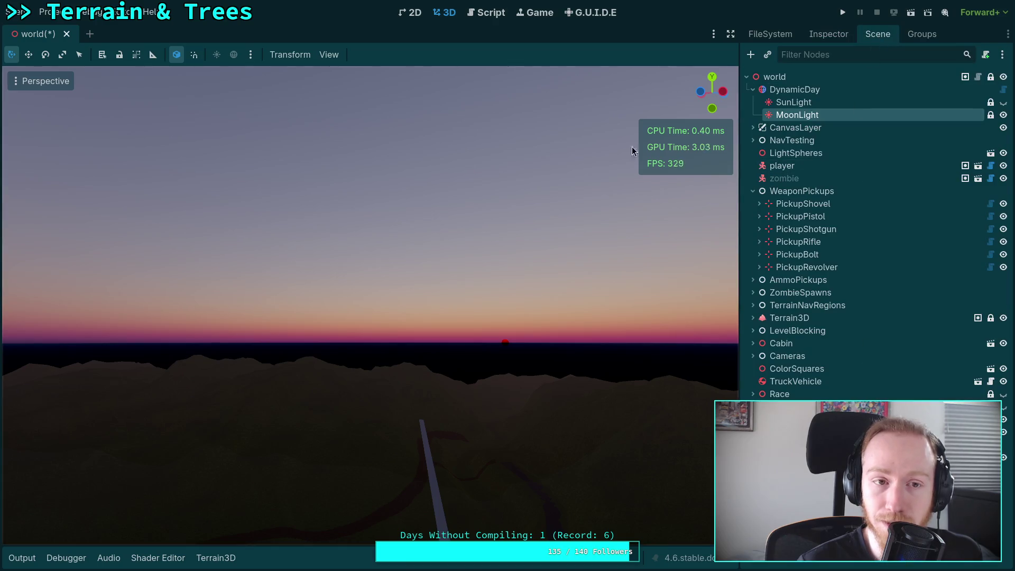
click(815, 90)
click(829, 34)
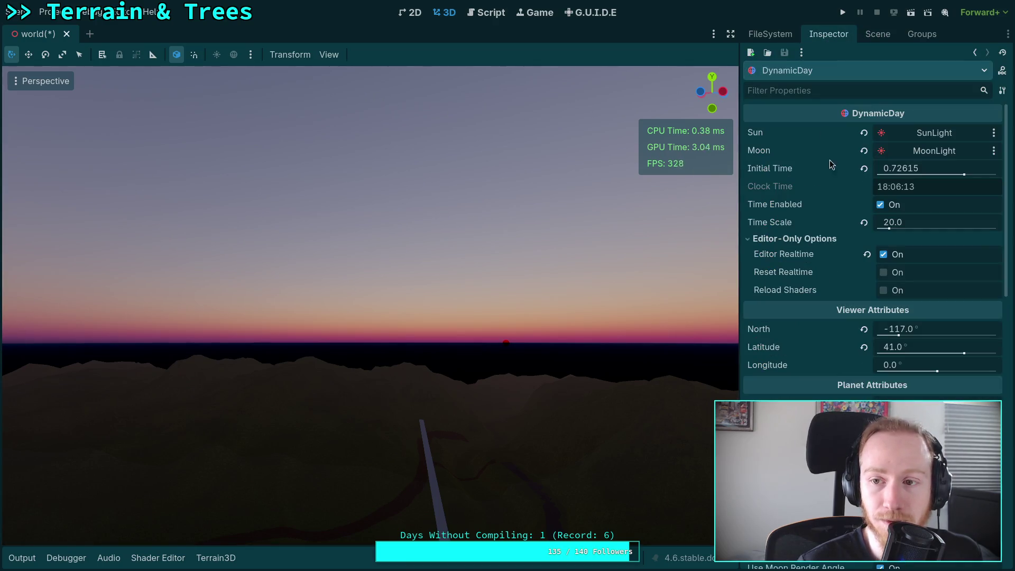
click(884, 255)
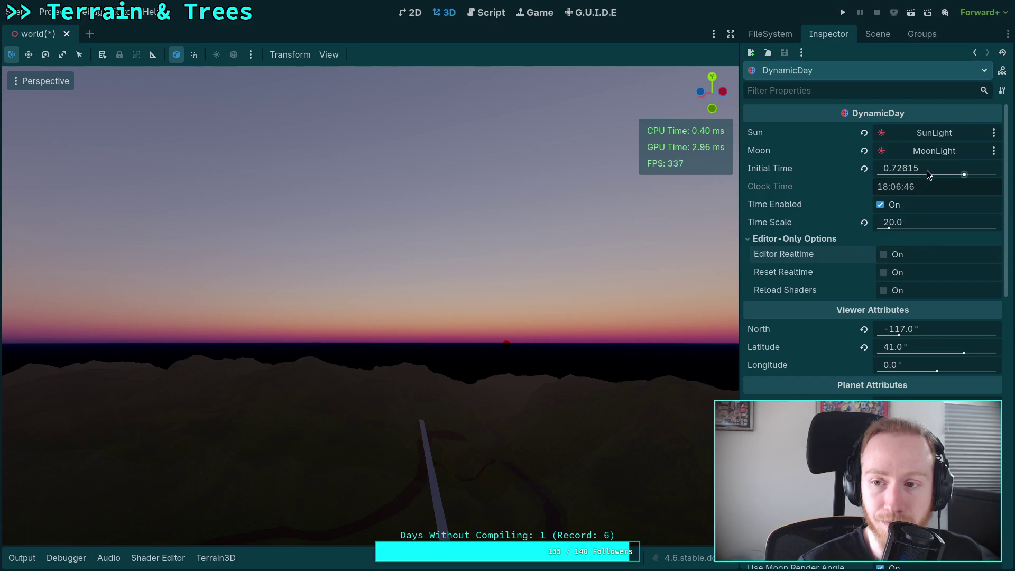
drag(964, 174, 962, 174)
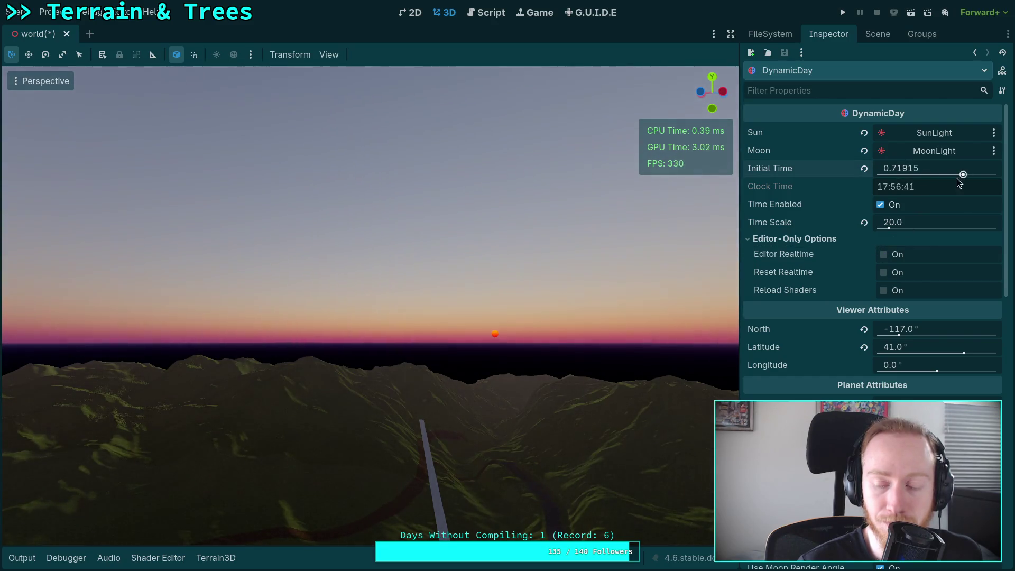
key(ctrl+s)
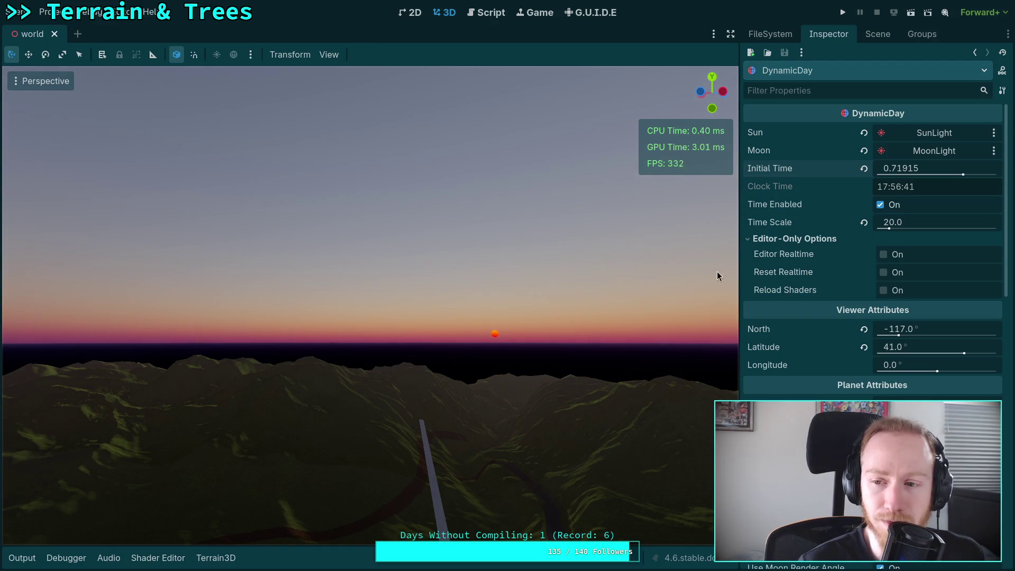
Step: Re-enable Editor Realtime and select the MoonLight node in the Scene tree
click(884, 255)
click(876, 37)
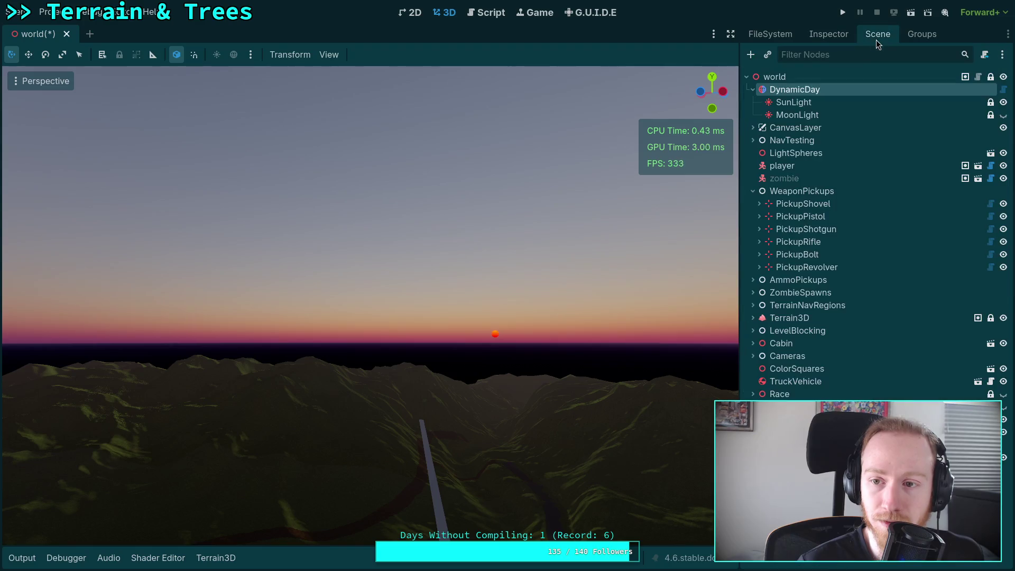
click(793, 114)
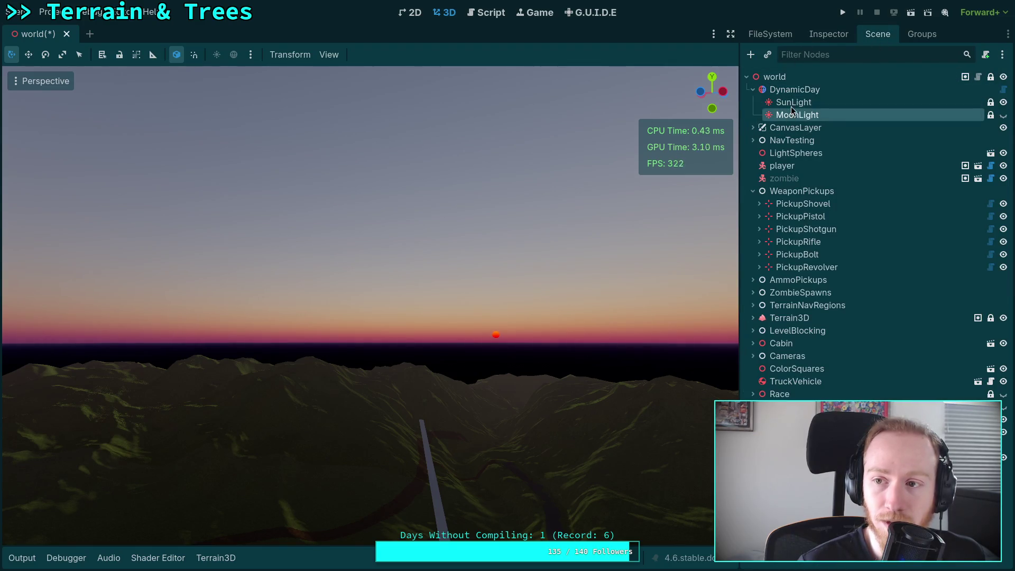
click(839, 37)
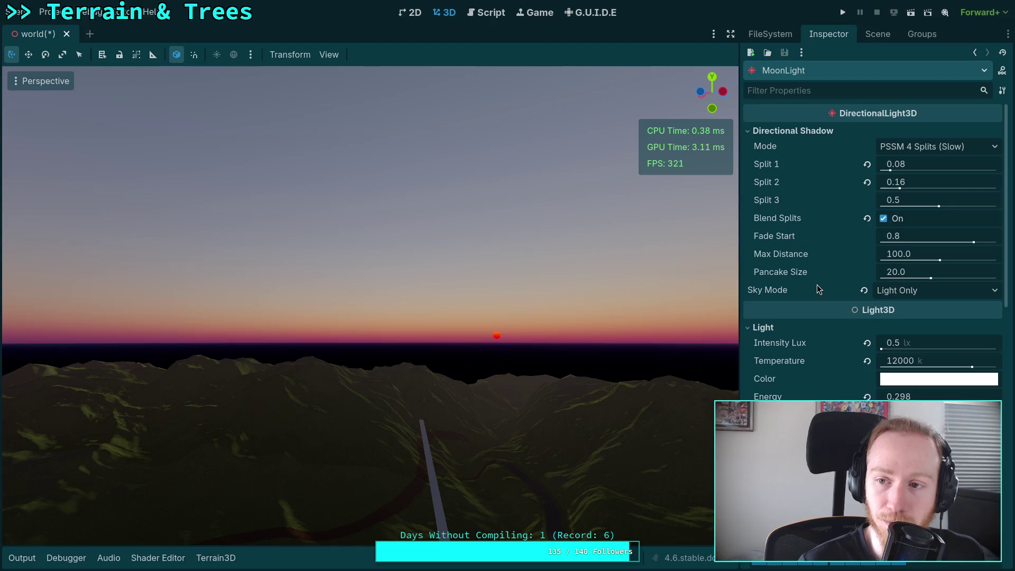
scroll(825, 307, down, 8)
scroll(911, 236, up, 5)
scroll(842, 332, up, 1)
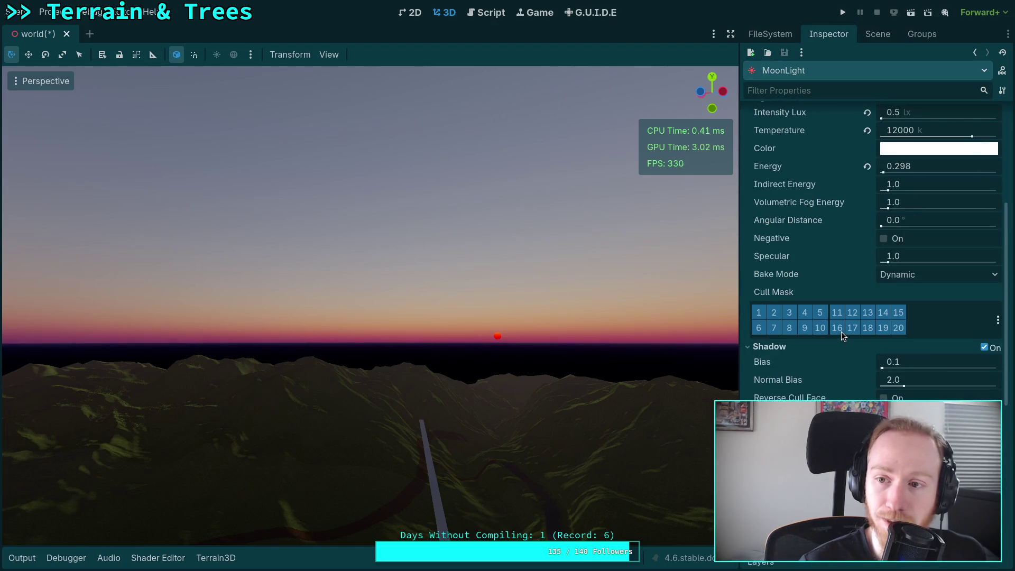
scroll(842, 329, down, 8)
scroll(842, 329, down, 1)
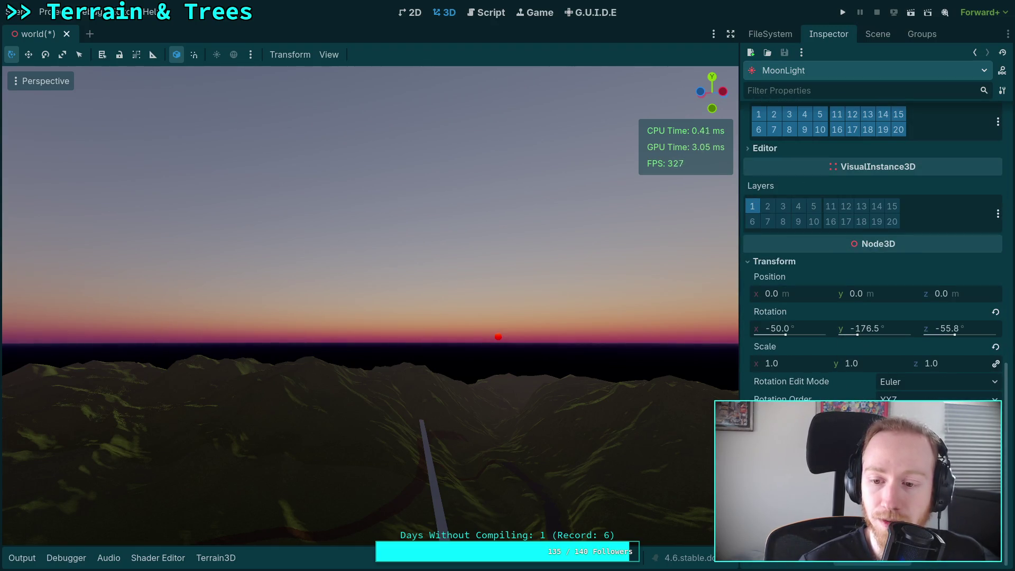
scroll(842, 329, down, 1)
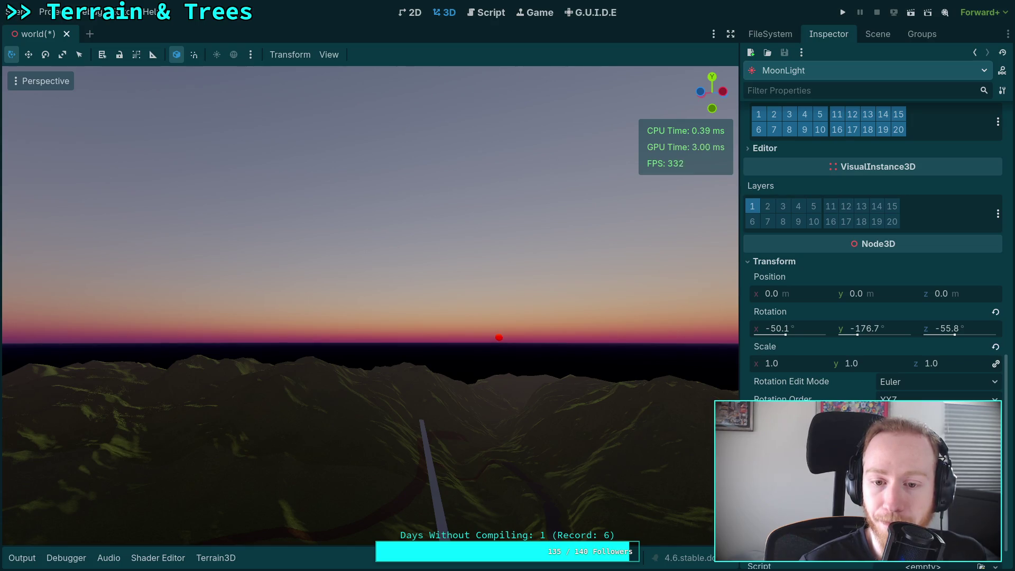
scroll(867, 329, down, 1)
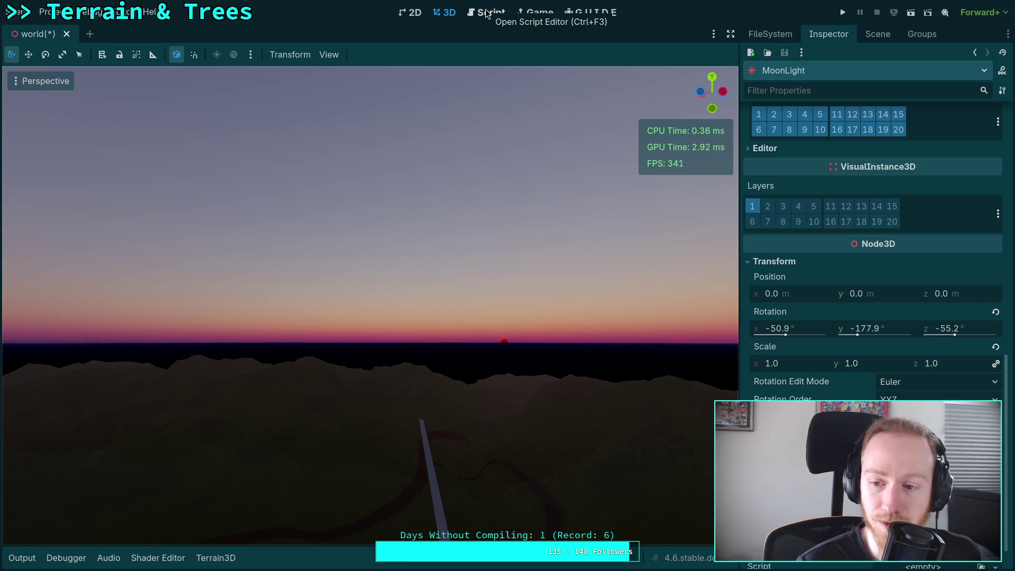
scroll(786, 213, up, 10)
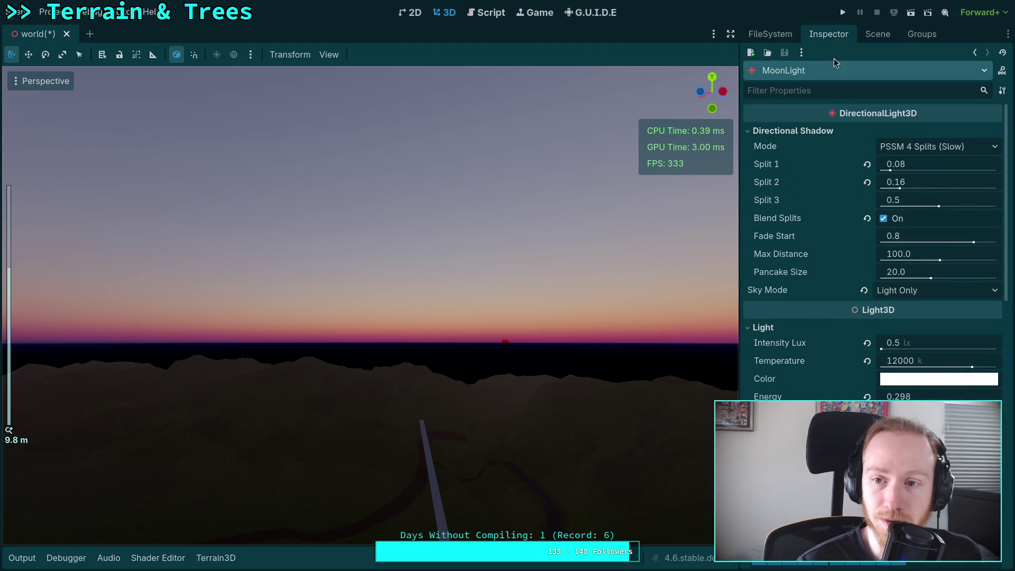
click(877, 37)
click(798, 103)
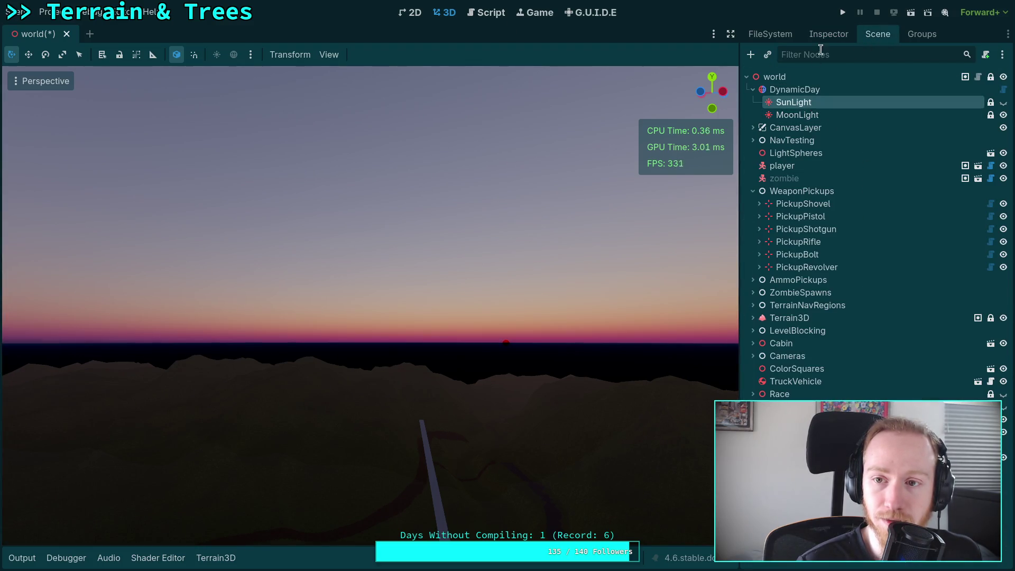
click(796, 115)
click(828, 34)
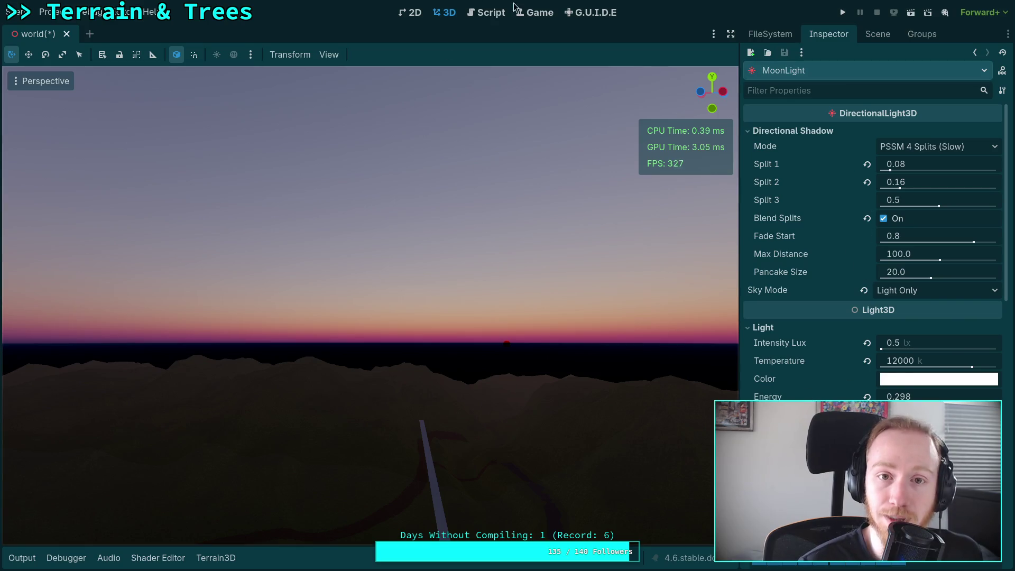
click(487, 13)
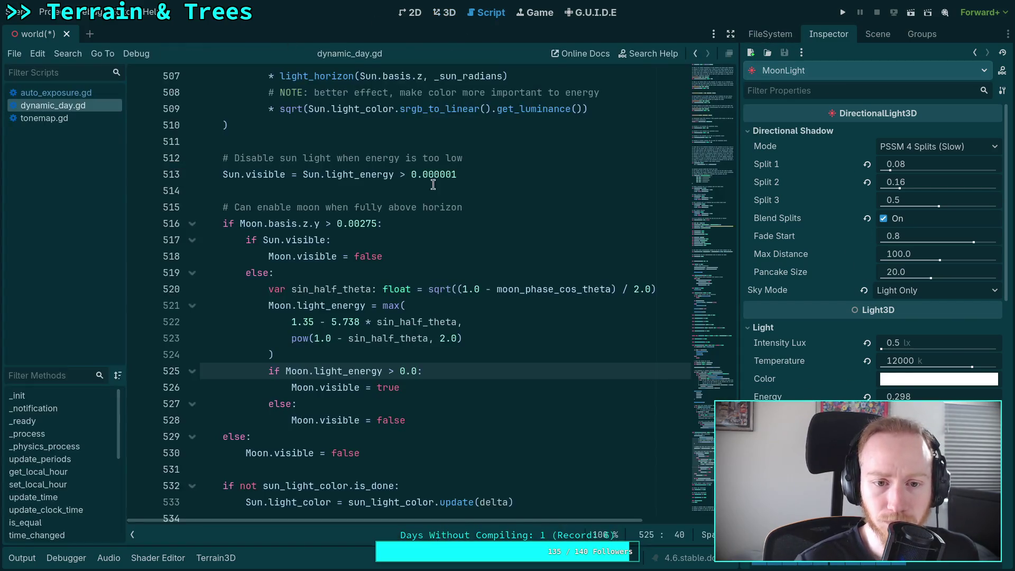
click(445, 13)
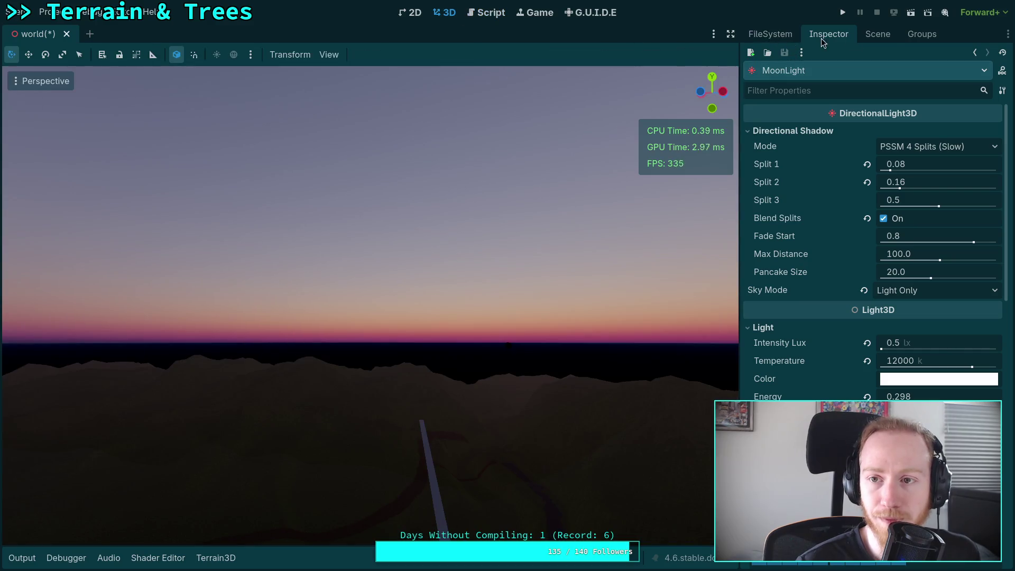
Step: Uncheck DynamicDay's Editor Realtime, freezing the clock at 18:09:11, and return to dynamic_day.gd
click(878, 34)
click(872, 96)
click(826, 35)
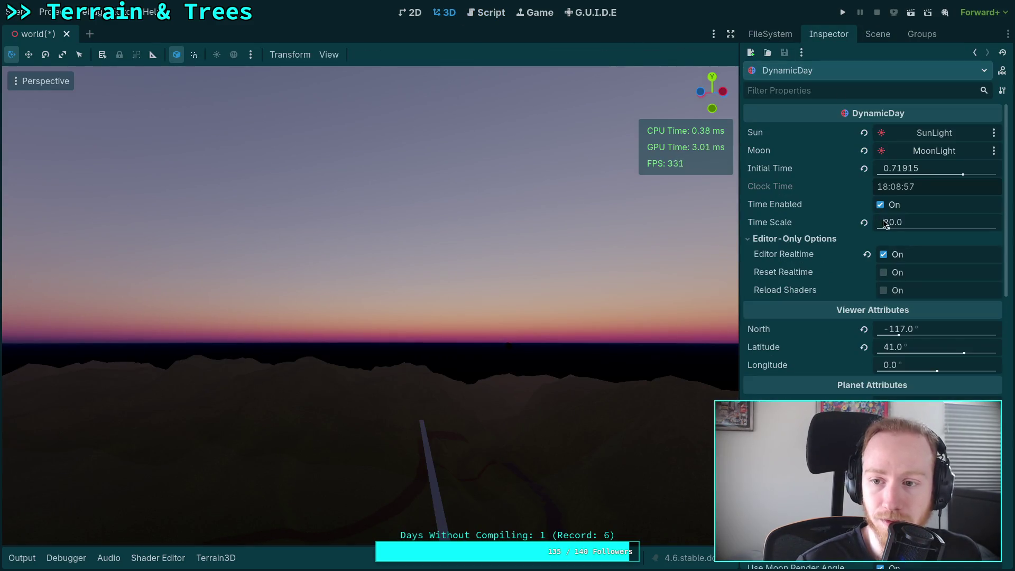
click(883, 254)
click(877, 34)
click(828, 33)
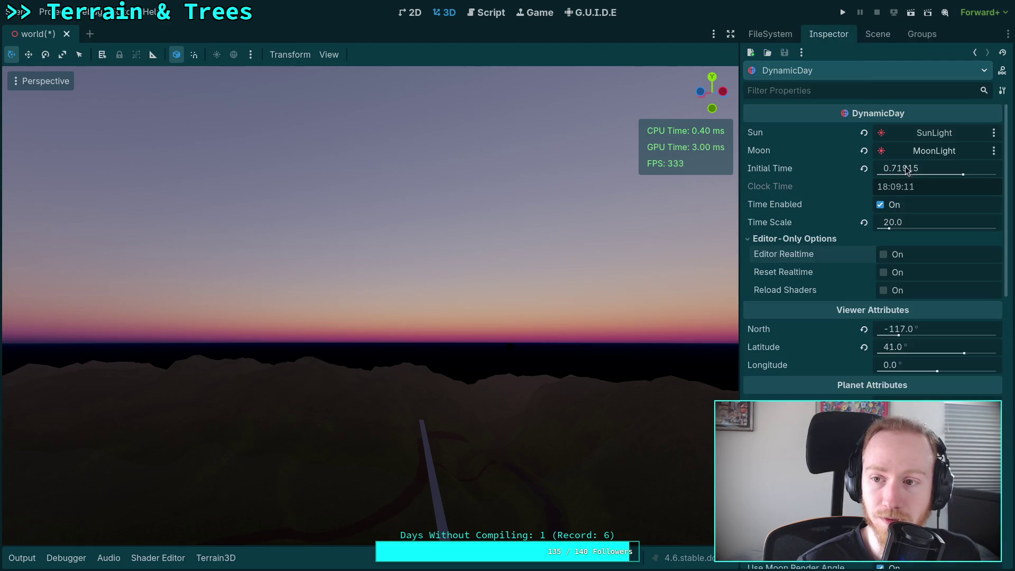
click(885, 169)
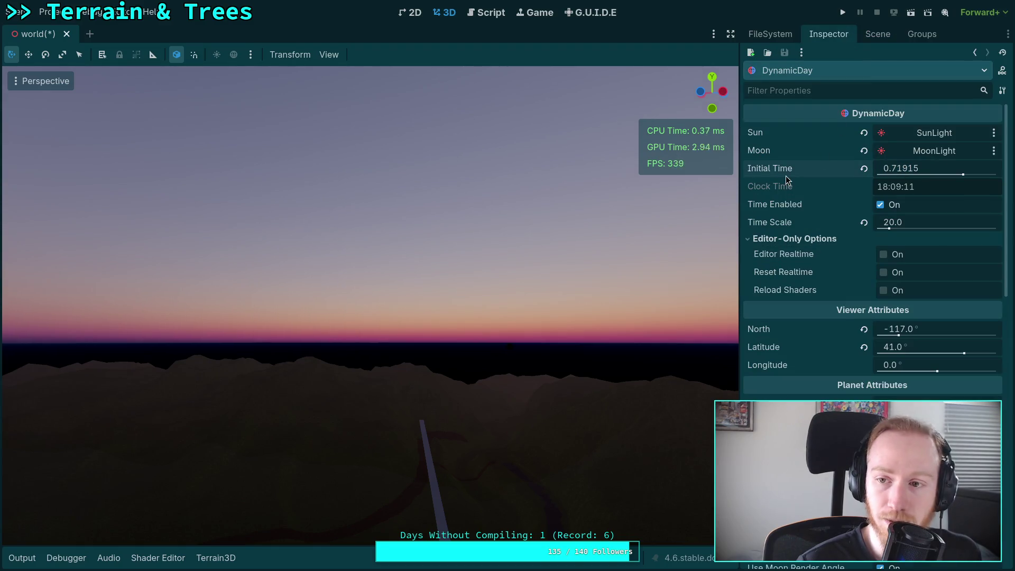
key(Return)
click(491, 12)
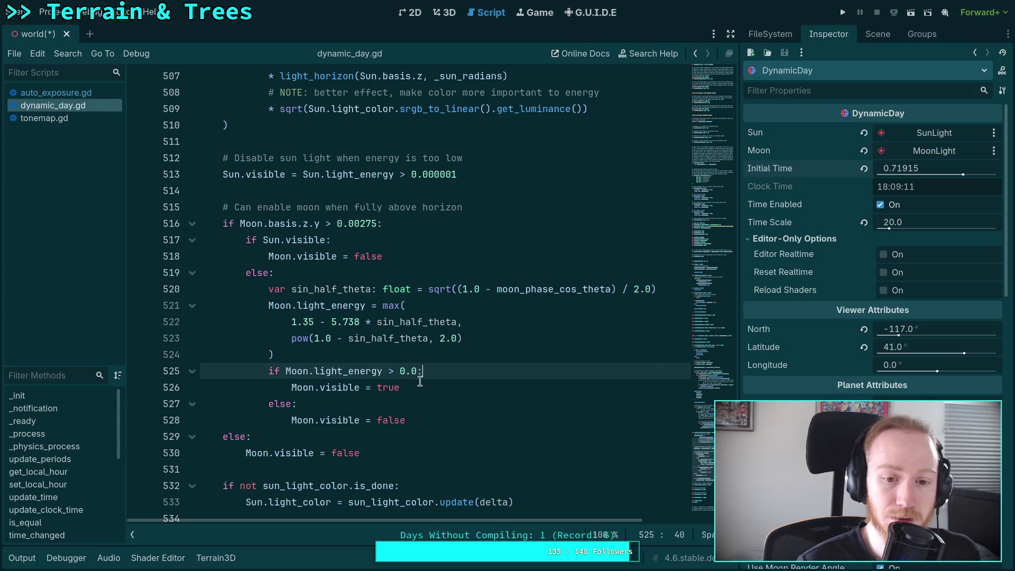
Step: Add a Moon.light_energy = line below the moon hide near line 518
scroll(428, 377, down, 1)
click(431, 207)
key(Return)
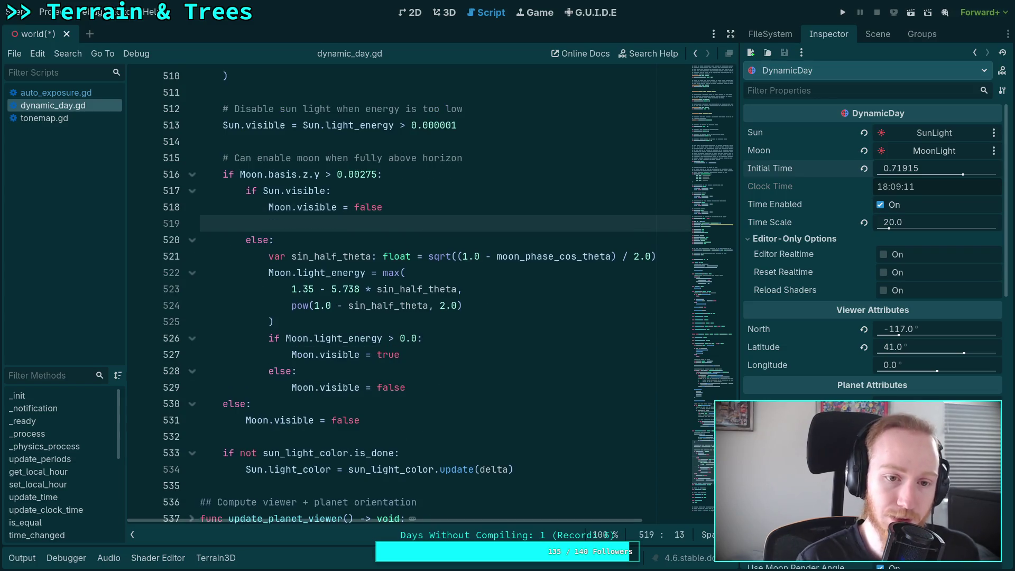
text(Moon.light_en)
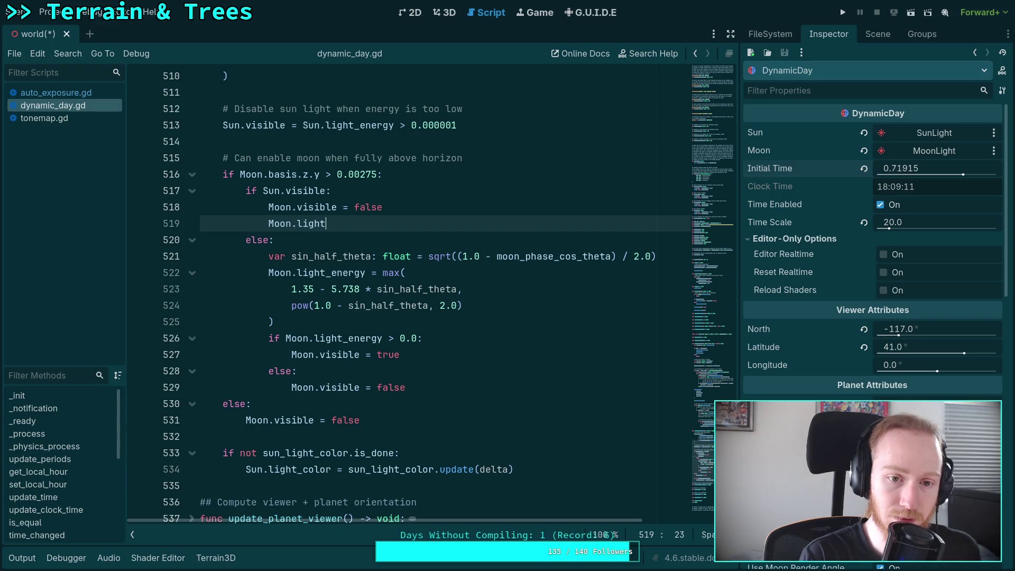
key(Return)
text(= 0.0)
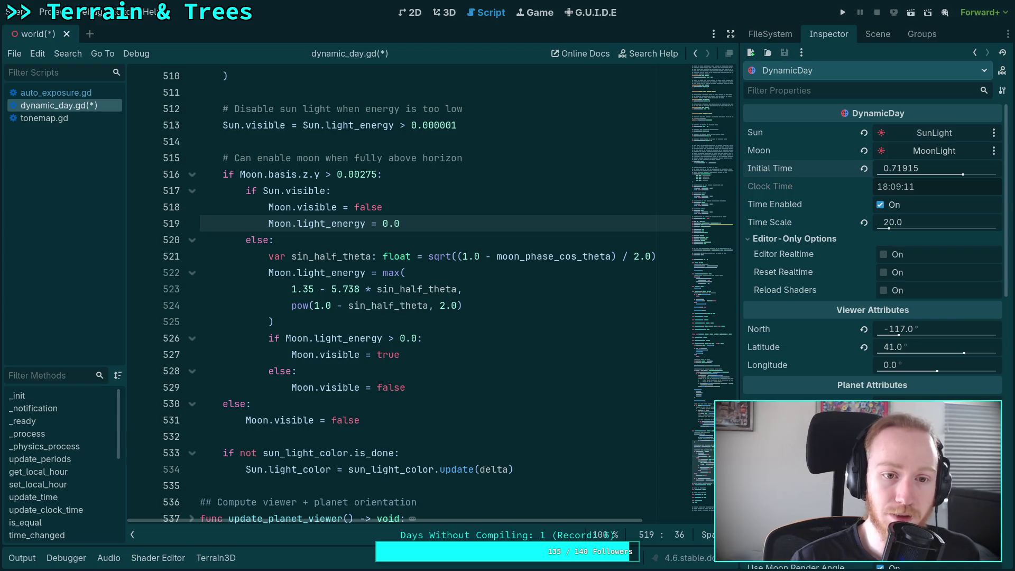
Step: Paste the moon energy reset line after the outer and inner else moon hide lines
key(Down)
key(Down)
key(Down)
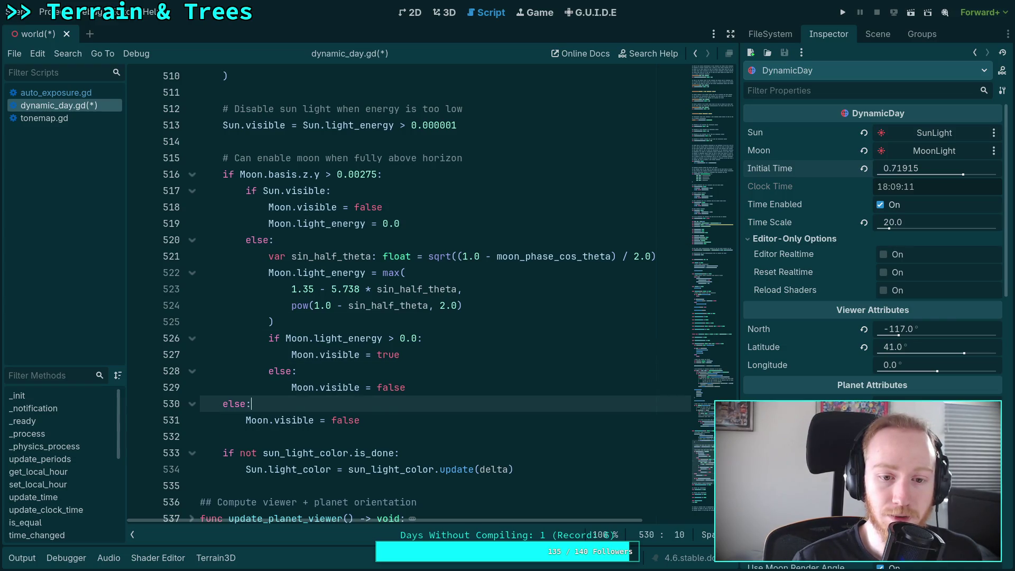
key(Return)
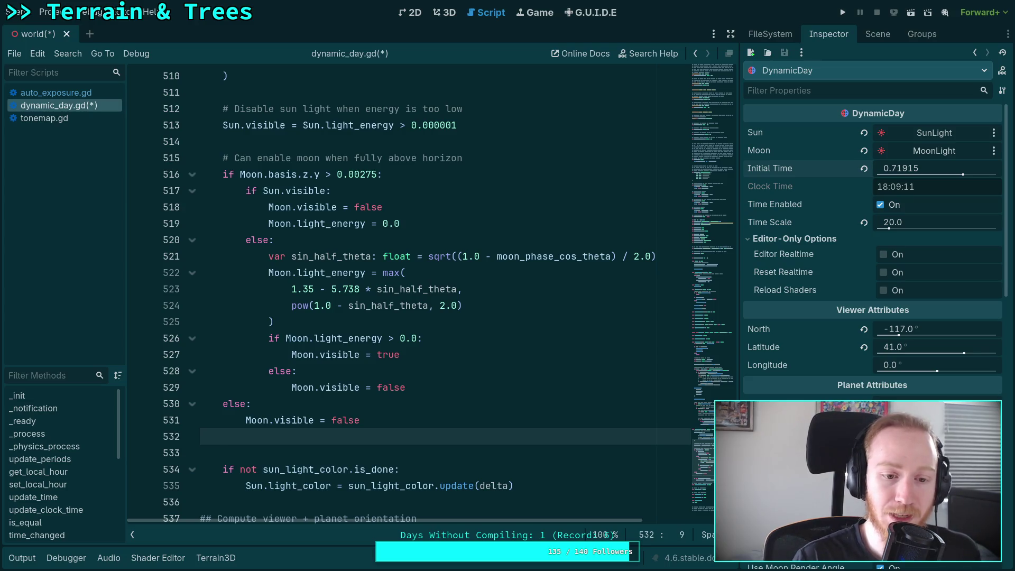
key(ctrl+v)
key(Up)
key(Up)
key(Up)
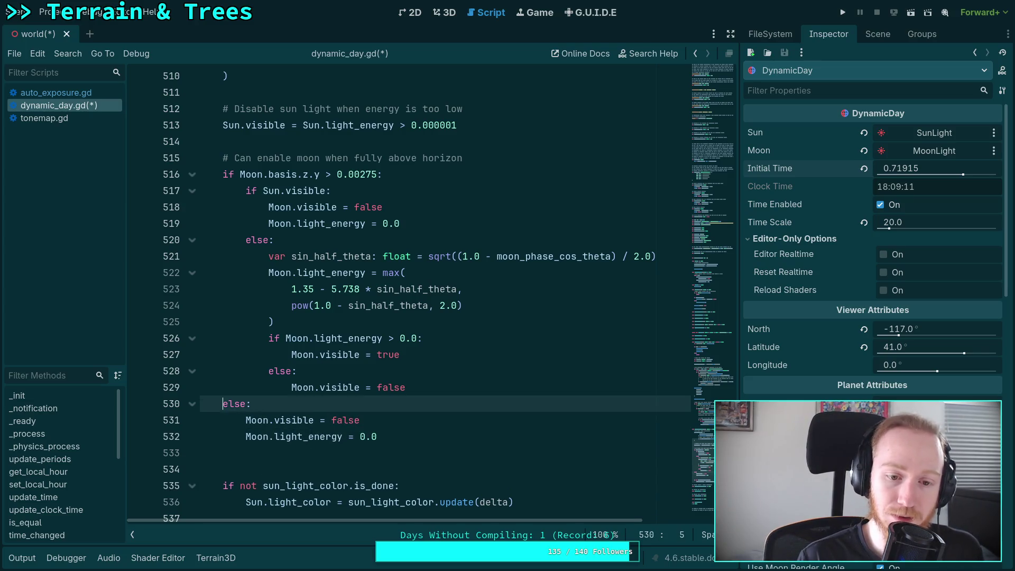
key(End)
key(Return)
text(Moon.light_energy = 0.0)
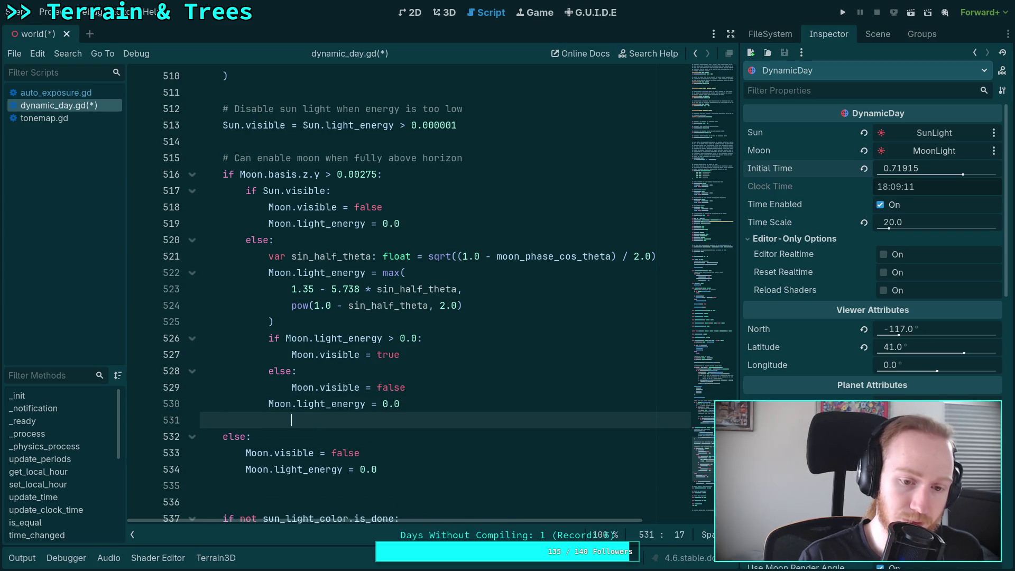
Step: Cut the energy reset from line 530, remove the extra blank lines, and save
key(Up)
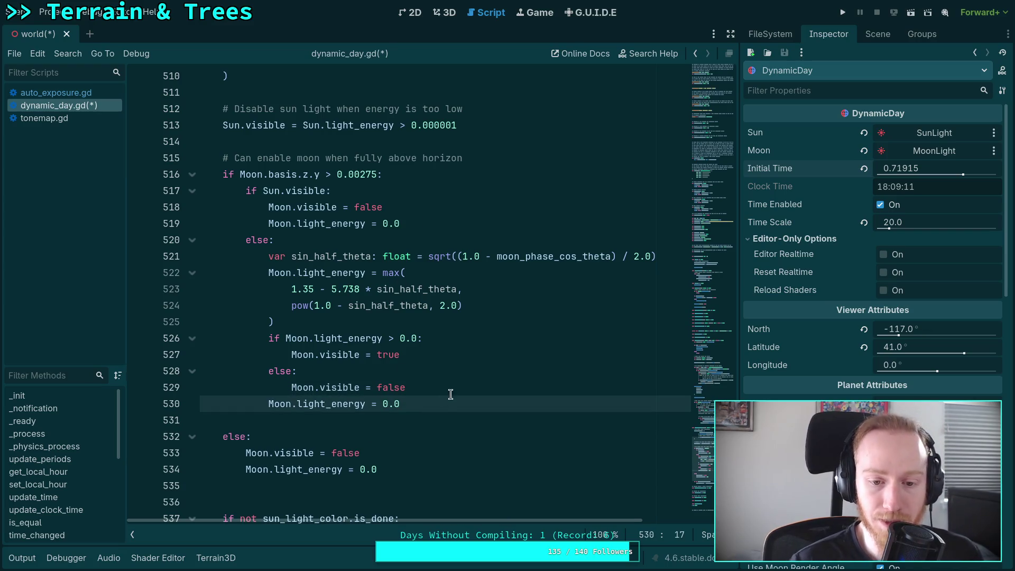
key(ctrl+x)
click(443, 468)
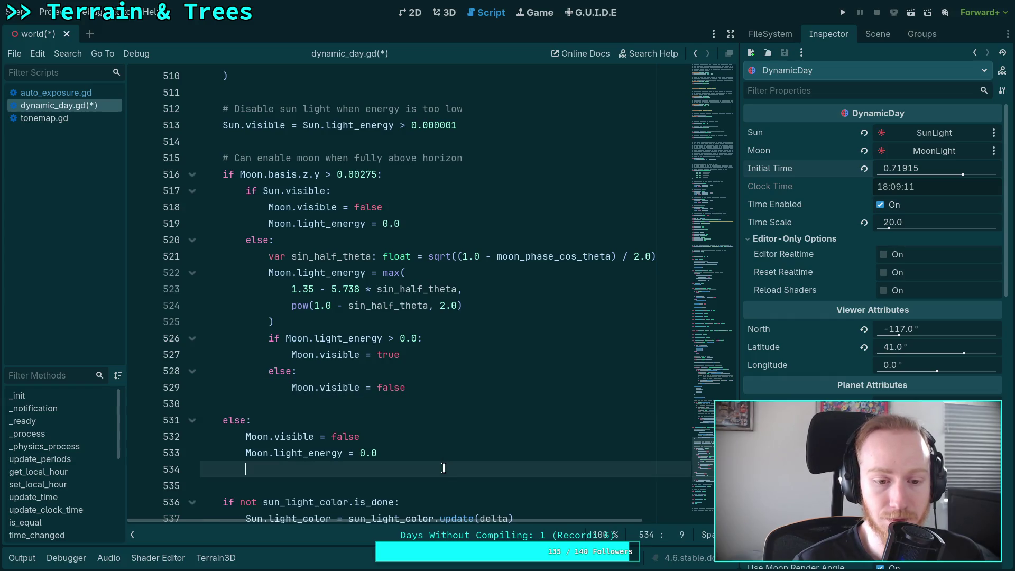
key(BackSpace)
click(436, 403)
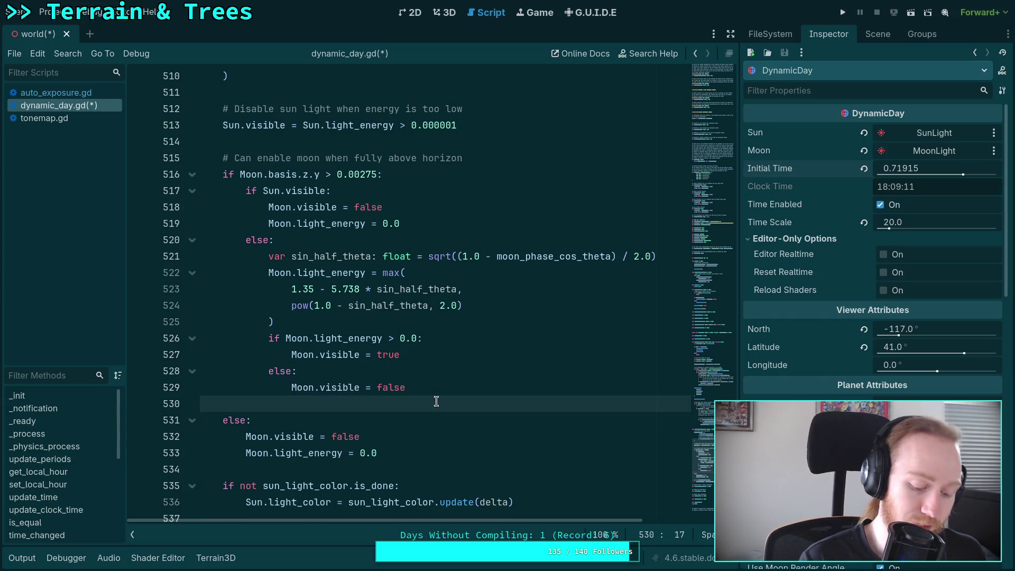
key(BackSpace)
key(ctrl+s)
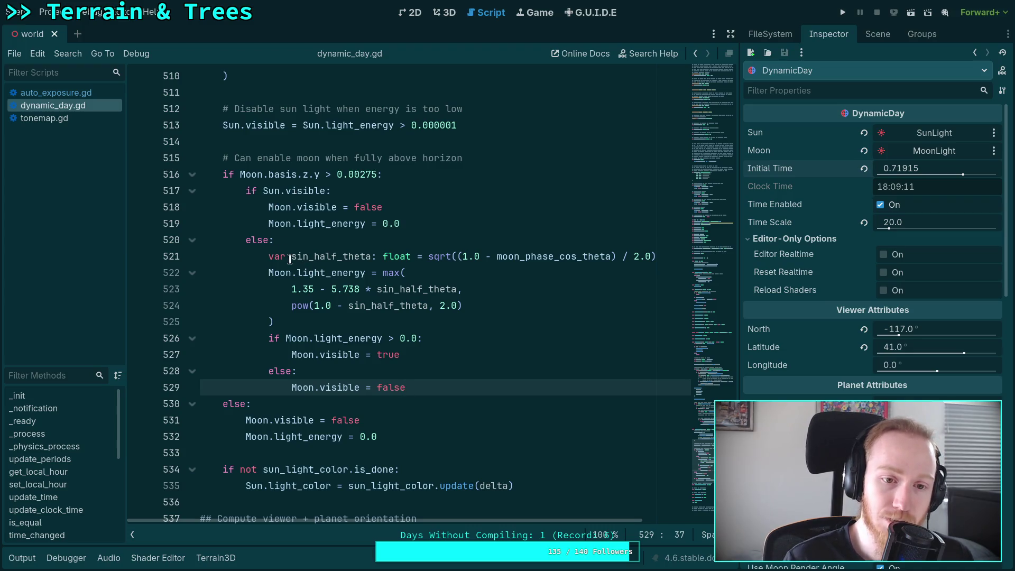
double_click(338, 355)
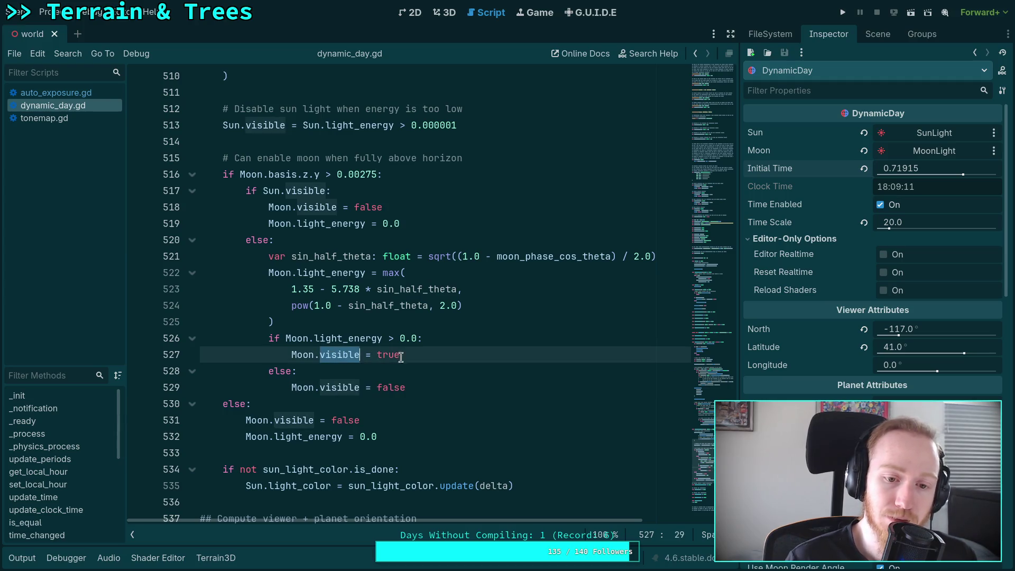
click(478, 358)
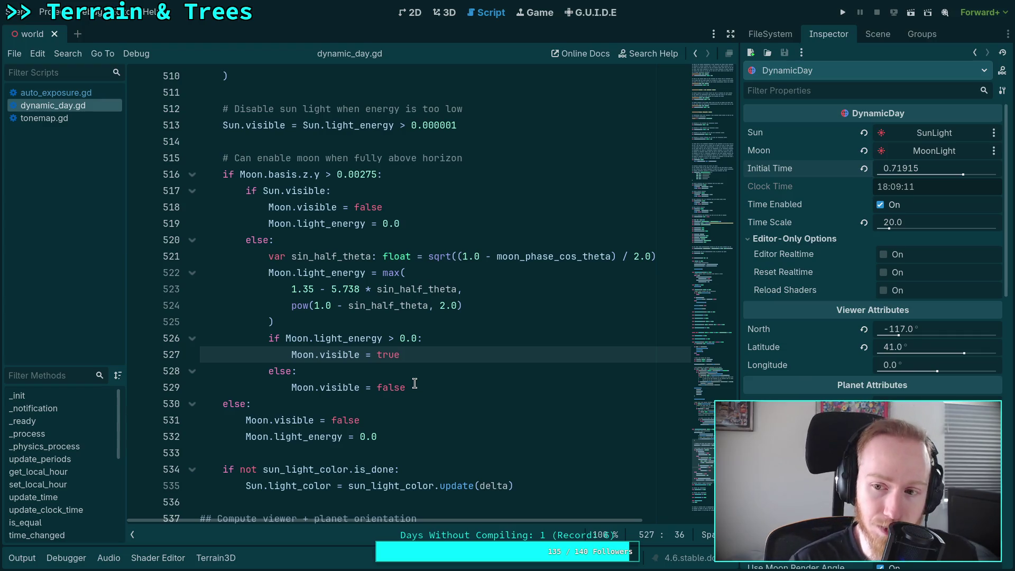
Step: In the 3D view, tilt the camera and scrub Initial Time earlier so the sun reappears
click(447, 12)
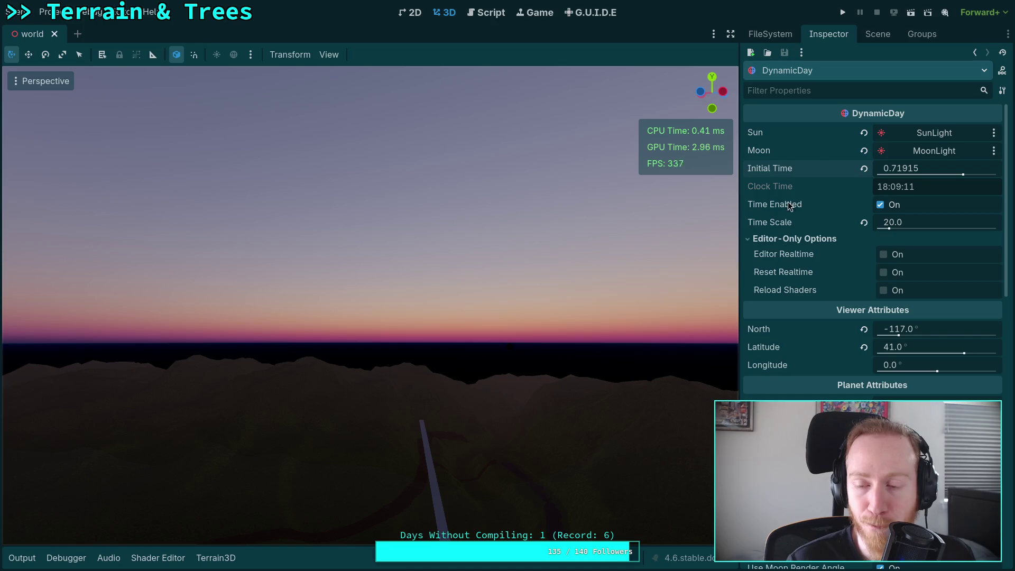
mouse_move(634, 265)
mouse_down()
mouse_move(608, 254)
mouse_move(644, 269)
mouse_up()
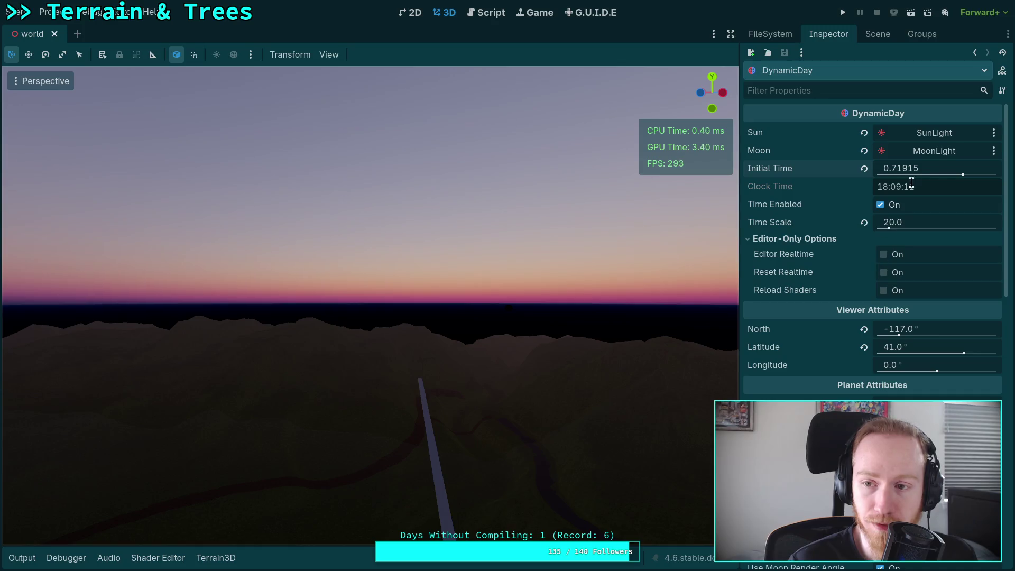
drag(921, 168, 901, 168)
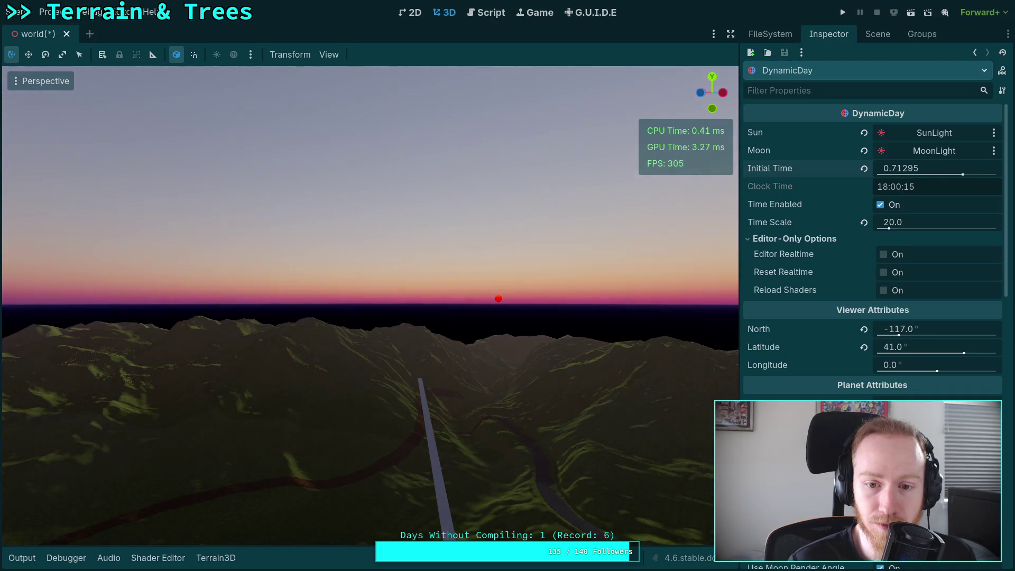
Step: Check MoonLight's light properties, then nudge DynamicDay's Initial Time slightly earlier
click(879, 34)
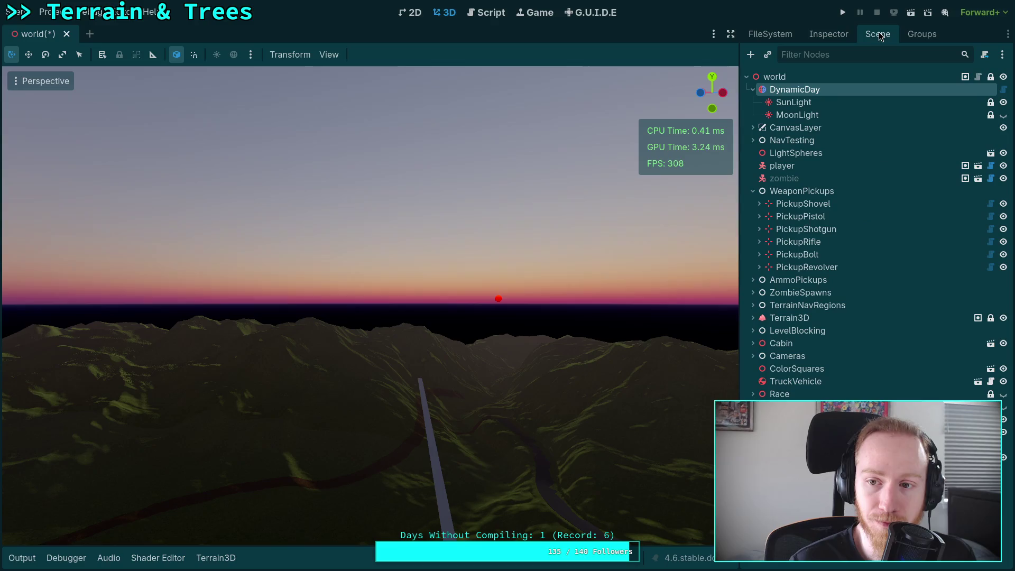
click(797, 115)
click(841, 37)
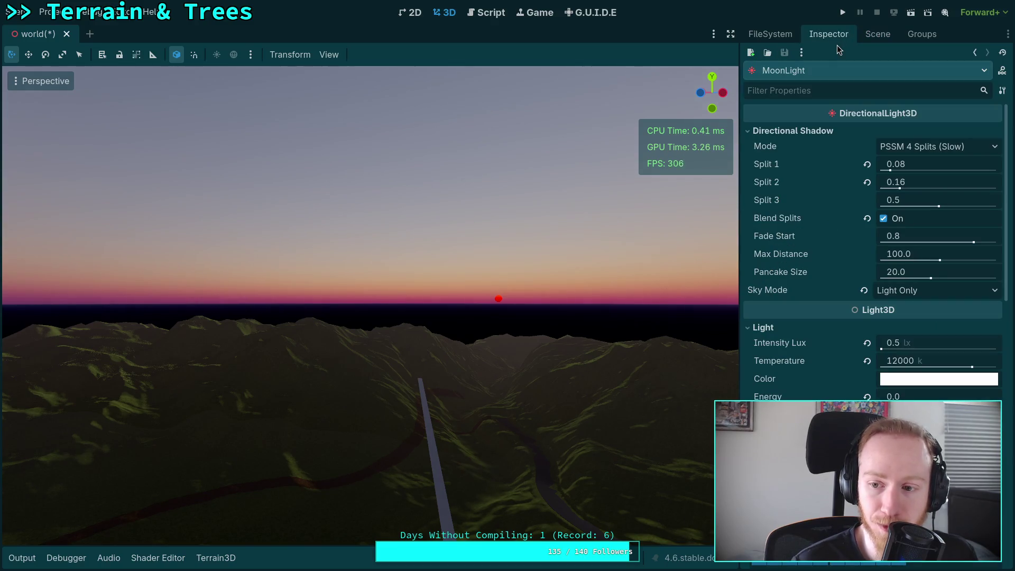
click(873, 34)
key(Up)
key(Up)
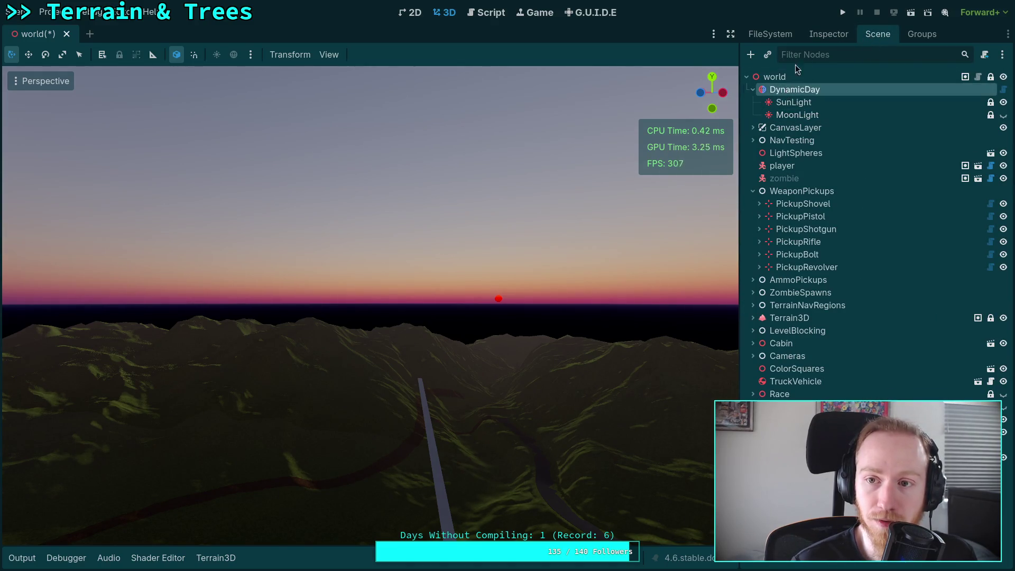
click(829, 34)
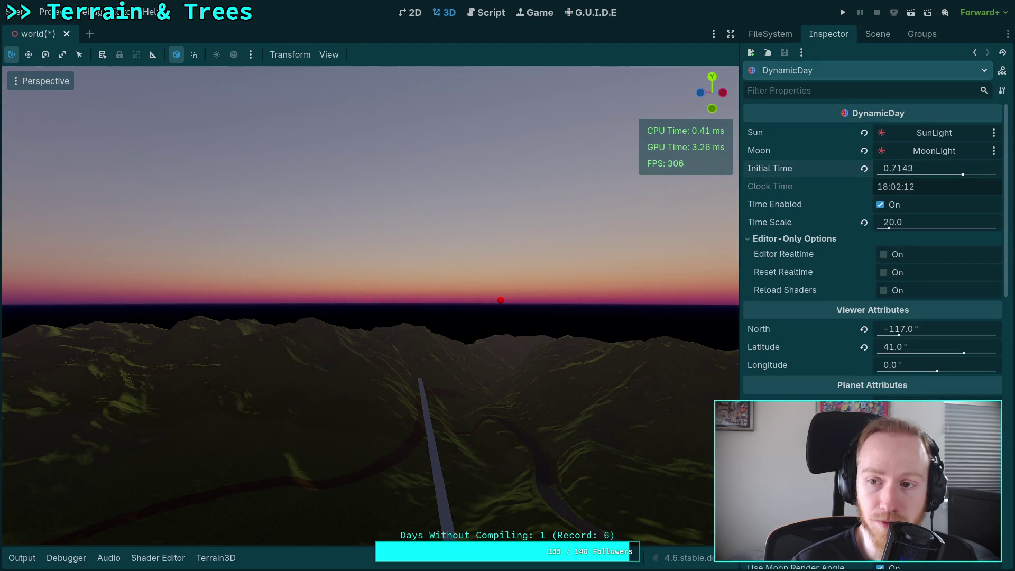
drag(899, 168, 896, 168)
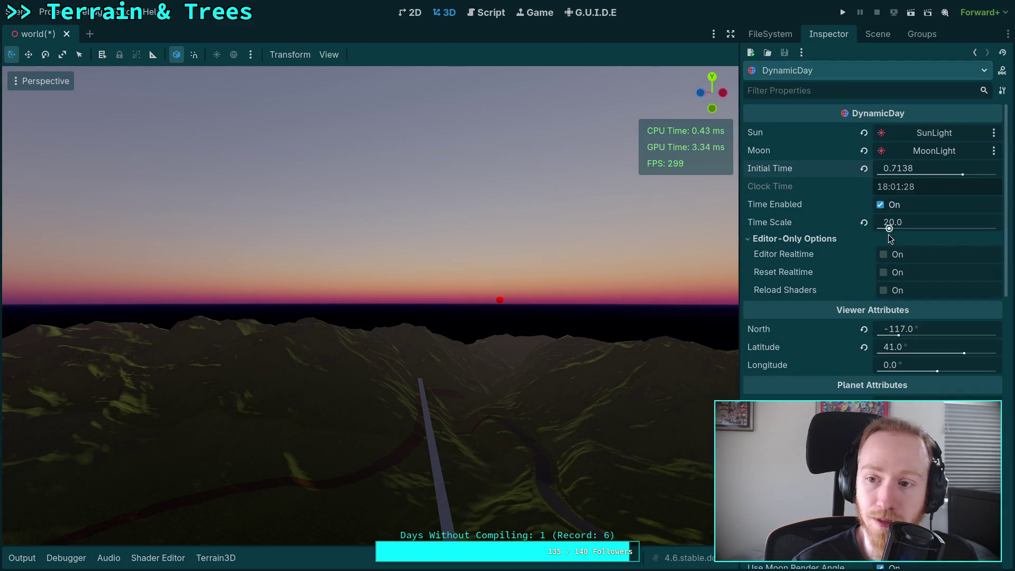
Step: Scroll through MoonLight's Inspector properties, then reselect DynamicDay's properties
click(878, 34)
click(796, 114)
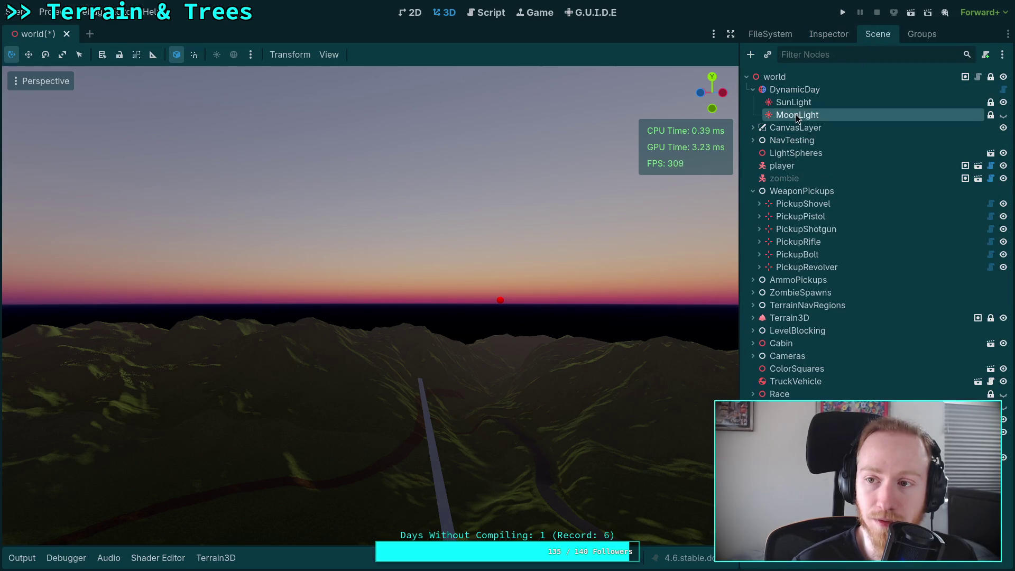
click(831, 35)
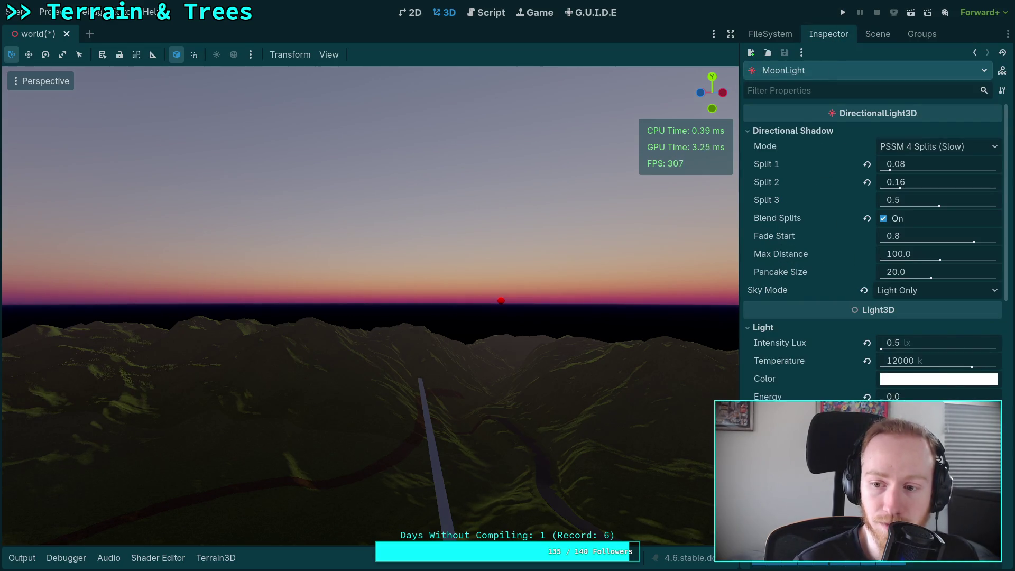
scroll(903, 380, down, 4)
scroll(903, 380, down, 1)
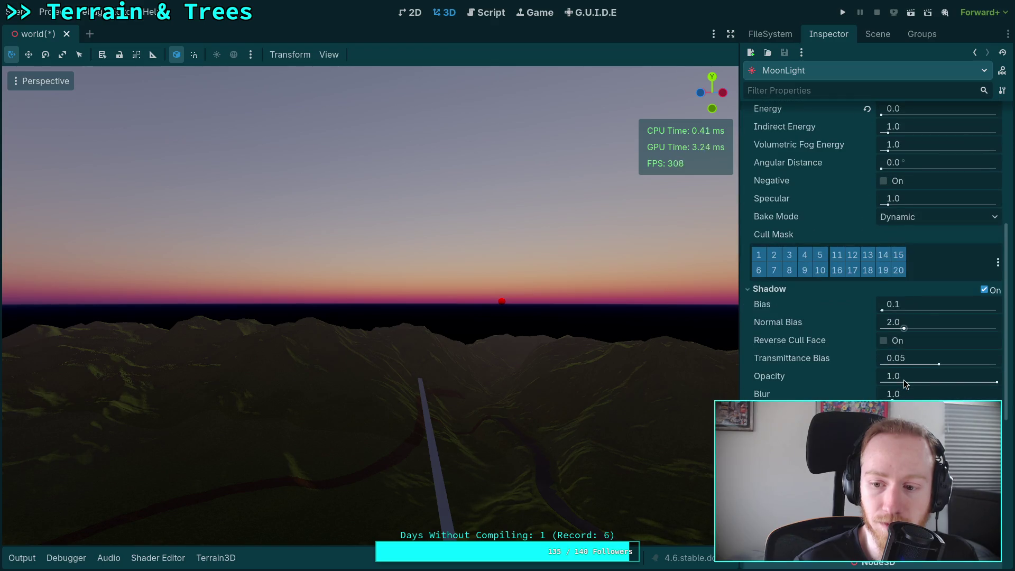
scroll(903, 380, up, 1)
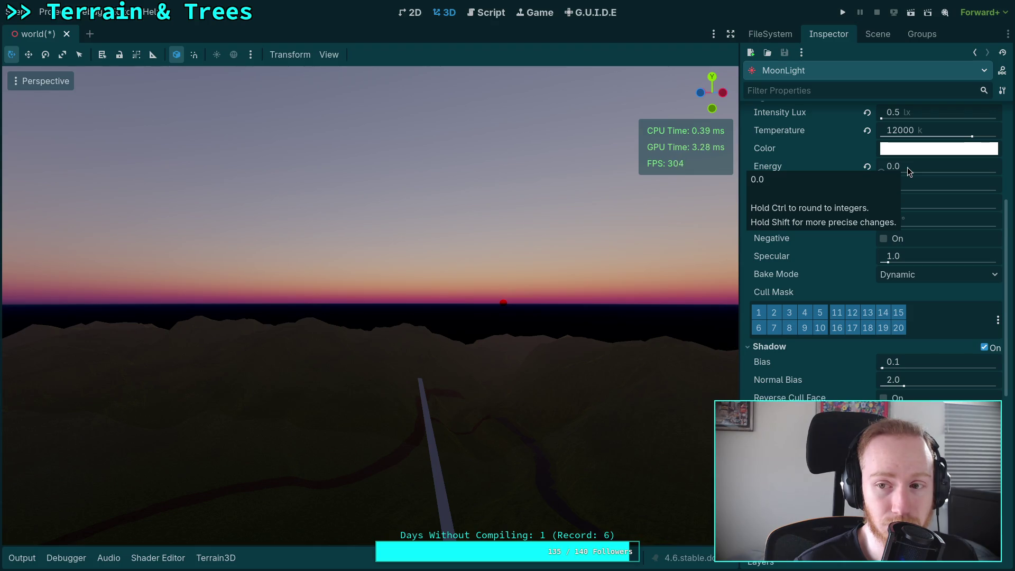
scroll(850, 341, down, 10)
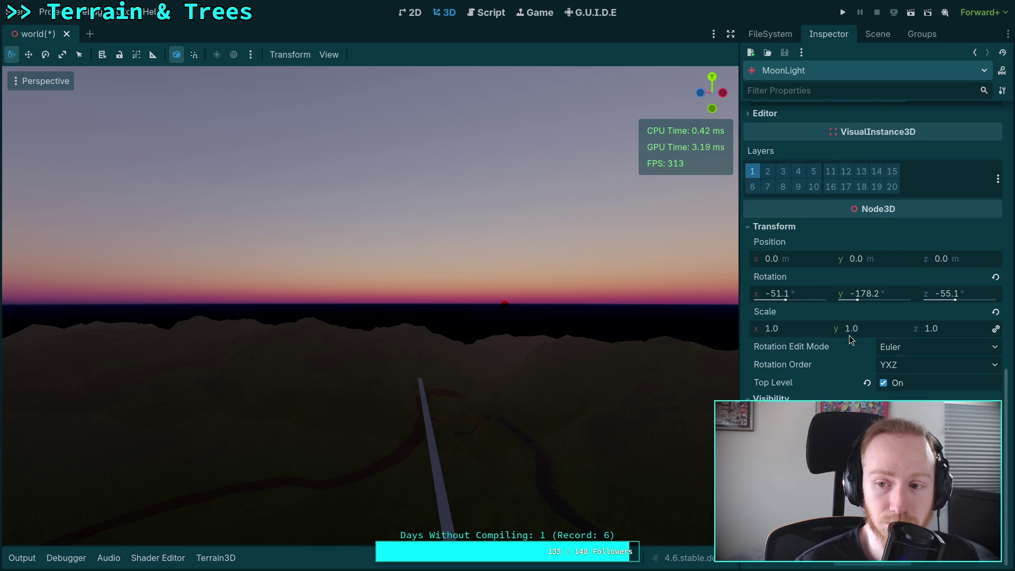
scroll(849, 336, up, 10)
click(877, 34)
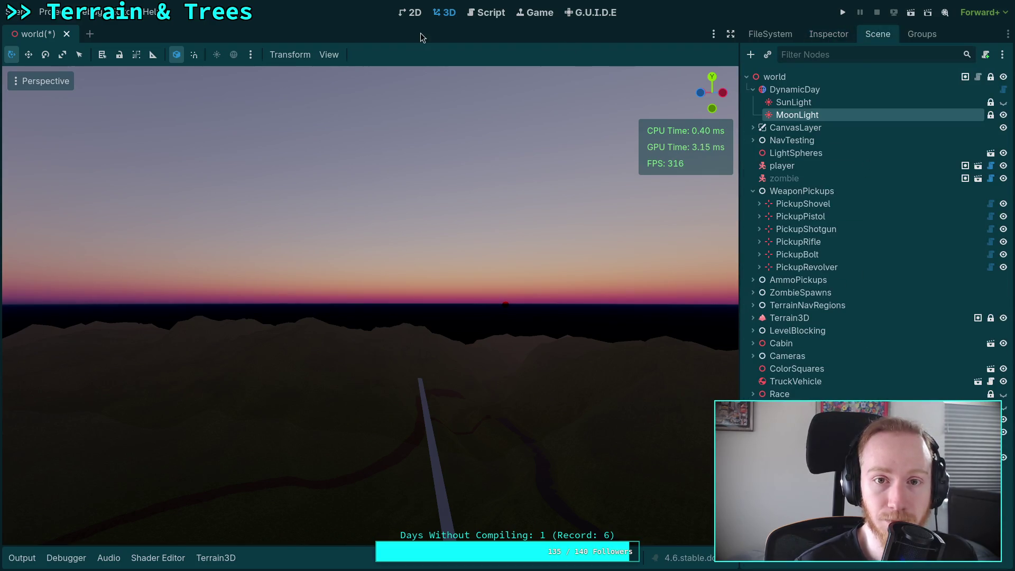
key(Up)
key(Up)
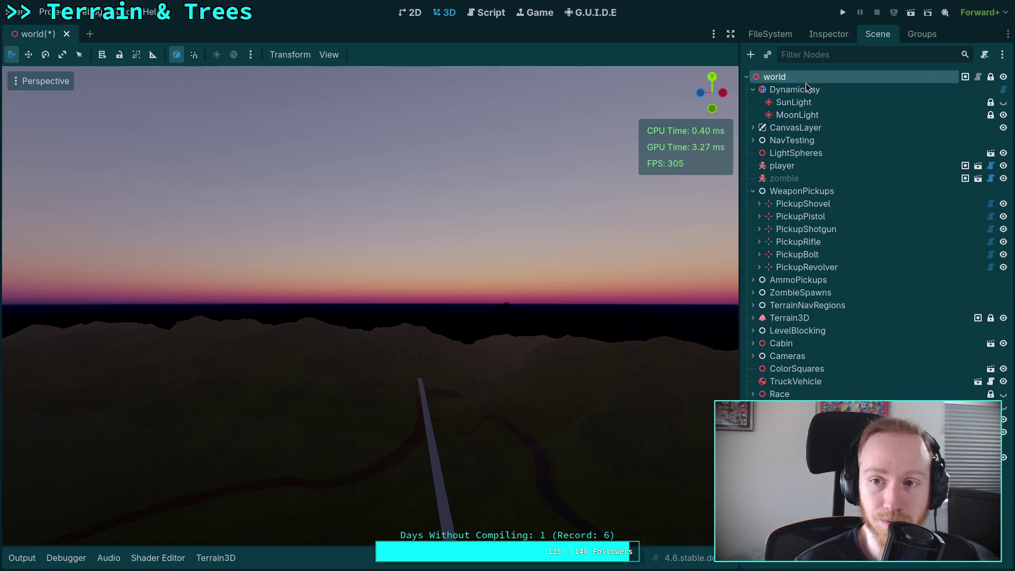
click(817, 35)
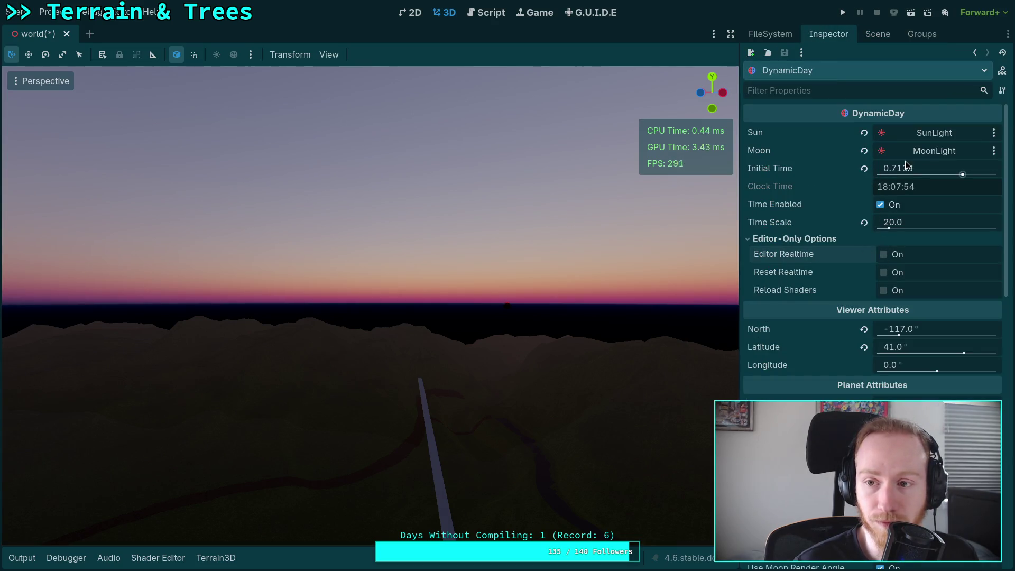
Step: Enter 0.58 as DynamicDay's Initial Time, save the world scene, and switch to the terminal
click(901, 169)
double_click(899, 170)
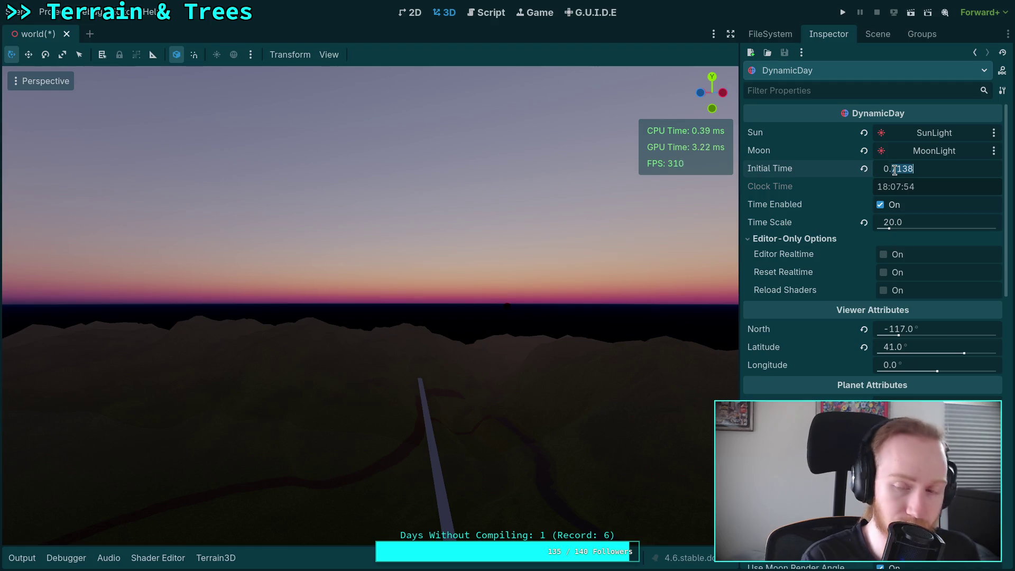
text(58)
key(Return)
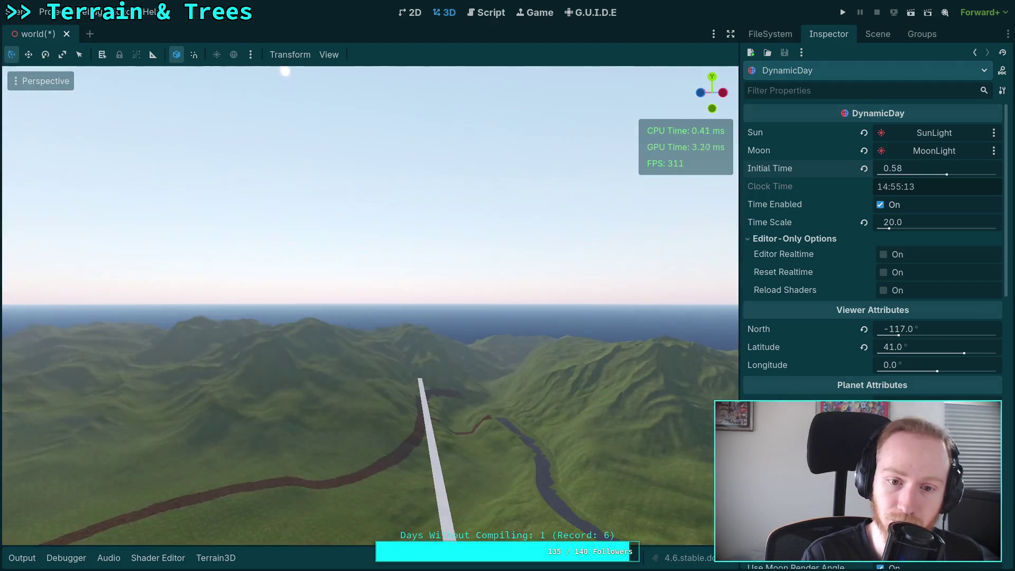
key(ctrl+s)
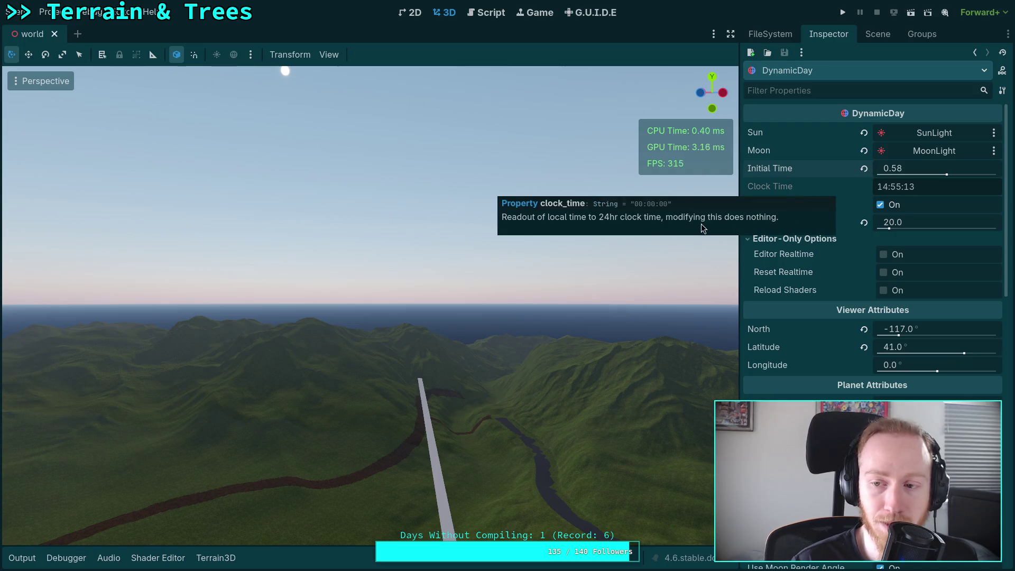
key(super+1)
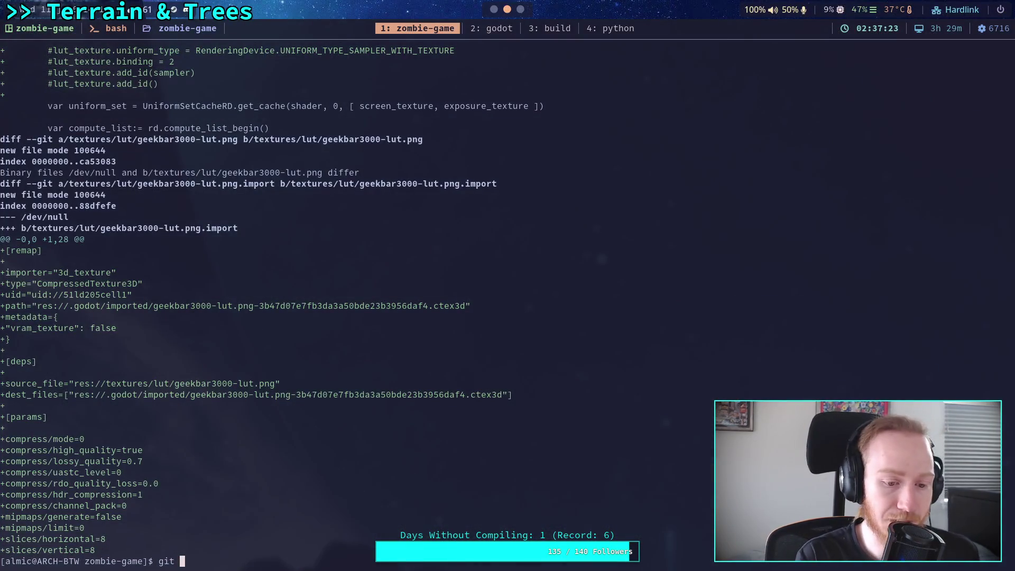
Step: Run git diff and scroll through the working-tree changes
text(diff)
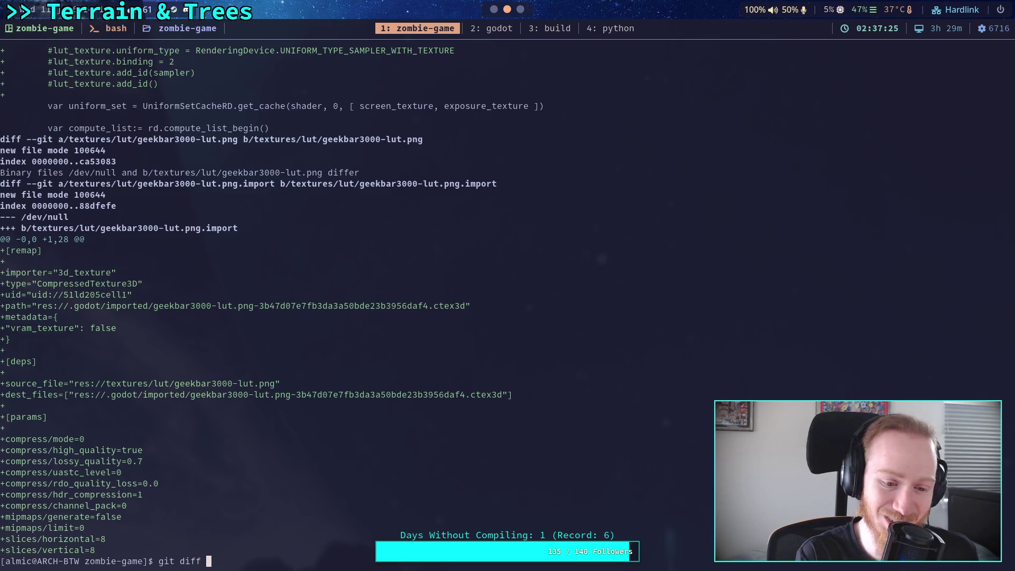
key(Return)
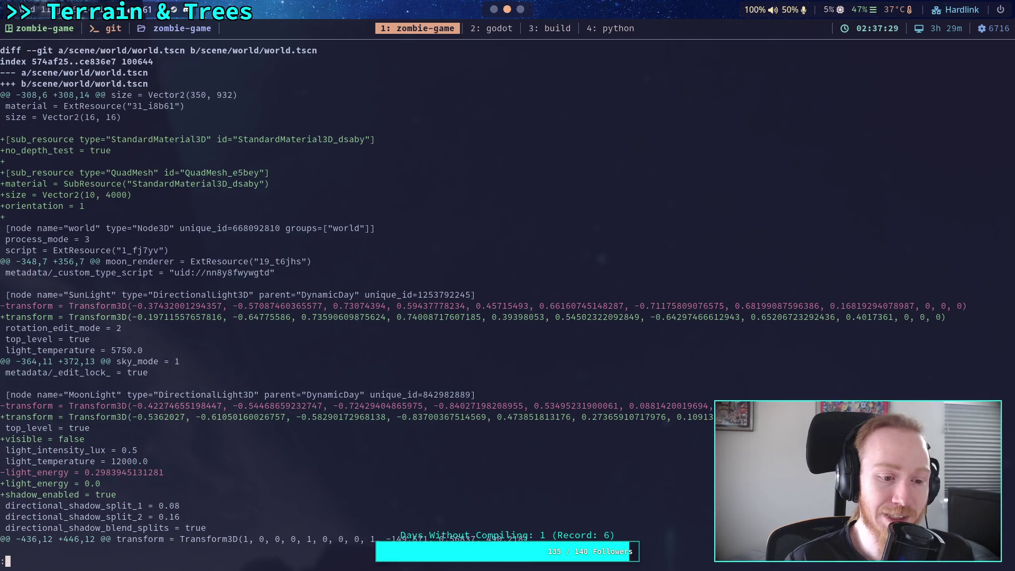
scroll(484, 300, down, 3)
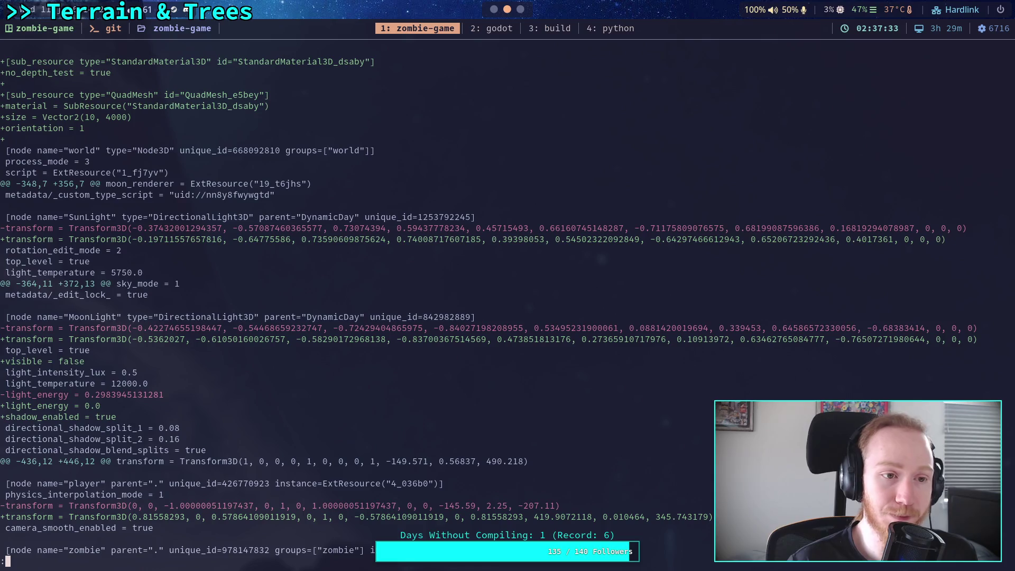
scroll(483, 301, down, 5)
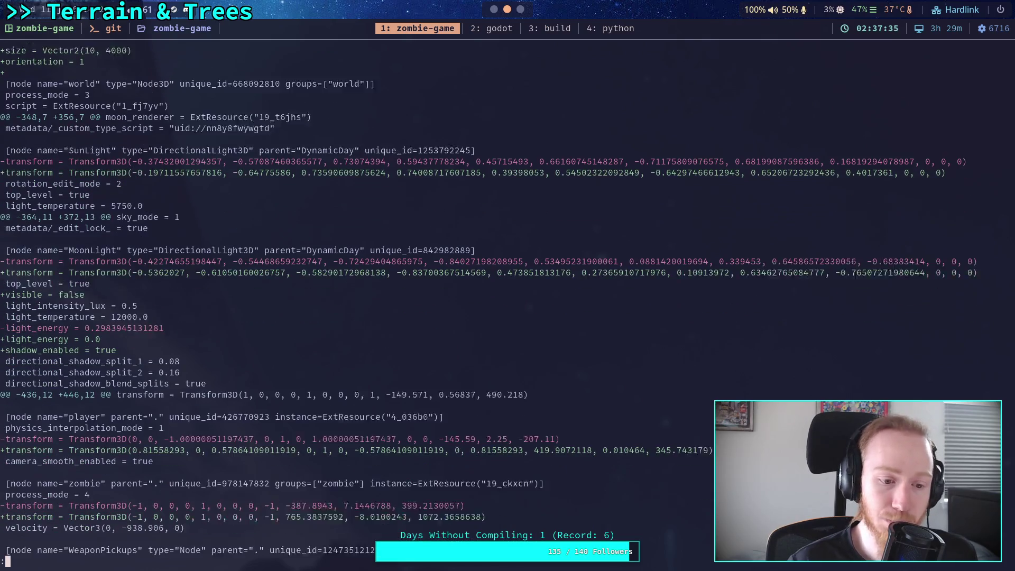
scroll(484, 301, down, 3)
scroll(483, 300, up, 10)
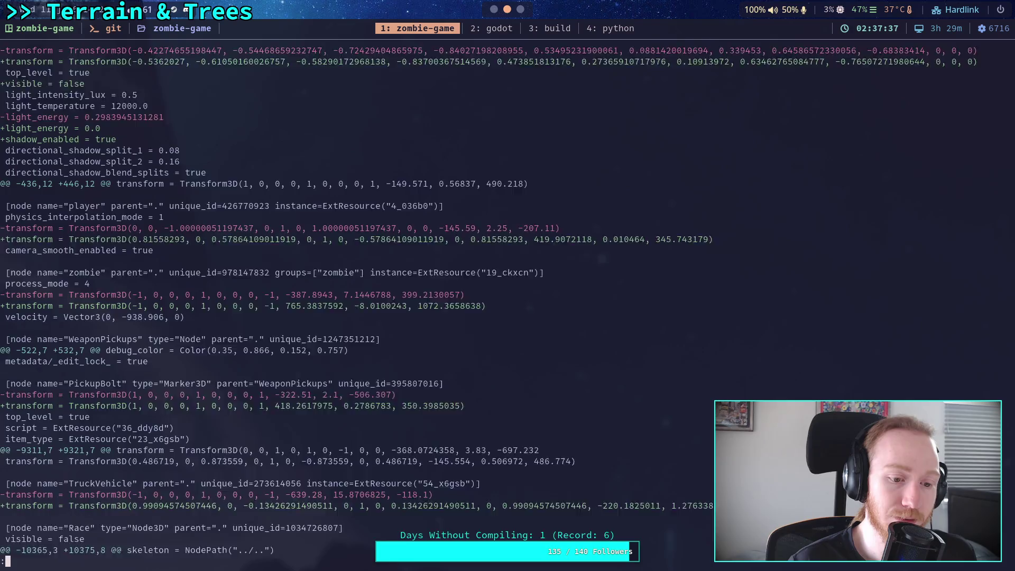
Step: Run git add -i on scene/world/world.tscn in patch mode and leave hunk 1 unstaged
text(q)
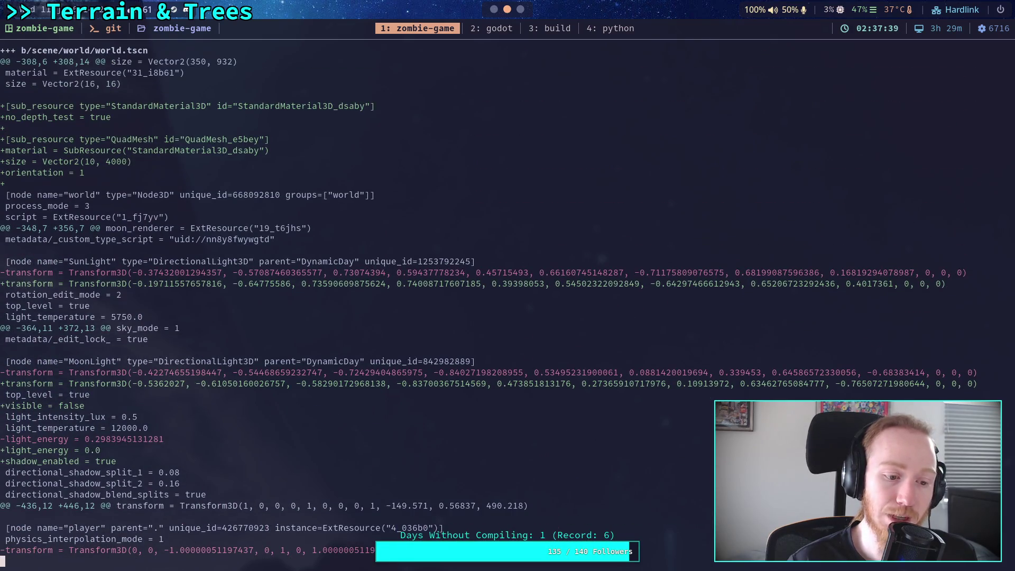
text(git add -i sce)
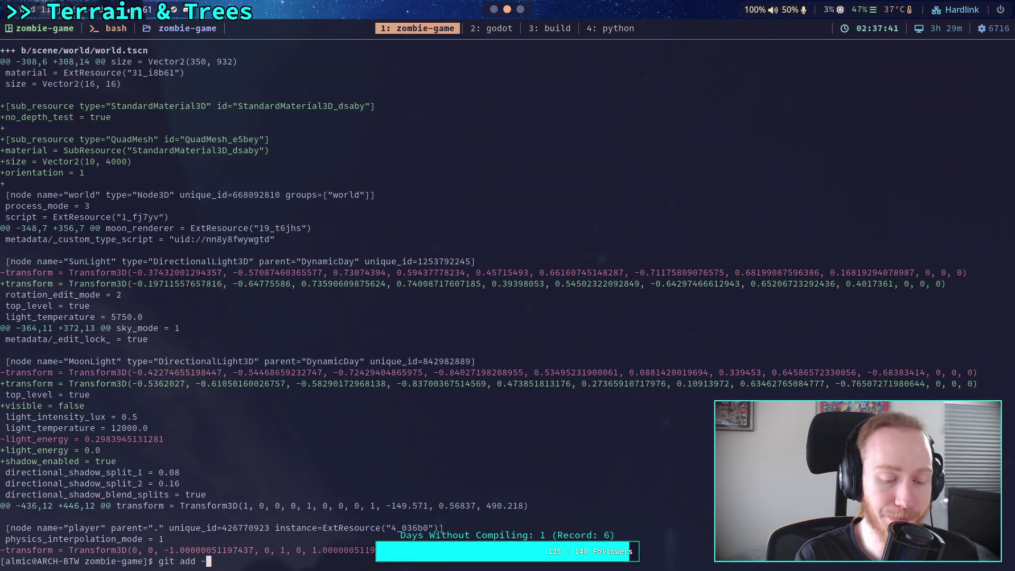
text(ne/world/world.tscn)
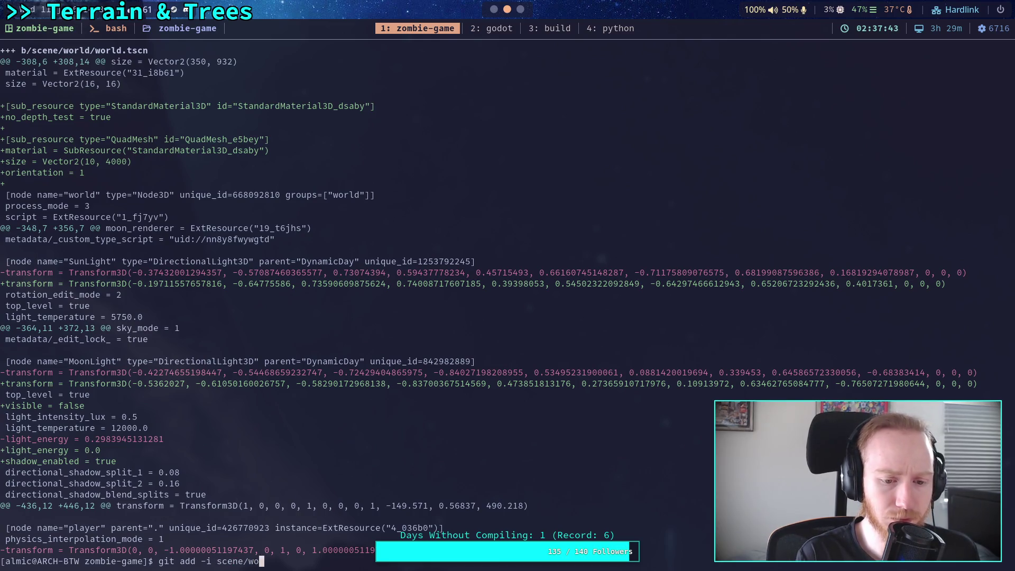
key(Return)
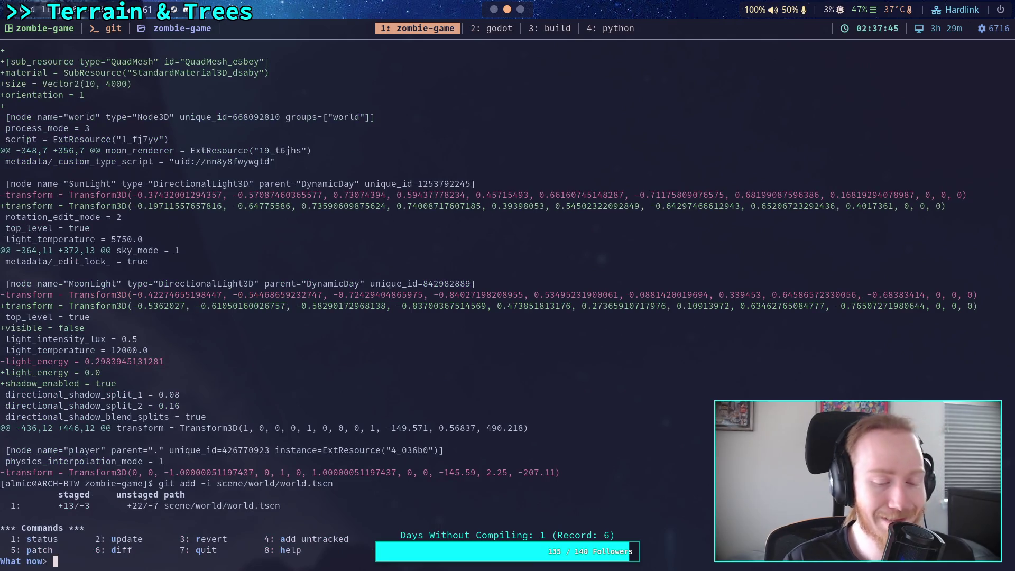
text(5)
key(Return)
text(1)
key(Return)
key(Return)
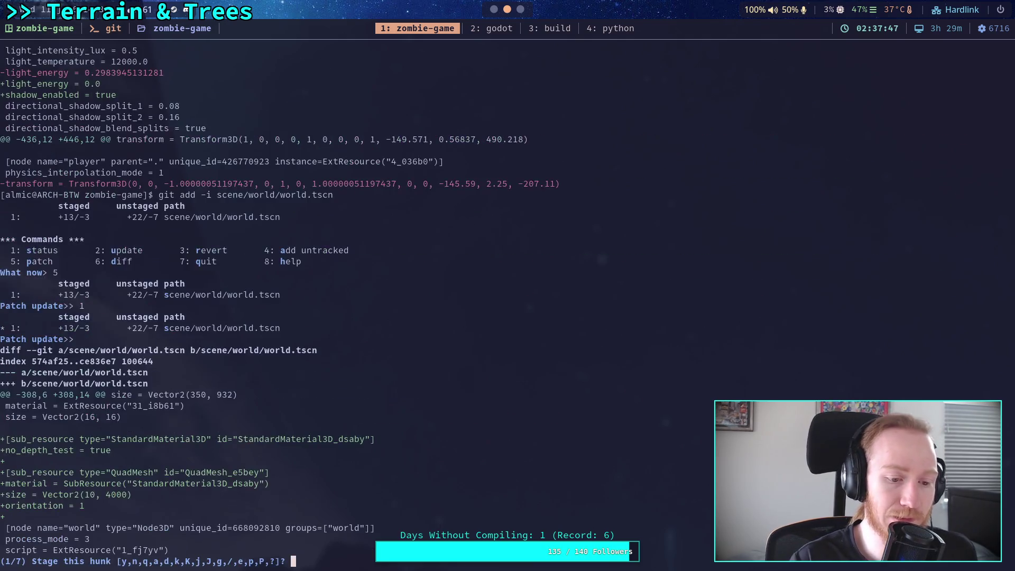
text(n)
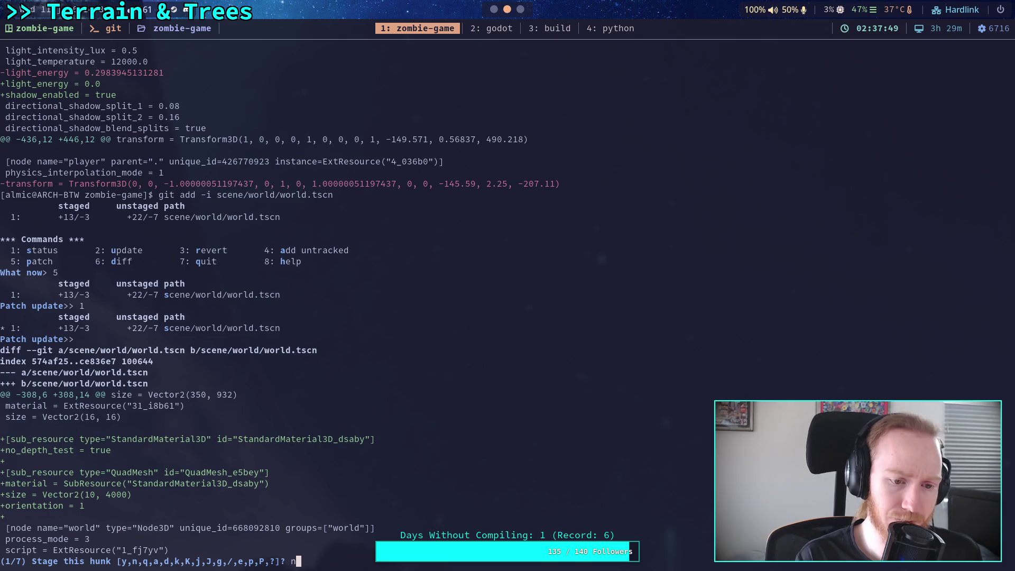
key(Return)
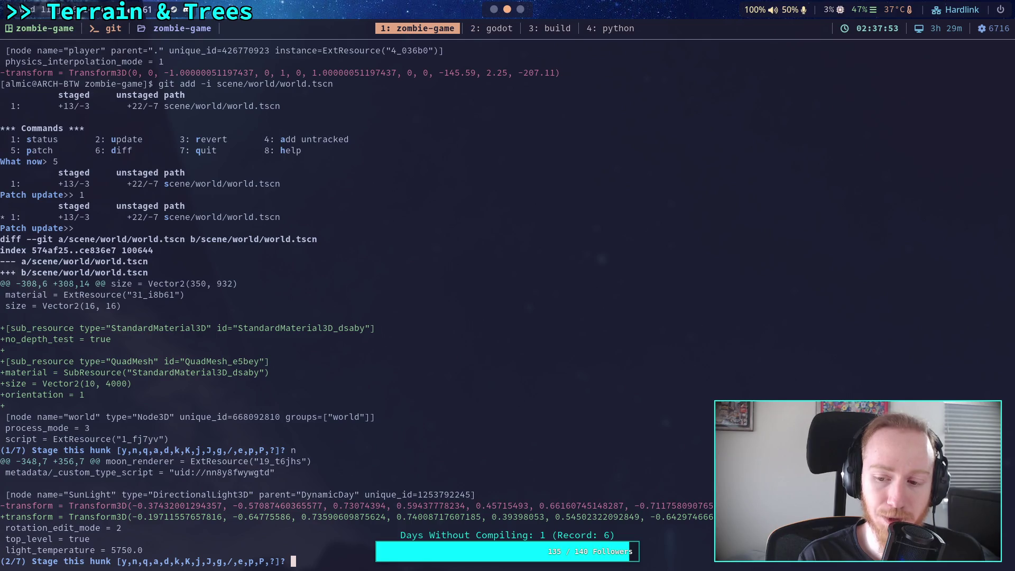
Step: Save the world scene in Godot, then stop the hunk review in git
key(super+2)
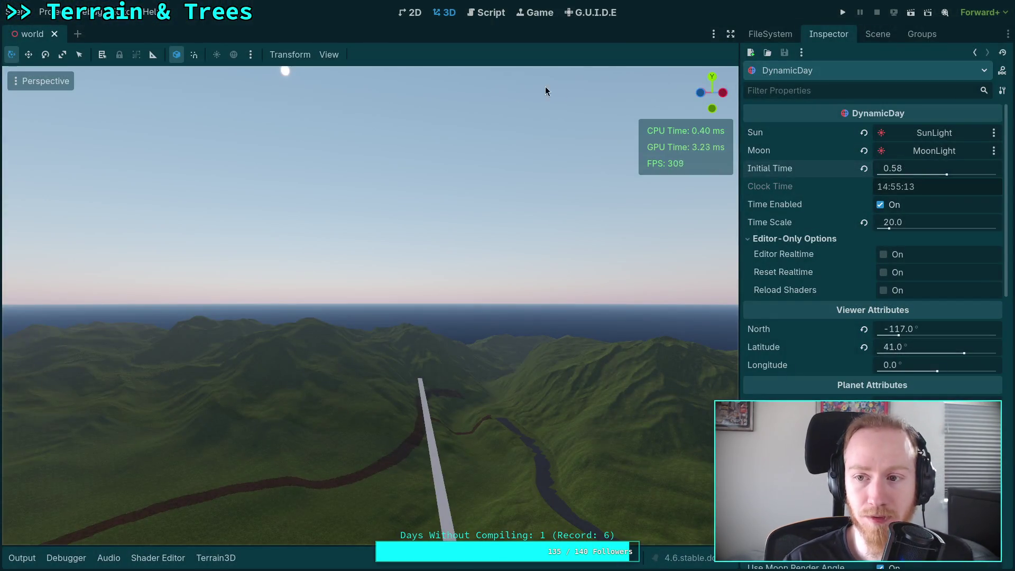
key(ctrl+s)
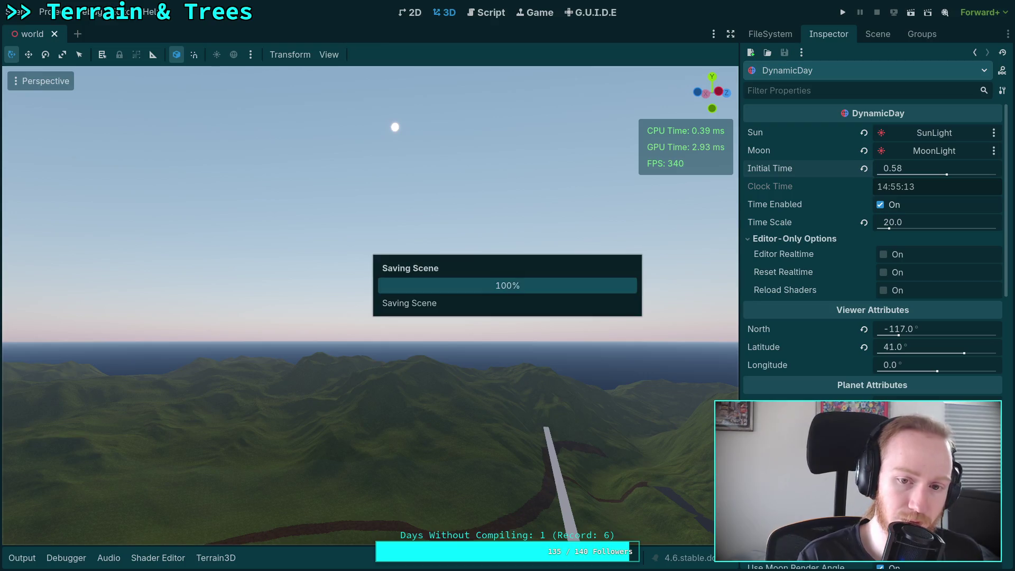
key(super+1)
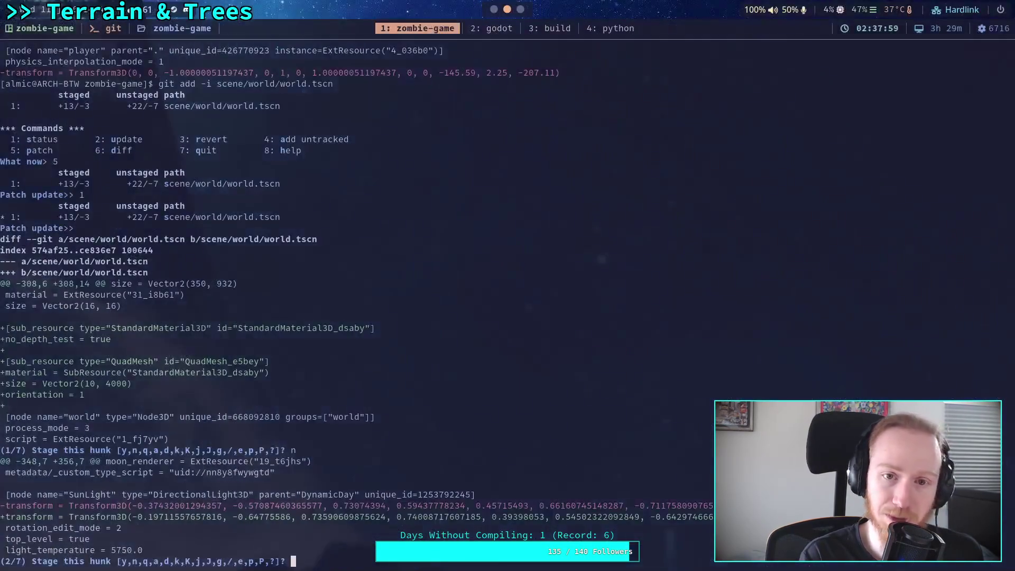
text(q)
key(Return)
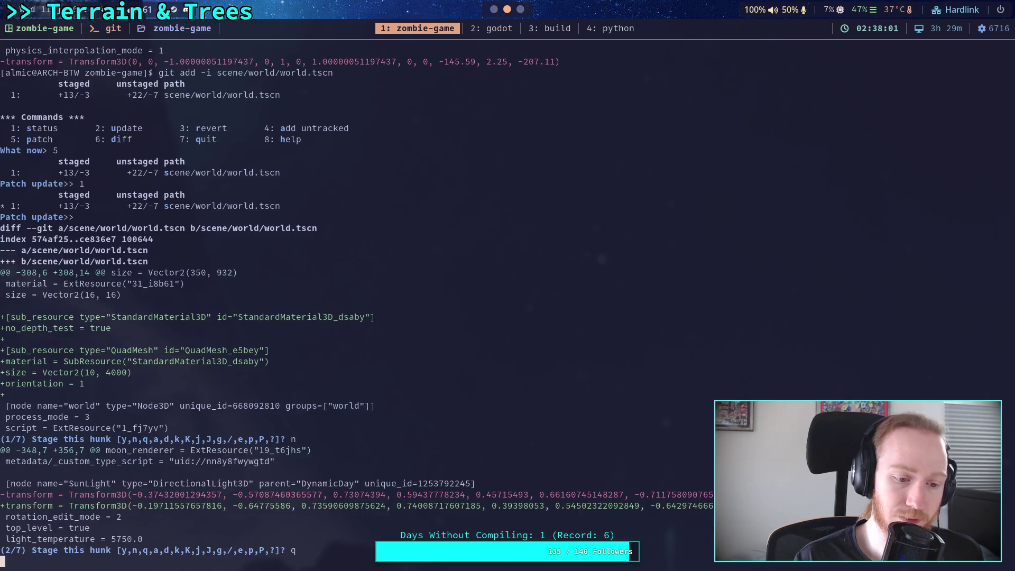
Step: Quit interactive staging and rerun git add -i for world.tscn
key(Up)
key(BackSpace)
key(BackSpace)
key(BackSpace)
text(q)
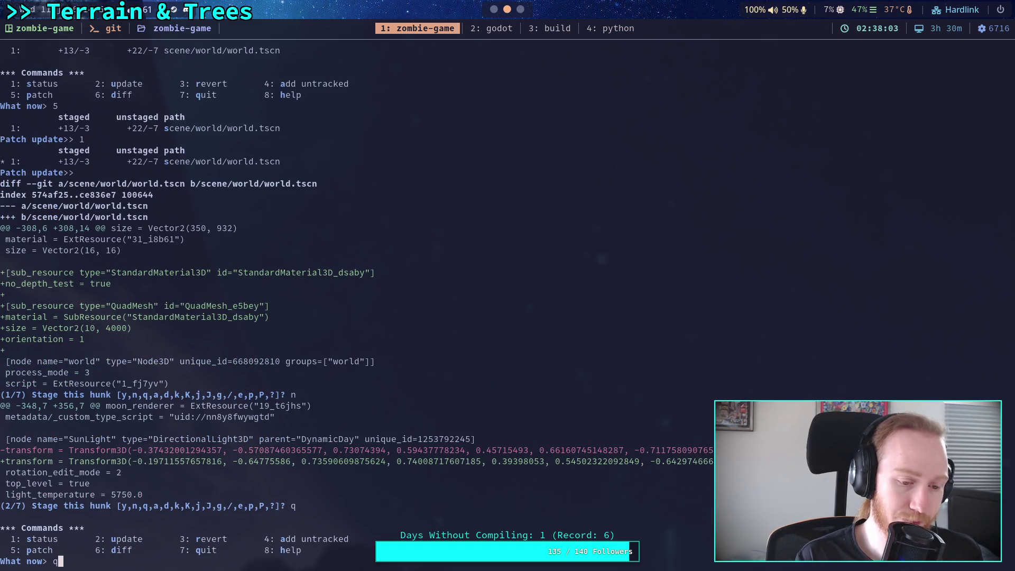
key(Return)
key(Up)
key(Return)
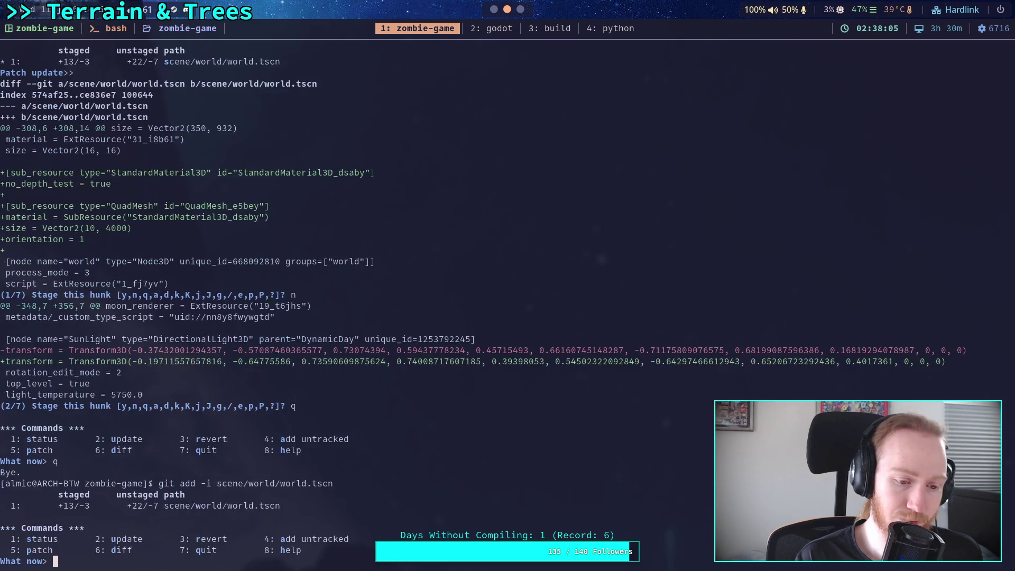
Step: Re-enter patch mode on world.tscn, leave the first hunk unstaged, and return to Godot
text(5)
key(Return)
text(1)
key(Return)
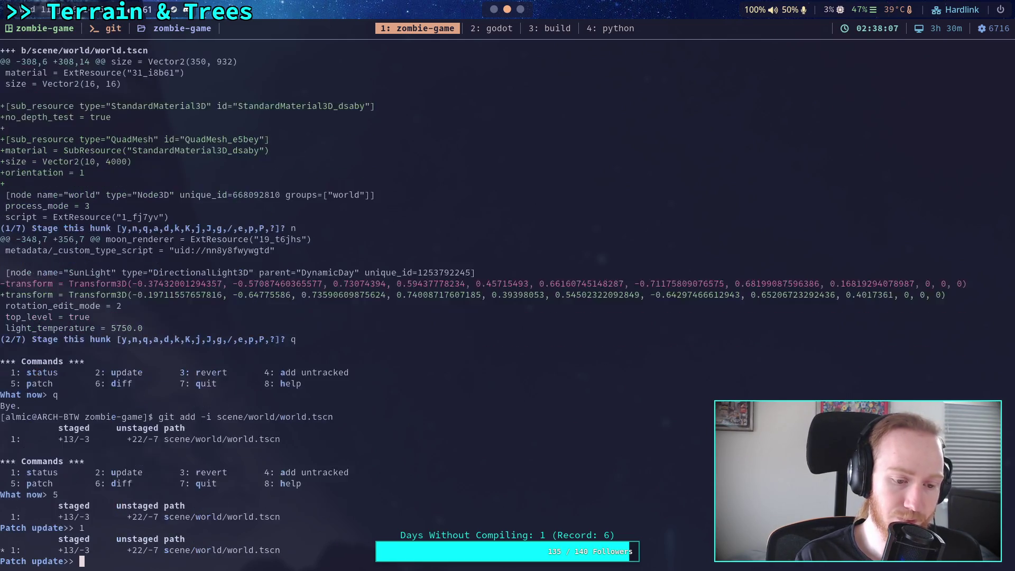
key(Return)
text(n)
key(Return)
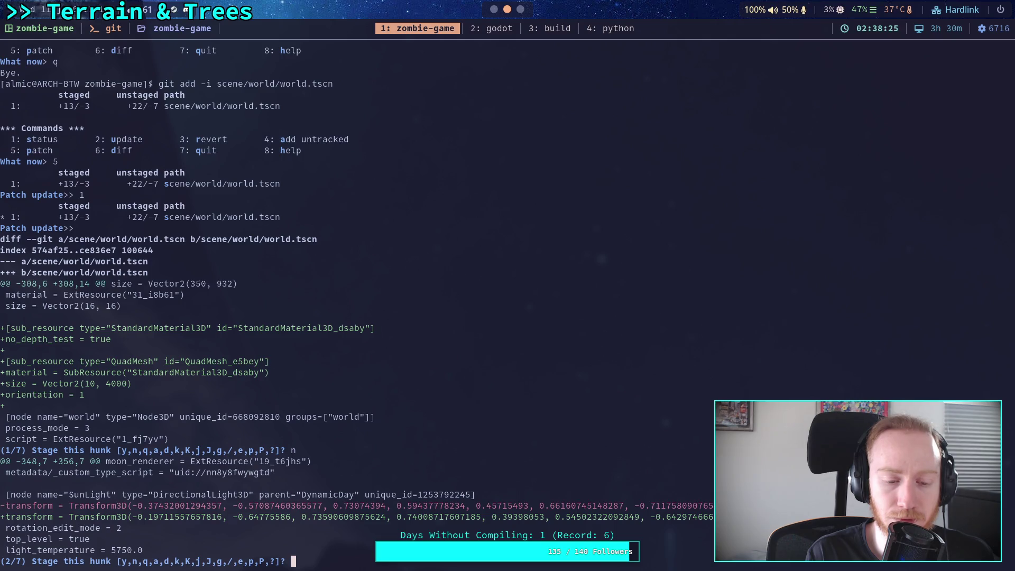
key(super+2)
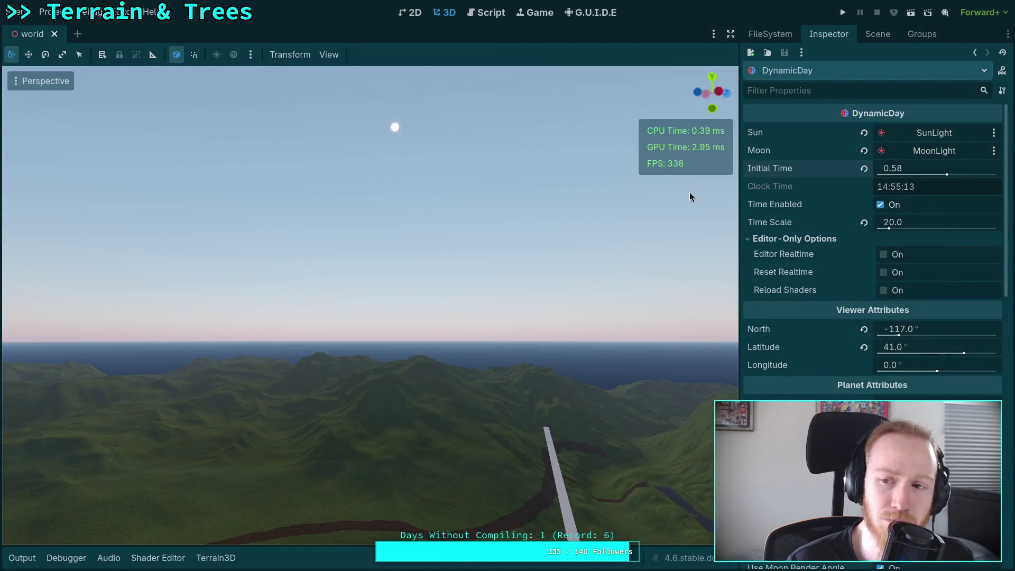
Step: Enter 0.57 as DynamicDay's Initial Time, save world.tscn, and return to the terminal
drag(930, 168, 942, 168)
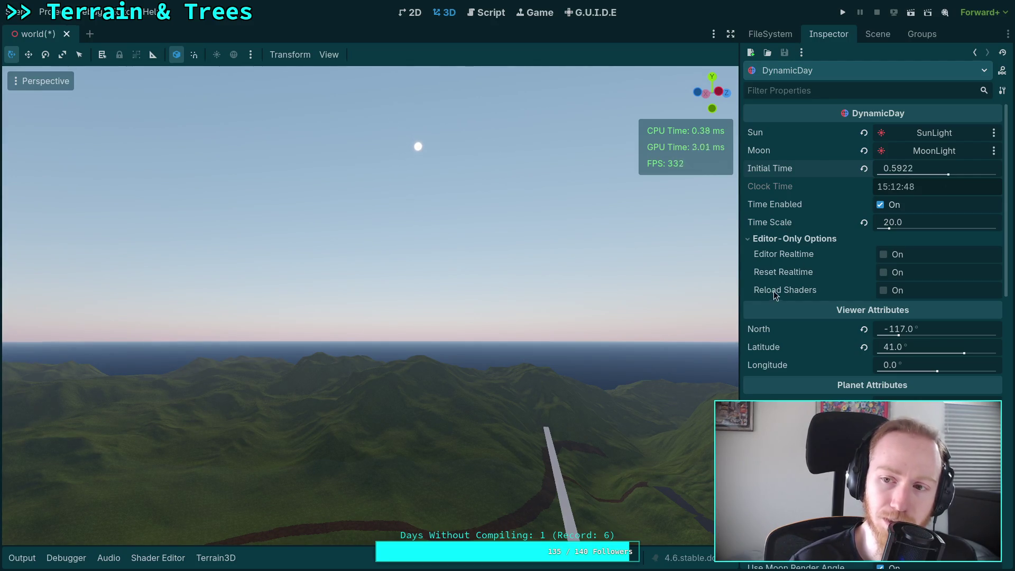
scroll(773, 290, down, 10)
scroll(819, 370, up, 7)
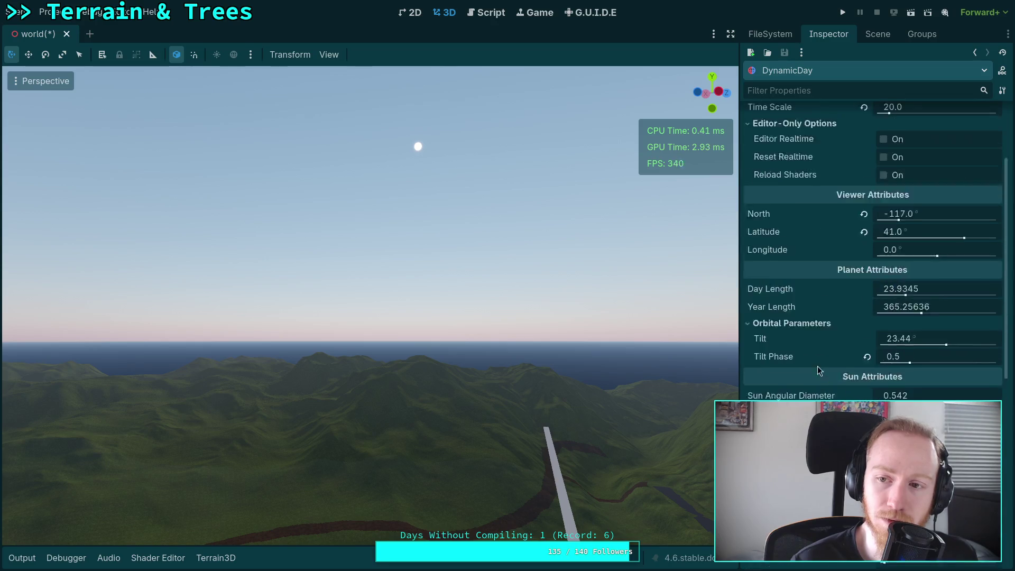
scroll(819, 370, up, 2)
click(27, 14)
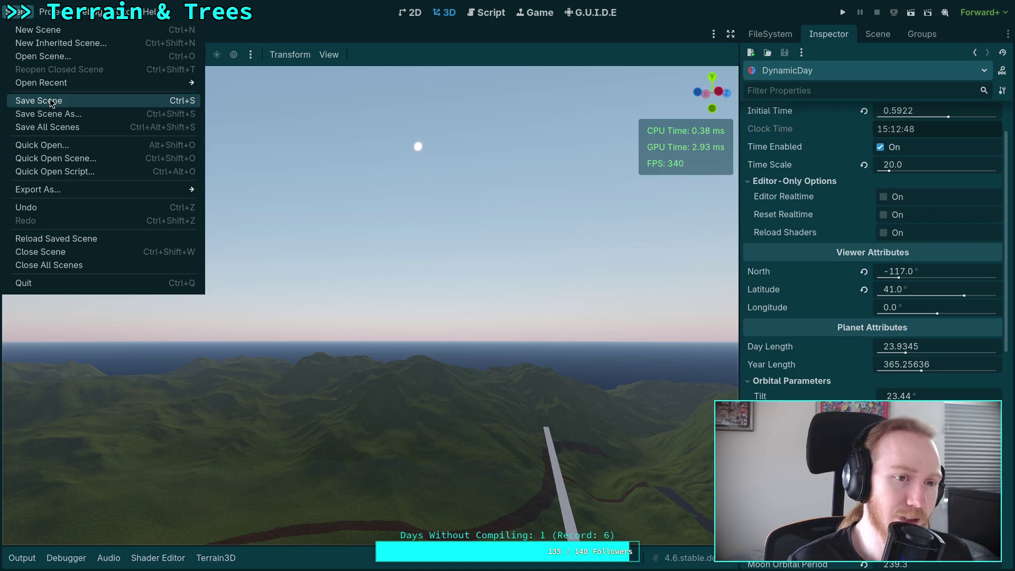
scroll(810, 160, up, 3)
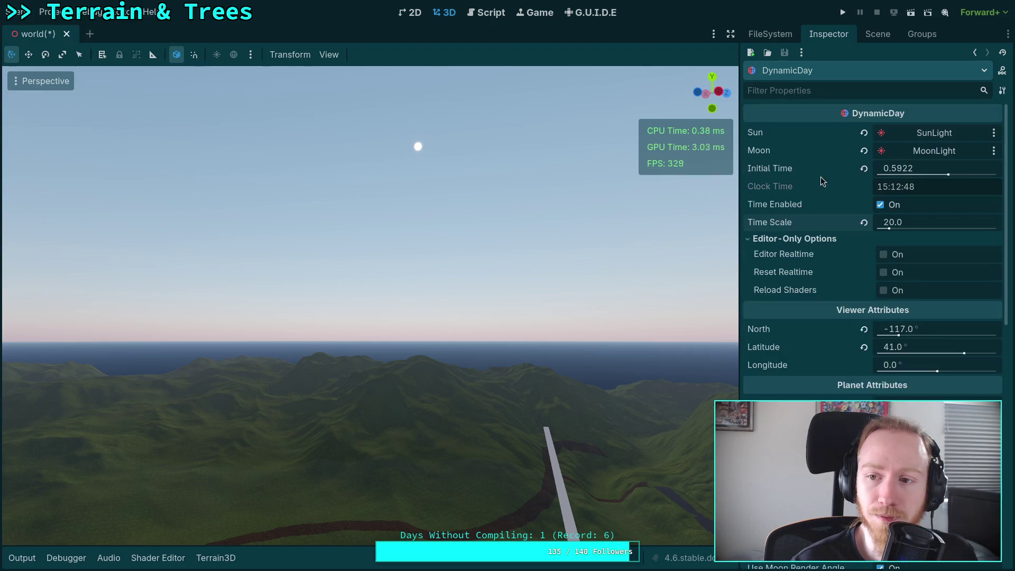
click(895, 172)
text(0.57)
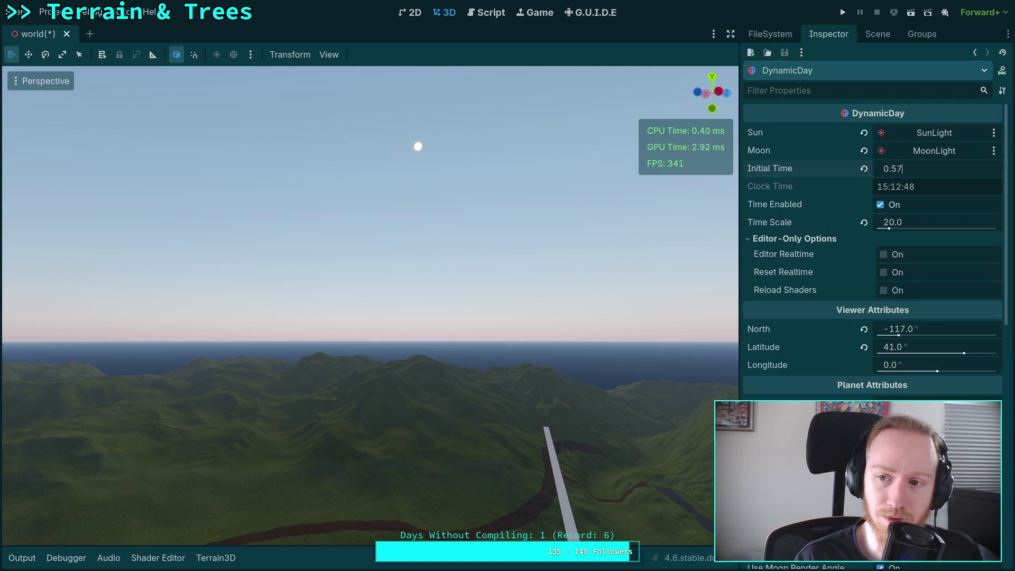
key(Return)
key(ctrl+s)
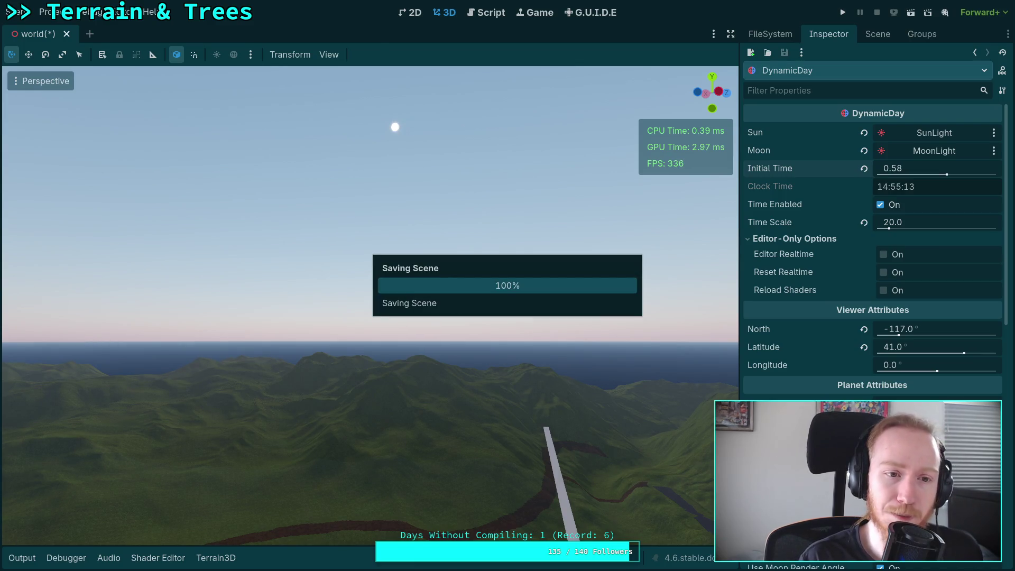
key(super+1)
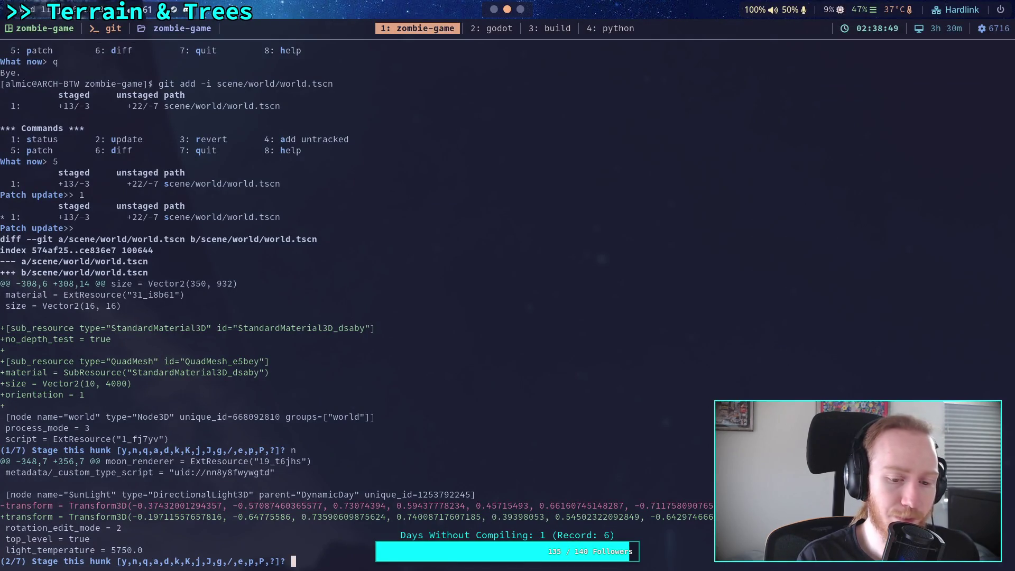
Step: Exit interactive staging and check git status
text(q)
key(Return)
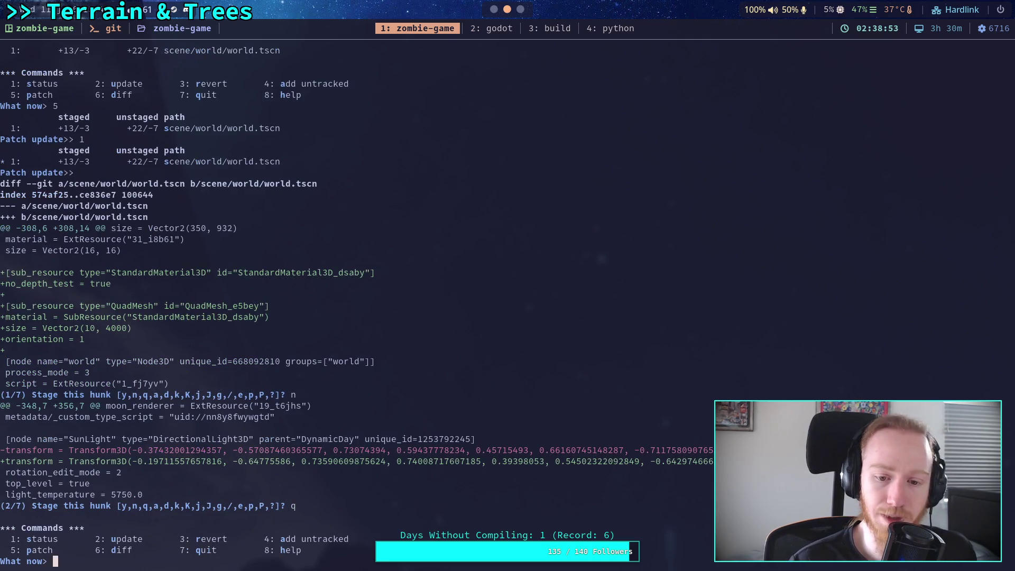
text(q)
key(Return)
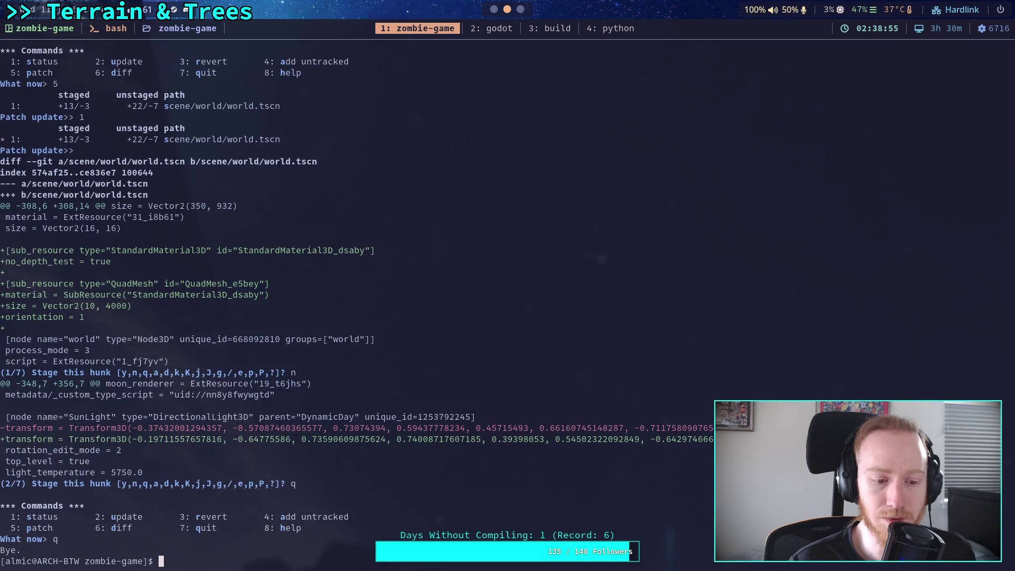
text(git status)
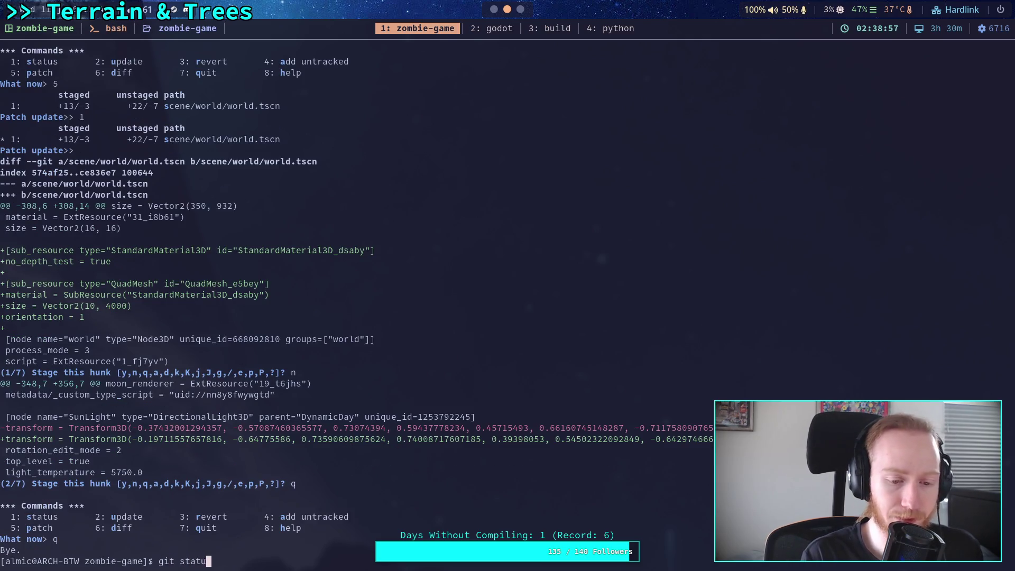
key(Return)
Step: Show the staged diff of scene/world/world.tscn, then its unstaged diff
text(git diff )
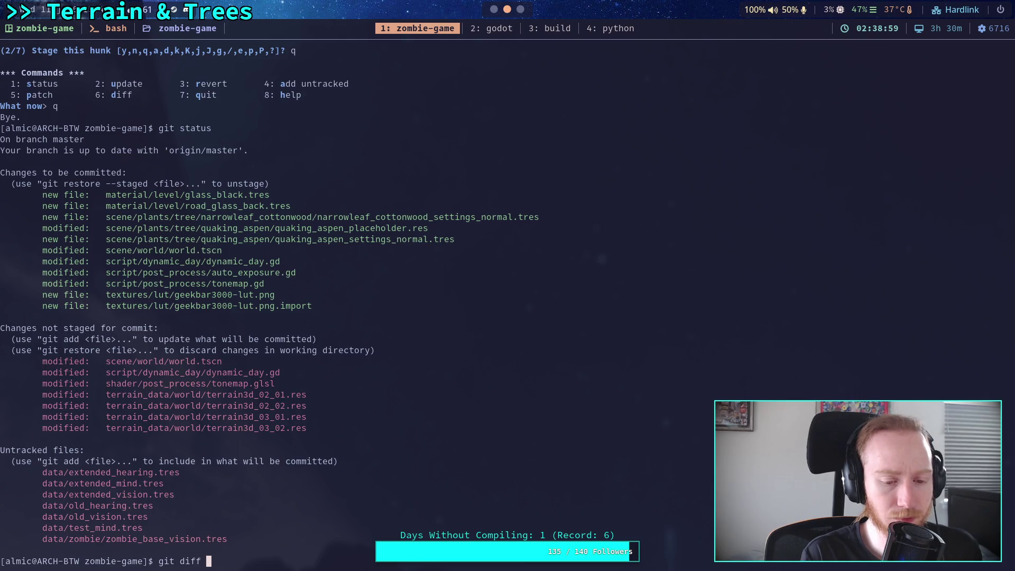
text(--staged scene/)
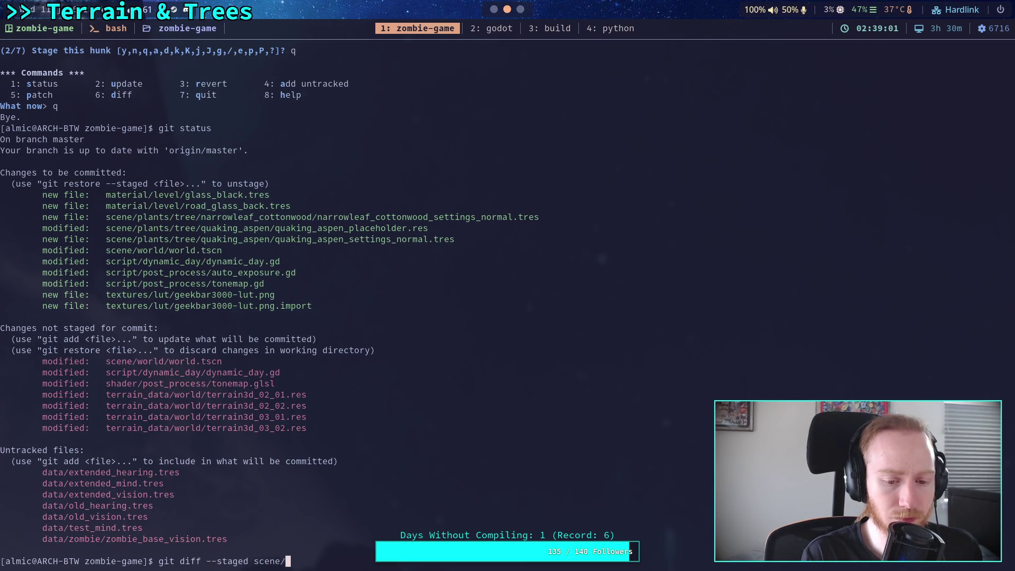
text(world/world.tscn)
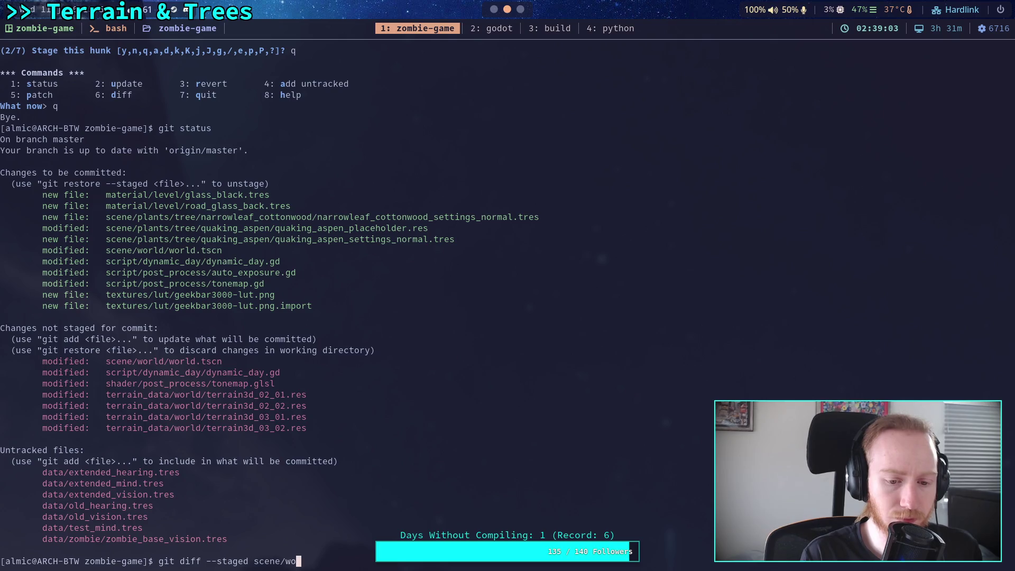
key(Return)
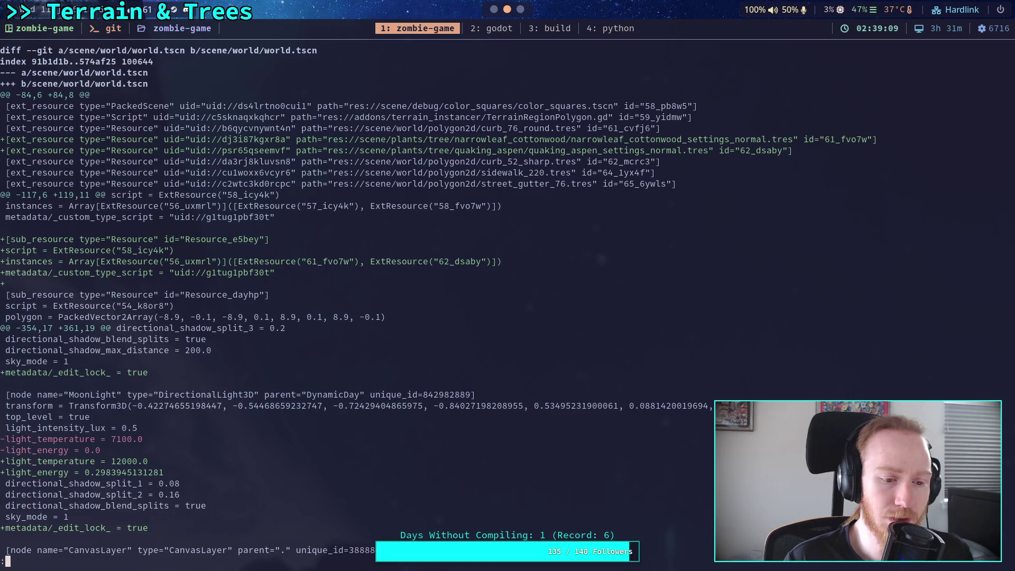
key(q)
key(Up)
key(Up)
key(Up)
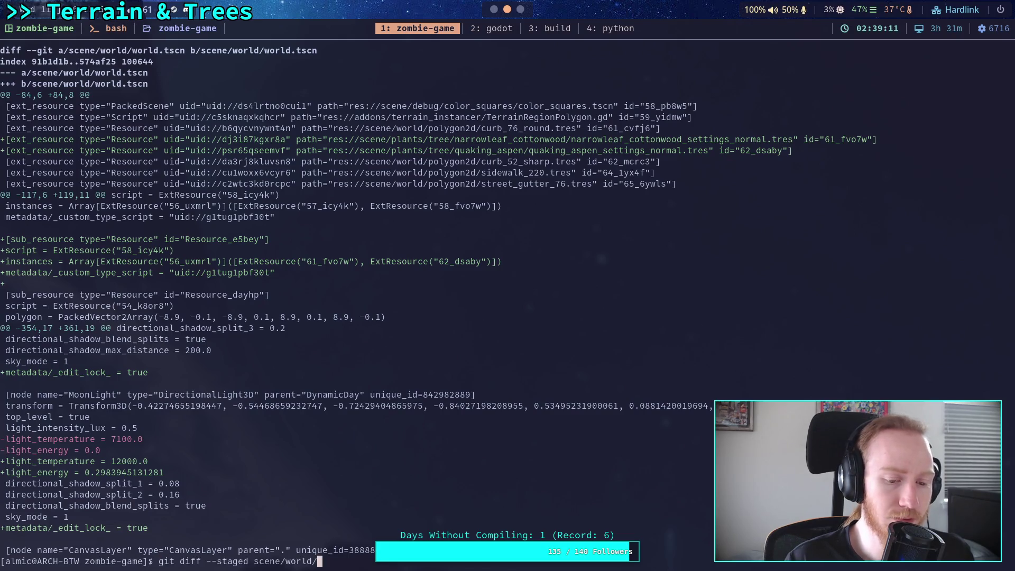
key(Up)
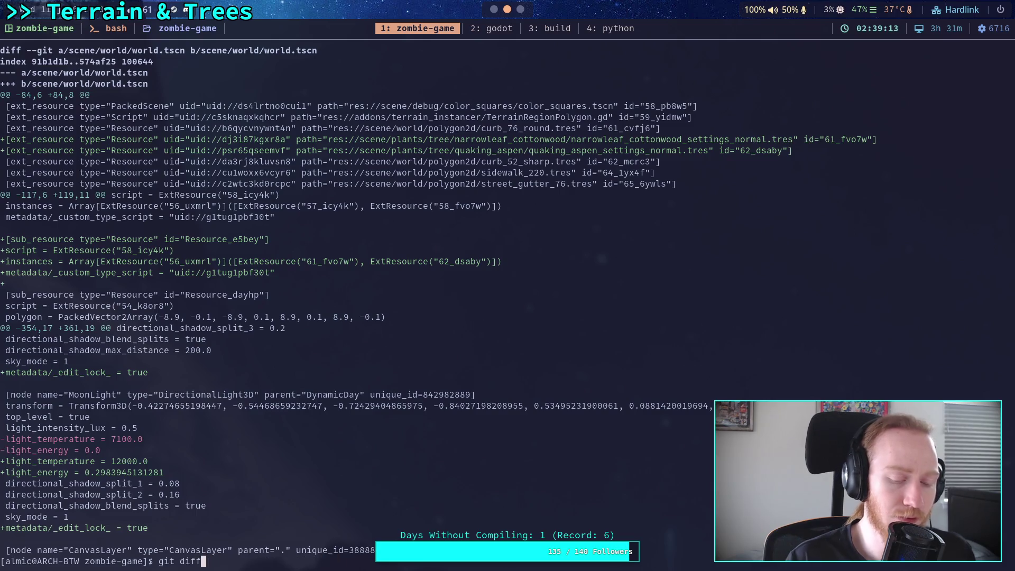
text(scene/world/world.tscn)
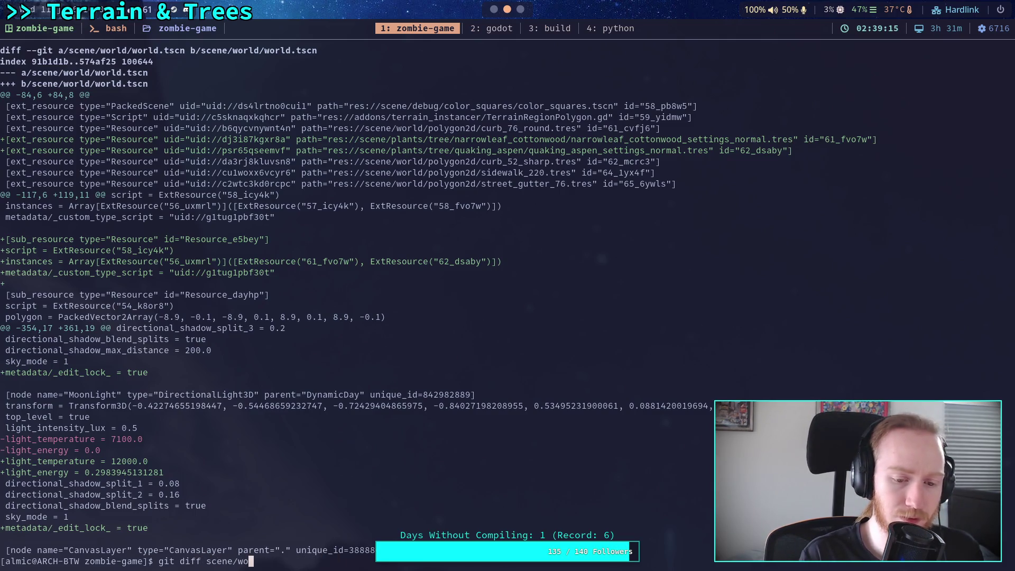
key(Return)
Step: Page to the end of the unstaged world.tscn diff and back to the sun and moon changes
key(Down)
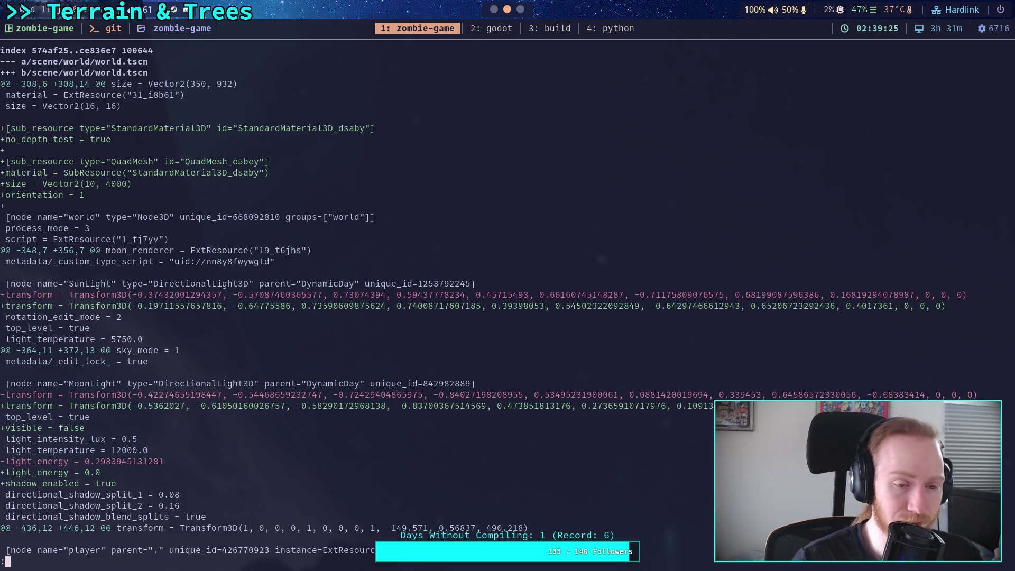
key(j)
key(j)
key(j)
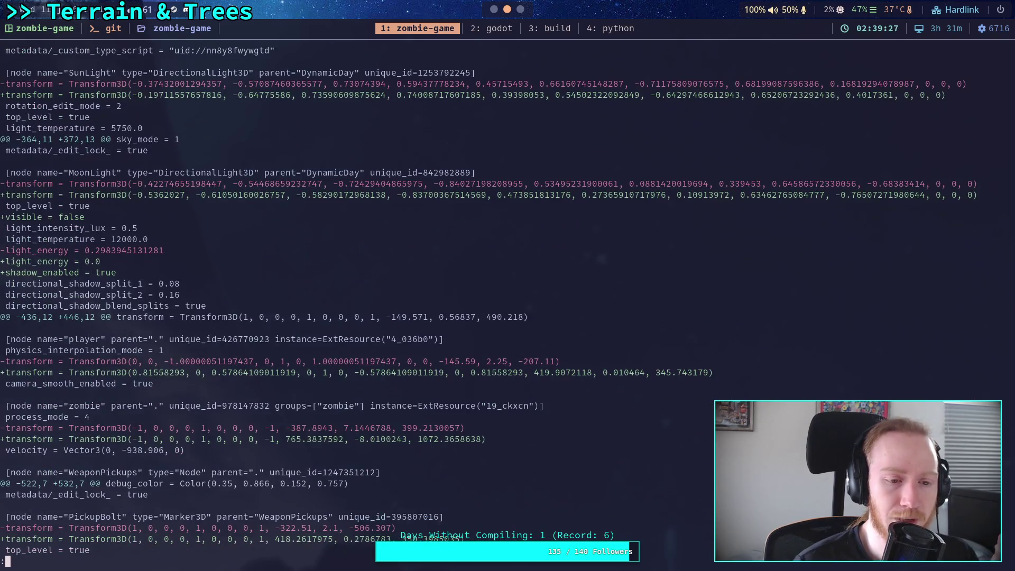
key(j)
key(j)
key(j)
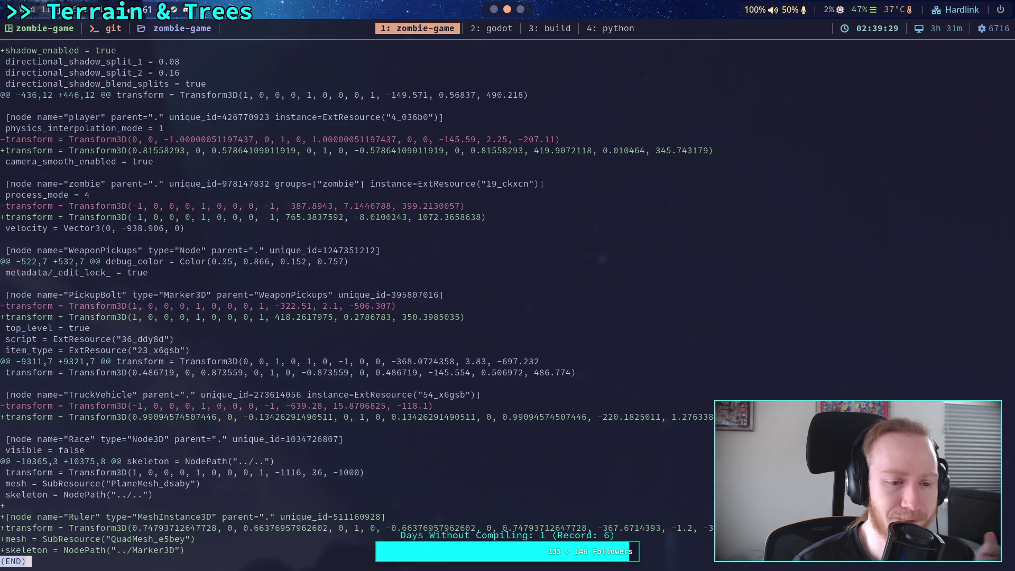
key(k)
key(k)
key(k)
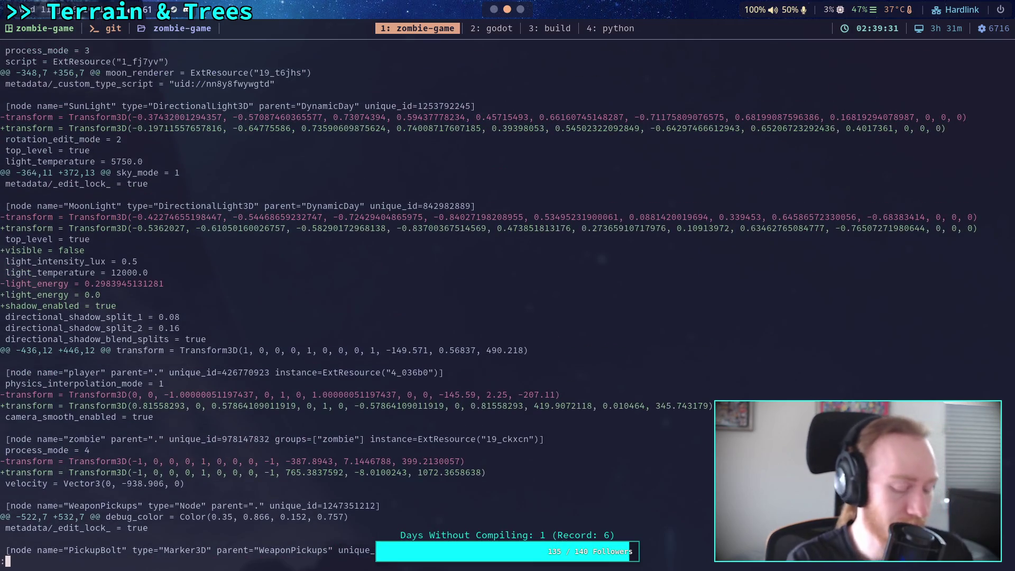
key(super+2)
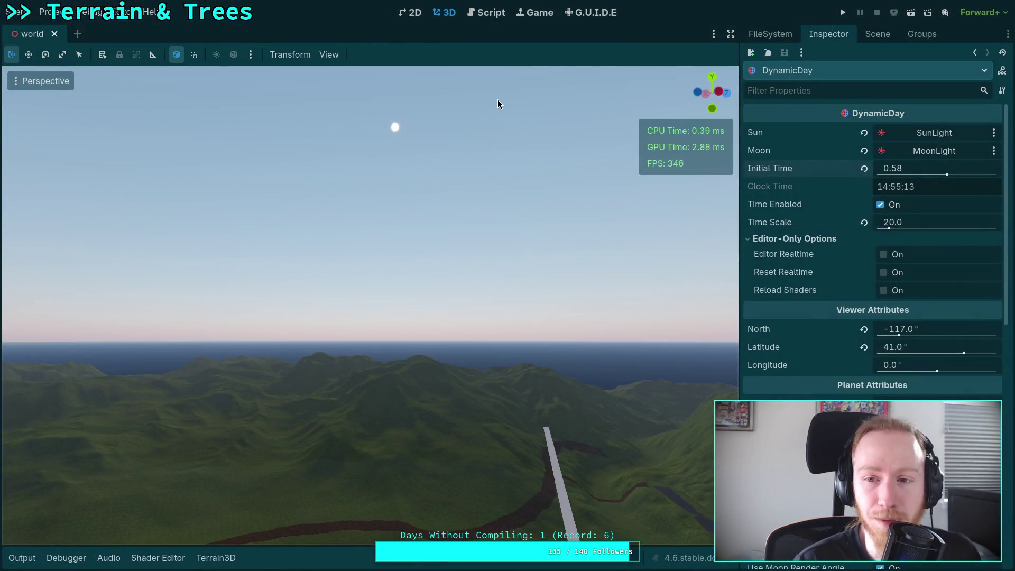
Step: Quit the Godot editor with Scene > Quit and return to the terminal
scroll(795, 260, down, 10)
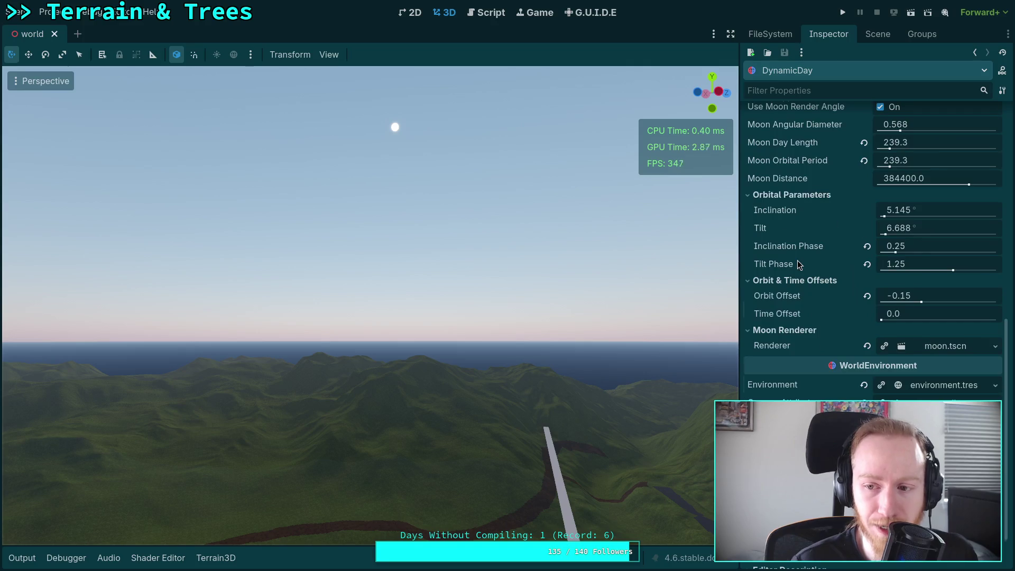
scroll(790, 267, up, 10)
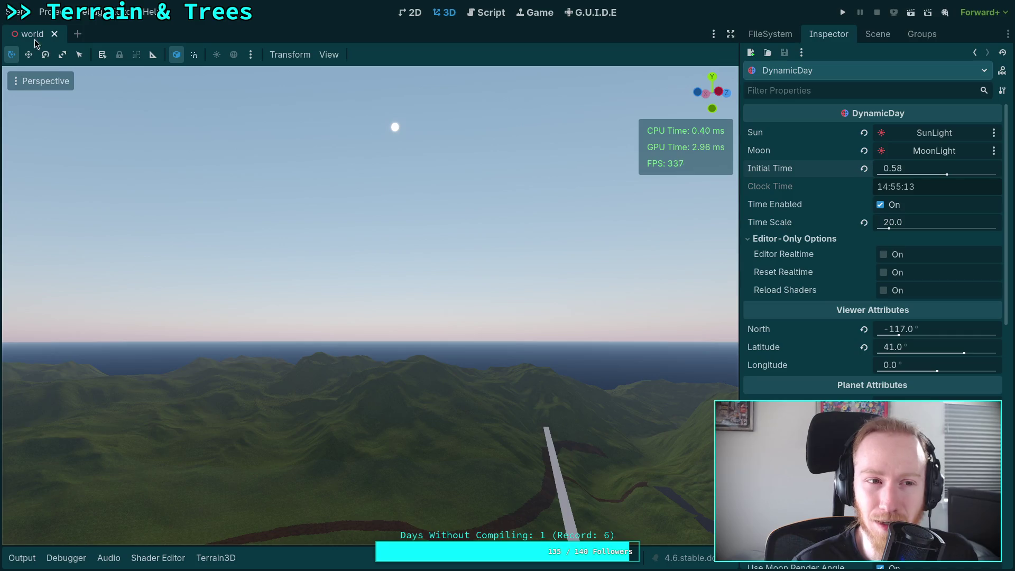
click(16, 12)
click(101, 285)
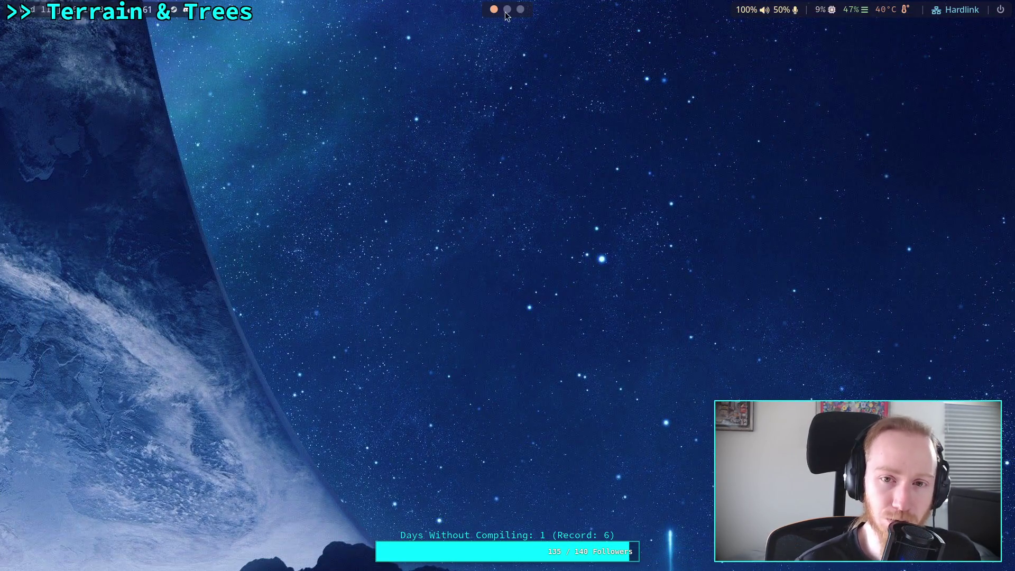
click(506, 11)
Step: Run git status, then erase the partly typed git diff and add commands
text(git )
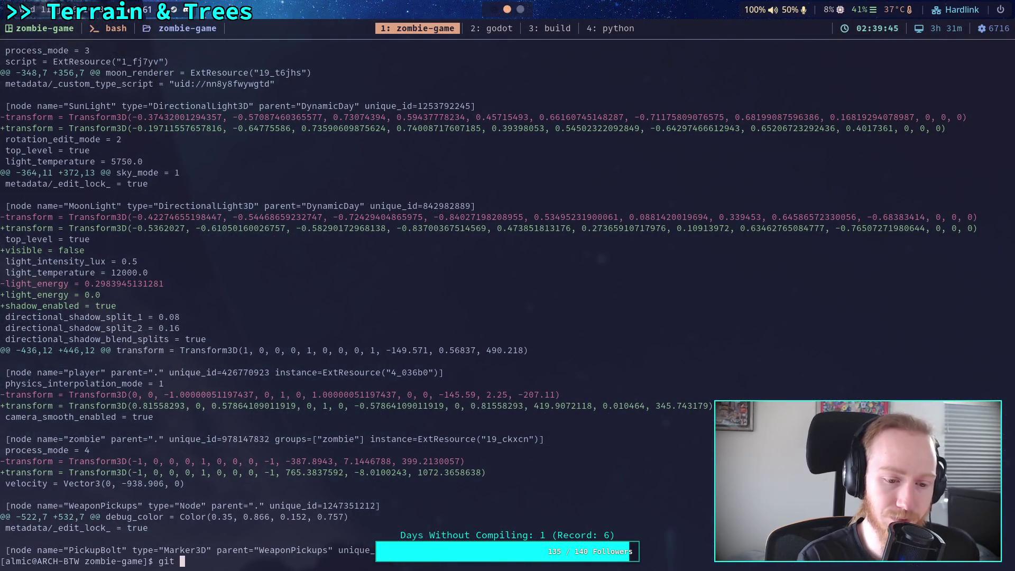
text(status)
key(Return)
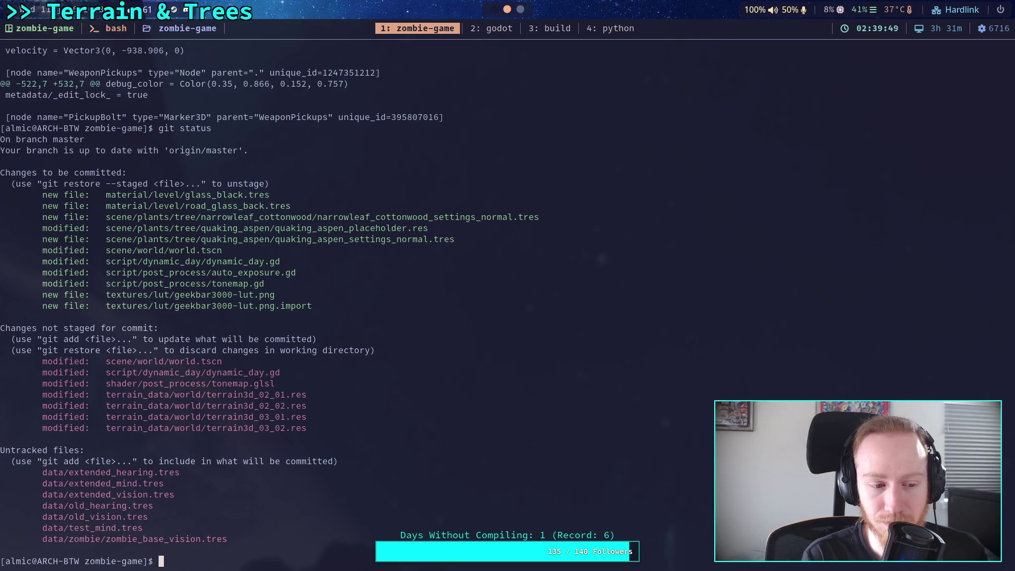
text(git )
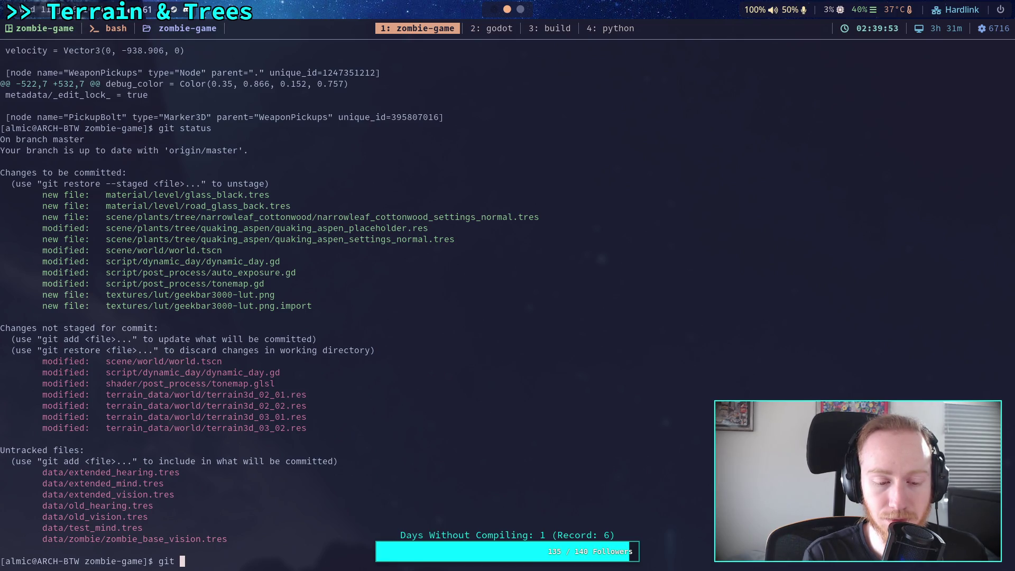
text(diff)
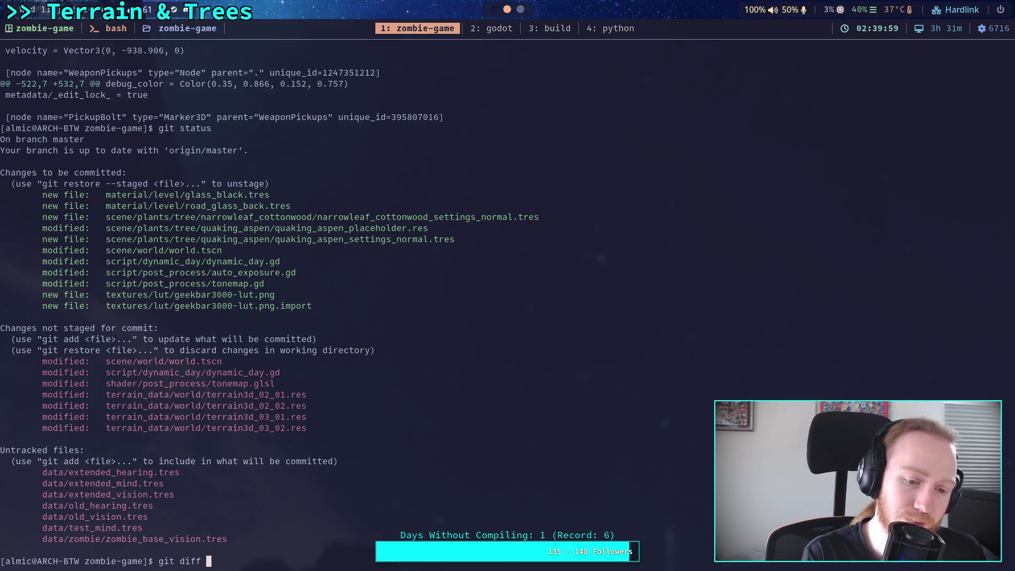
key(BackSpace)
key(BackSpace)
key(BackSpace)
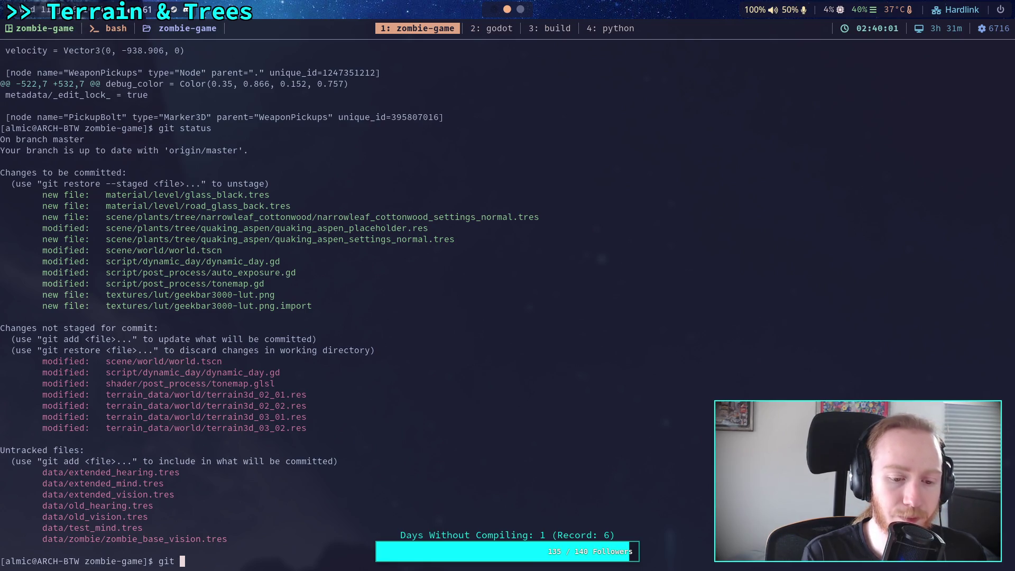
text(add)
key(BackSpace)
key(BackSpace)
key(BackSpace)
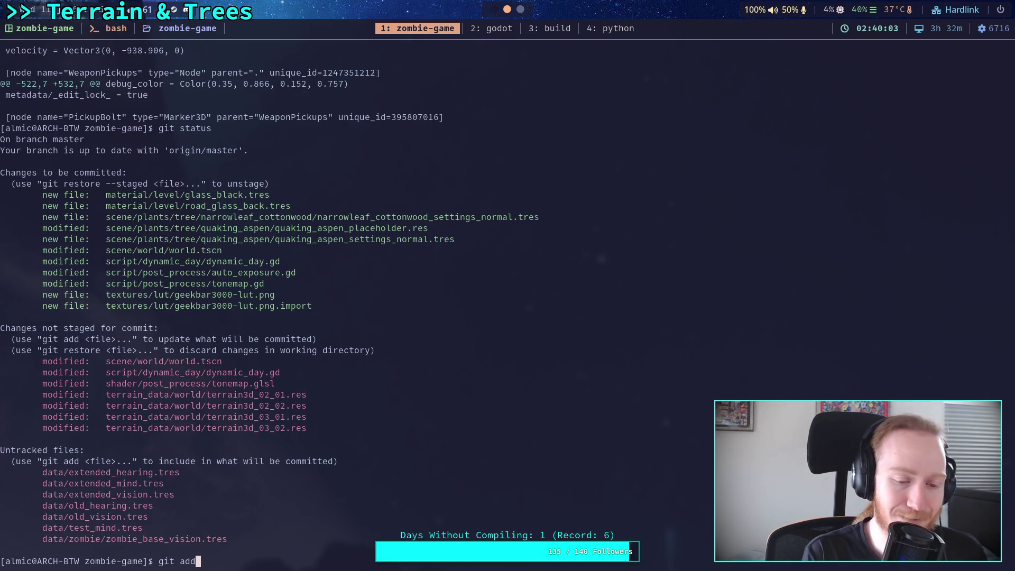
key(BackSpace)
key(BackSpace)
key(BackSpace)
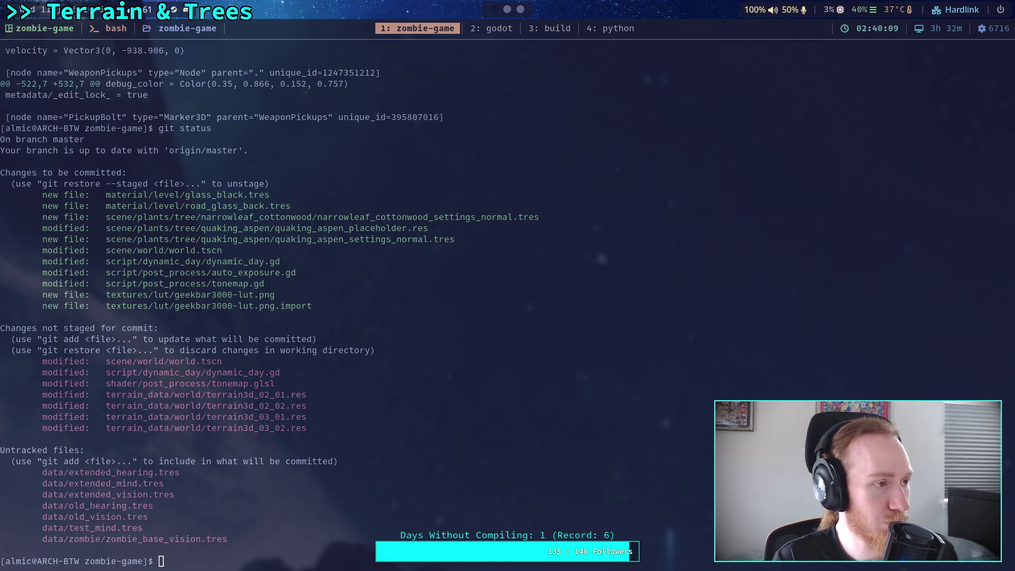
Step: Open the Zombie Game project from the Godot Project Manager
key(super+2)
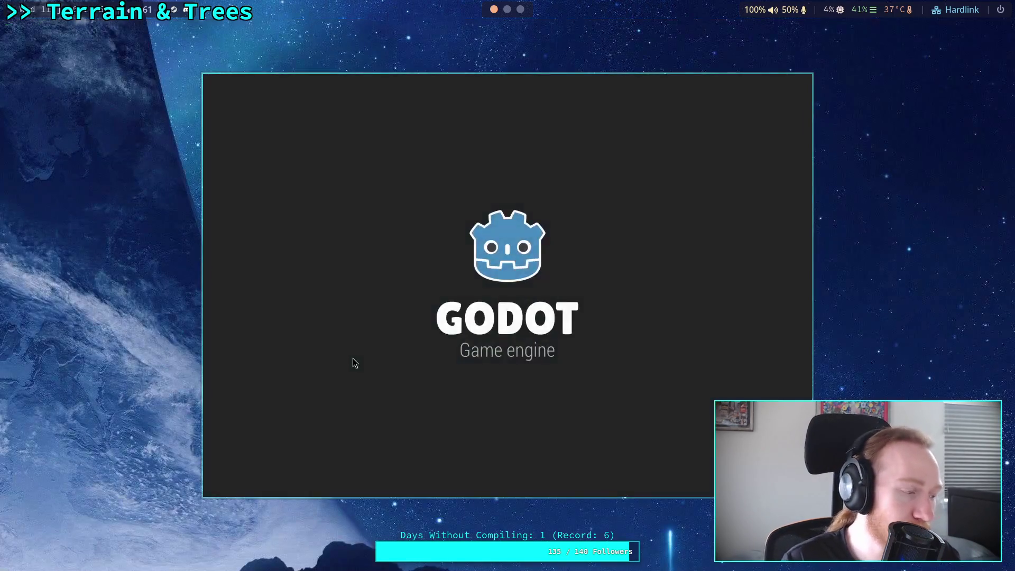
click(661, 151)
click(762, 140)
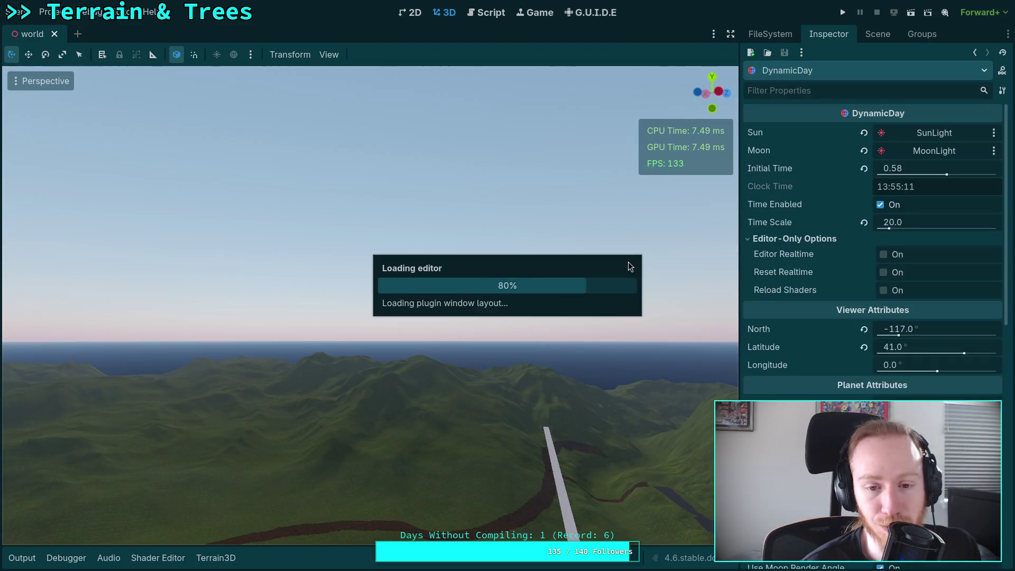
Step: Select the SunLight node, review its properties, and save the world scene
mouse_move(646, 256)
mouse_down()
mouse_move(646, 211)
mouse_move(645, 257)
mouse_up()
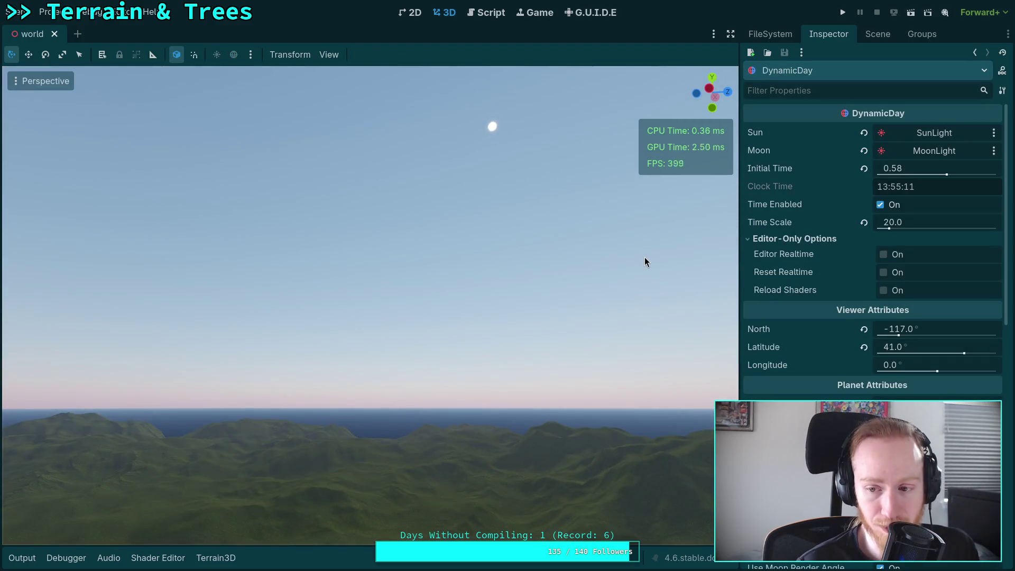
click(892, 34)
click(825, 103)
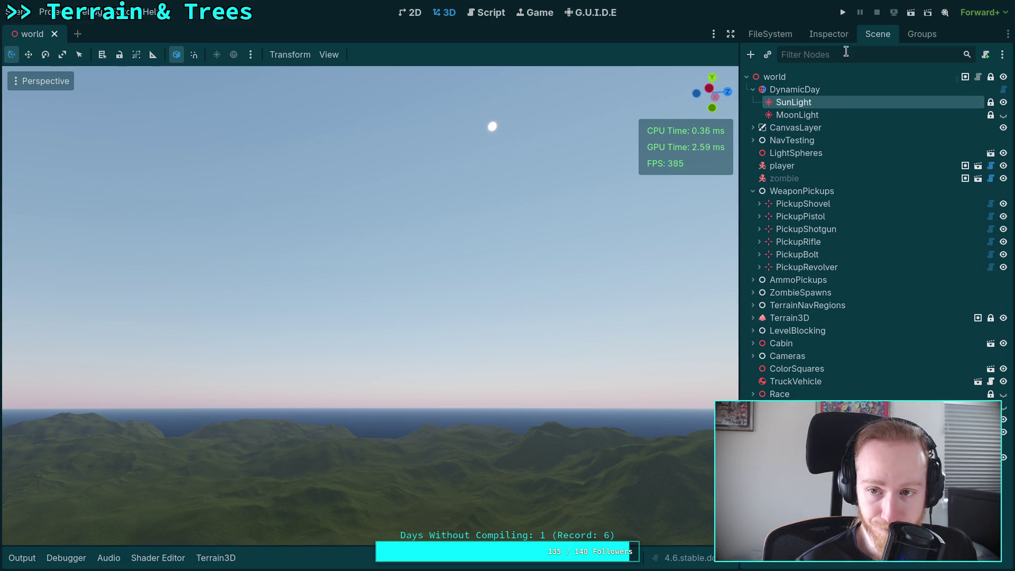
click(828, 34)
scroll(786, 290, down, 5)
scroll(785, 297, down, 4)
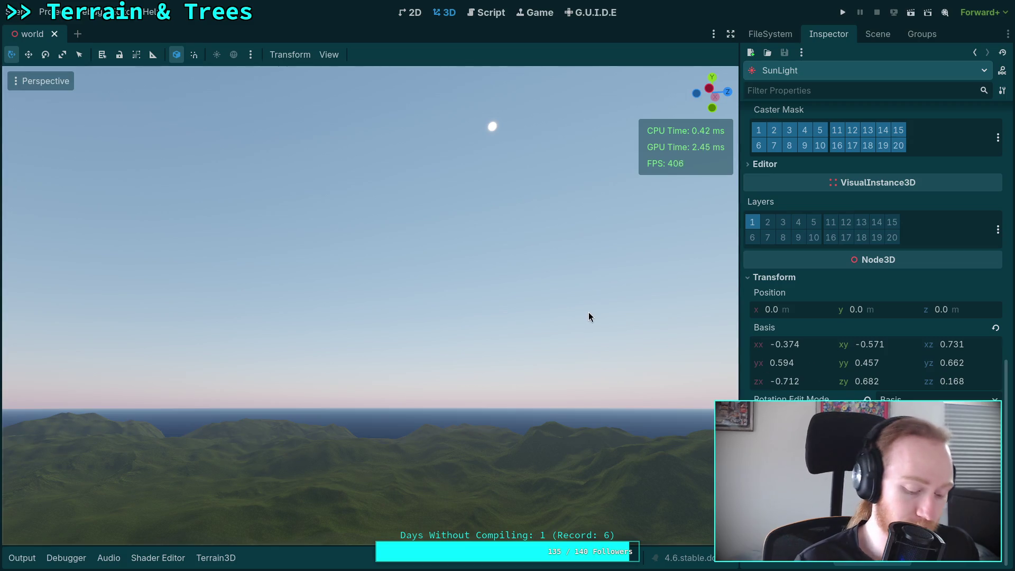
key(ctrl+s)
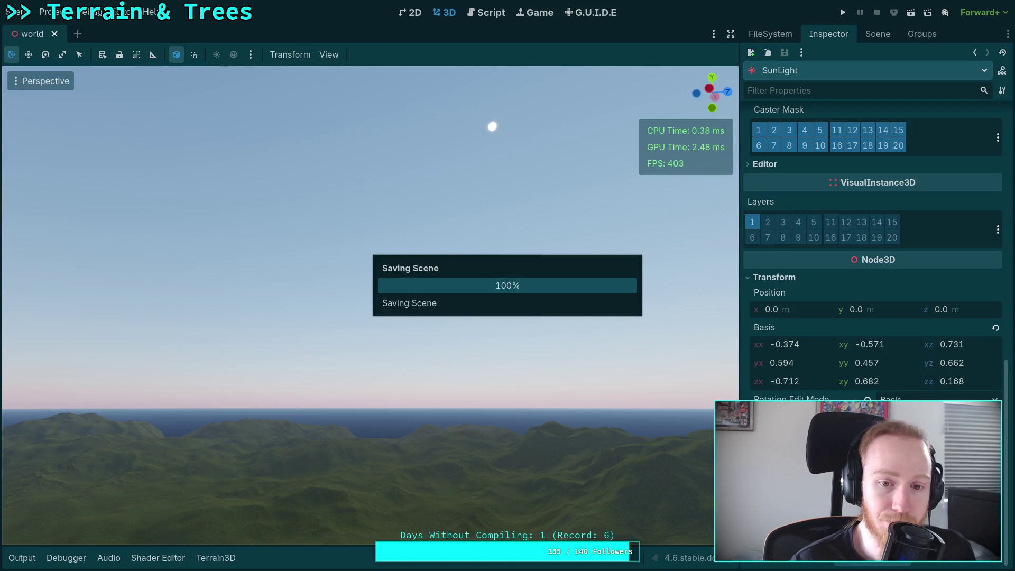
Step: Rerun the previous diff and scroll through the unstaged MoonLight, player and zombie changes
key(super+1)
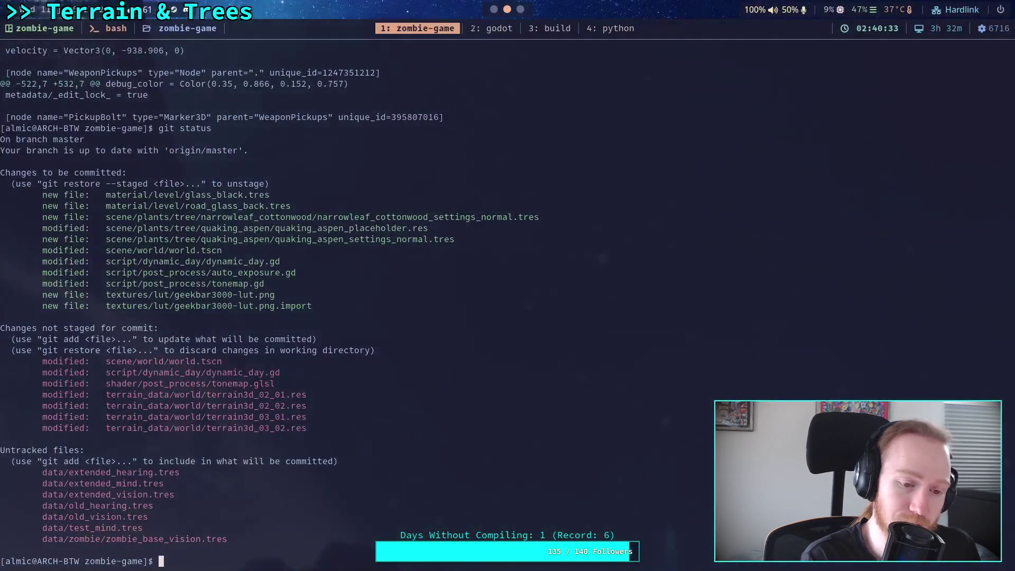
key(Up)
key(Up)
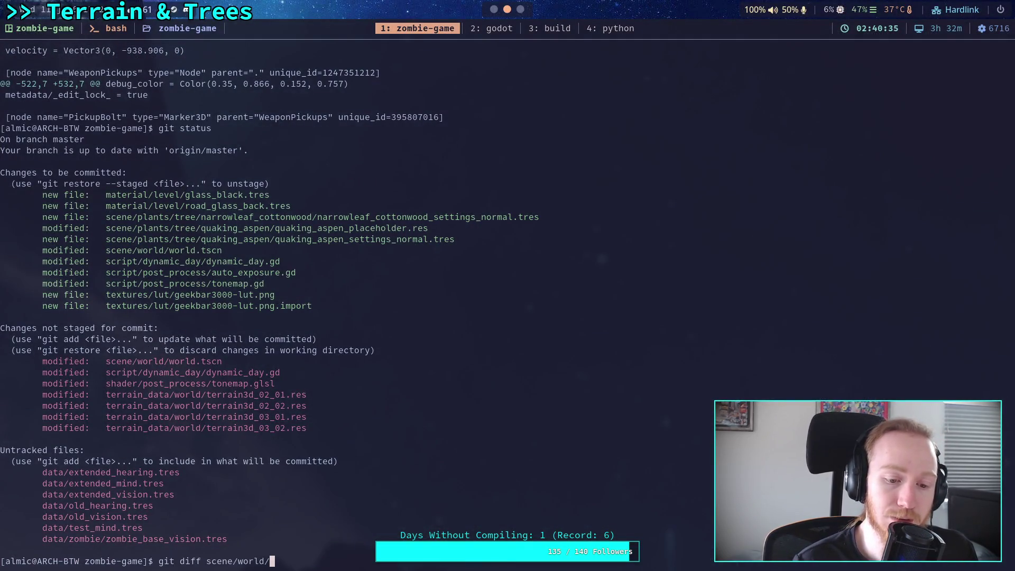
key(Return)
scroll(463, 301, down, 4)
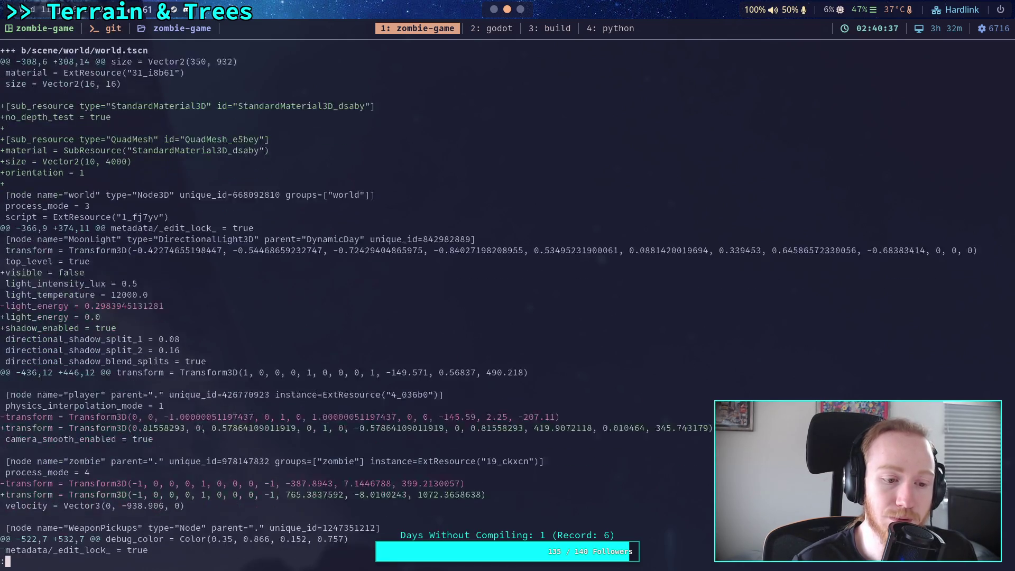
scroll(463, 301, down, 3)
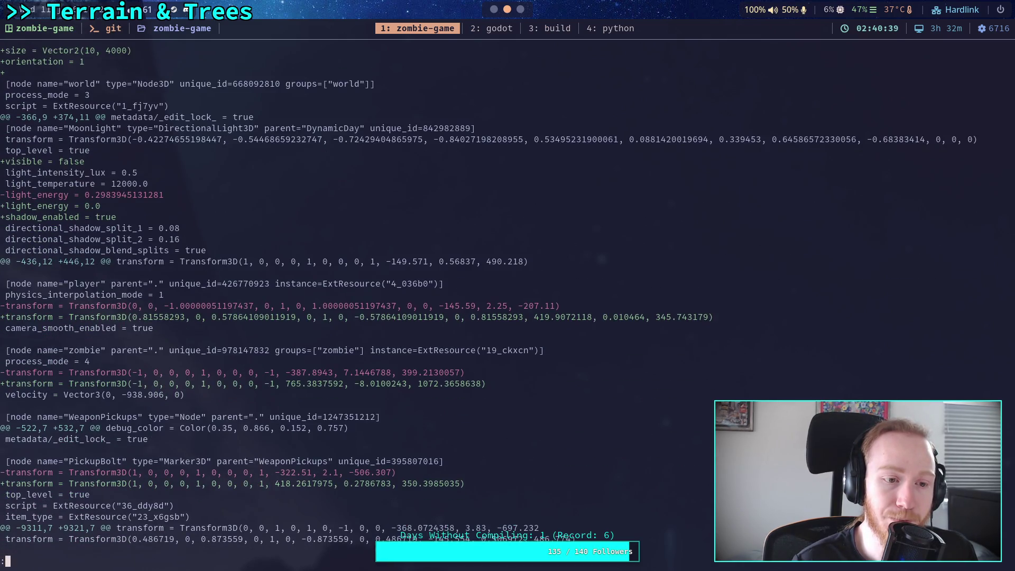
scroll(463, 301, up, 6)
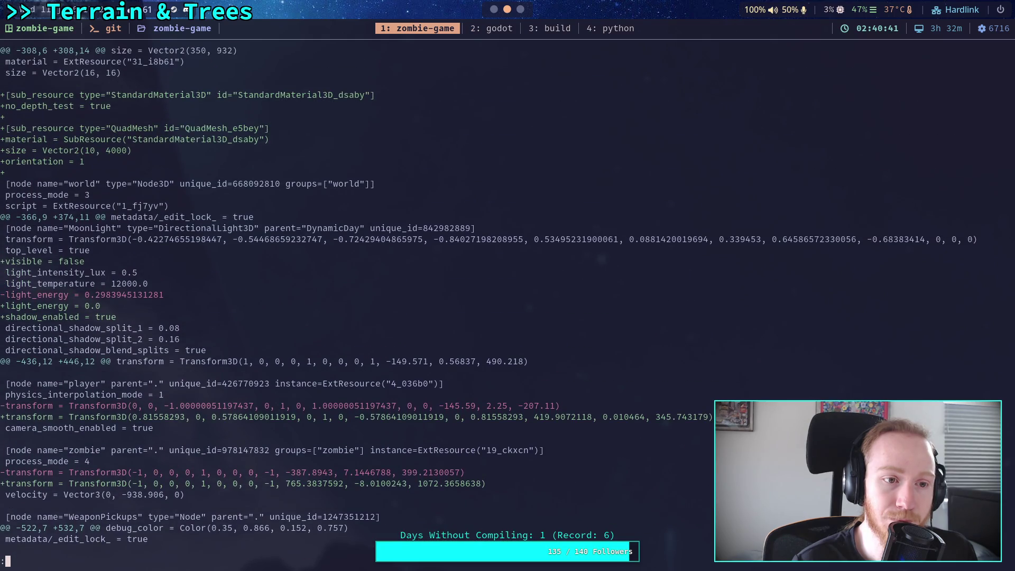
scroll(463, 301, up, 1)
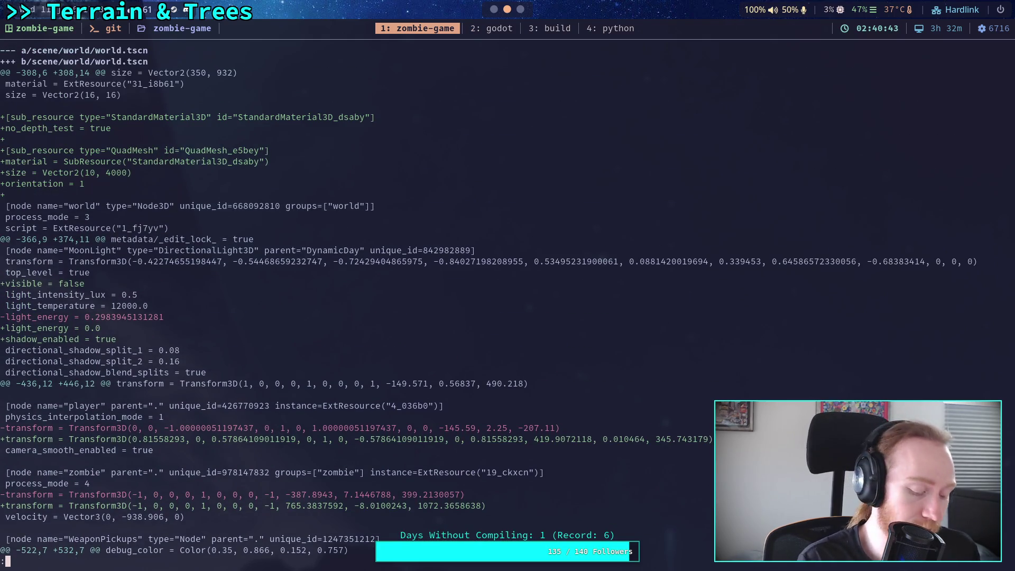
key(super+2)
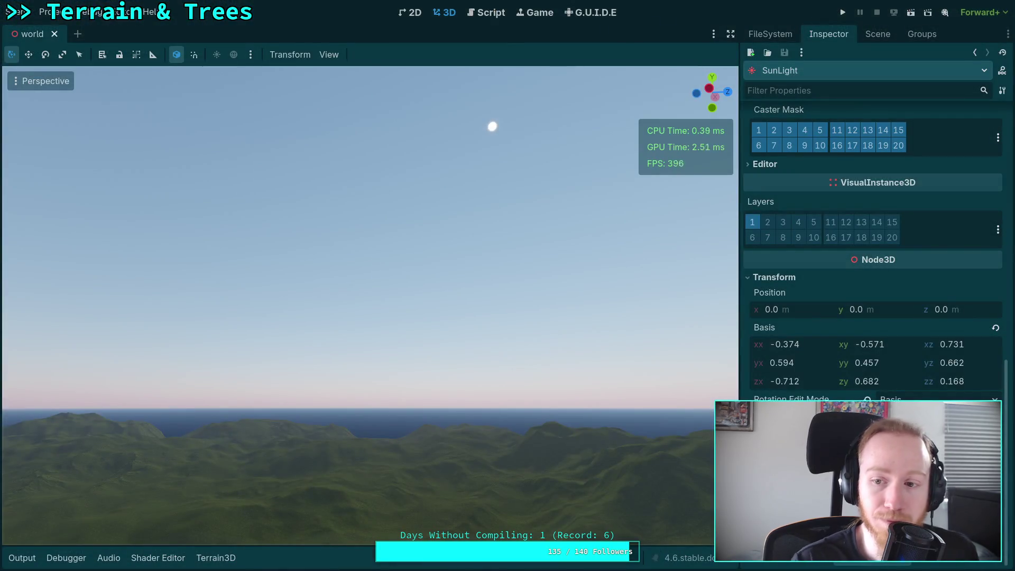
Step: Select DynamicDay, restore its Initial Time to 0.58, and save the world scene
scroll(941, 278, up, 10)
click(873, 36)
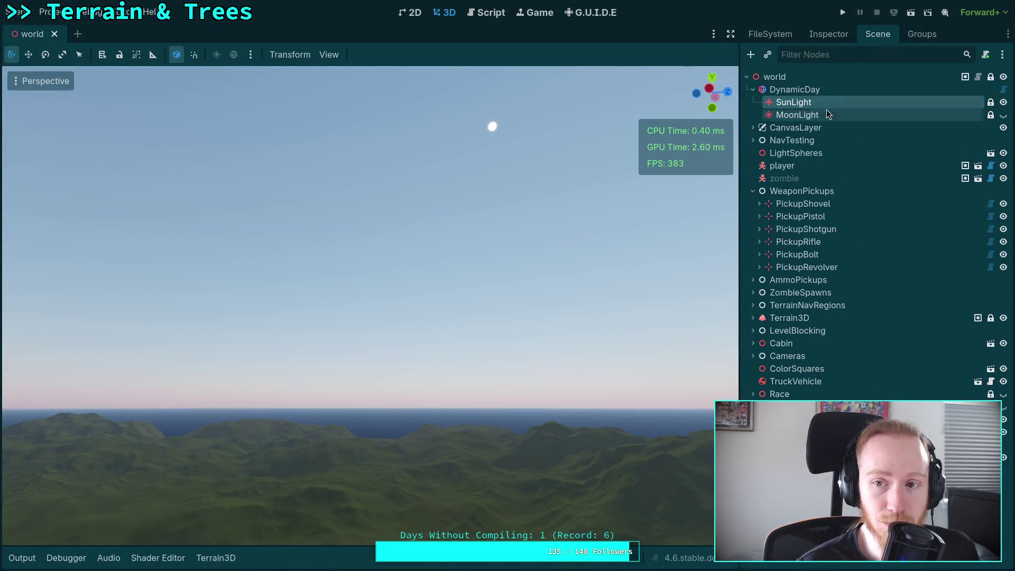
click(820, 91)
click(832, 37)
drag(906, 168, 913, 169)
click(914, 168)
click(913, 168)
key(BackSpace)
key(BackSpace)
text(0.58)
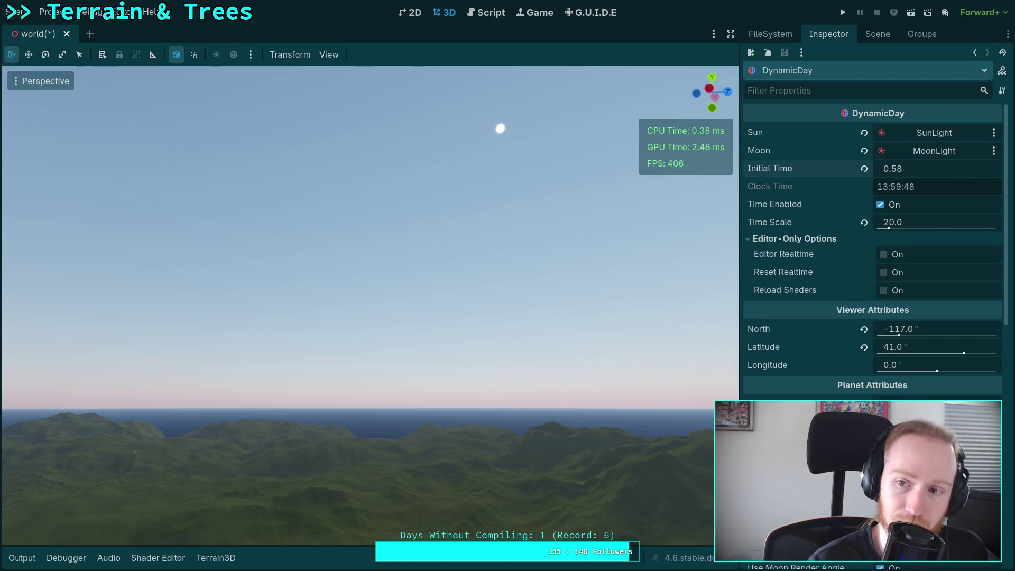
key(Return)
key(ctrl+s)
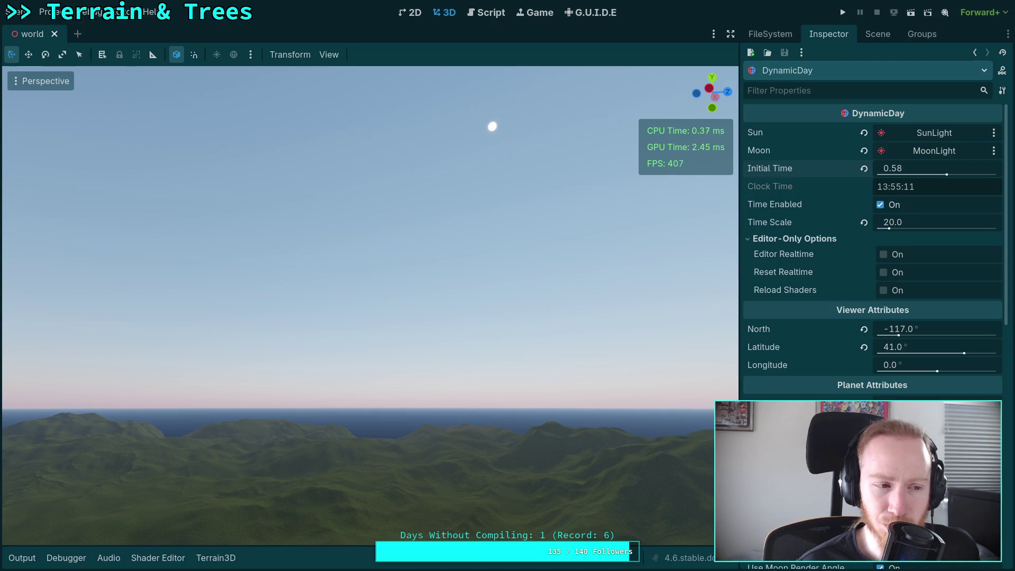
key(super+1)
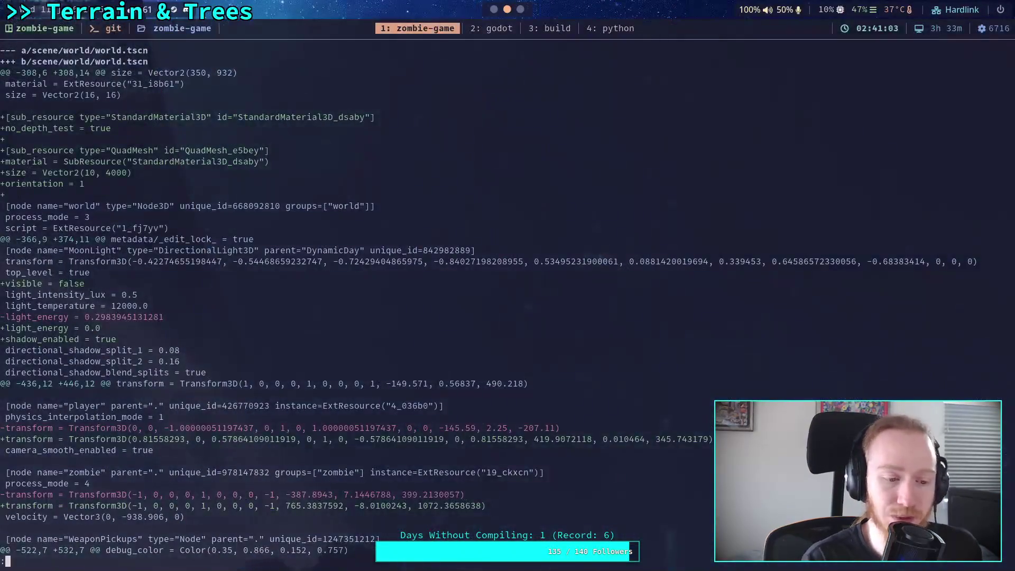
Step: Page the scene/world/ diff through to the Ruler node, then quit and type git add -i scene/world/world.tscn
key(Return)
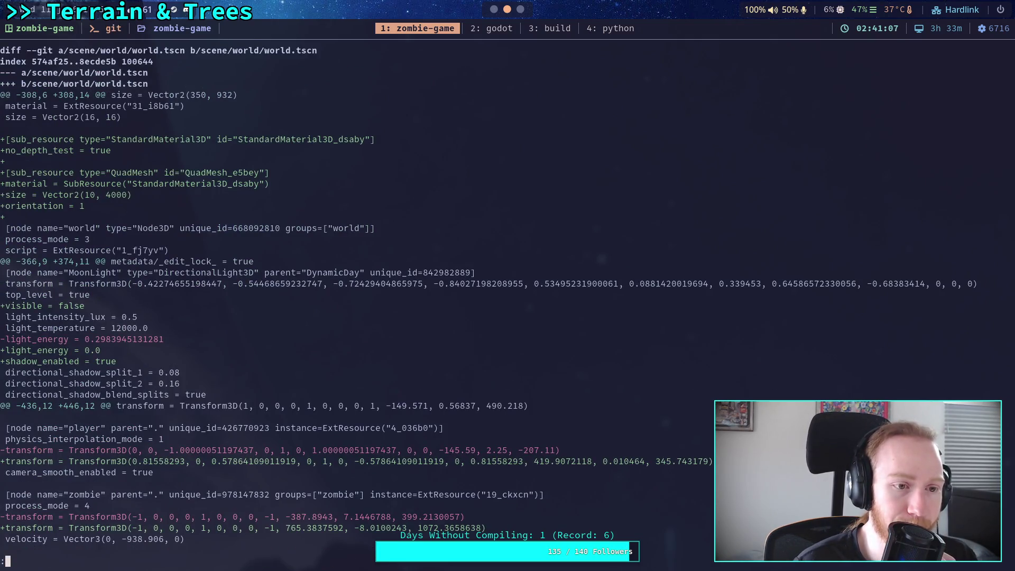
key(j)
key(j)
key(j)
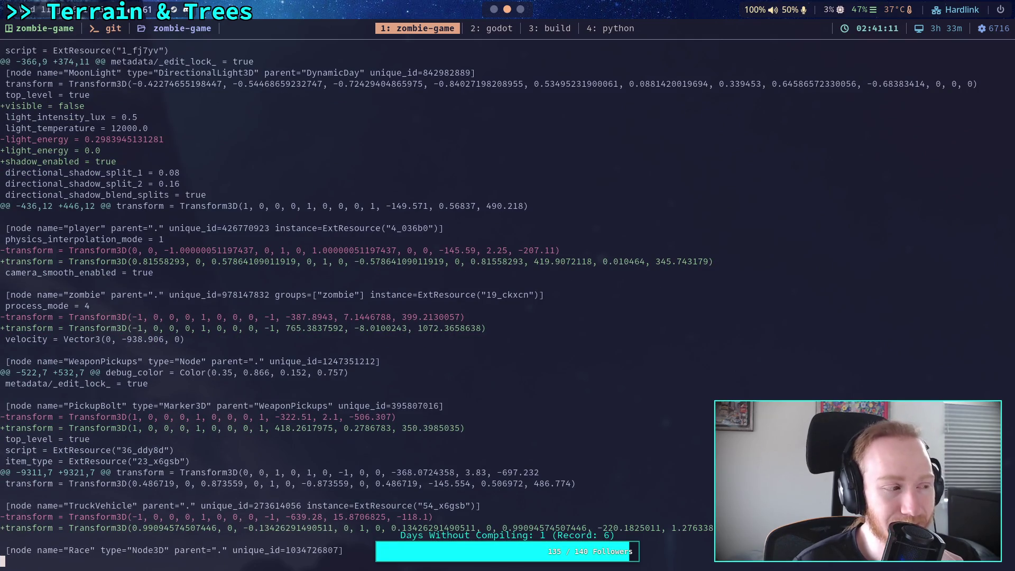
key(j)
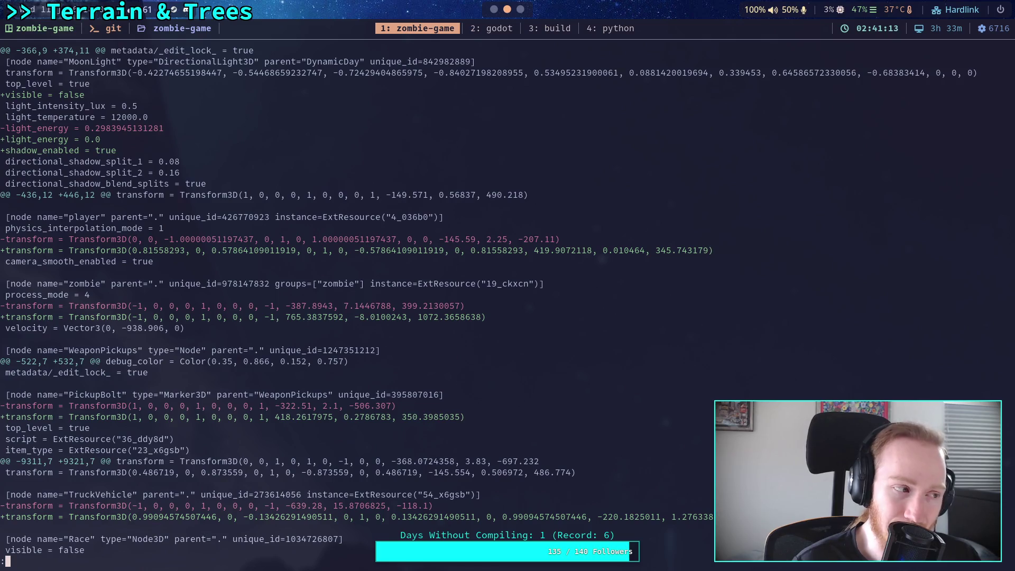
key(j)
key(j)
key(j)
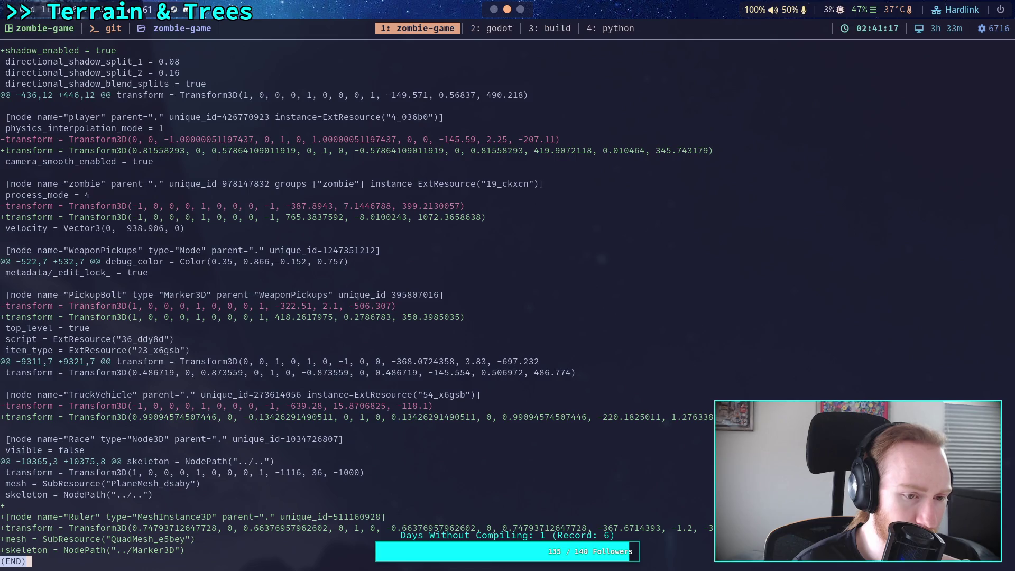
key(k)
key(k)
key(k)
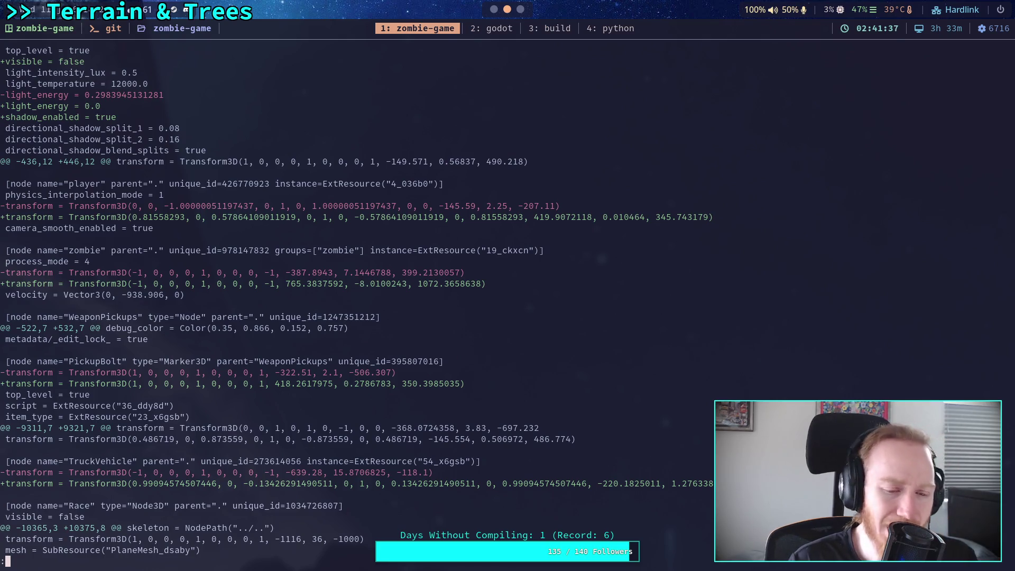
text(q)
text(git )
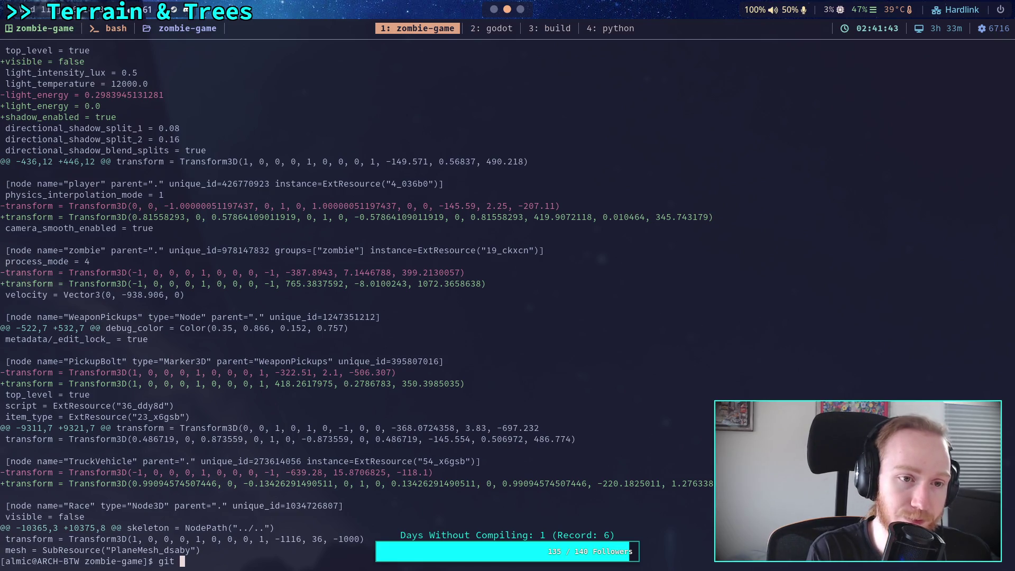
text(add -i scene/)
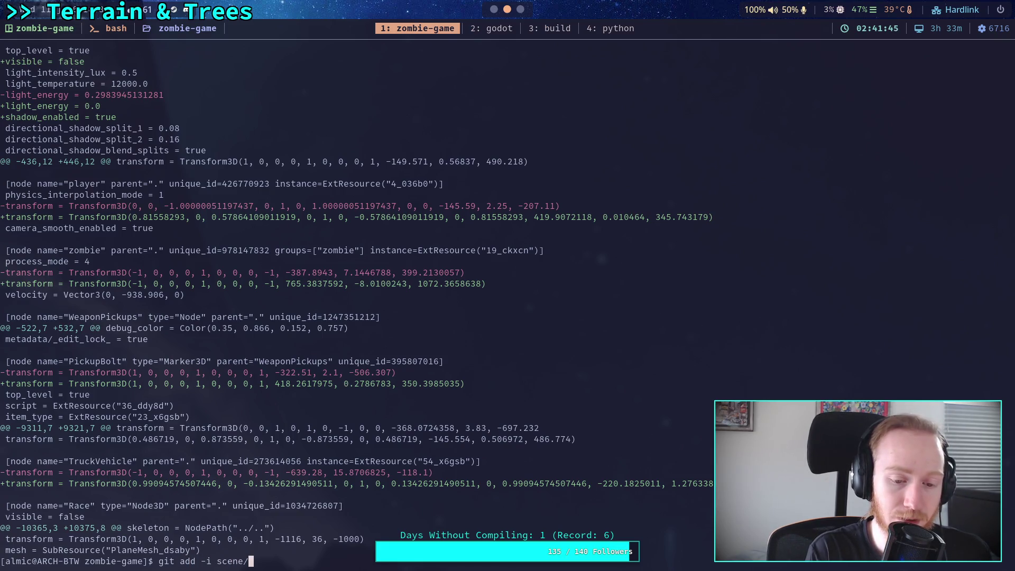
text(world/world.tscn)
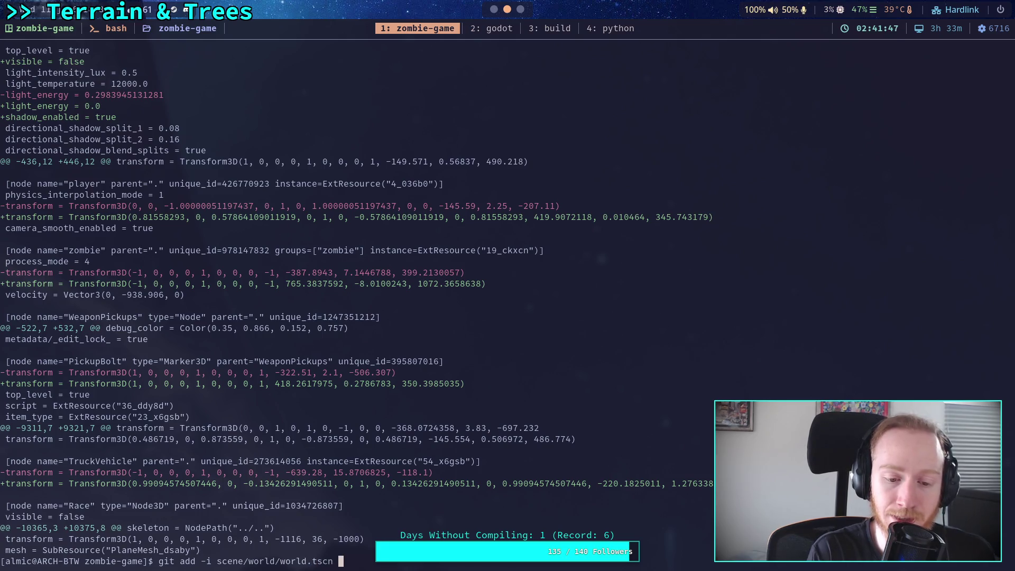
Step: Start git add -i patch mode on world.tscn and skip the first hunk
key(Return)
text(5)
key(Return)
text(1)
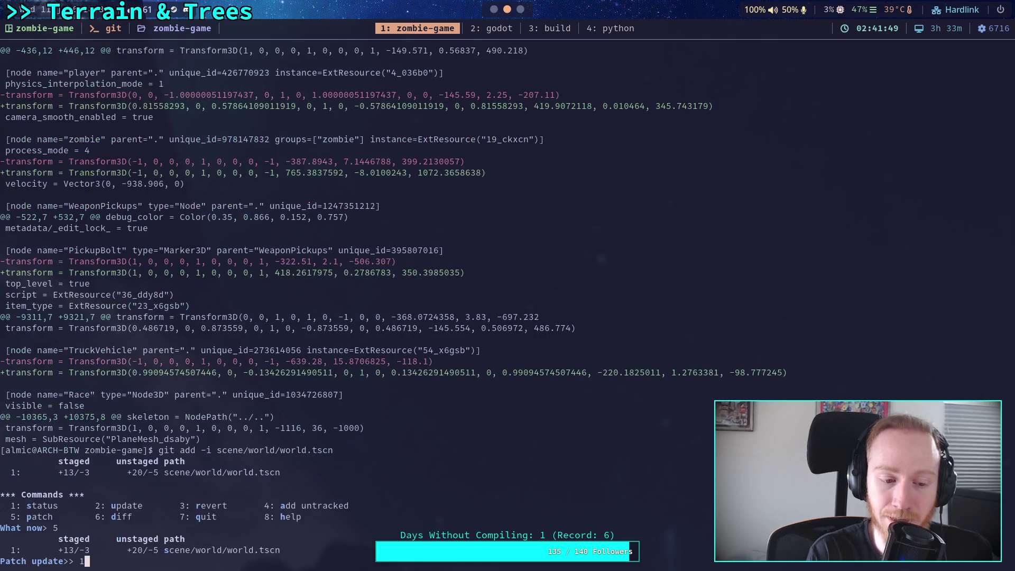
key(Return)
key(Return)
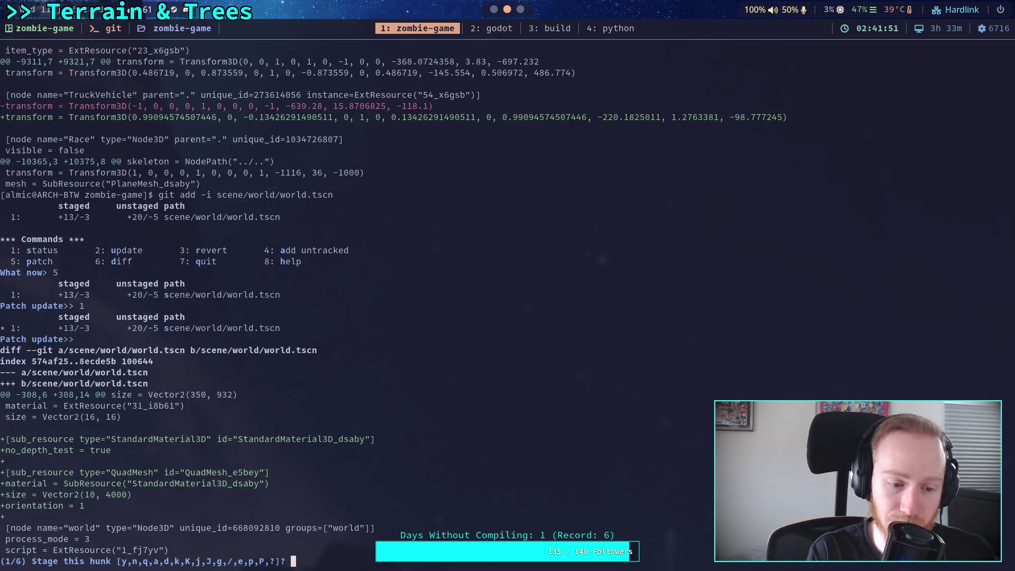
text(n)
Step: Stage the MoonLight hunk; skip the player/zombie, PickupBolt and TruckVehicle hunks
key(Return)
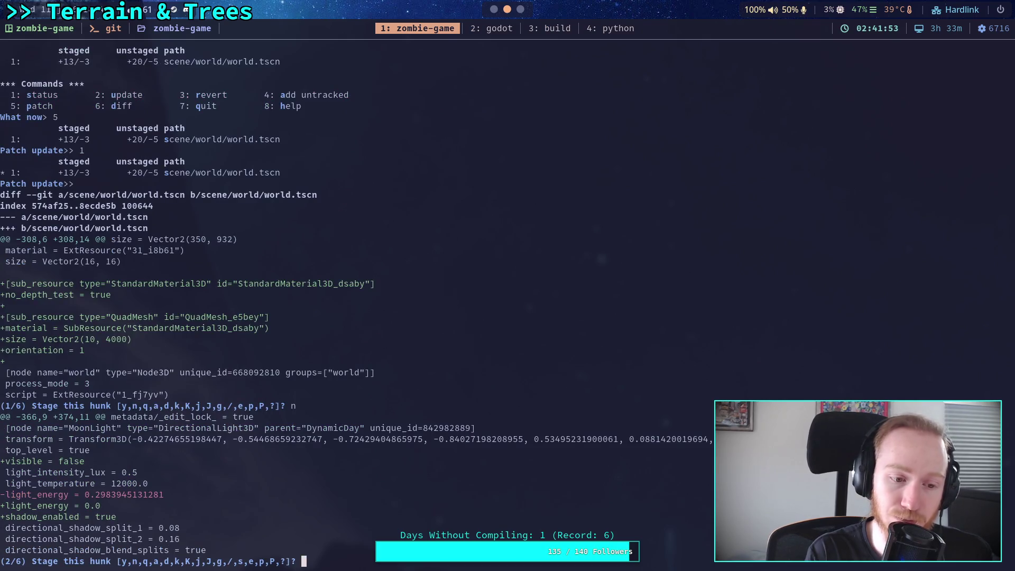
text(y)
key(Return)
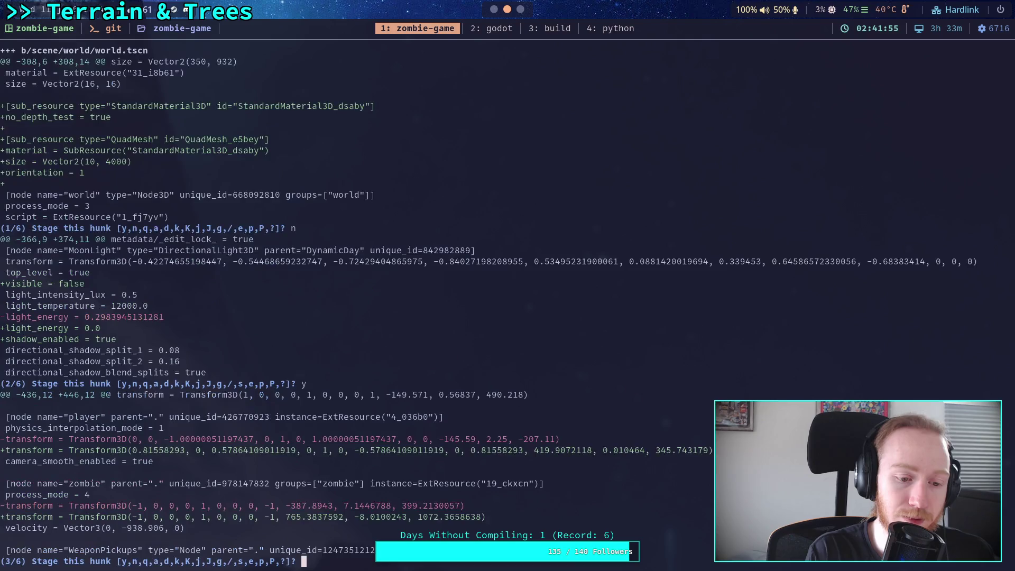
text(n)
key(Return)
text(n)
key(Return)
text(n)
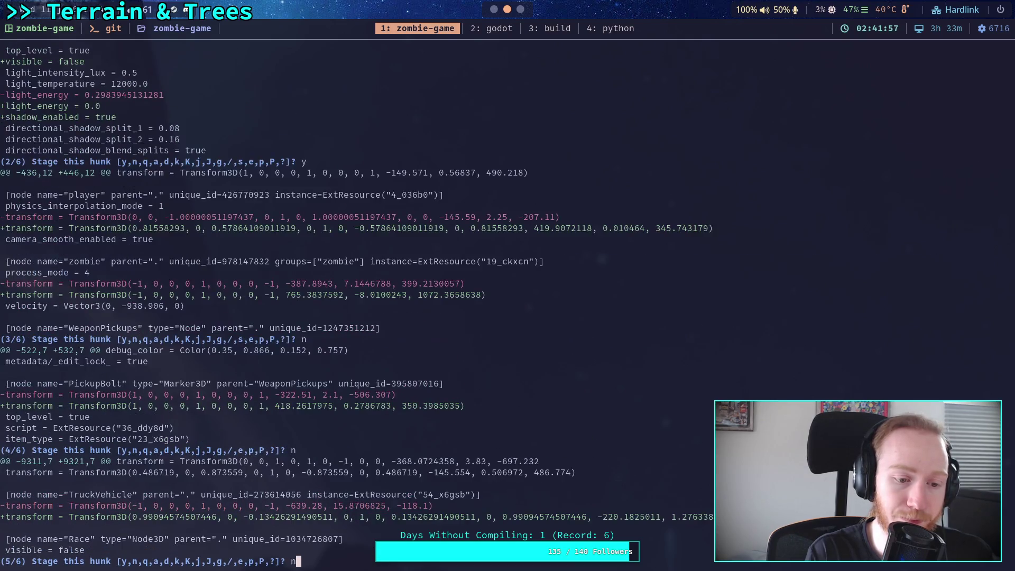
key(Return)
text(n)
Step: Skip the Ruler hunk, quit interactive staging, and run git status
key(Return)
text(q)
key(Return)
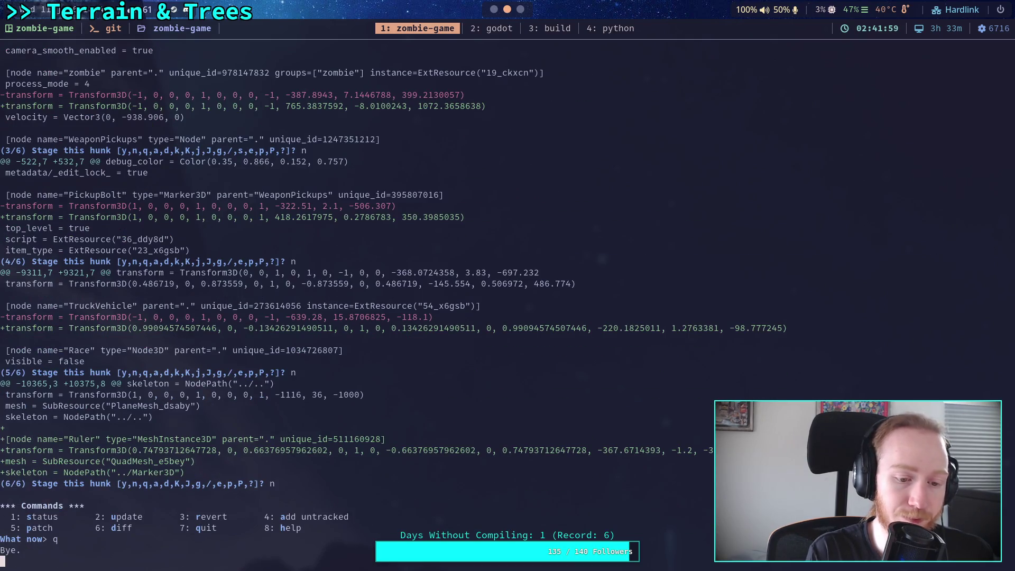
text(git status)
key(Return)
Step: Review the remaining unstaged changes with git diff
text(git )
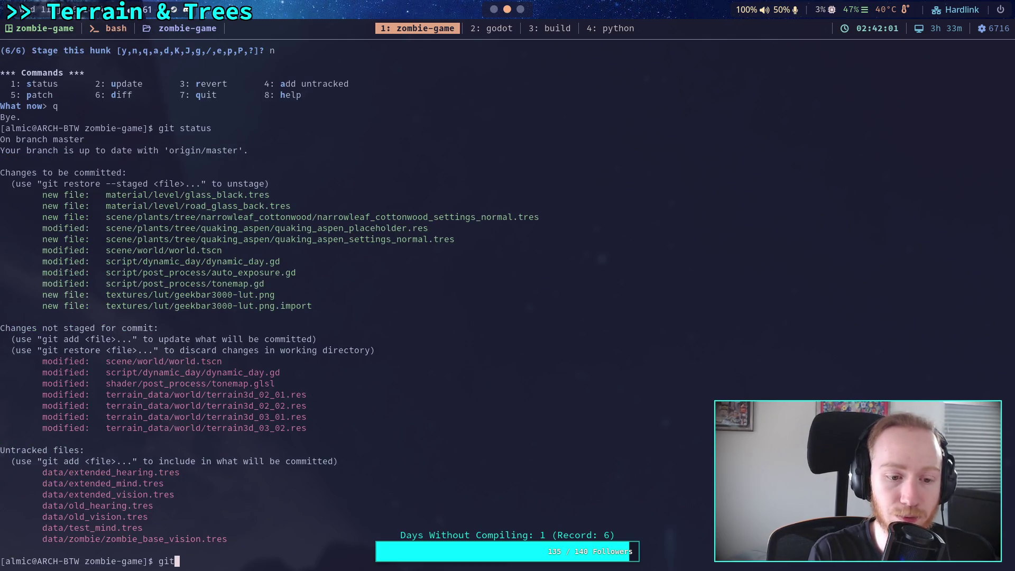
text(diff)
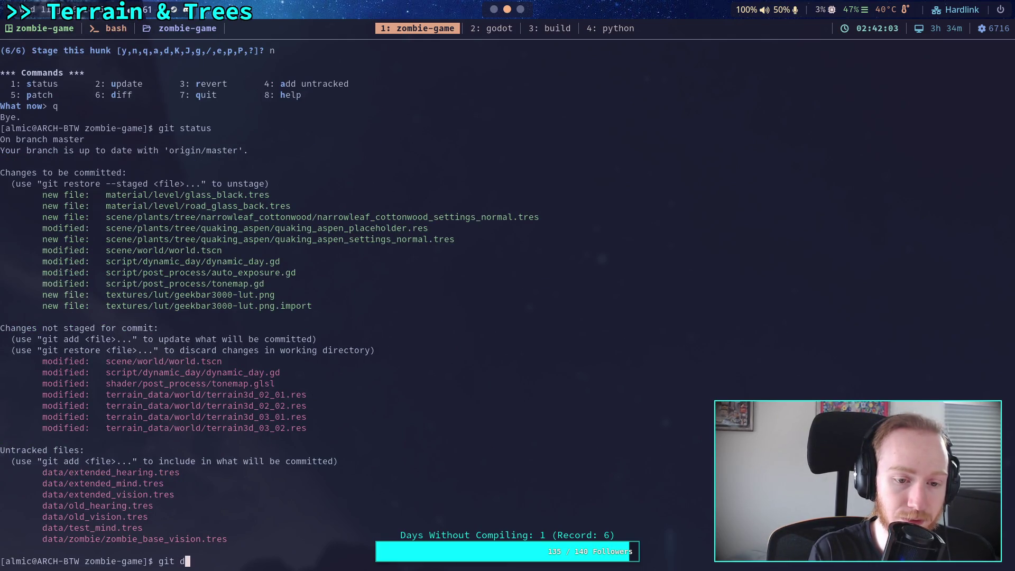
key(Return)
scroll(391, 302, down, 15)
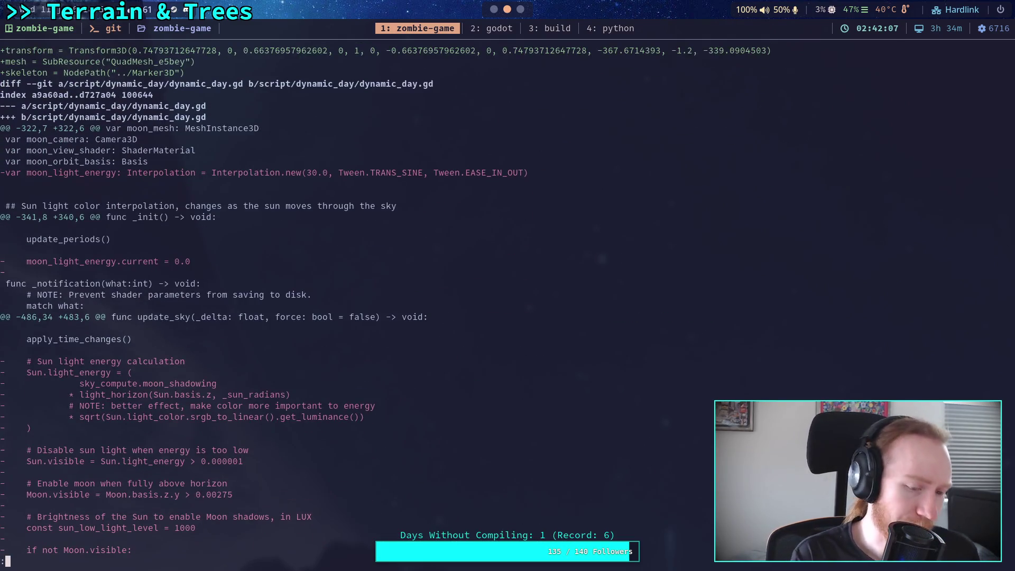
Step: Stage the whole script/dynamic_day/dynamic_day.gd file with git add
text(qgit add script/dpn)
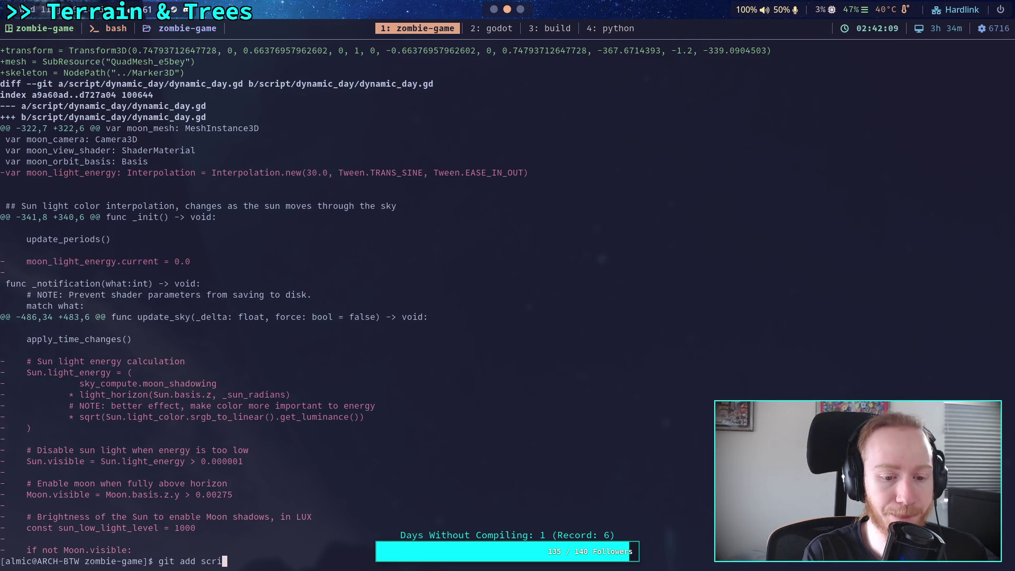
key(BackSpace)
key(BackSpace)
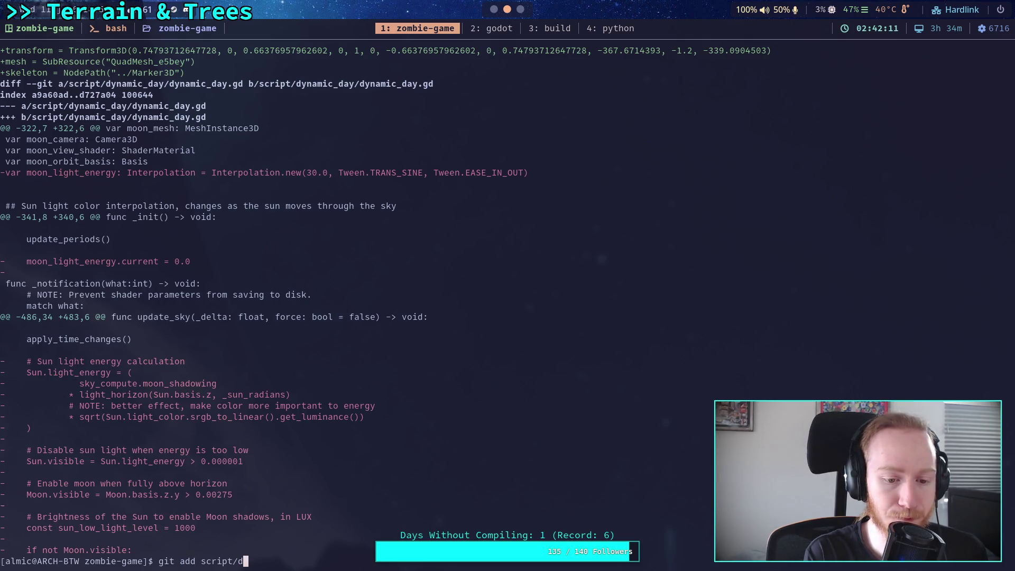
text(yn)
key(Tab)
text(d)
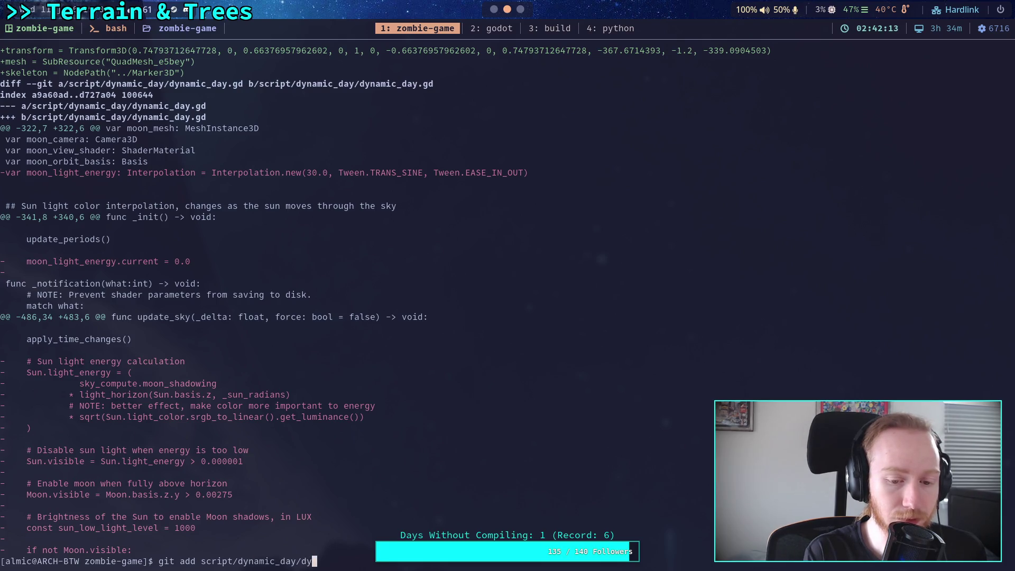
key(Tab)
key(Return)
Step: Re-check what is still unstaged, then enter git diff --cached for the staged changes
text(git diff)
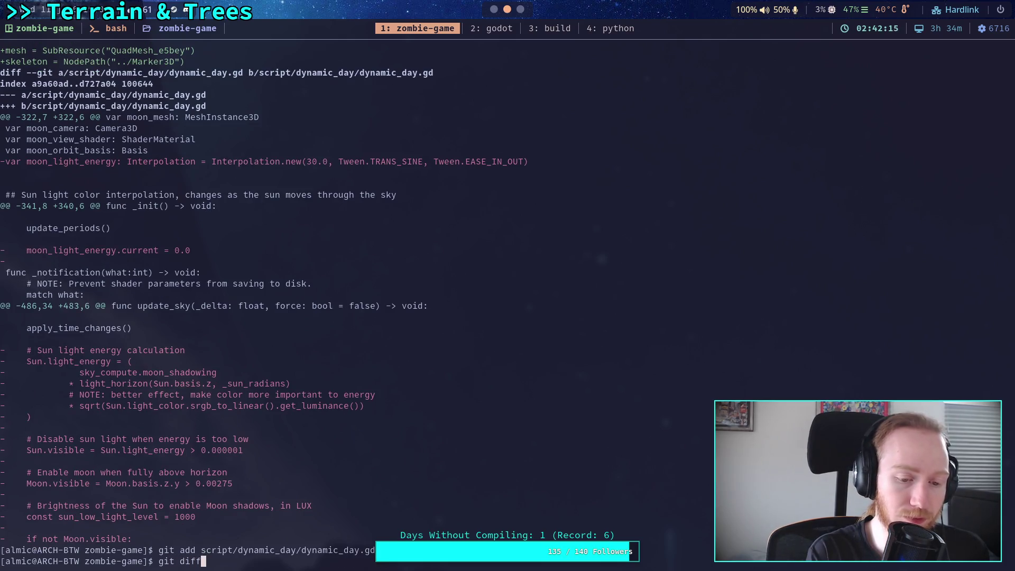
key(Return)
key(space)
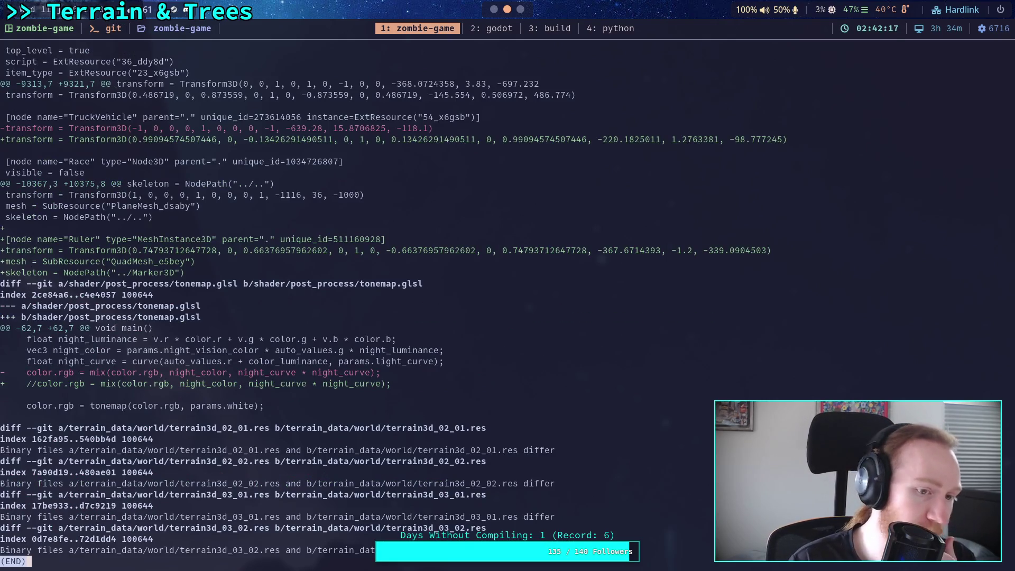
text(qgit diff )
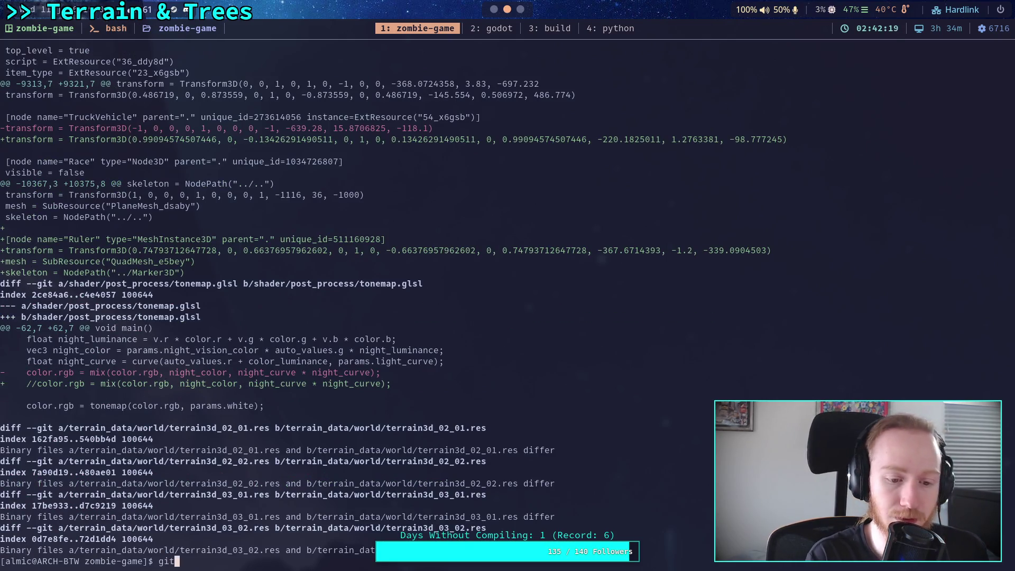
text(--cached)
Step: Read the staged diff down to tonemap.gd's LUT code and the geekbar3000-lut.png texture files
key(Return)
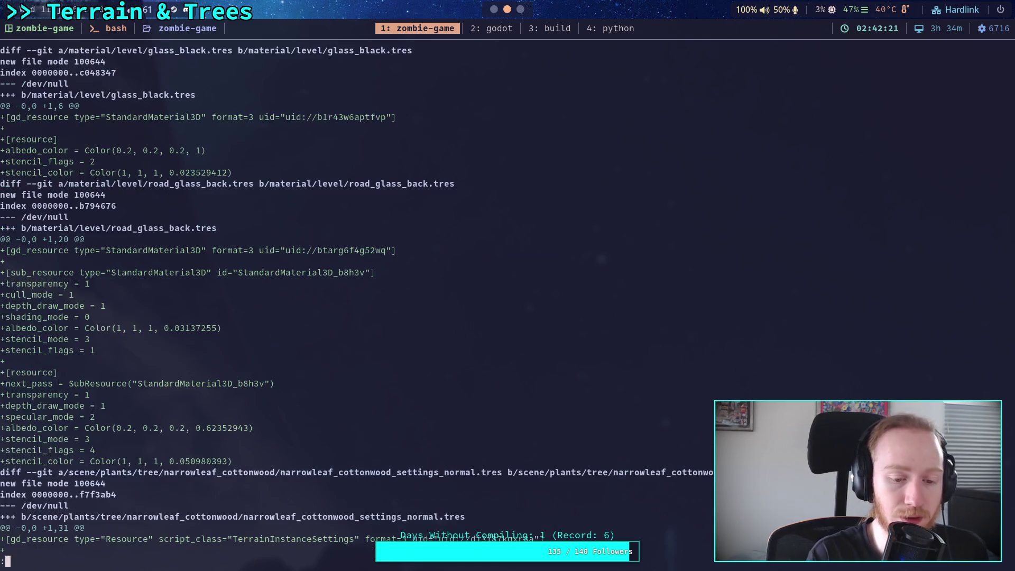
scroll(357, 300, down, 13)
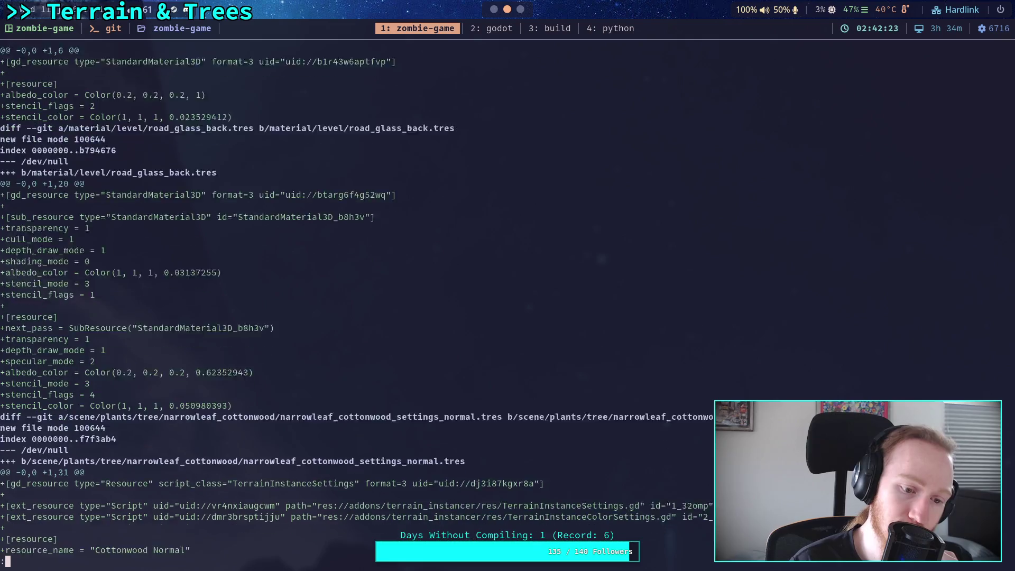
scroll(375, 300, down, 12)
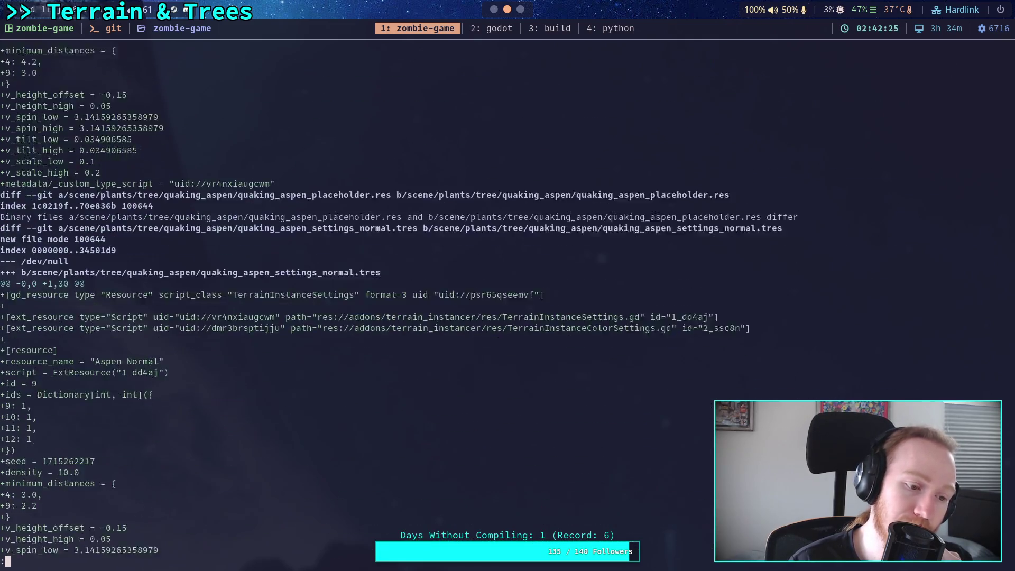
scroll(399, 301, down, 12)
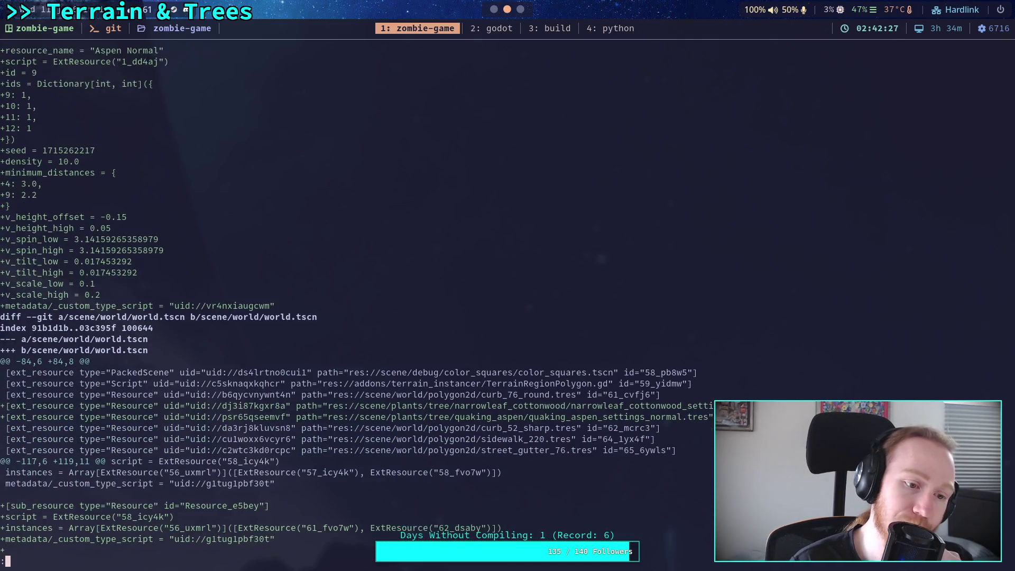
scroll(400, 301, down, 7)
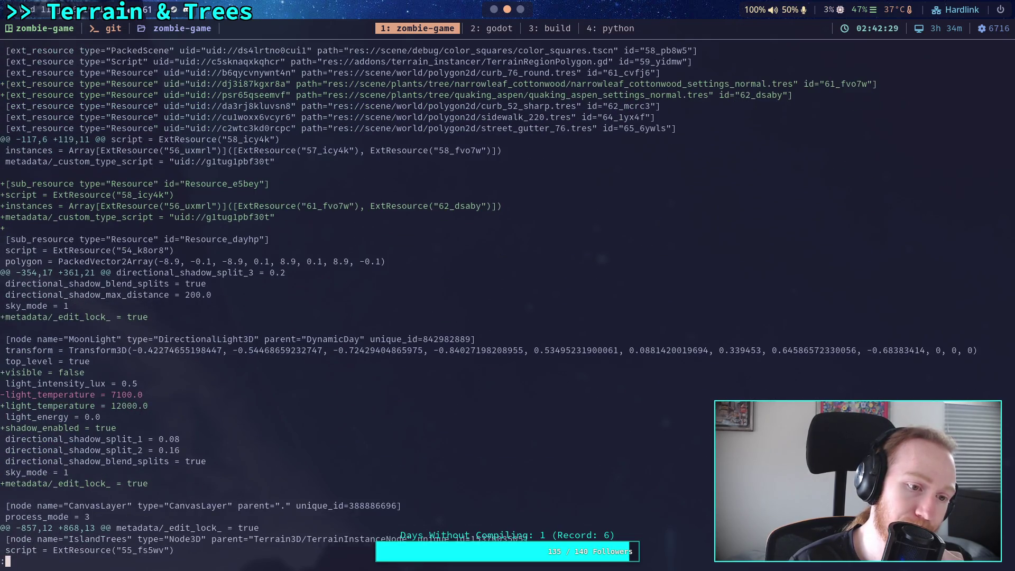
scroll(399, 300, down, 6)
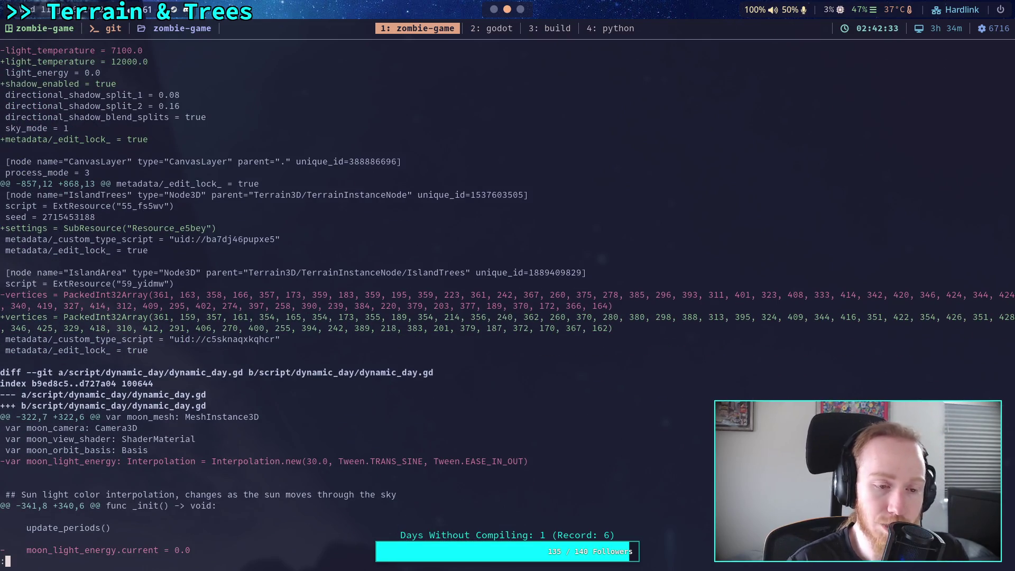
scroll(399, 301, up, 5)
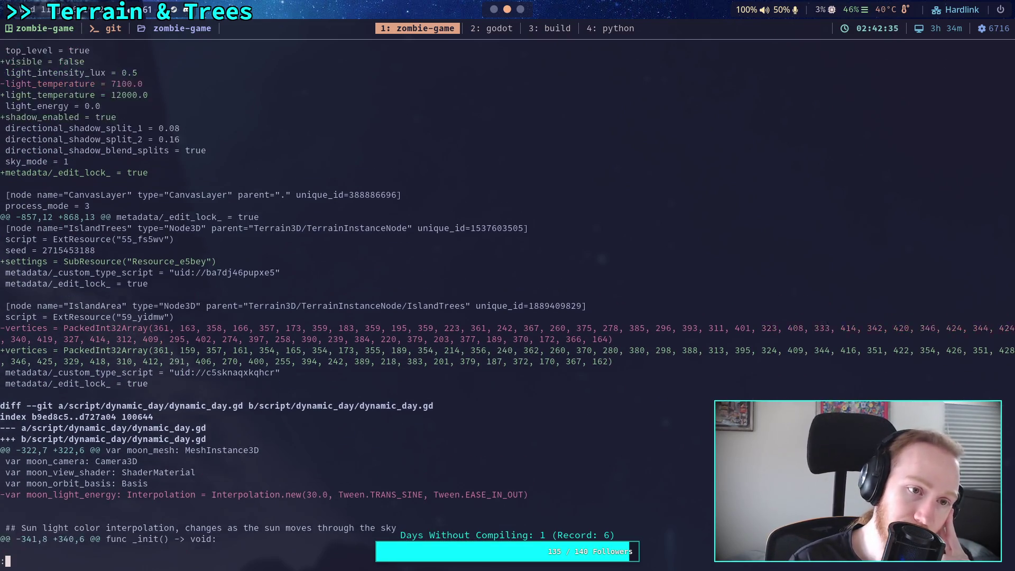
scroll(399, 300, down, 10)
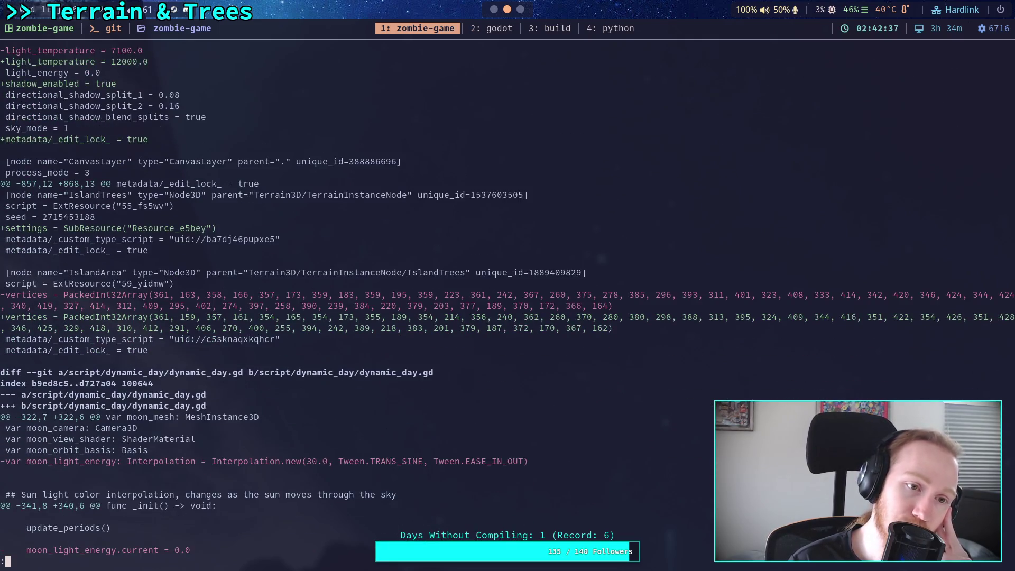
scroll(399, 300, down, 4)
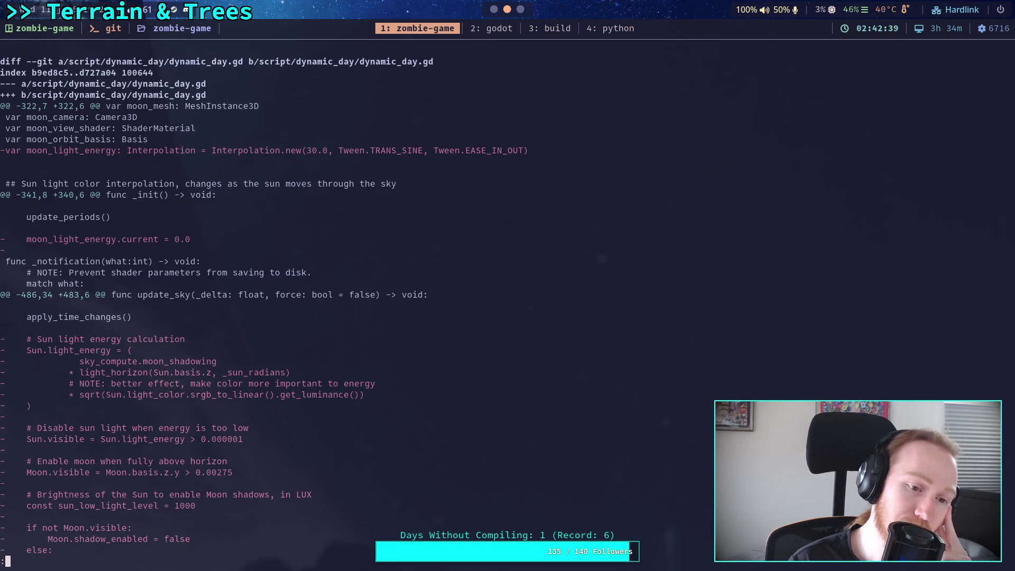
scroll(400, 301, down, 10)
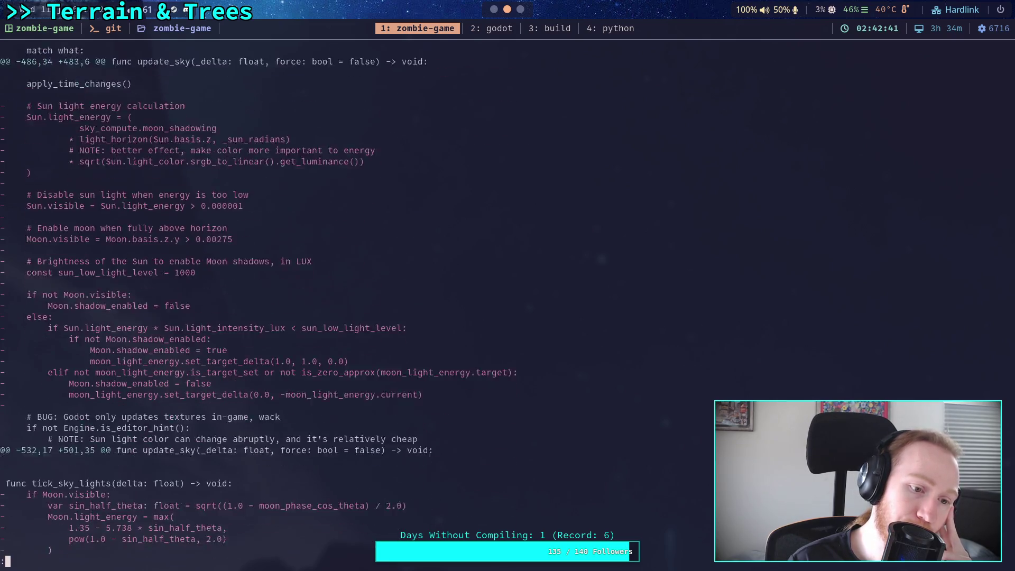
scroll(399, 301, down, 13)
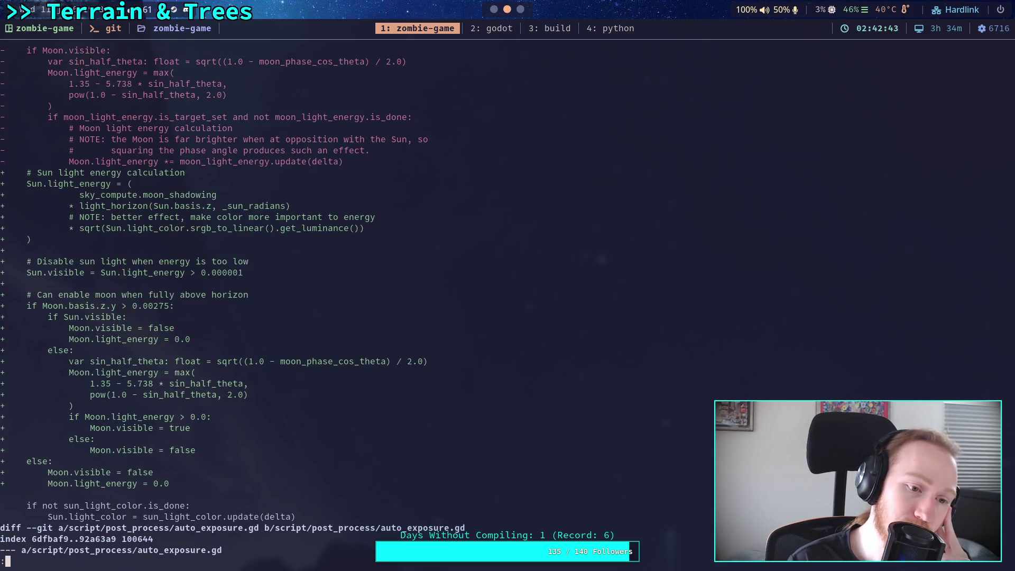
scroll(400, 300, up, 15)
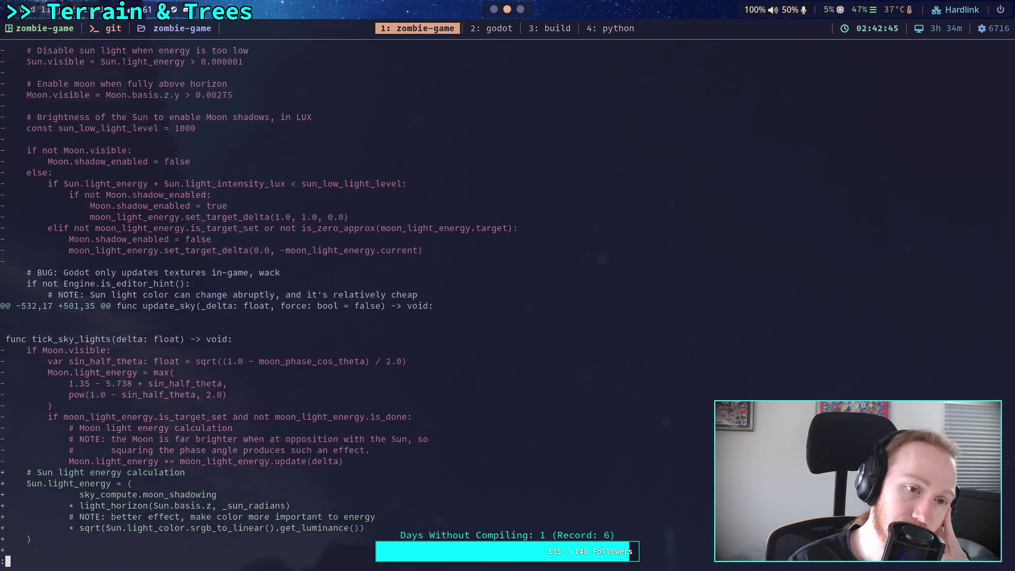
scroll(399, 300, up, 6)
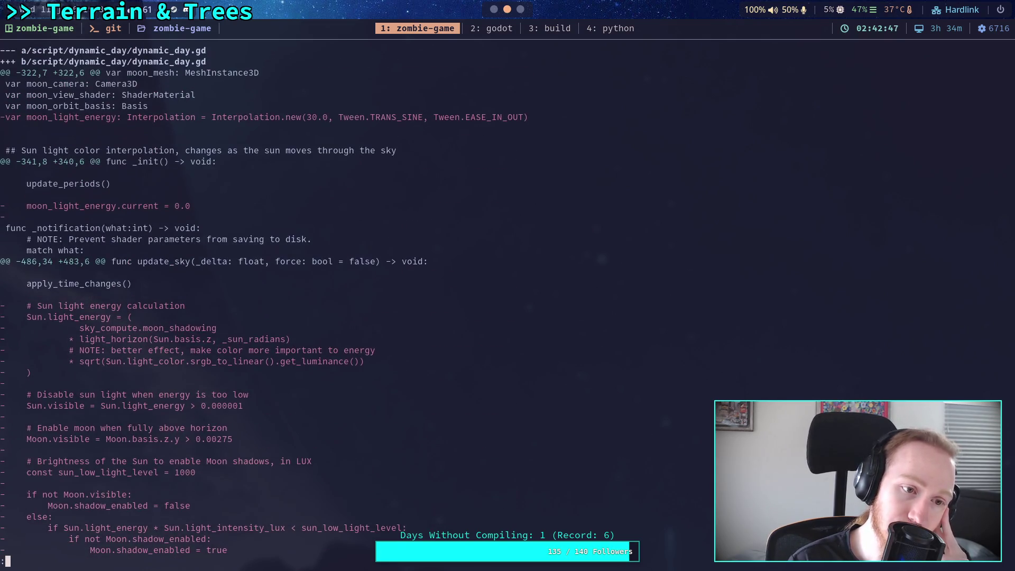
scroll(399, 301, up, 1)
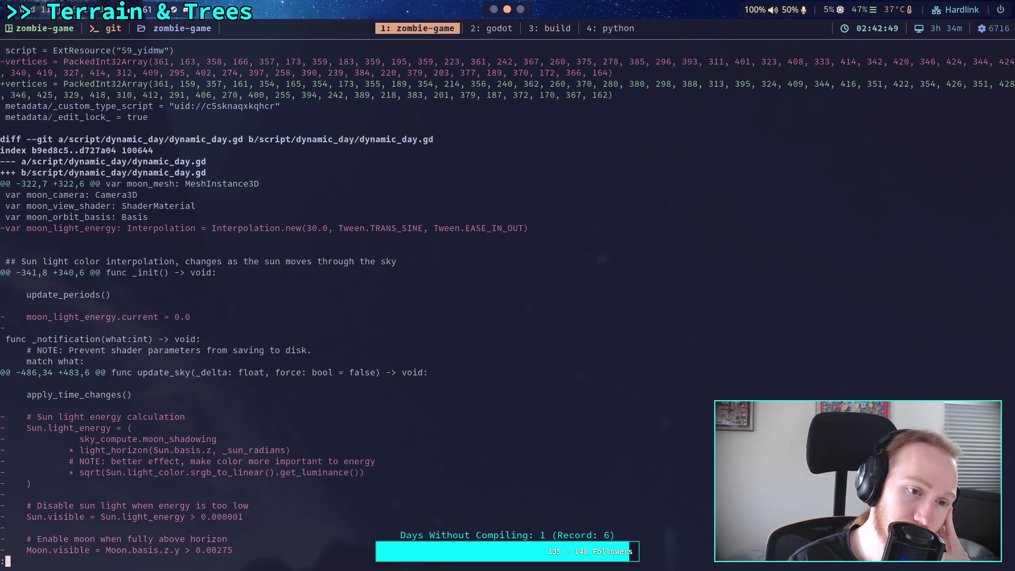
scroll(399, 301, up, 1)
scroll(400, 301, down, 16)
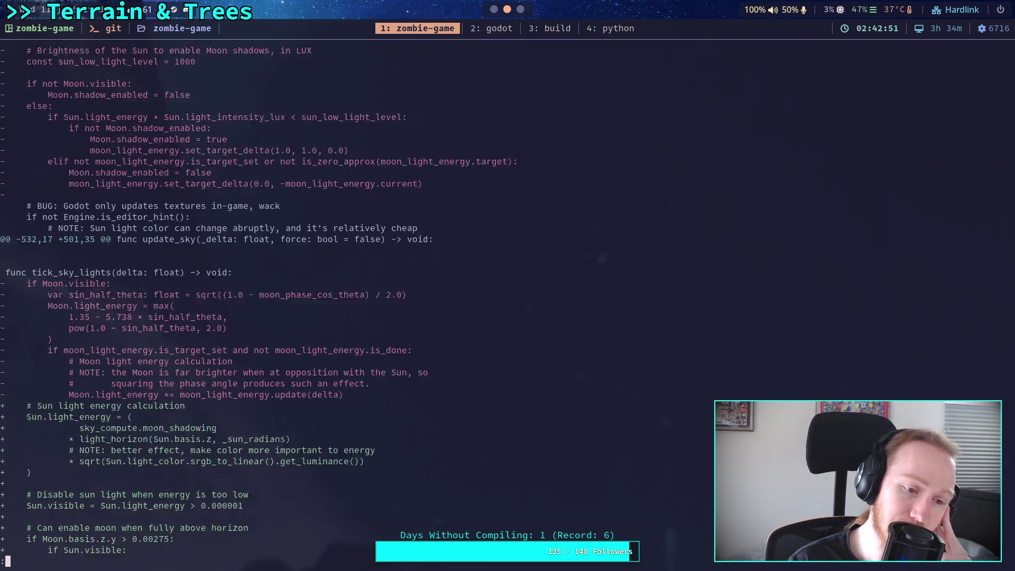
scroll(399, 300, down, 1)
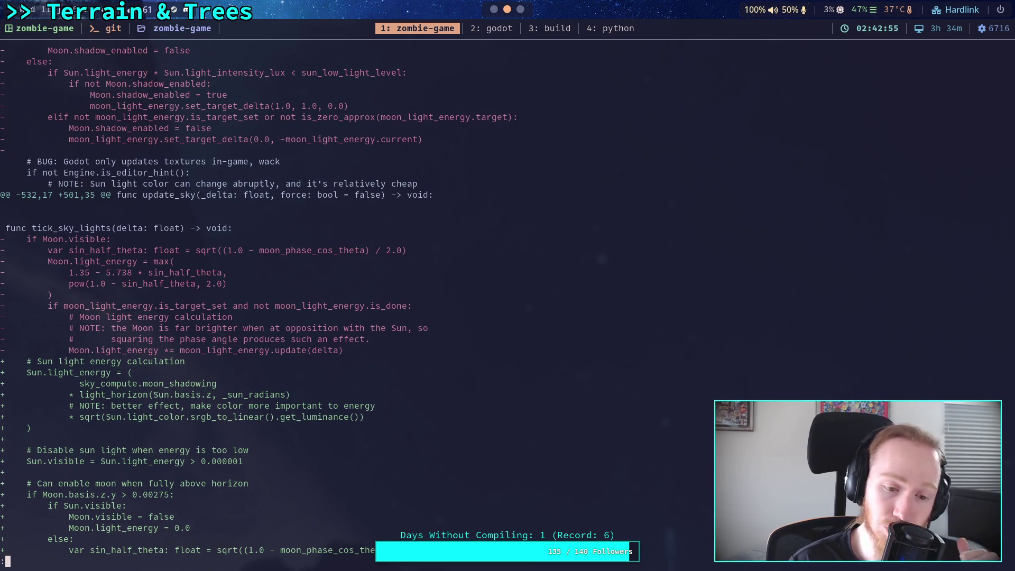
scroll(399, 301, down, 7)
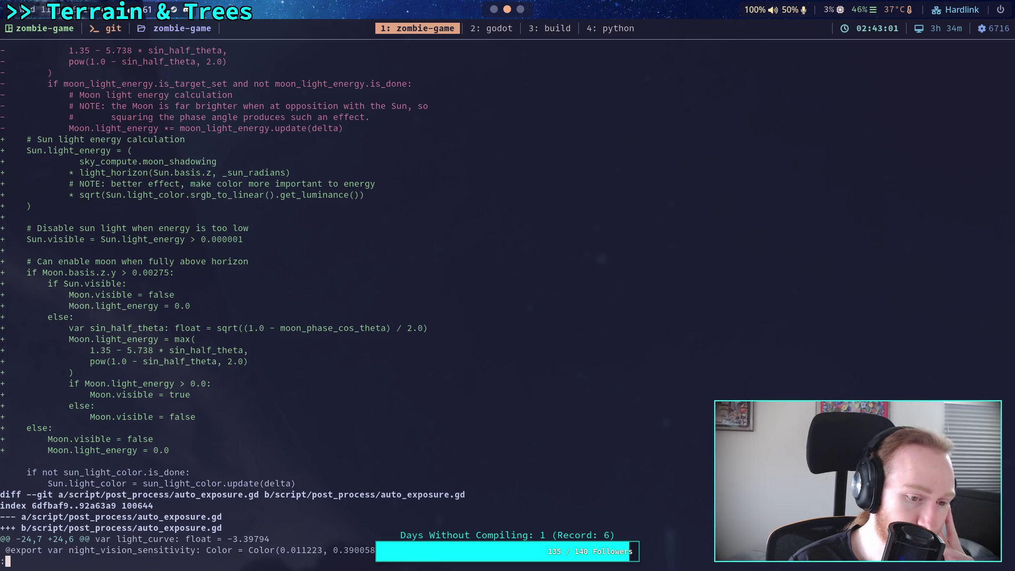
scroll(400, 300, down, 10)
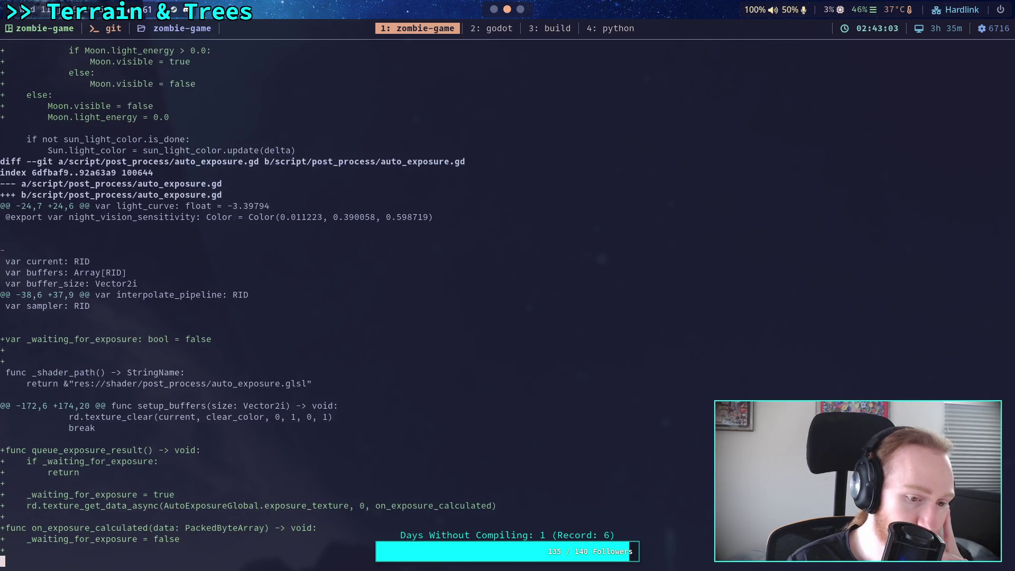
scroll(399, 300, down, 8)
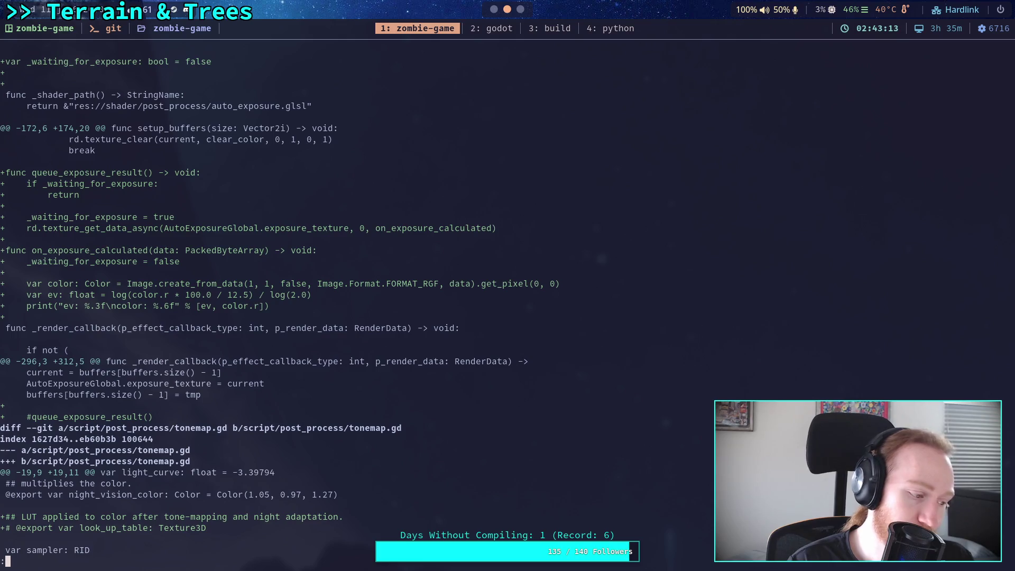
scroll(349, 296, down, 3)
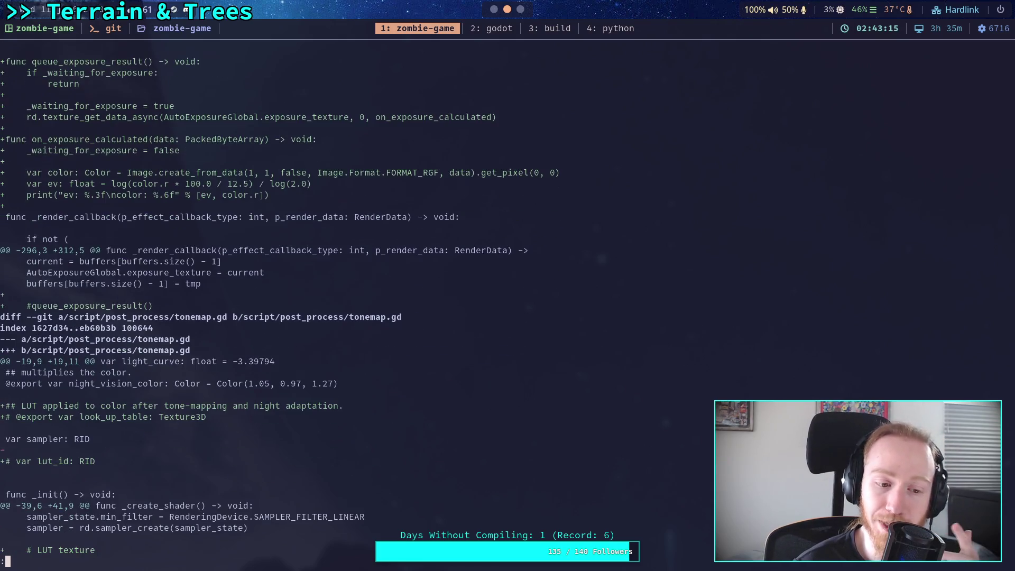
scroll(279, 301, down, 3)
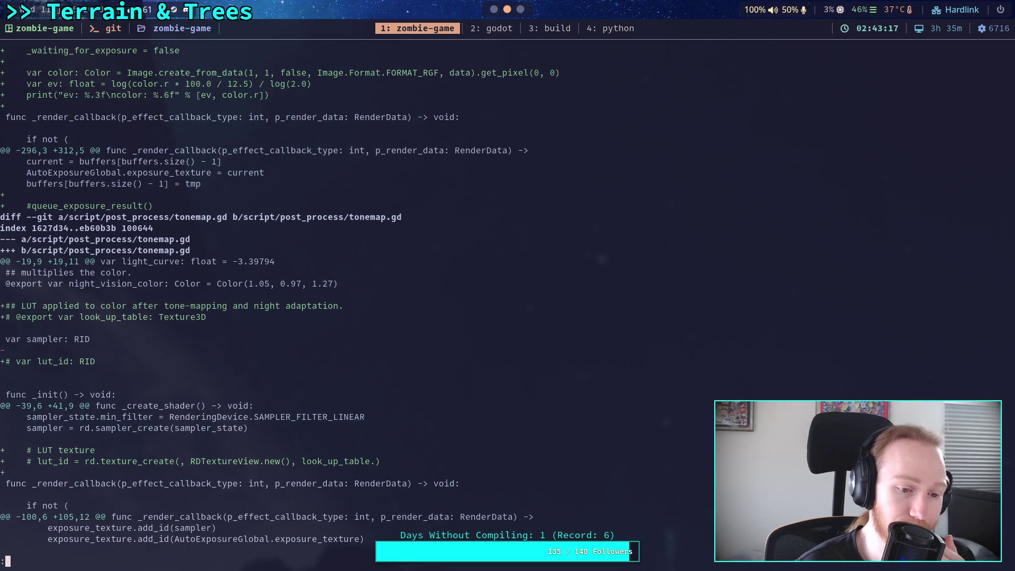
scroll(279, 306, down, 7)
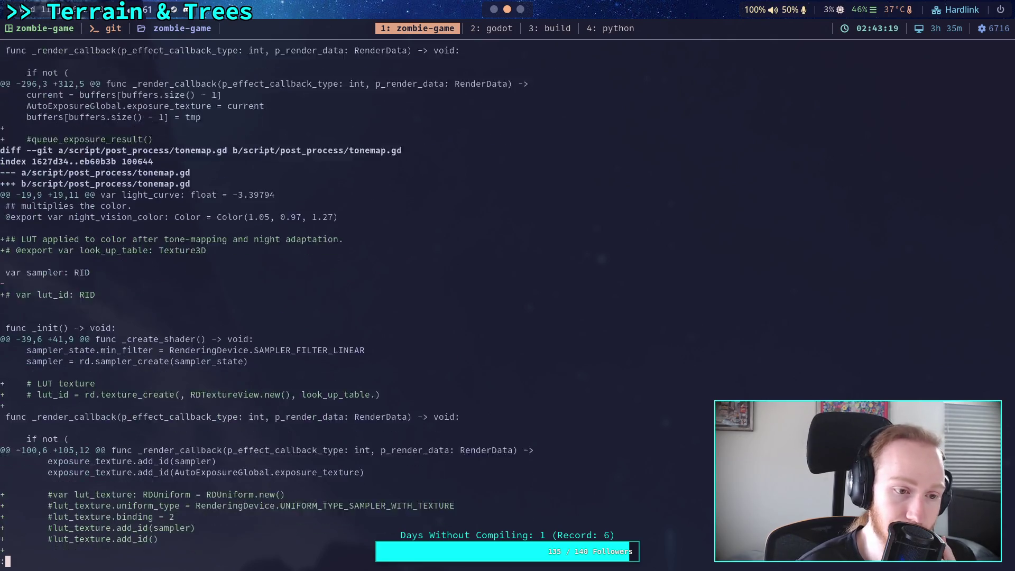
scroll(280, 307, down, 9)
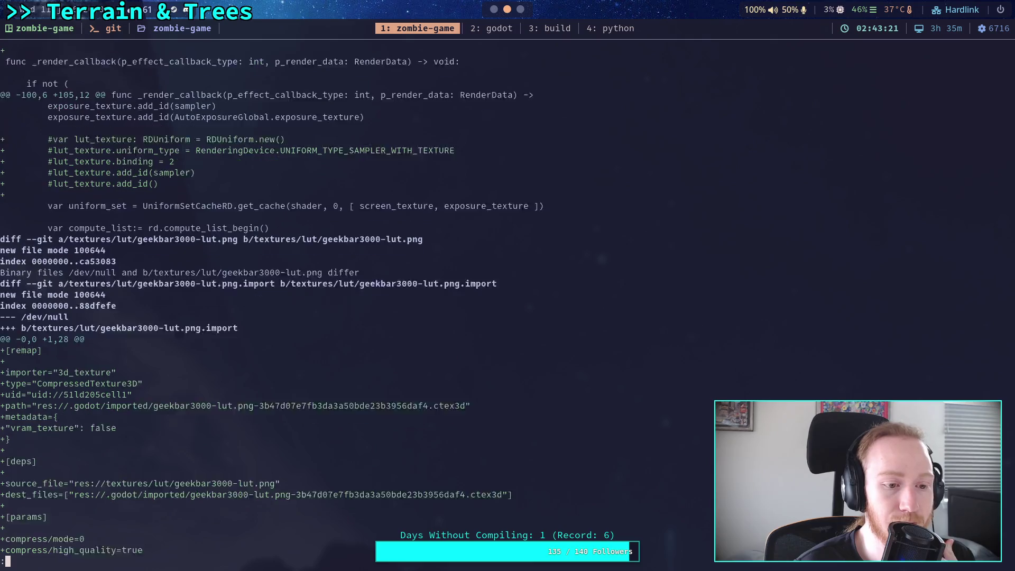
Step: Run git status, then git commit, and start a blank first line in Vim's message editor
text(q)
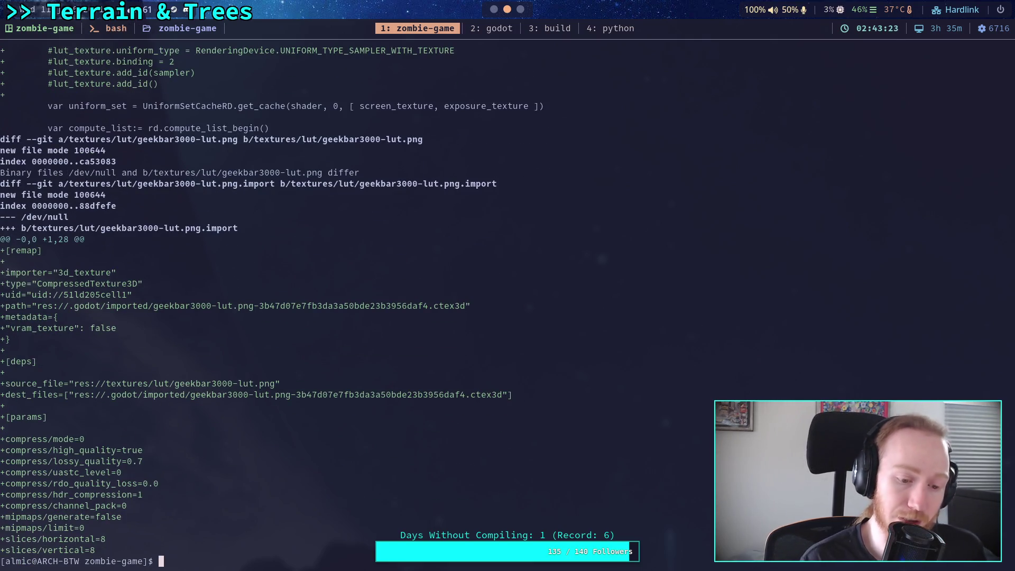
text(git status)
key(Return)
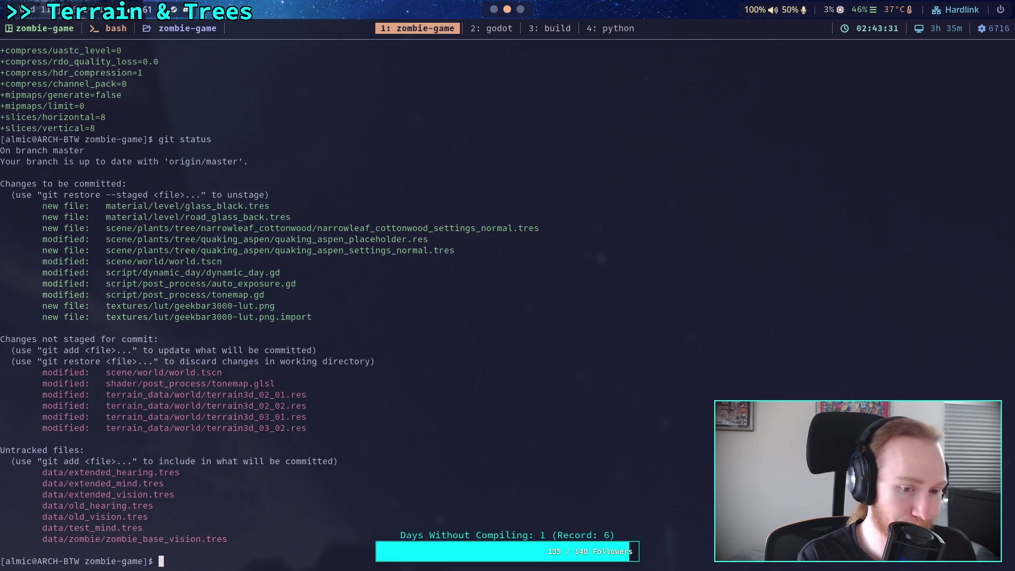
text(git ommi)
key(BackSpace)
key(BackSpace)
key(BackSpace)
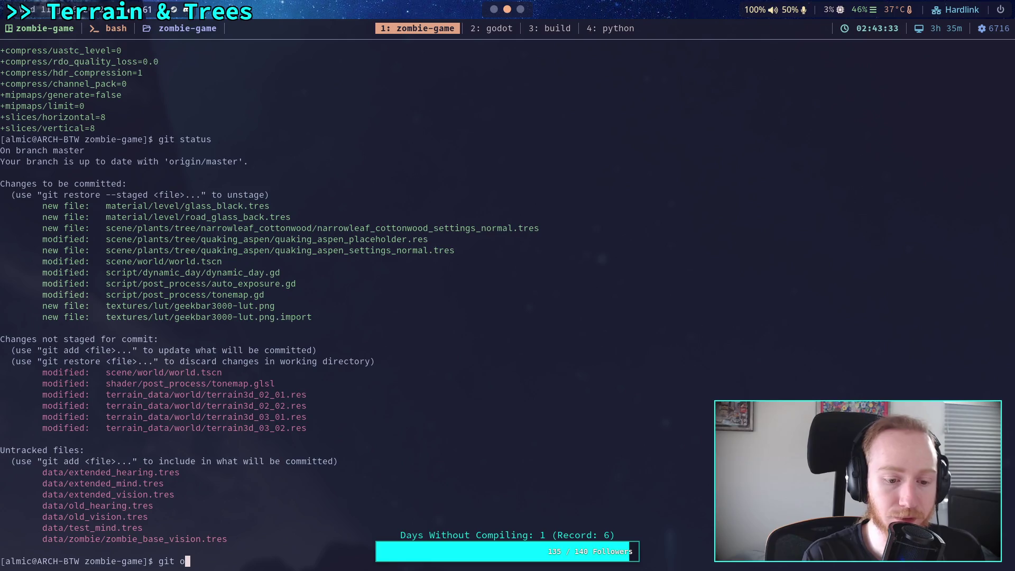
text(commit)
key(Return)
key(O)
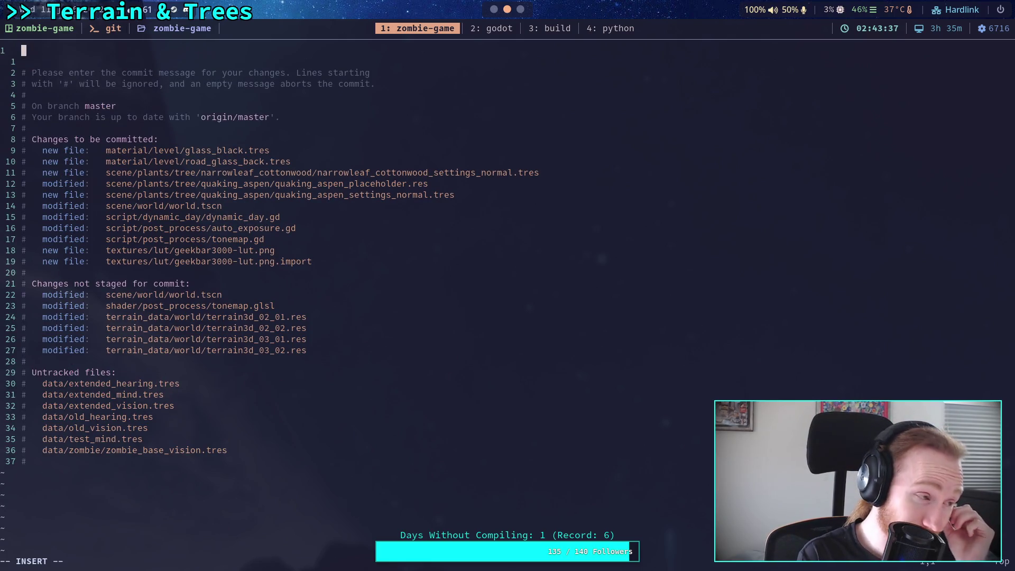
Step: Write the summary 'Update sky, trees, random things' and a bullet on materials for roads and debug
text(U)
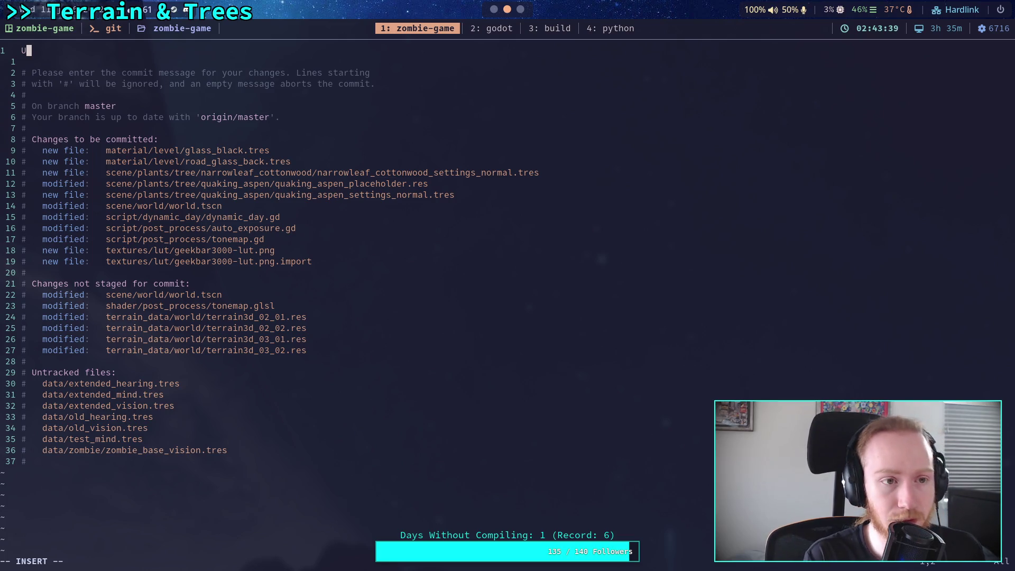
text(pdate sky)
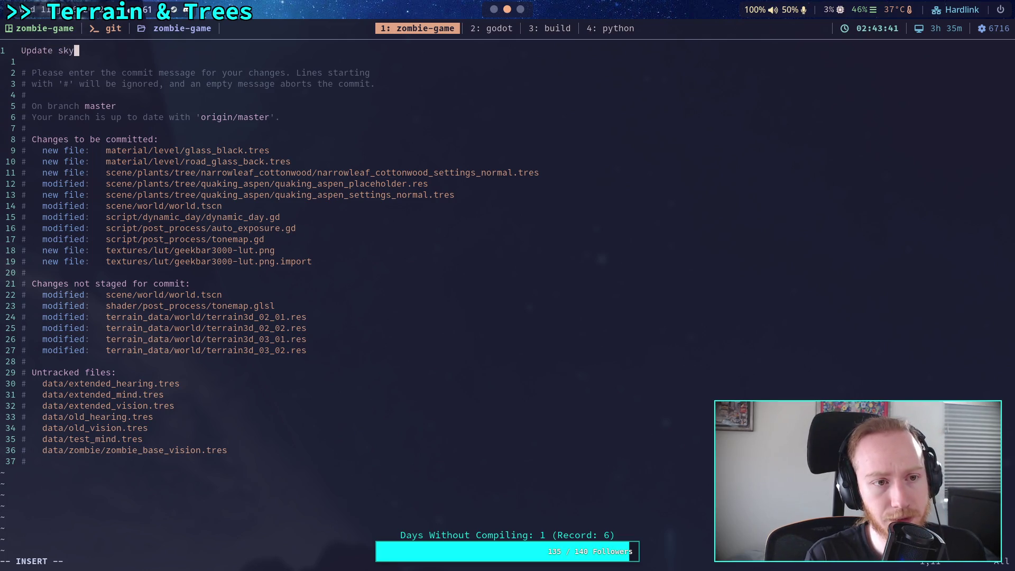
text(, )
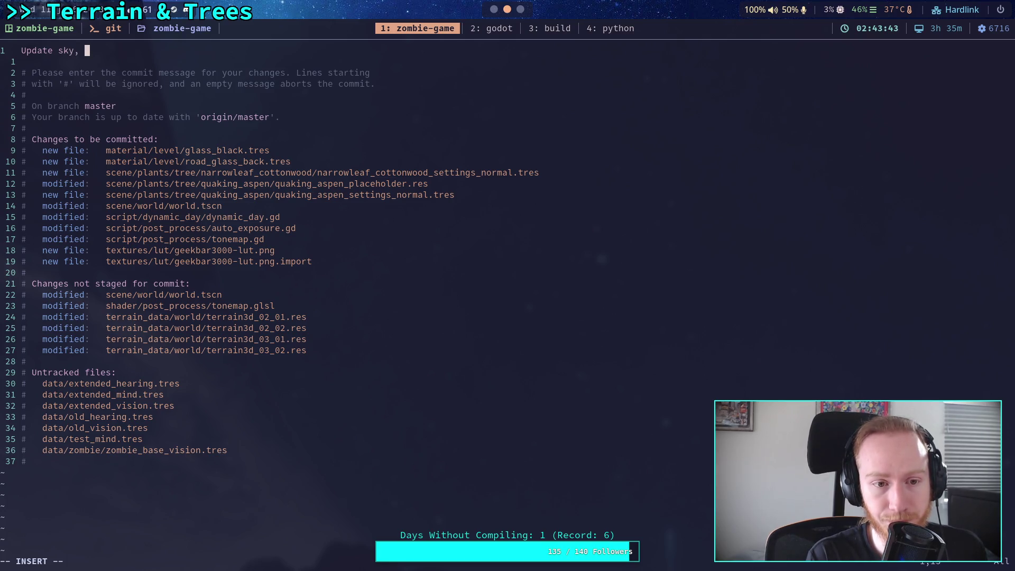
text(trees,)
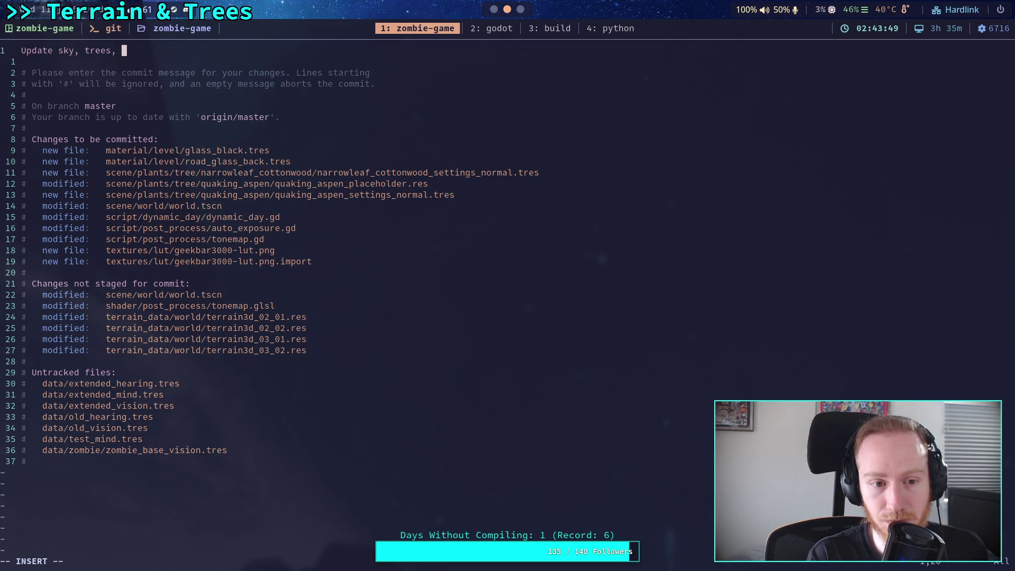
text(random )
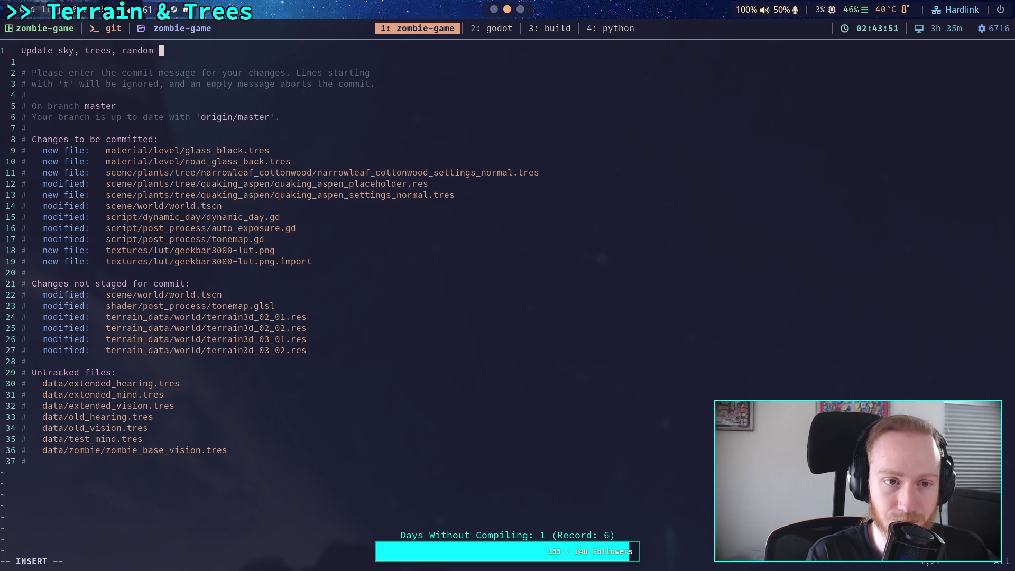
text(things)
key(Return)
key(Return)
text(- )
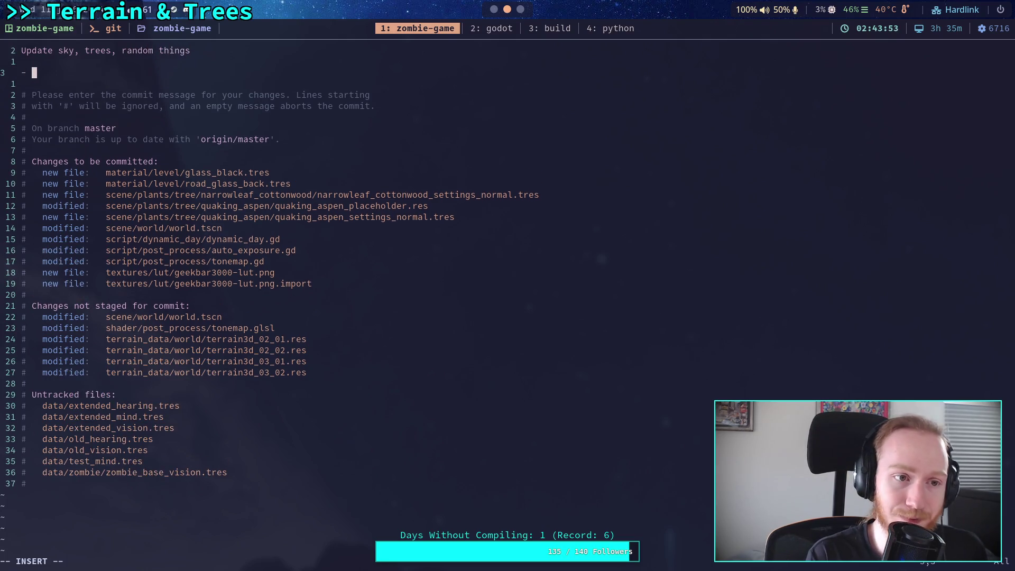
text(A)
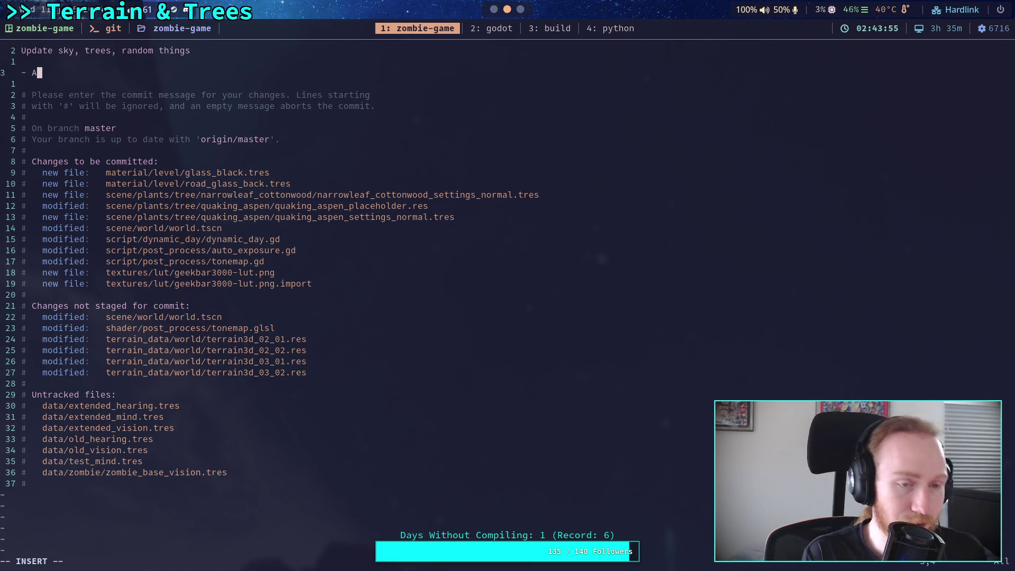
text(dd material)
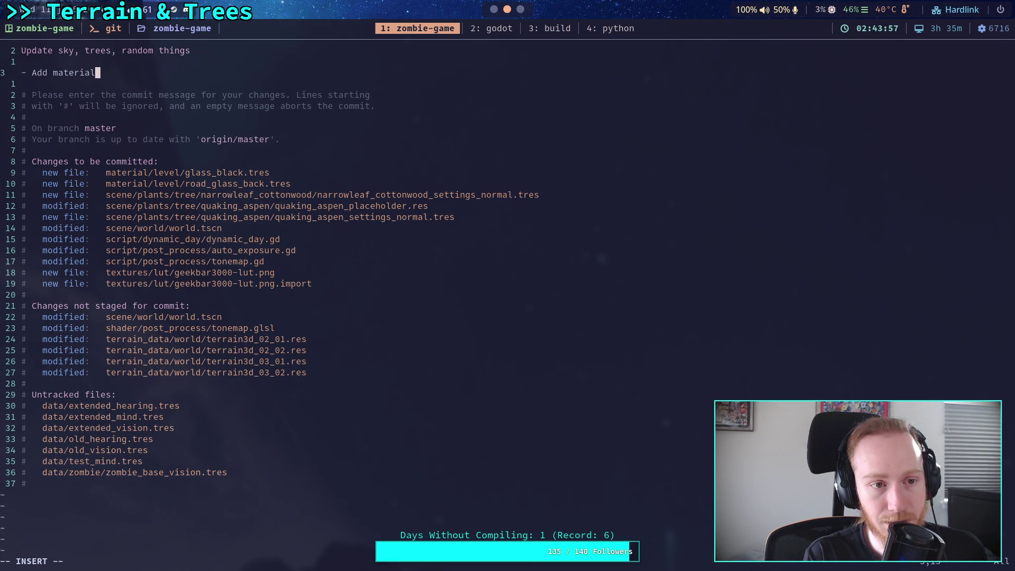
text(s that w)
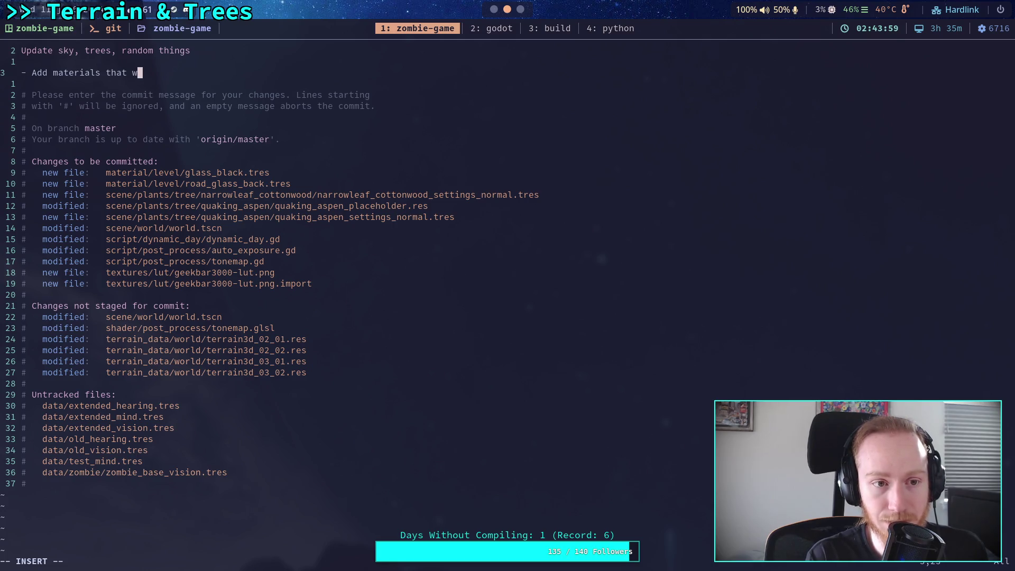
text(ill be ssed )
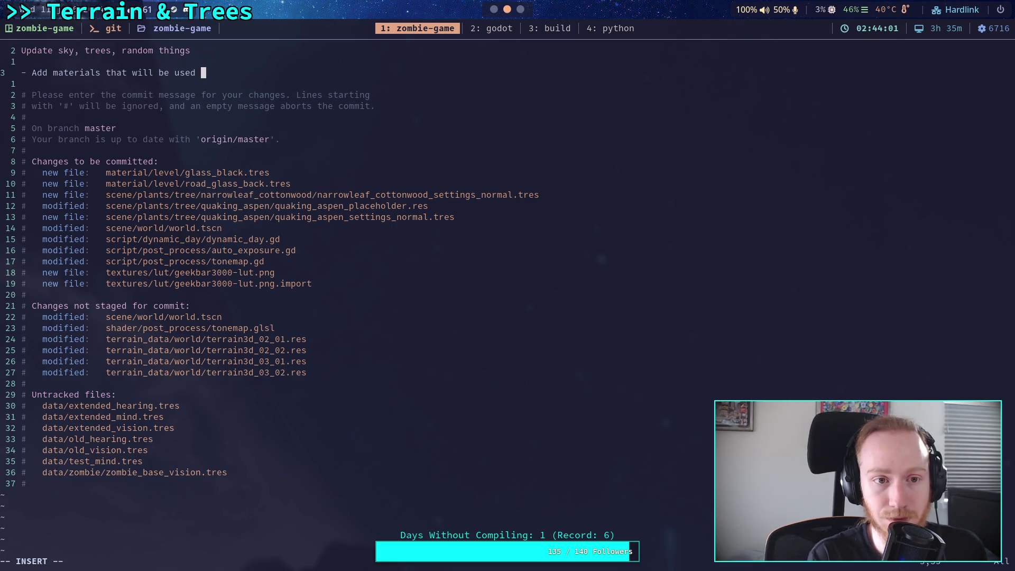
text(for roads)
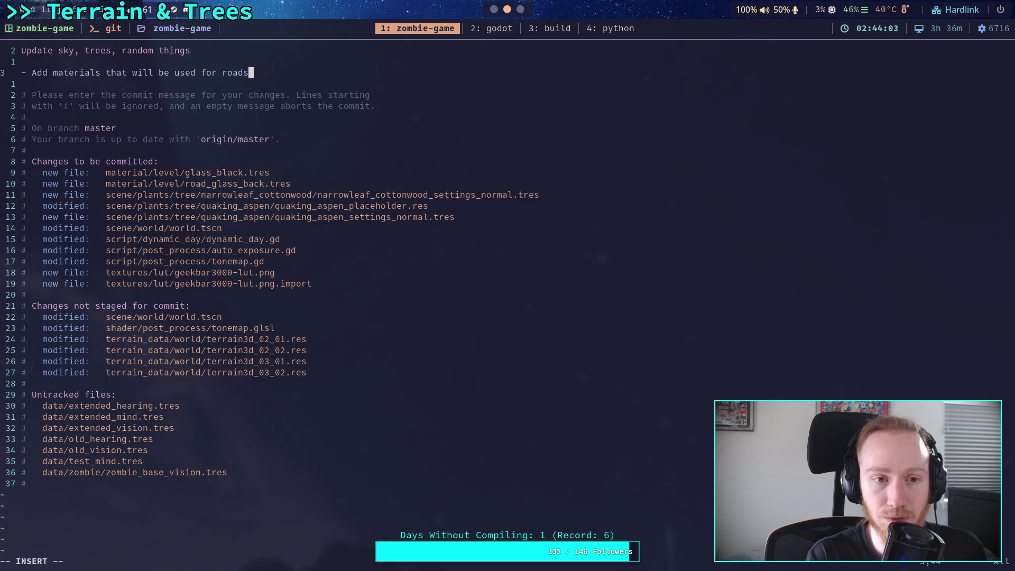
text( and debug)
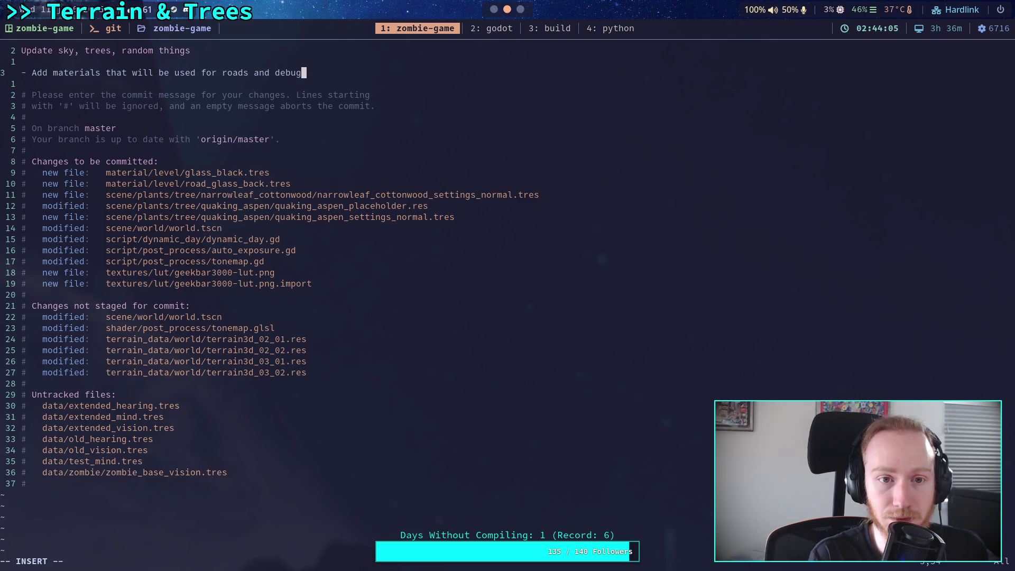
key(Return)
text(-)
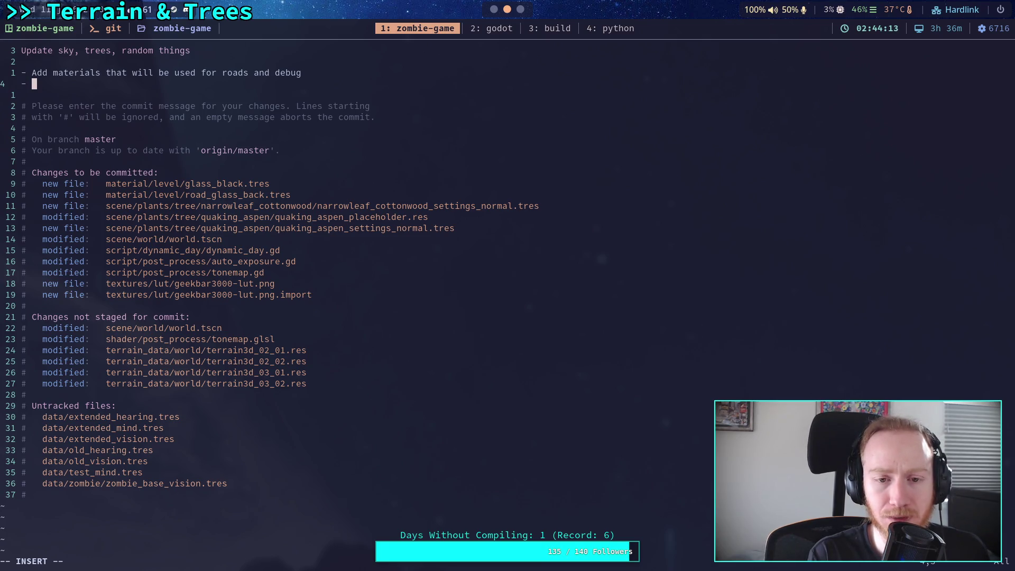
Step: Add bullets for cottonwood and aspen tree settings and the auto-exposure debug method
text(Add )
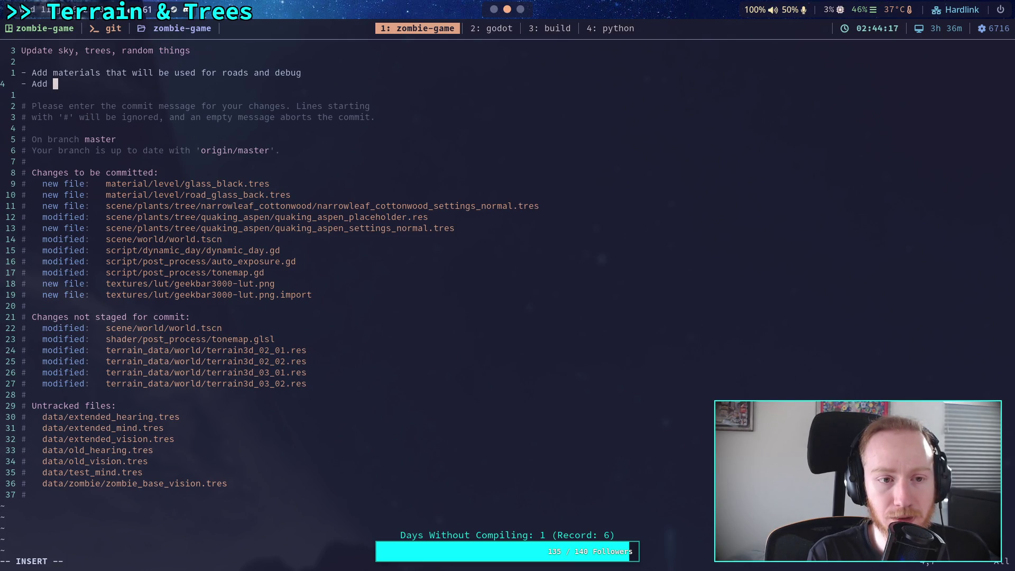
text(settings )
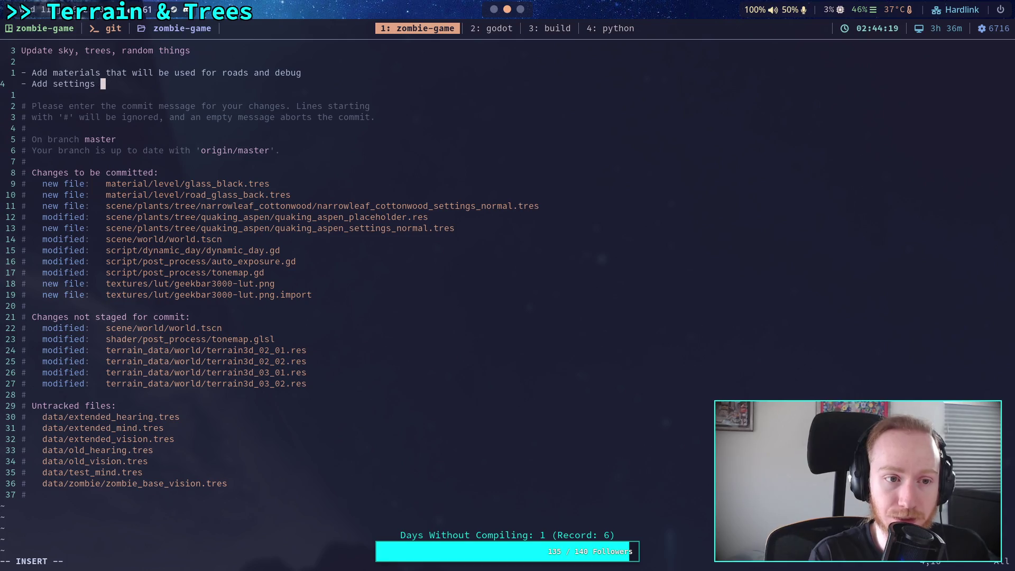
text(for narrow)
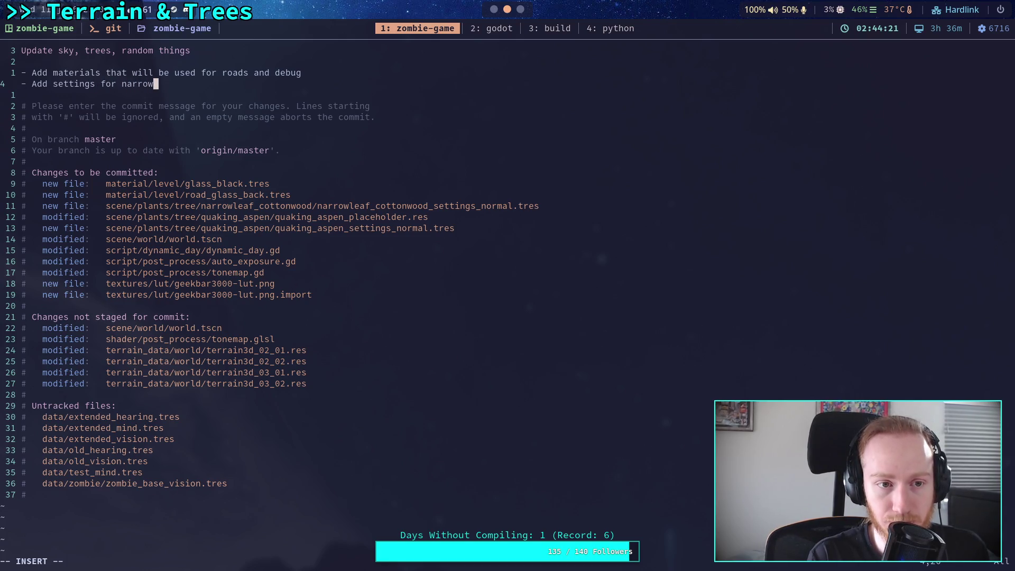
key(BackSpace)
key(BackSpace)
key(BackSpace)
key(BackSpace)
key(BackSpace)
key(BackSpace)
text(cotto)
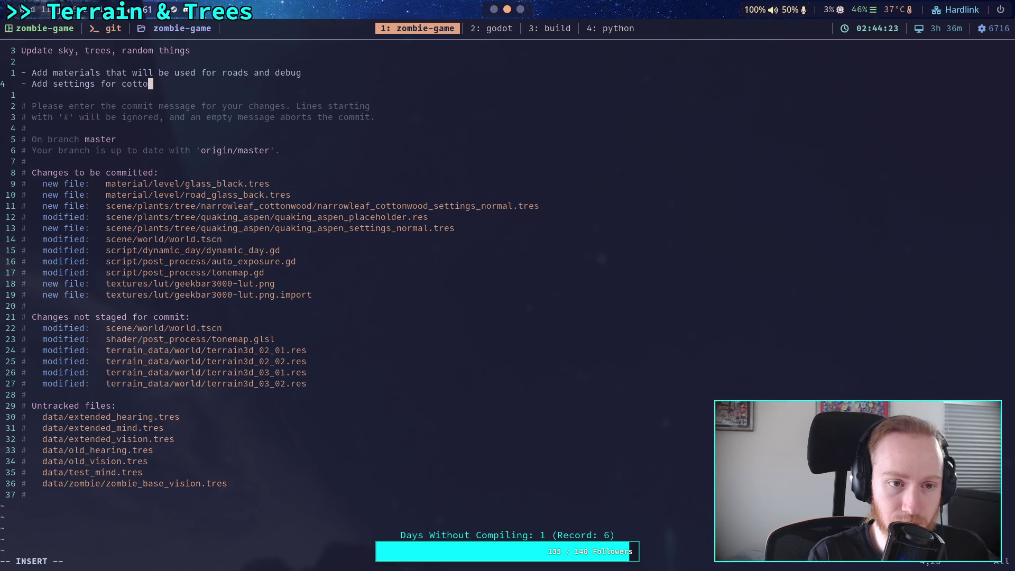
text(nwood )
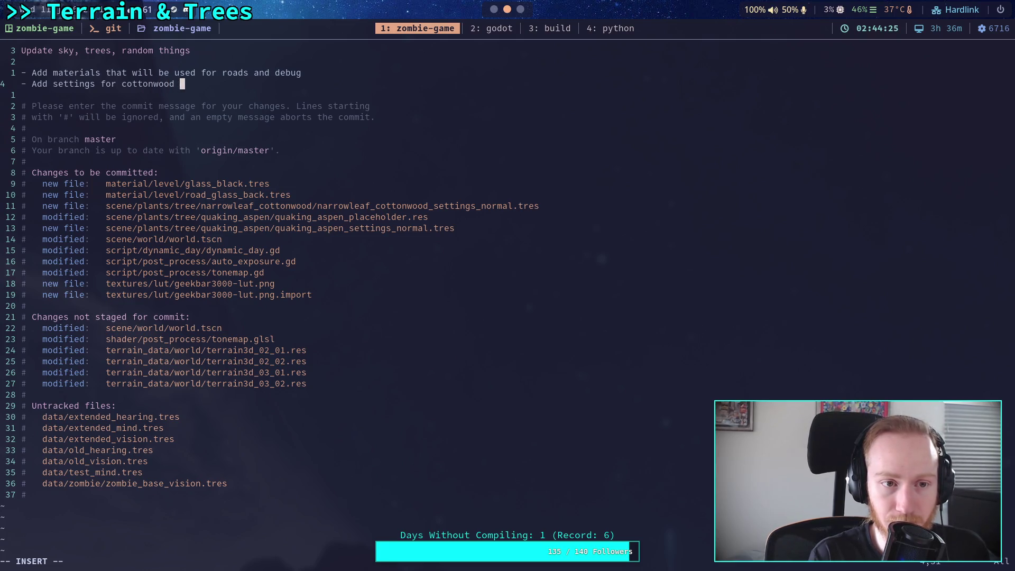
text(and aspen tre)
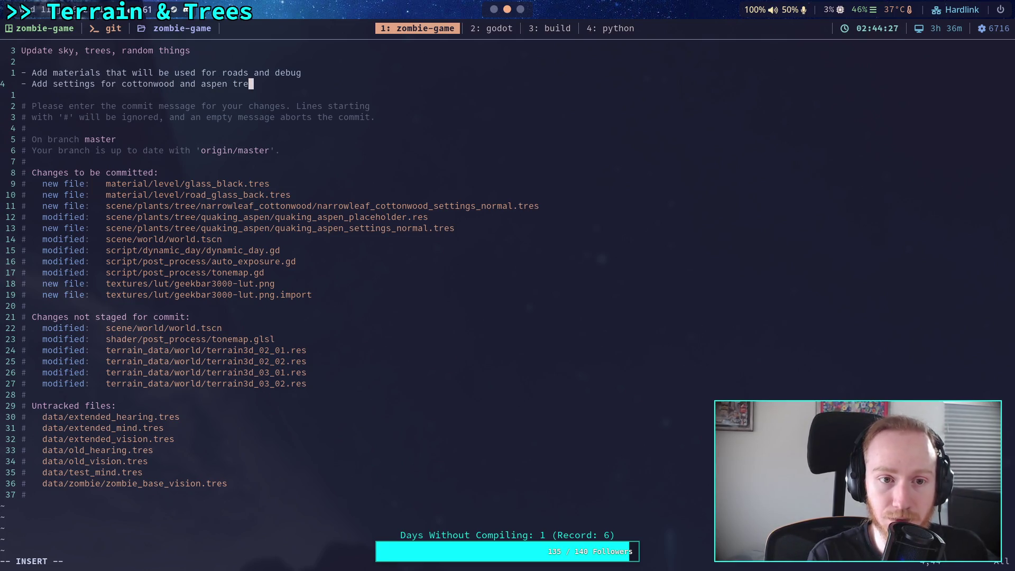
text(e)
key(Return)
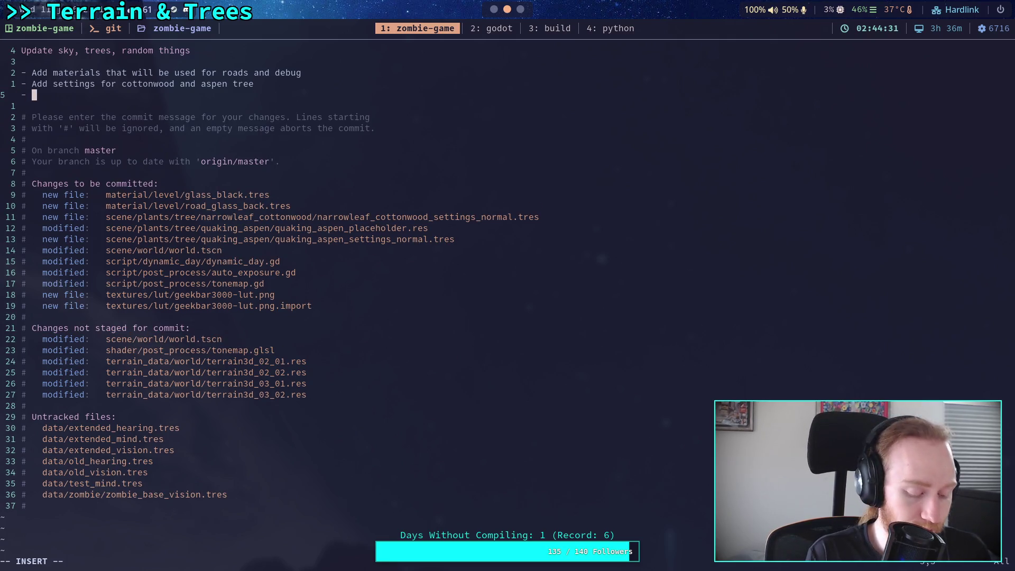
text(Add debug )
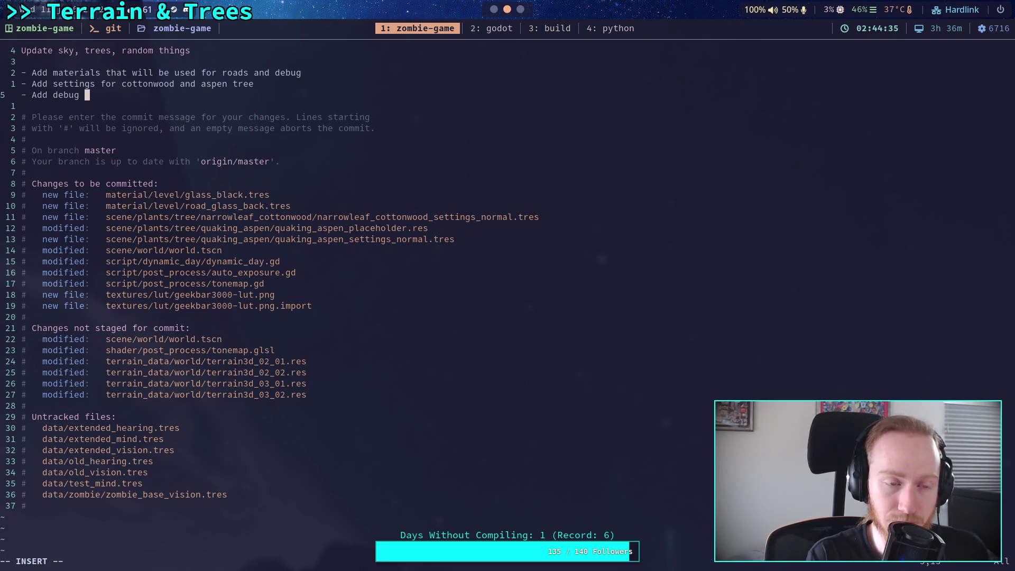
text(met)
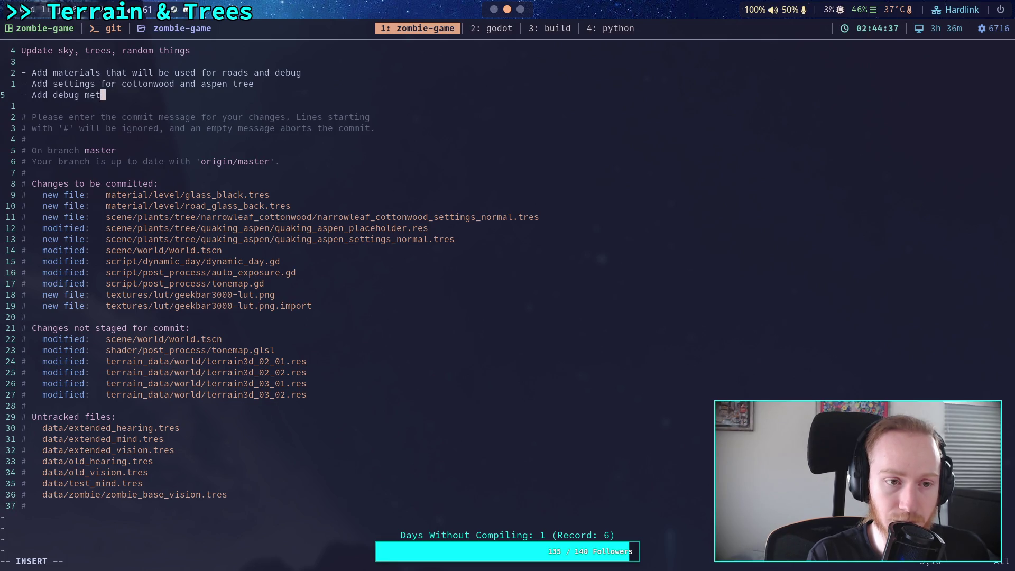
text(hod for auto)
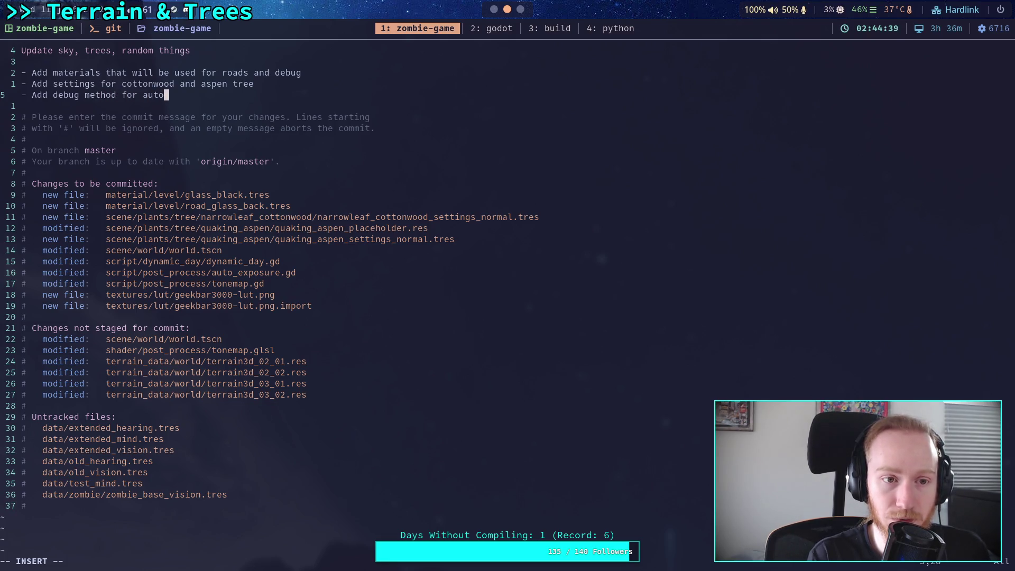
text(-exposure)
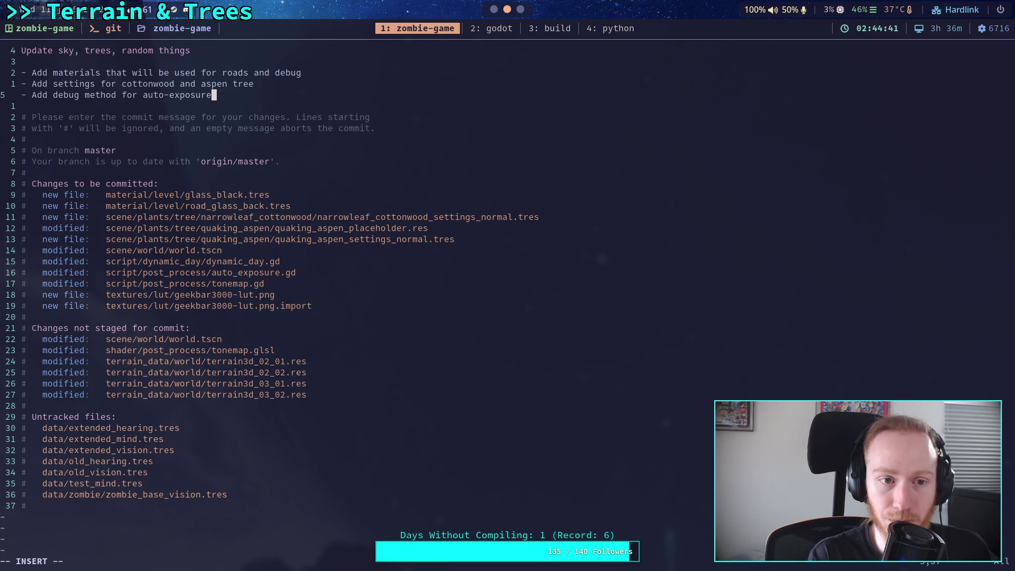
key(Return)
Step: Add the bullet '- Moon temperature increased to appear blue' and start another bullet
text(- )
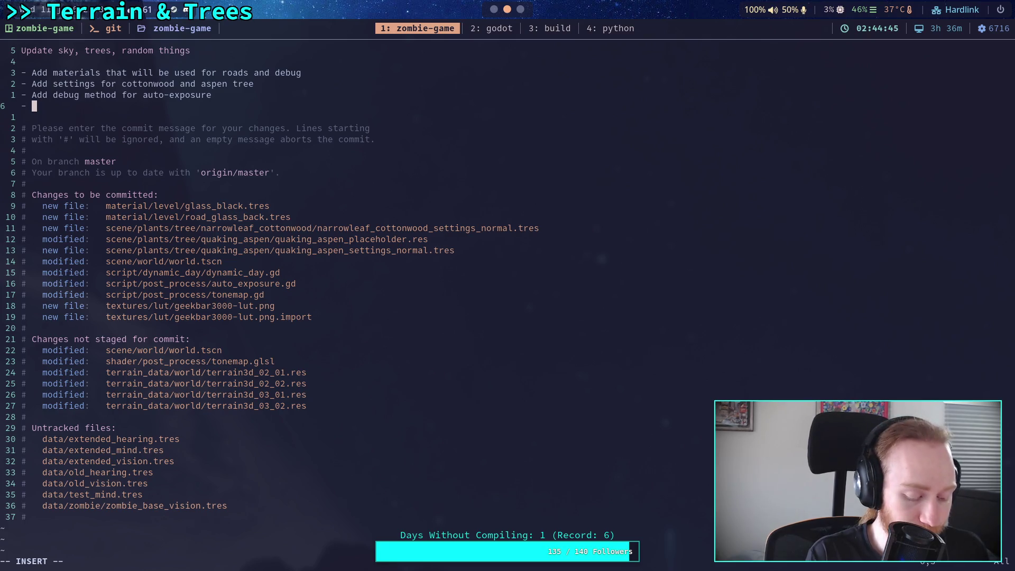
text(Moon )
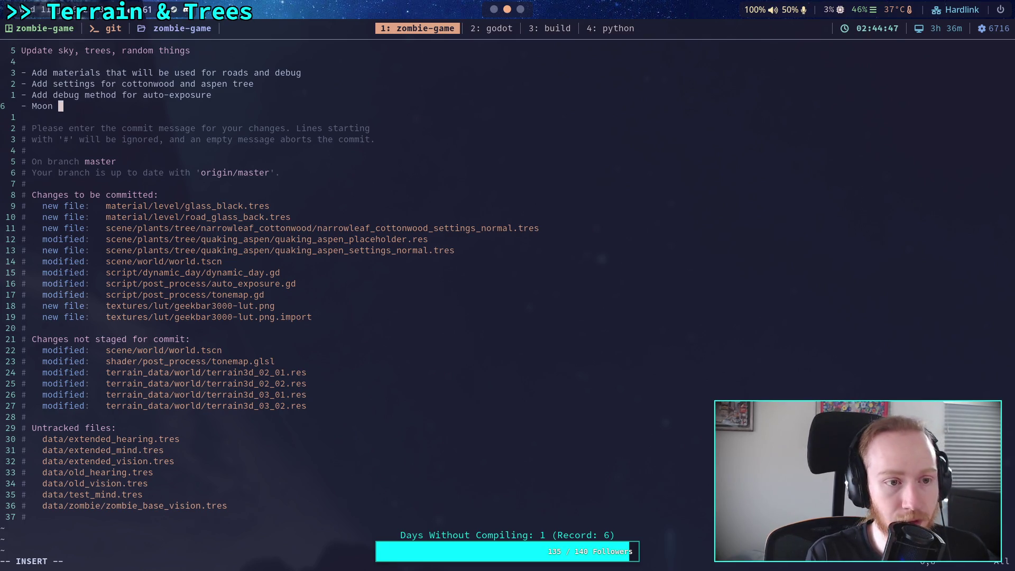
text(tempera)
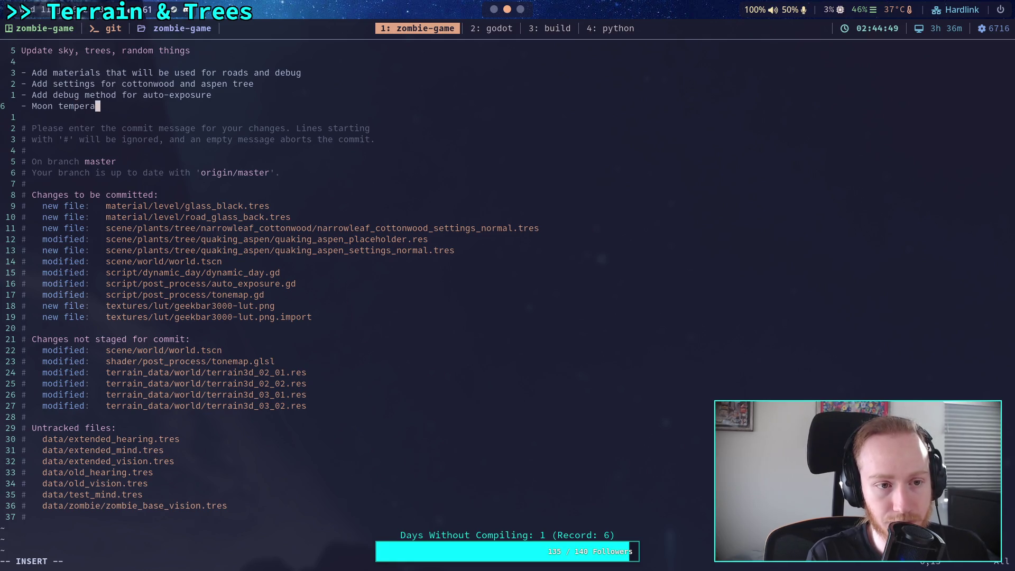
text(ture )
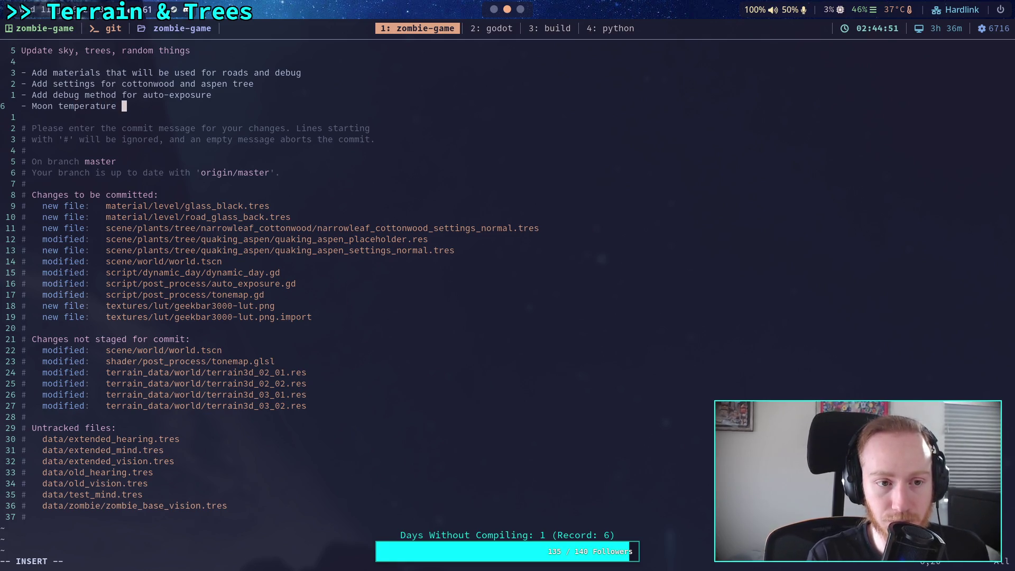
text(increaso)
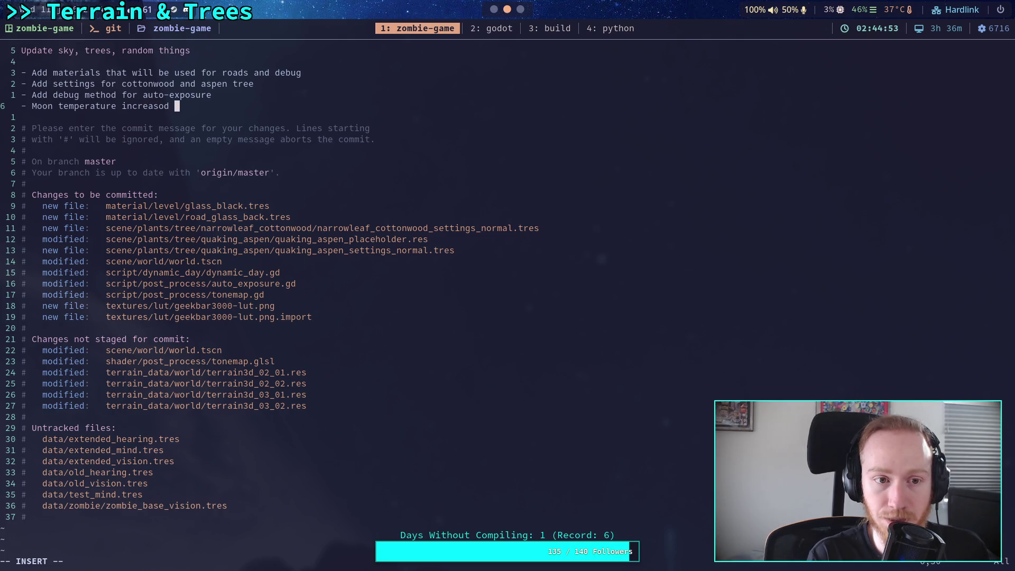
key(BackSpace)
text(ed to app)
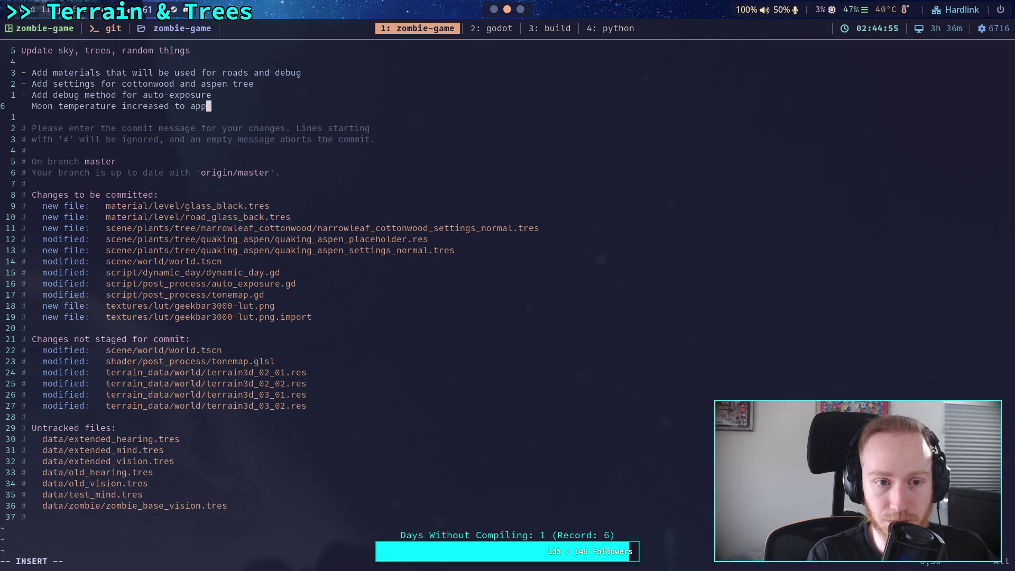
text(ear blue)
key(Return)
text(- Add initial code for LUT)
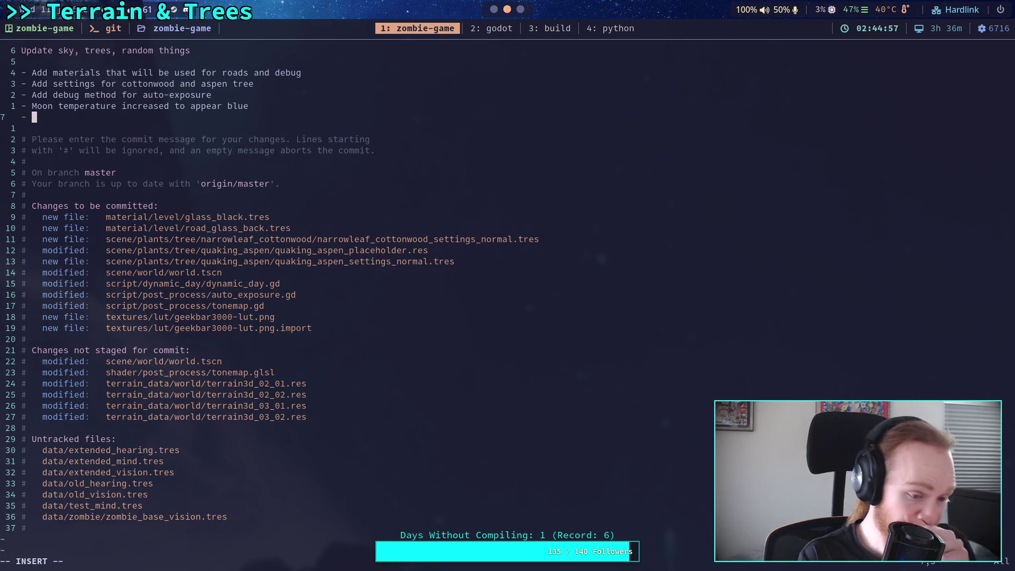
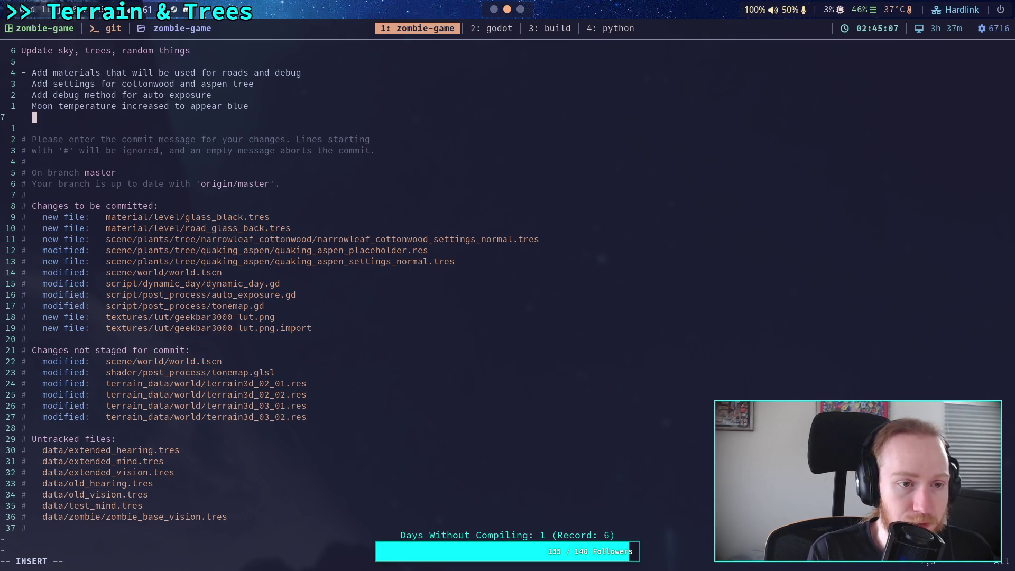
Step: Add bullets 'Add initial code for LUT in tonemap' and '- Moon visibility simplified / light energy'
text(Add )
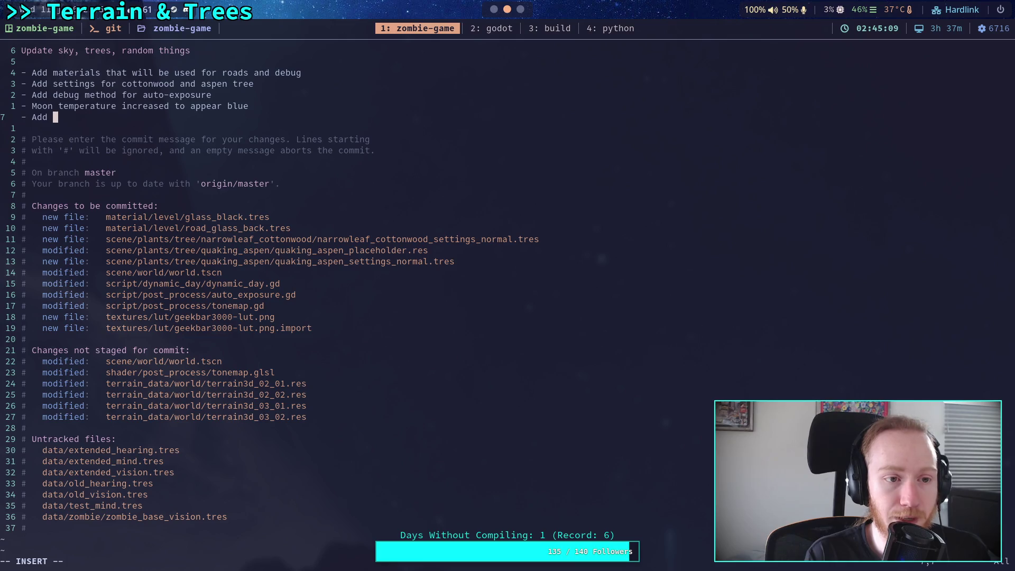
text(initial code for )
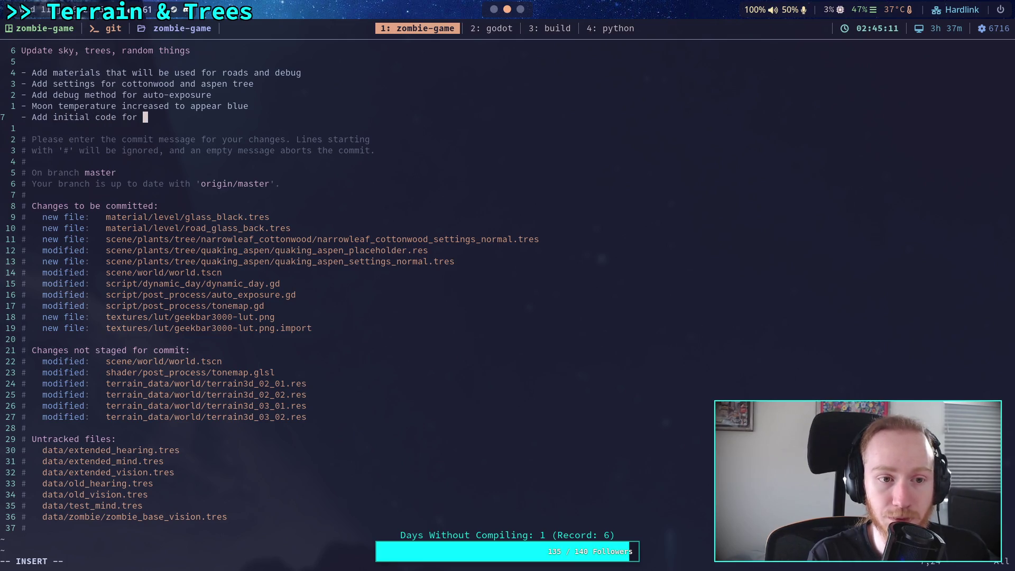
text(LU)
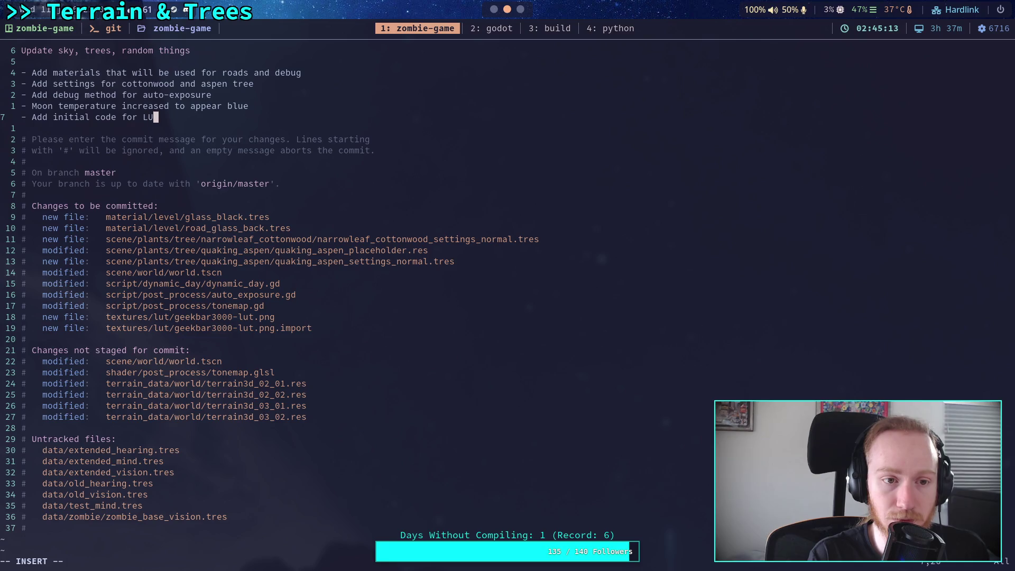
text(T)
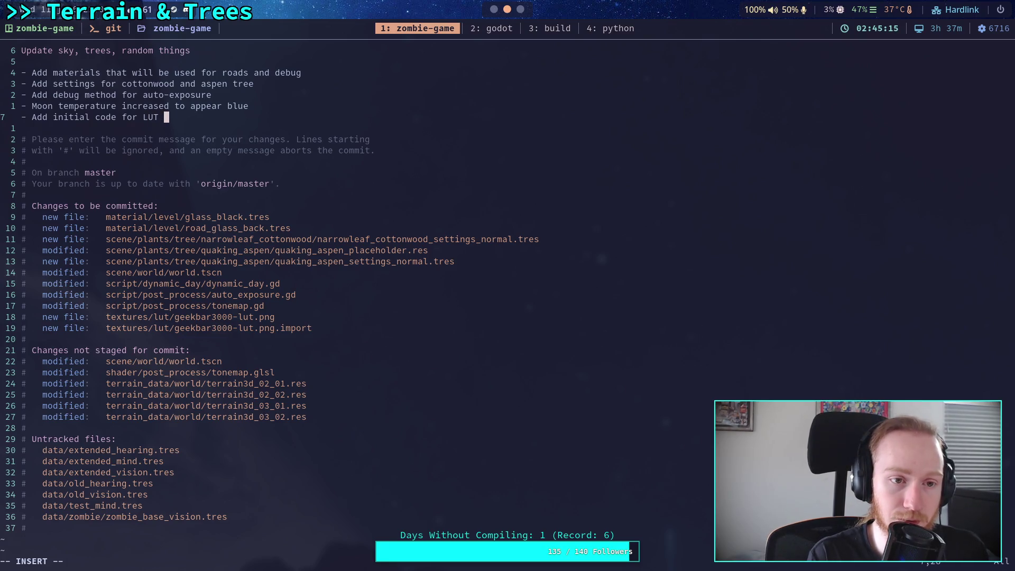
key(Return)
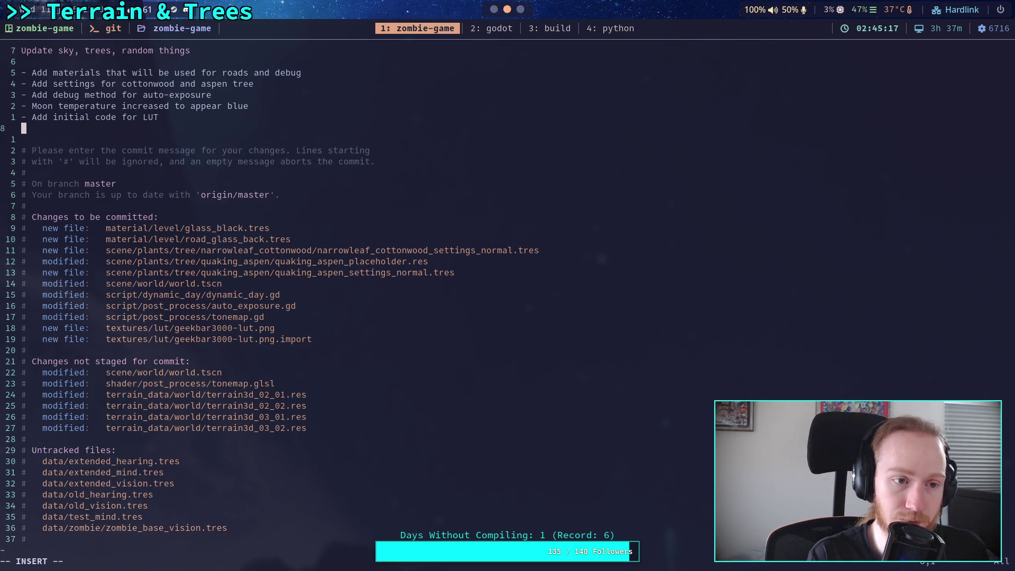
key(BackSpace)
text(in tonemap)
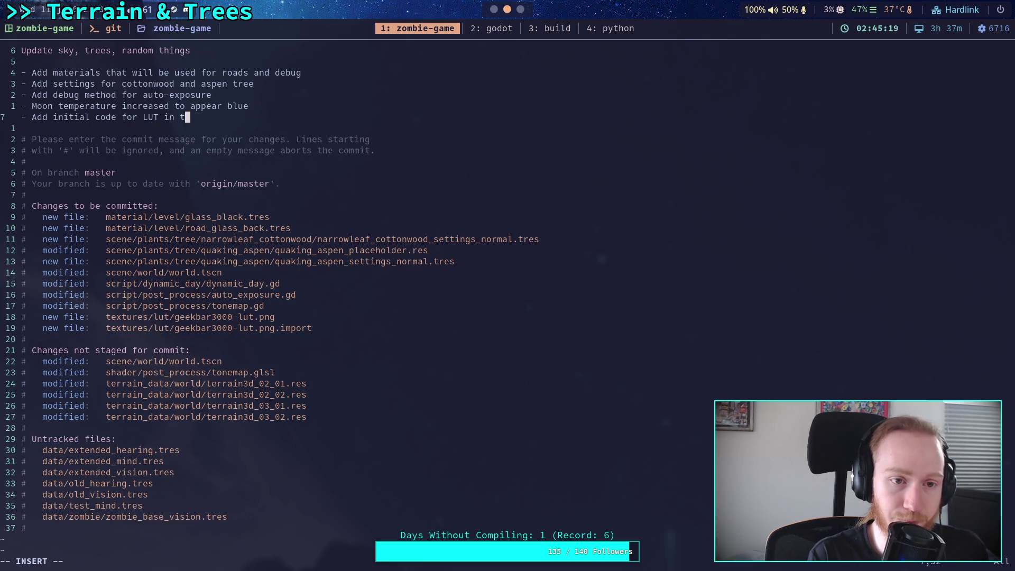
key(Return)
text(- )
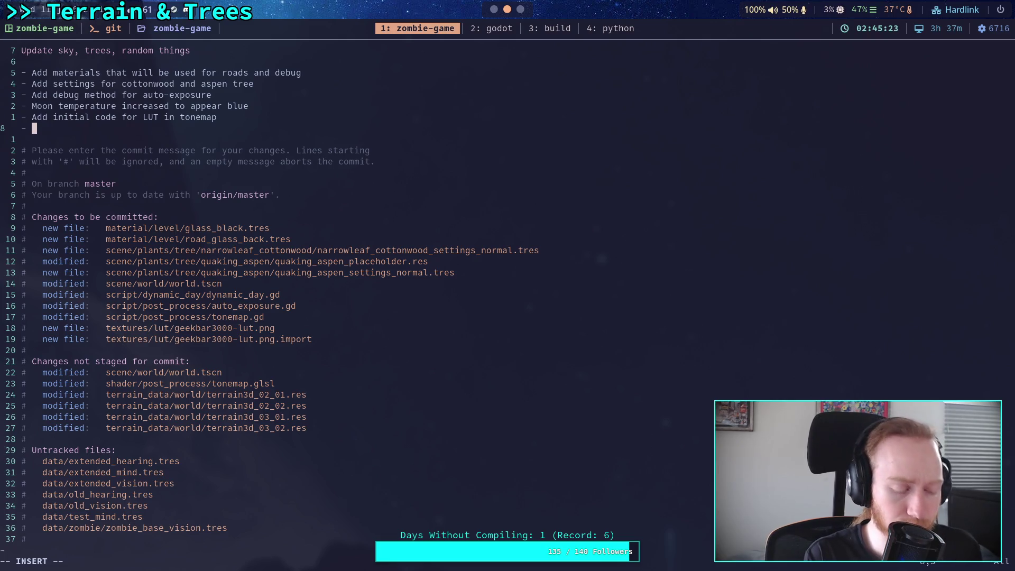
text(Moon )
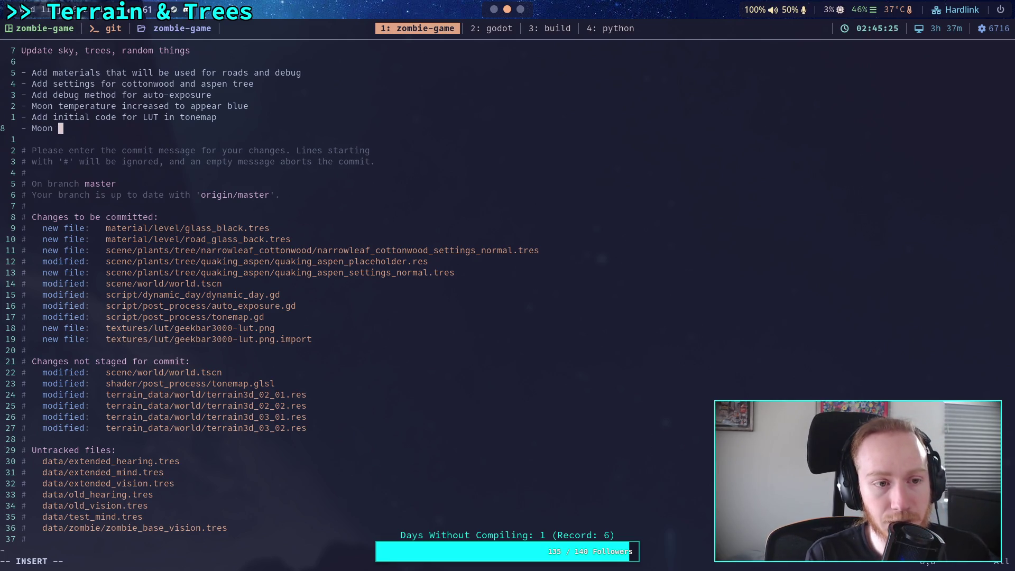
text(visibility )
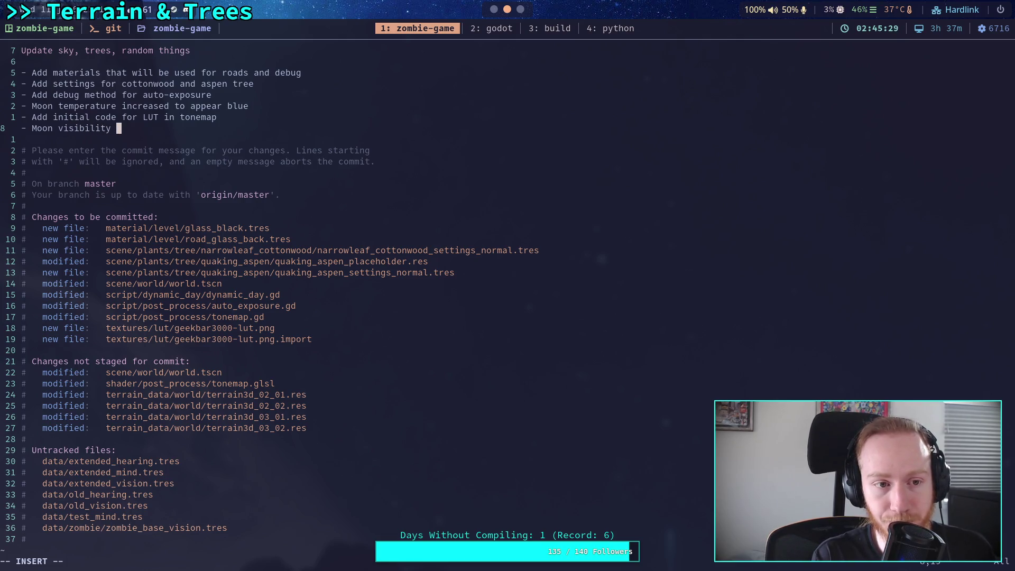
text(simplified)
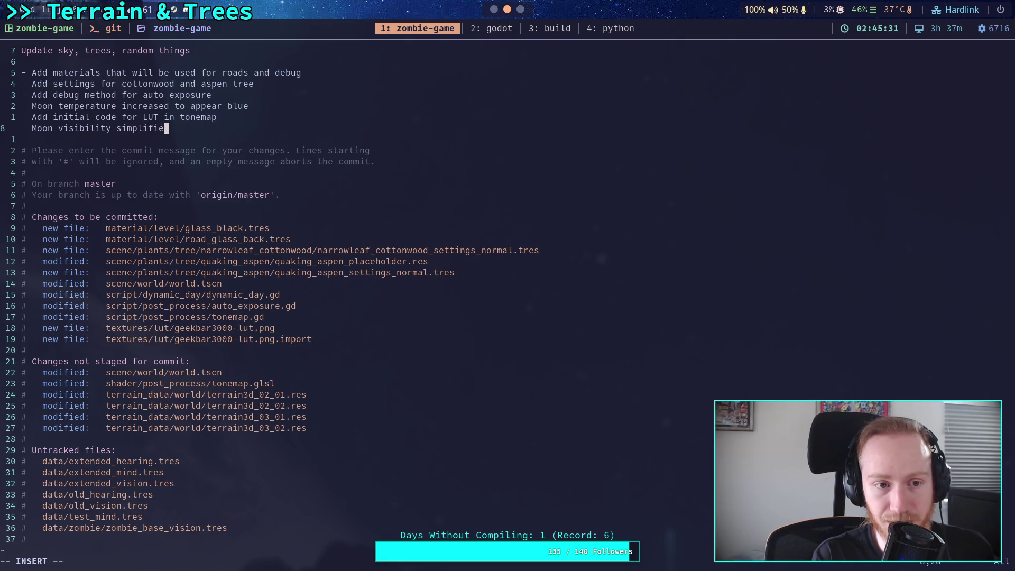
key(Left)
key(Left)
key(Left)
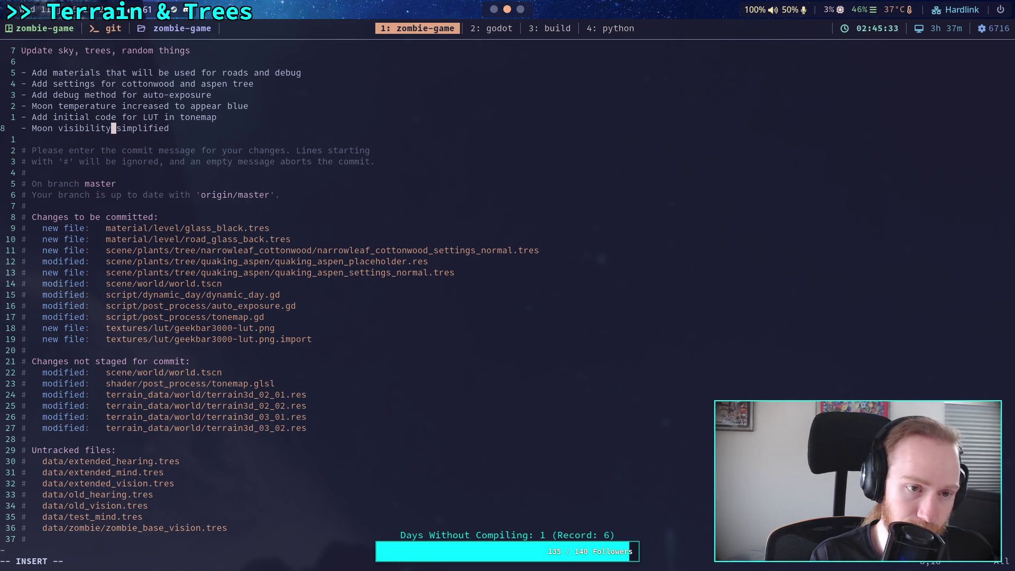
text(/ lig)
text(ht energy)
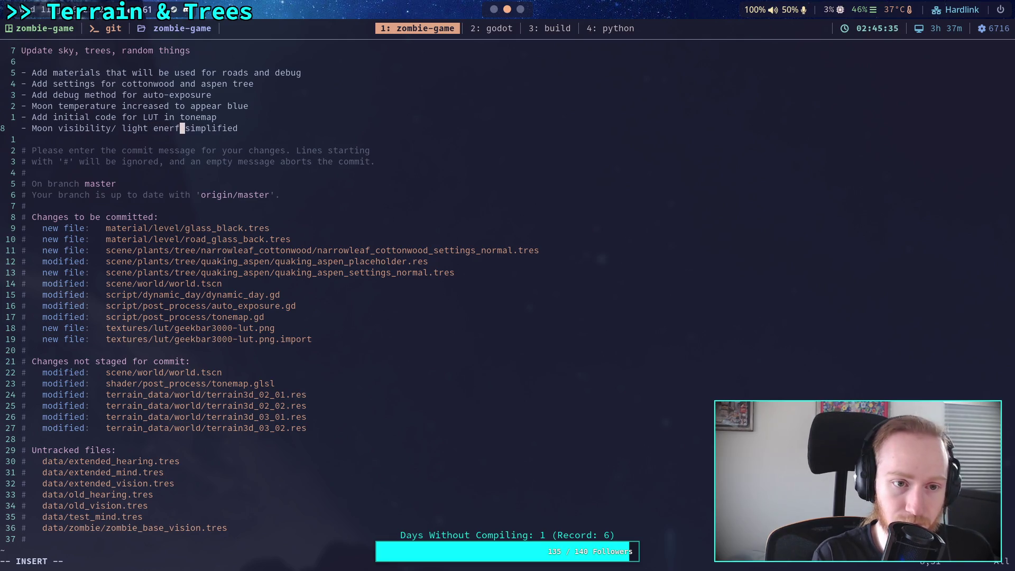
key(Right)
key(Right)
key(Right)
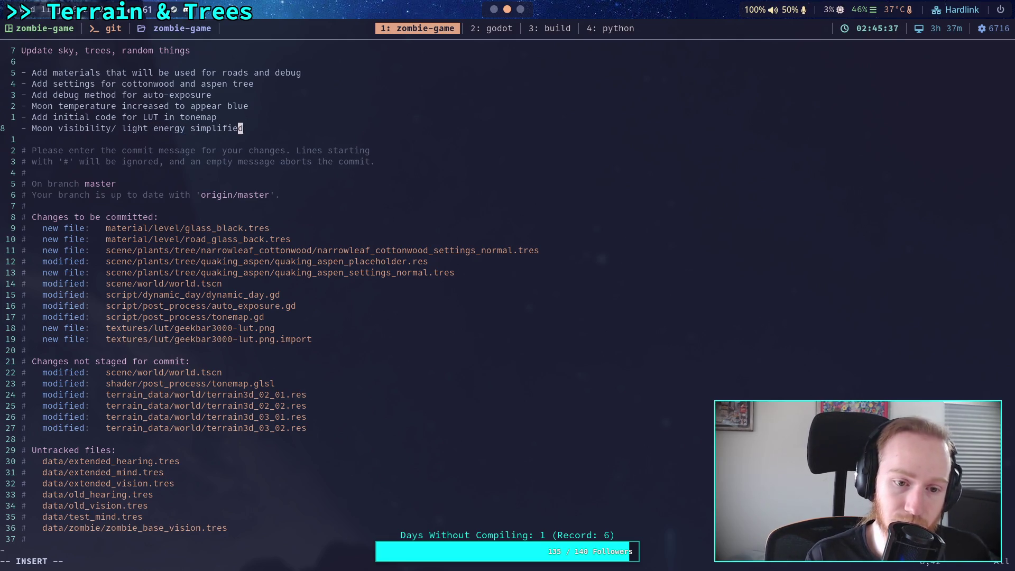
Step: Save the commit message and quit Vim with :wq
key(Escape)
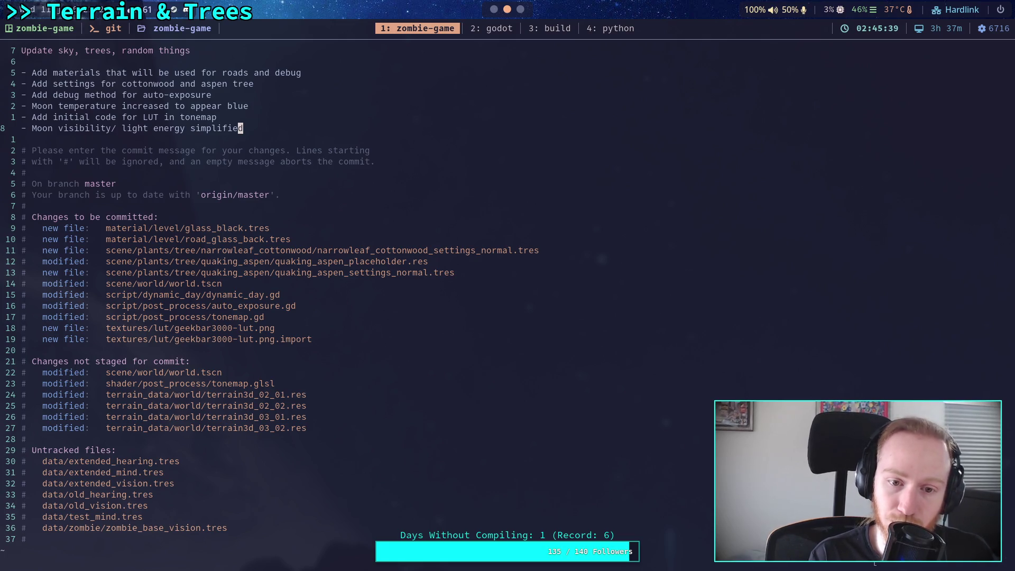
text(:wq)
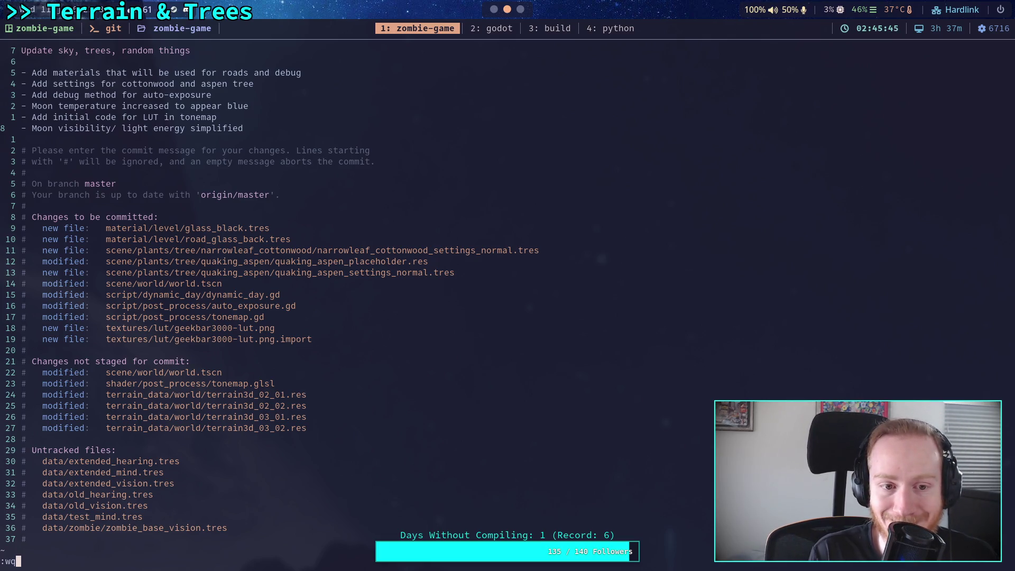
key(Return)
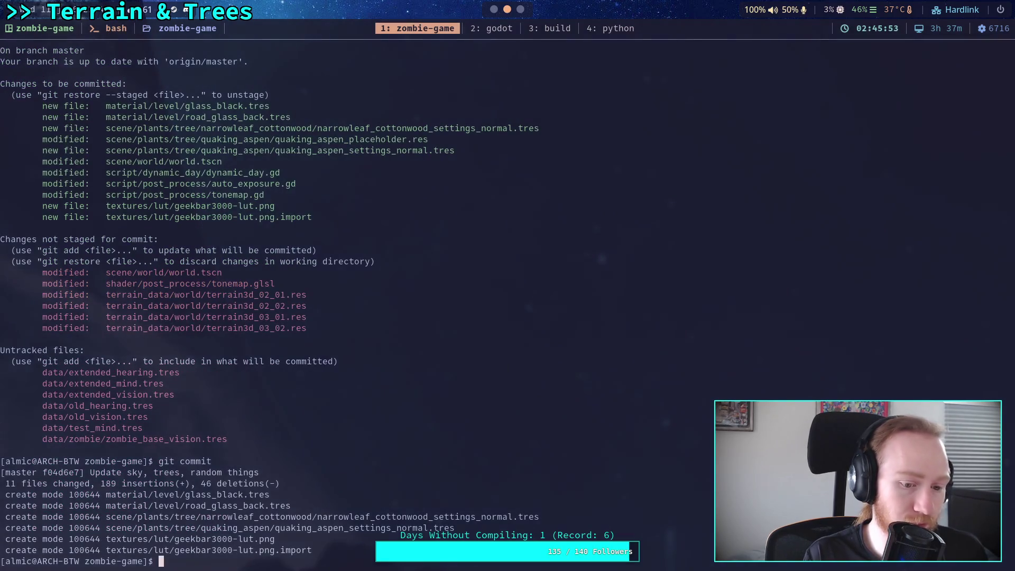
Step: Run git push to origin master, then check the remaining changes with git status
text(git push)
key(Return)
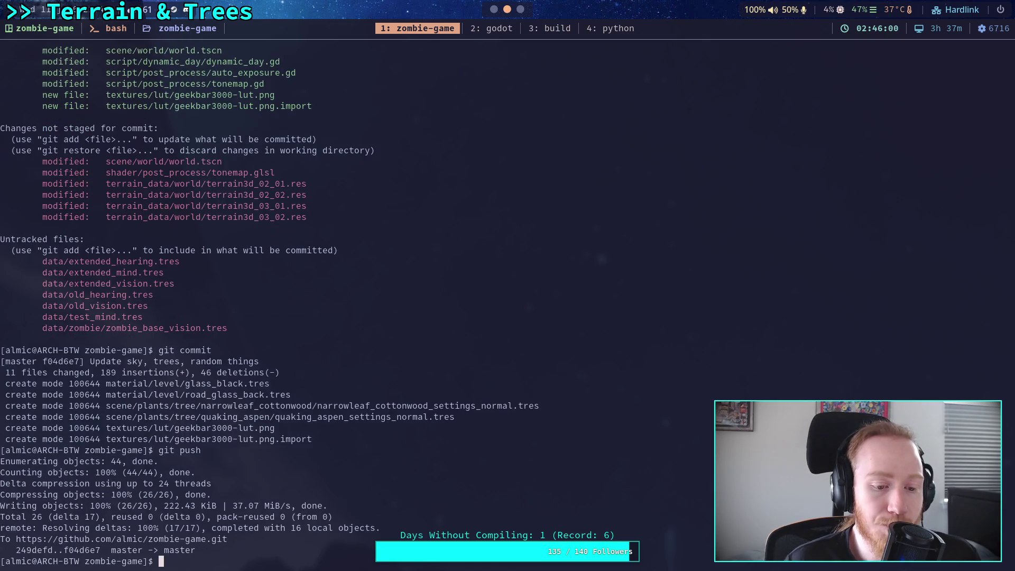
text(git pu)
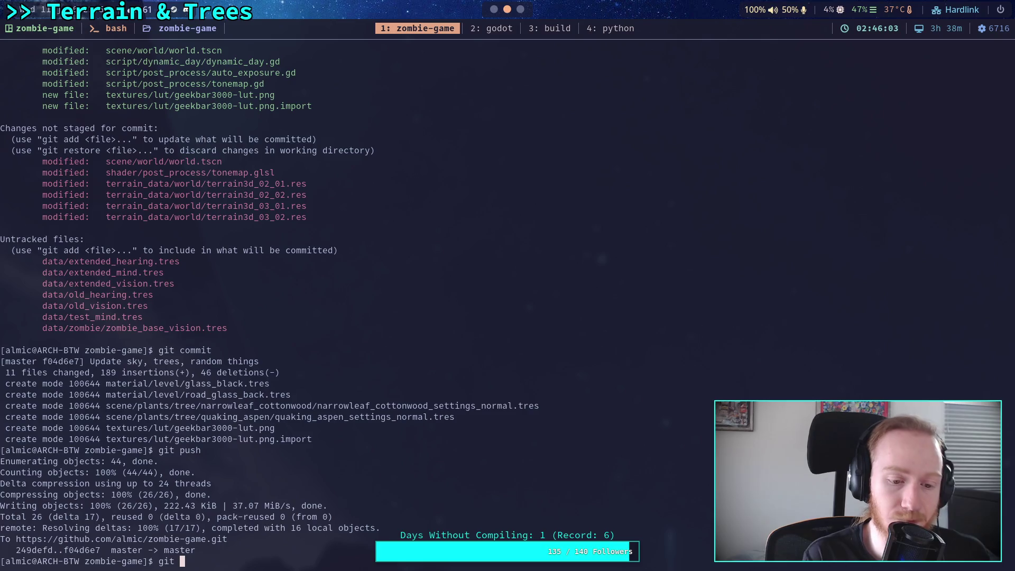
key(BackSpace)
key(BackSpace)
key(BackSpace)
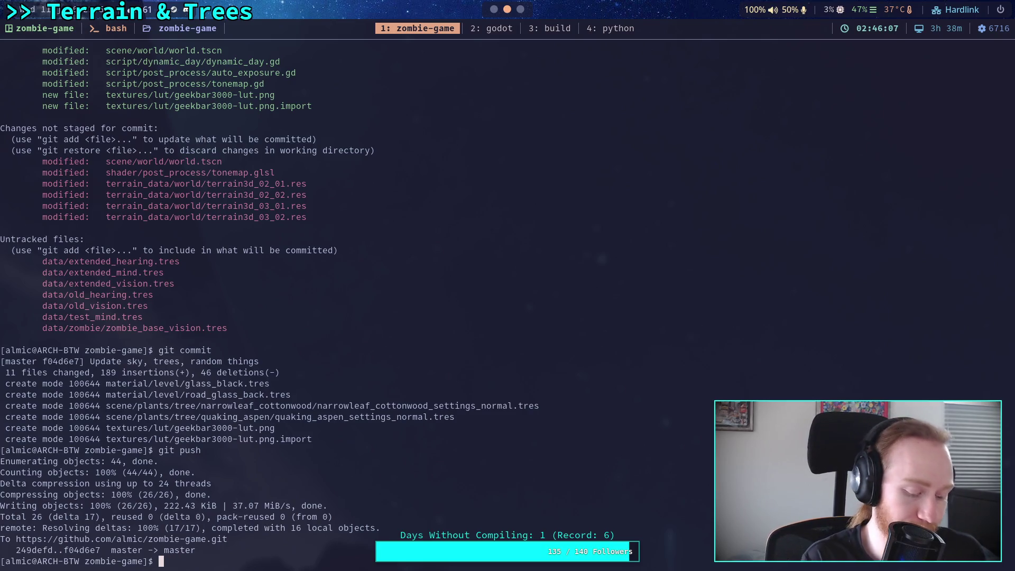
text(git status)
key(Return)
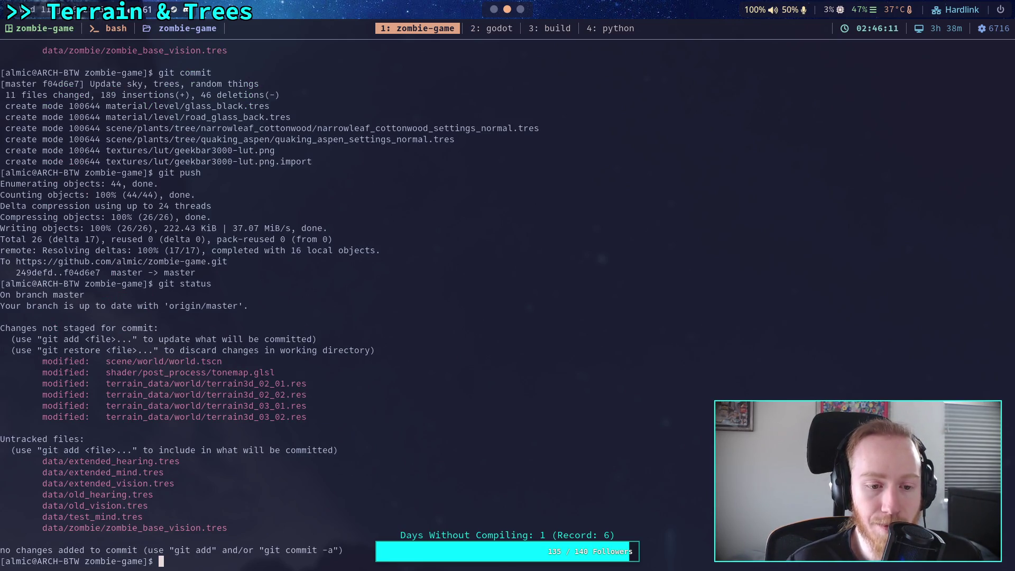
key(super+2)
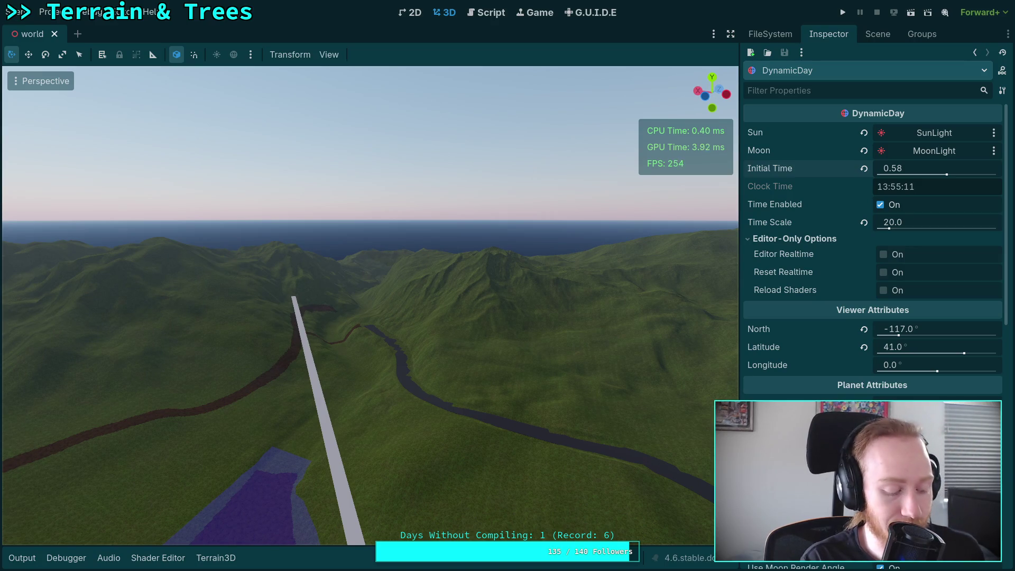
Step: Bring up the Shadertoy 'Physically-based sky' shader in the browser
key(super+1)
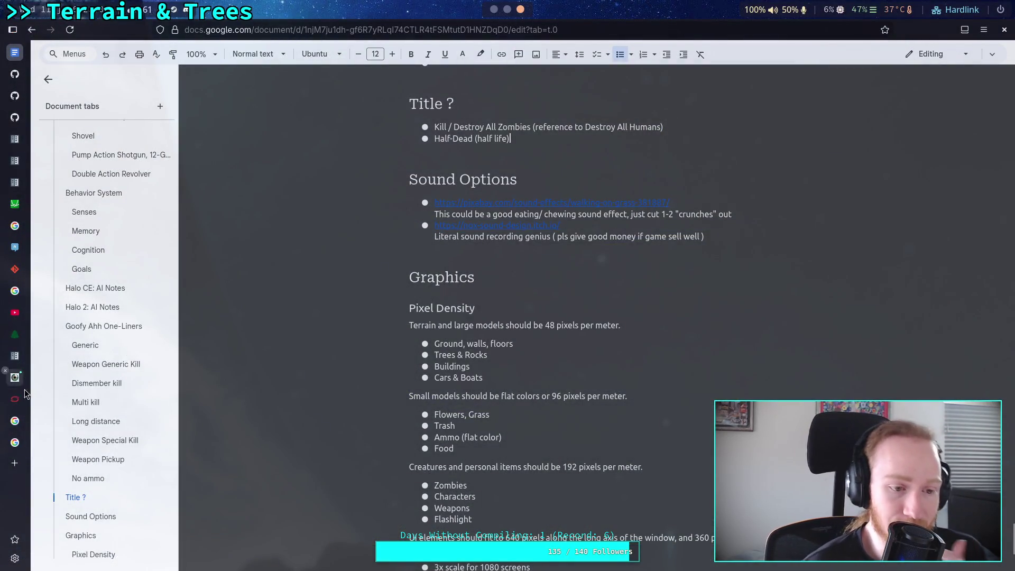
click(24, 388)
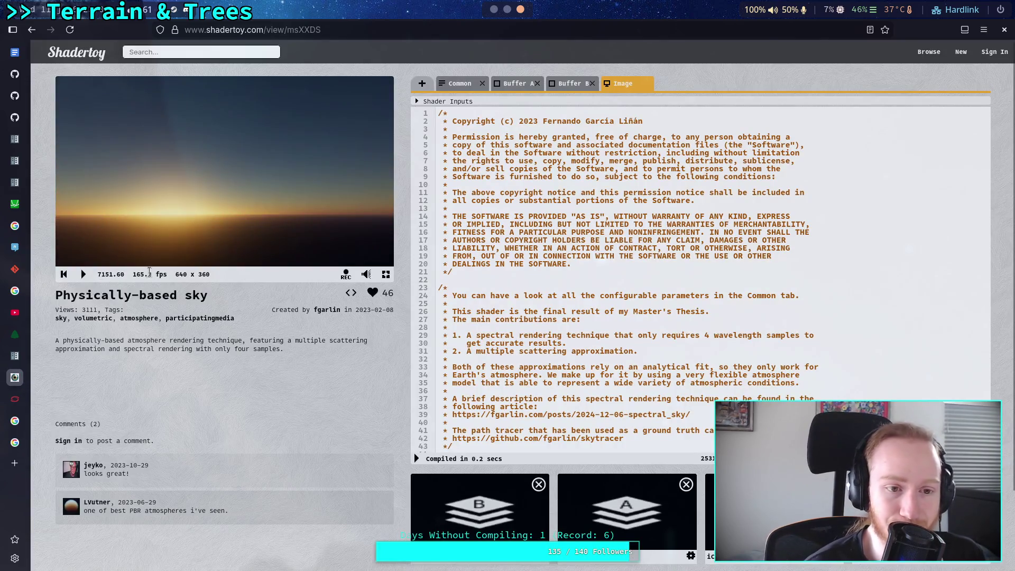
Step: Change AEROSOL_TYPE from 8 to 1 in the Common code and recompile
scroll(682, 207, down, 10)
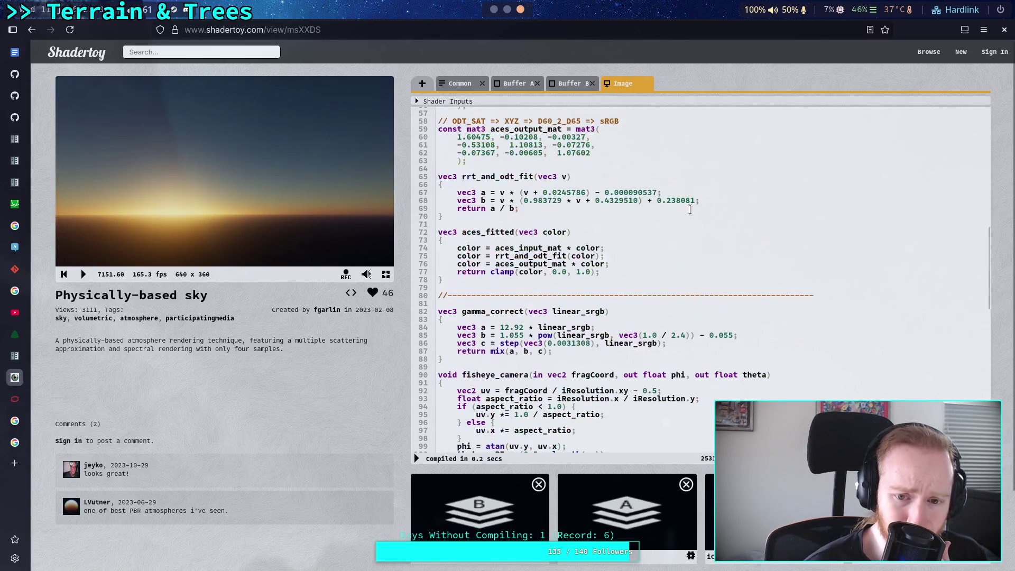
click(452, 87)
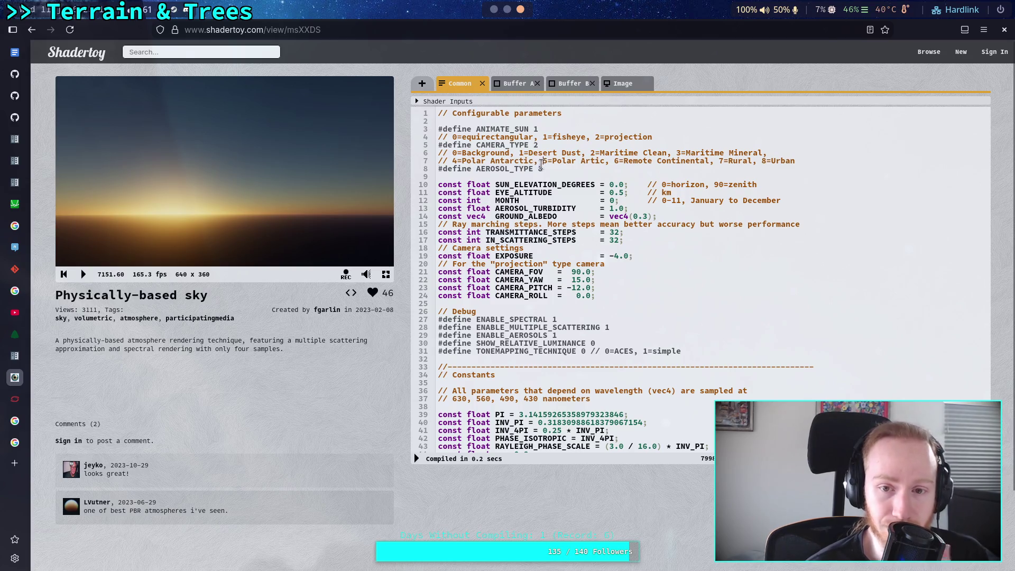
click(545, 168)
key(BackSpace)
text(1)
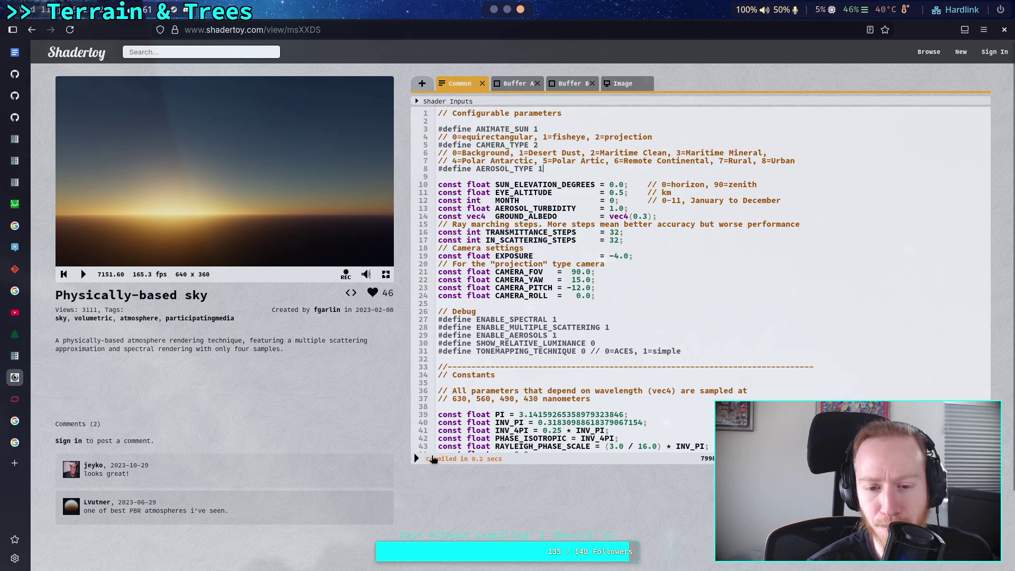
click(417, 459)
Step: Lower AEROSOL_TURBIDITY to 0.00001 over several recompiles and start the sky preview
double_click(623, 209)
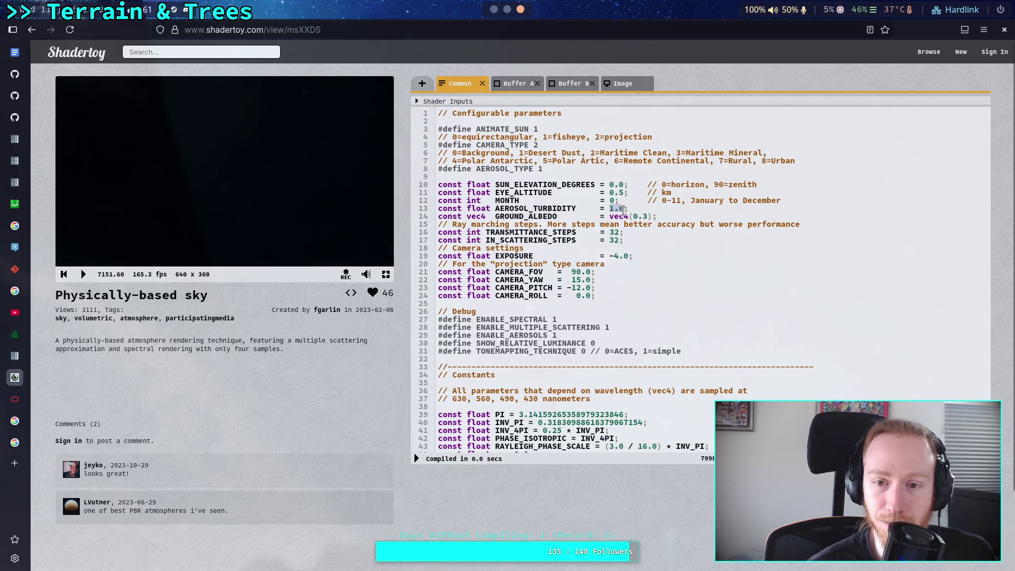
text(0.001)
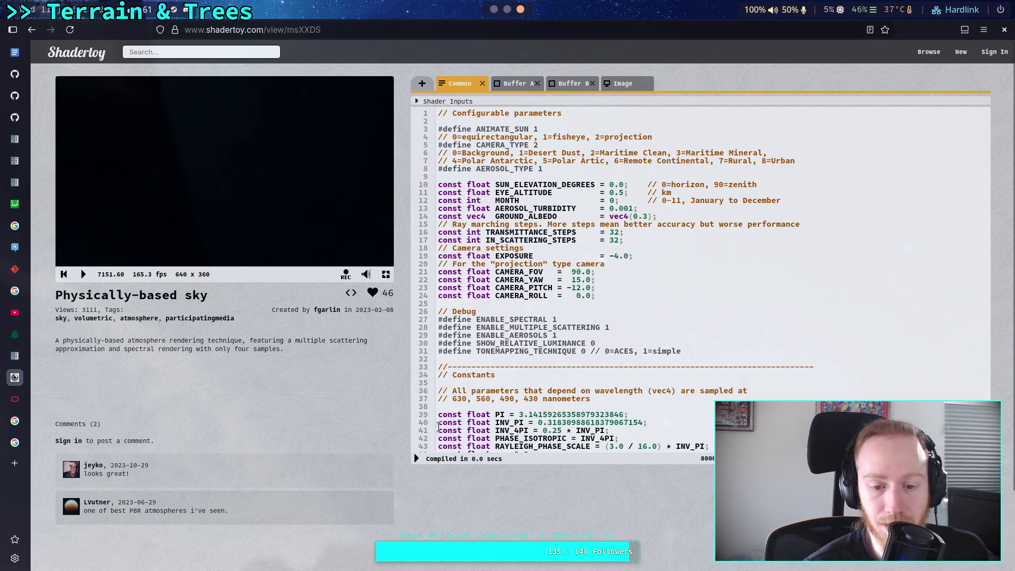
click(417, 459)
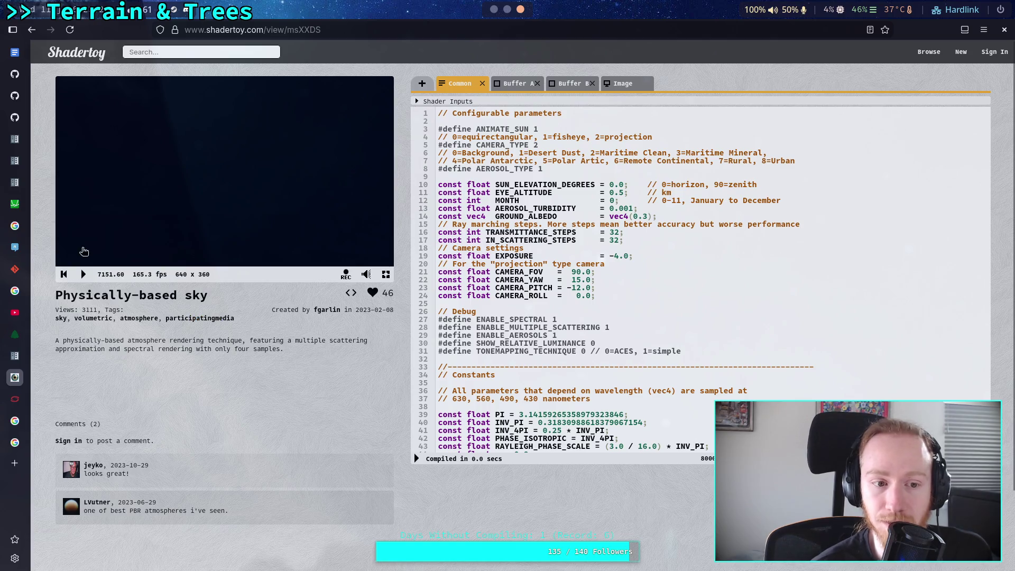
click(64, 274)
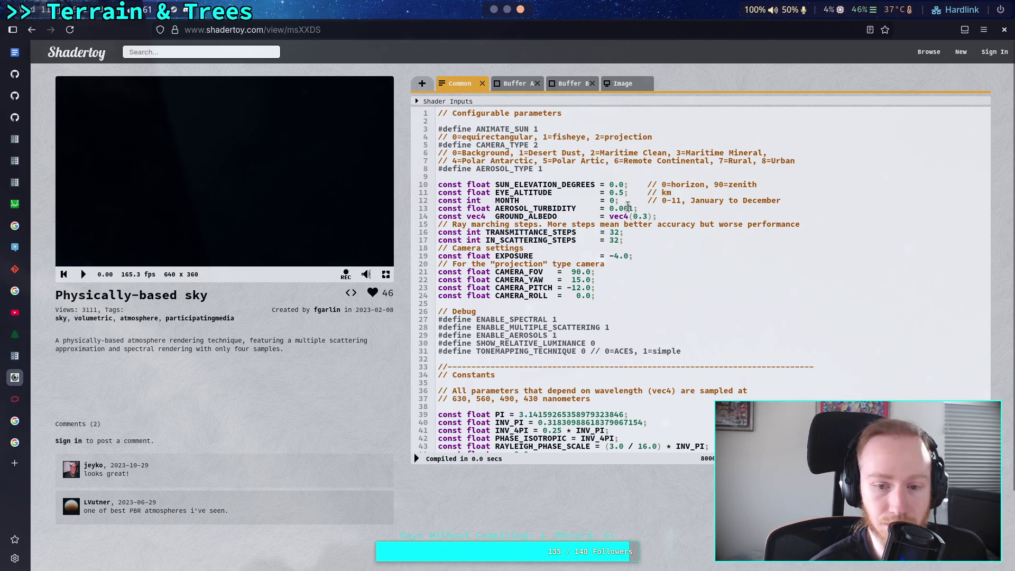
text(0)
click(417, 458)
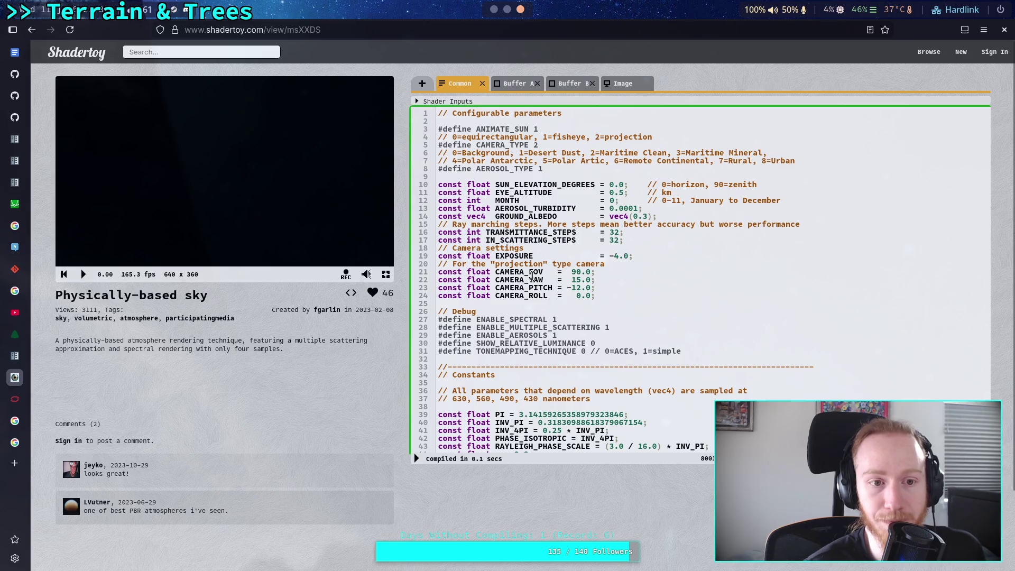
click(633, 208)
text(0)
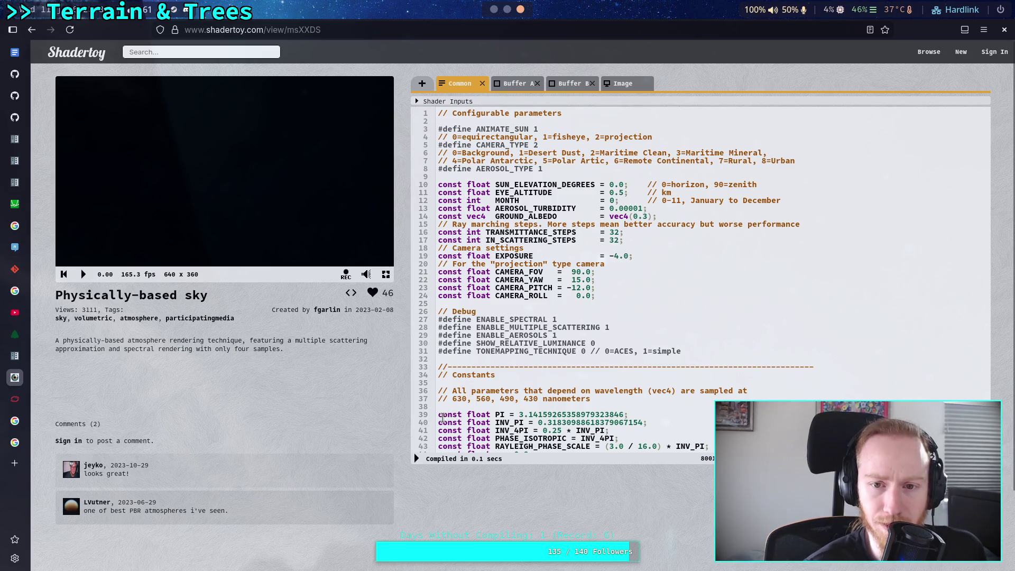
click(417, 458)
click(83, 274)
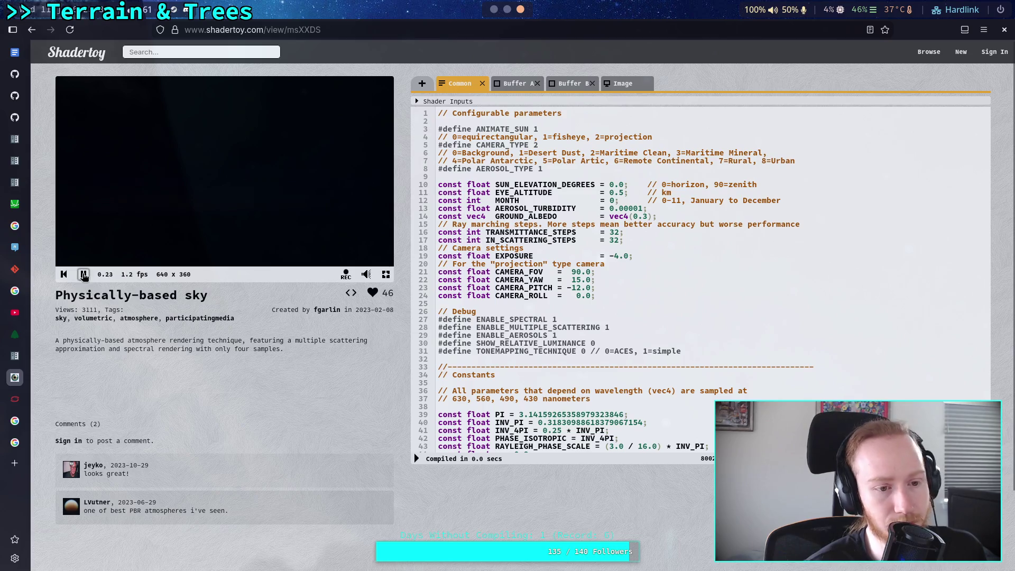
Step: Pause the preview at sunset and try aerosol turbidity 0.00009
click(83, 274)
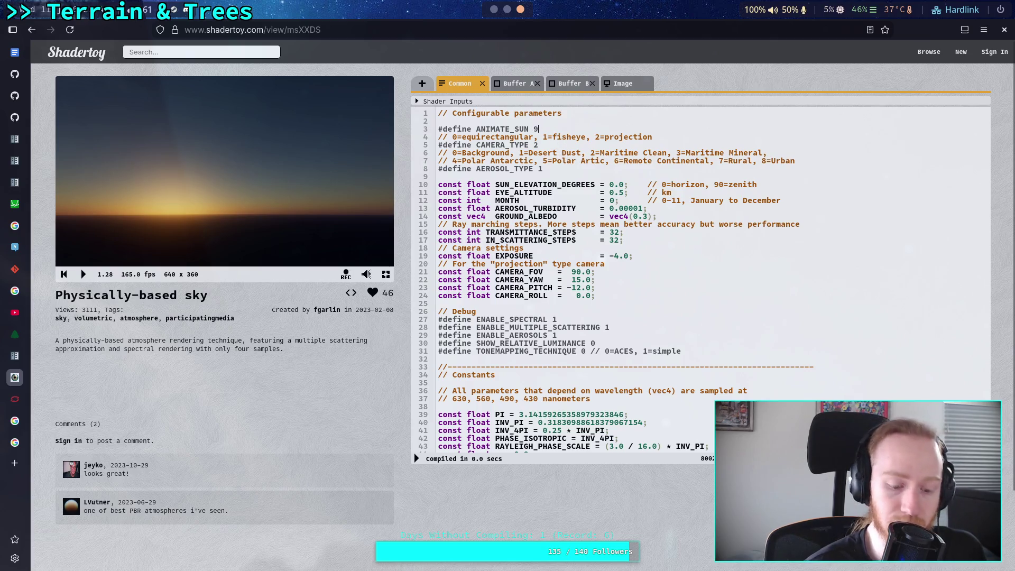
click(417, 458)
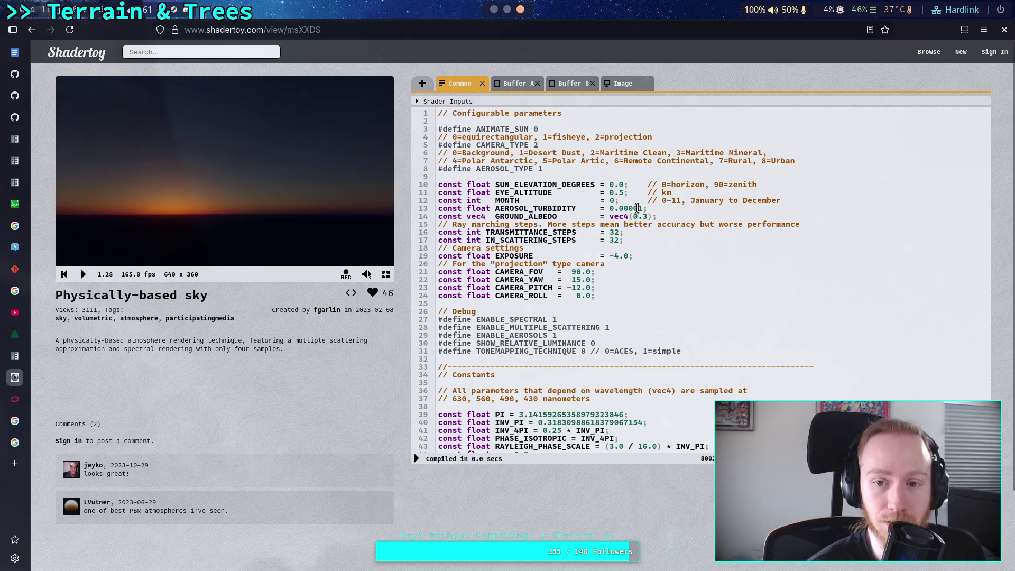
key(alt+Return)
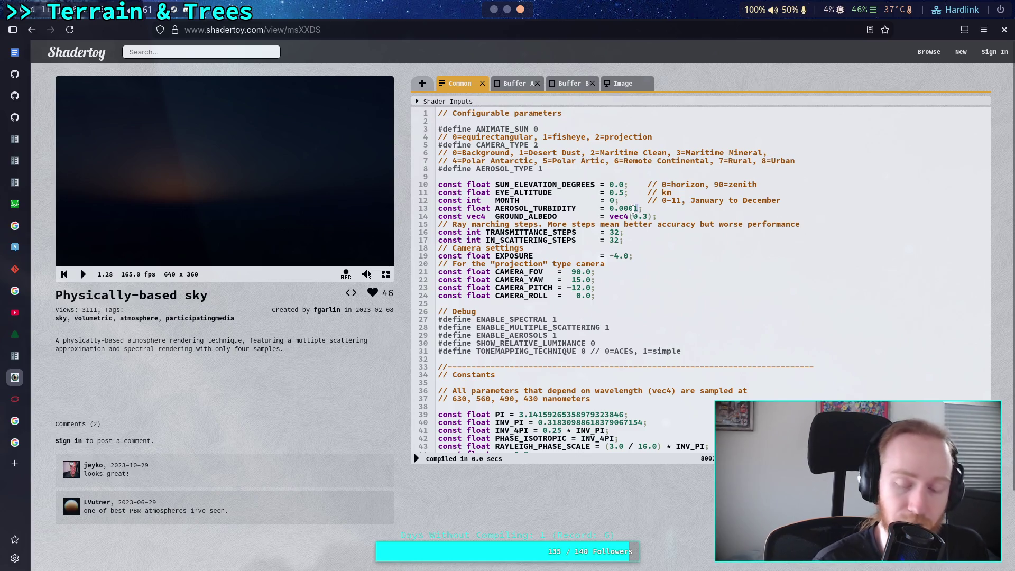
key(BackSpace)
text(05)
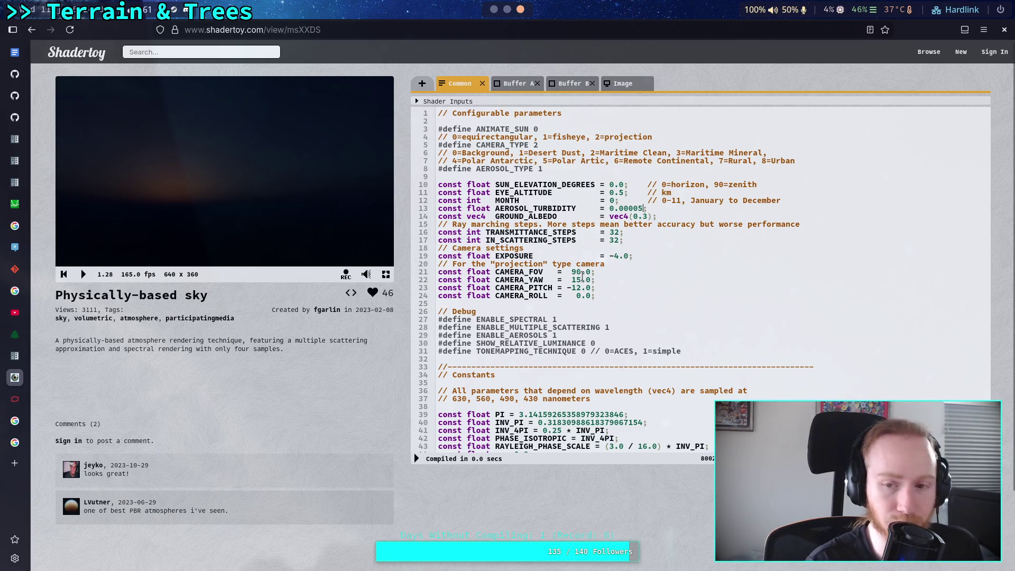
key(BackSpace)
text(9)
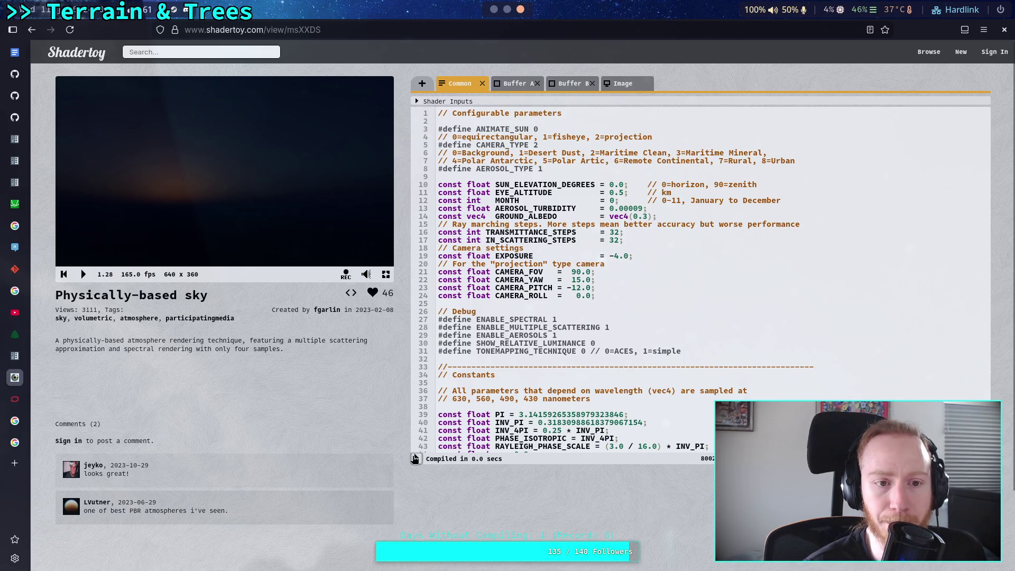
click(414, 458)
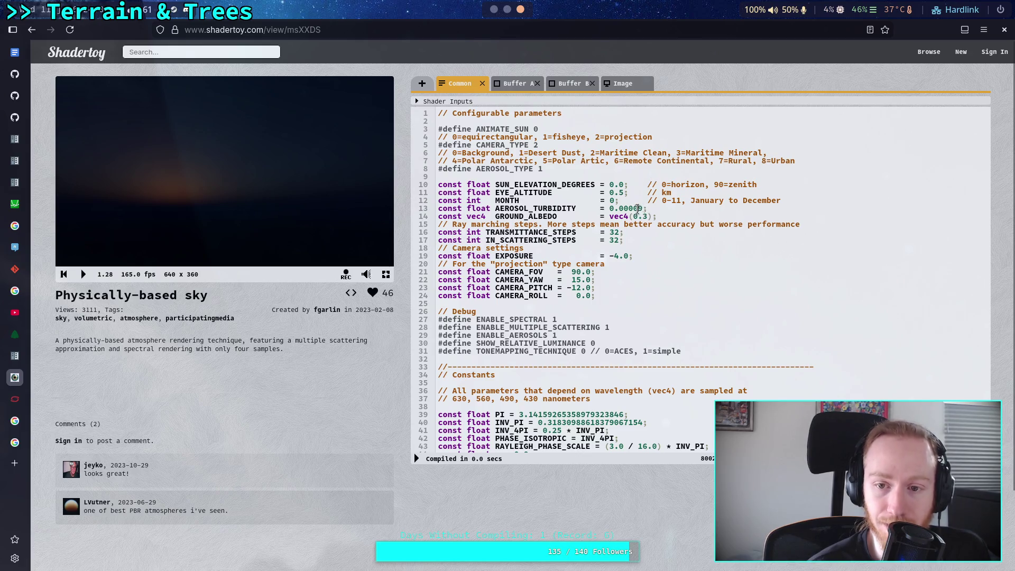
Step: Recompile repeatedly while lowering the turbidity to 0.00002
click(417, 458)
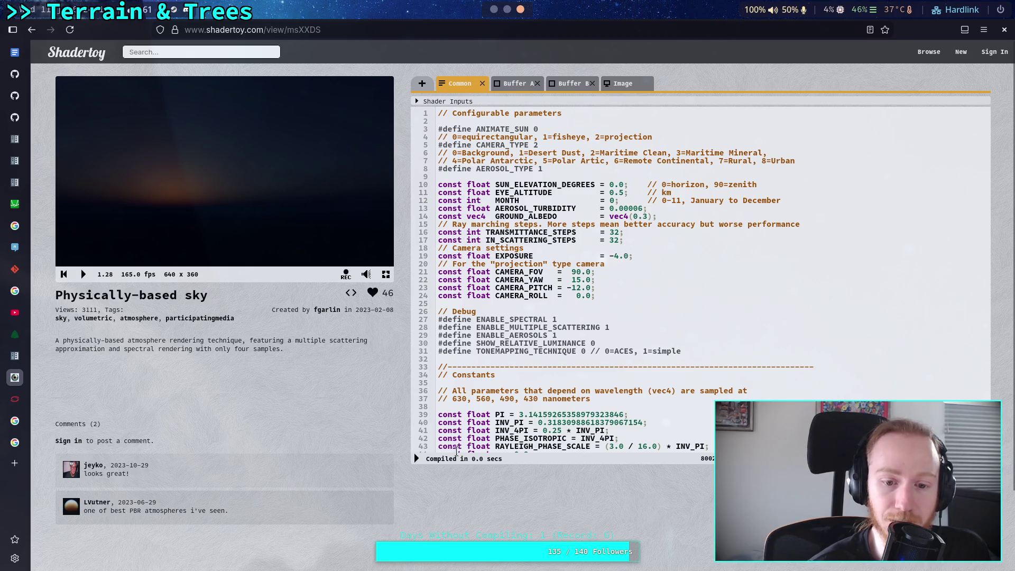
click(417, 458)
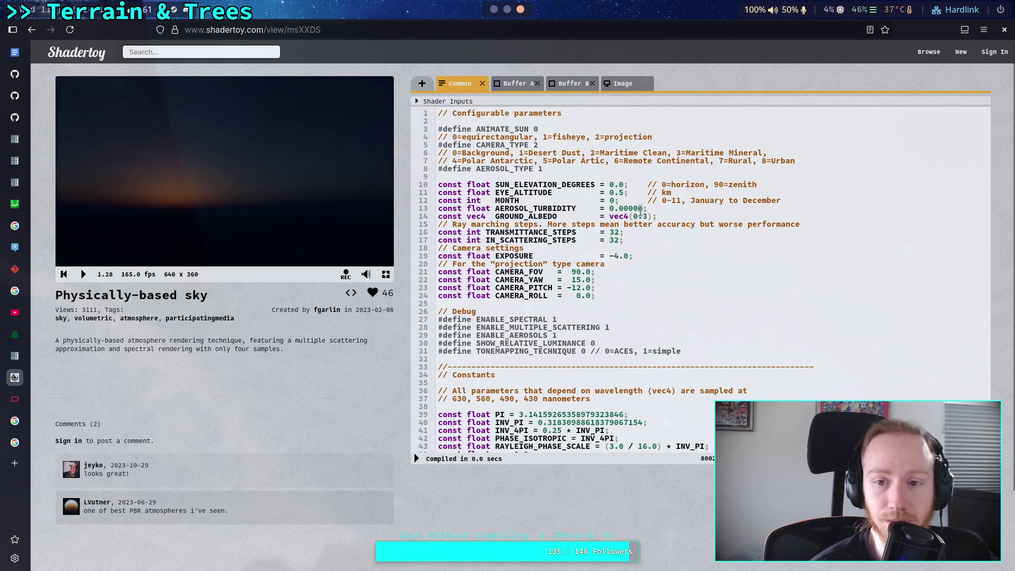
click(417, 459)
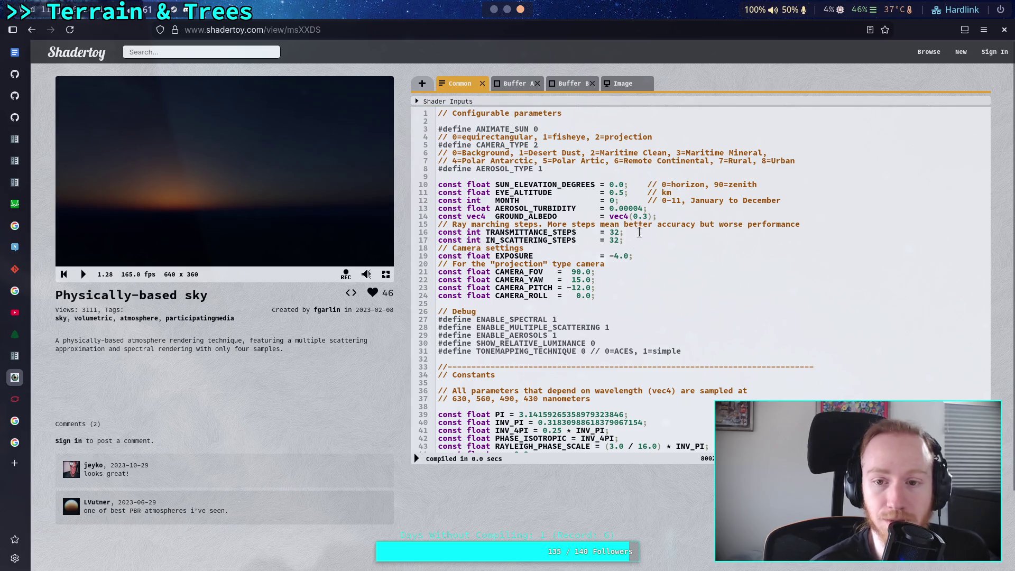
click(417, 458)
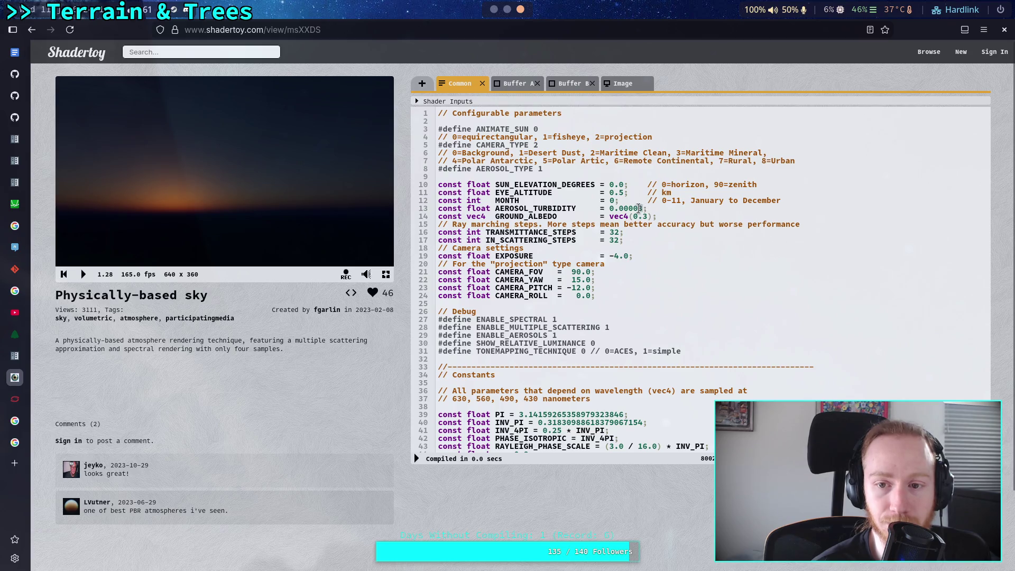
click(417, 458)
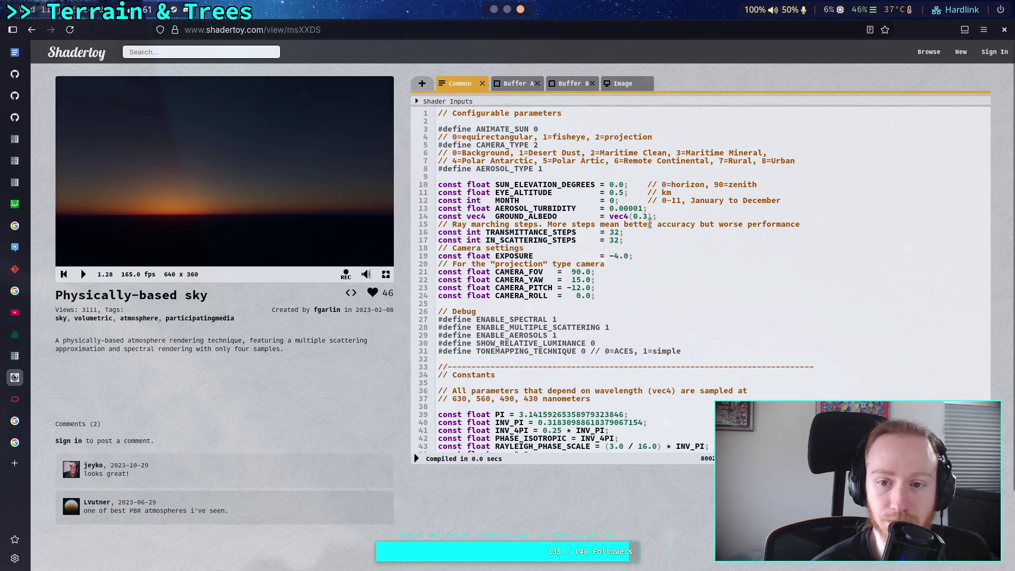
key(BackSpace)
text(2)
click(417, 458)
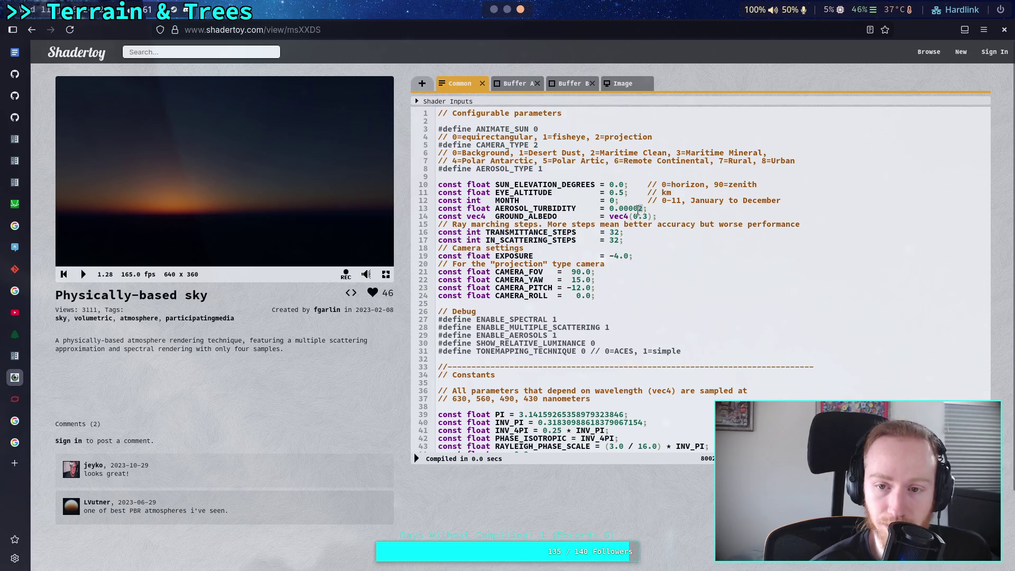
Step: Try smaller turbidity values down to 0.000014, recompiling each
key(BackSpace)
text(1)
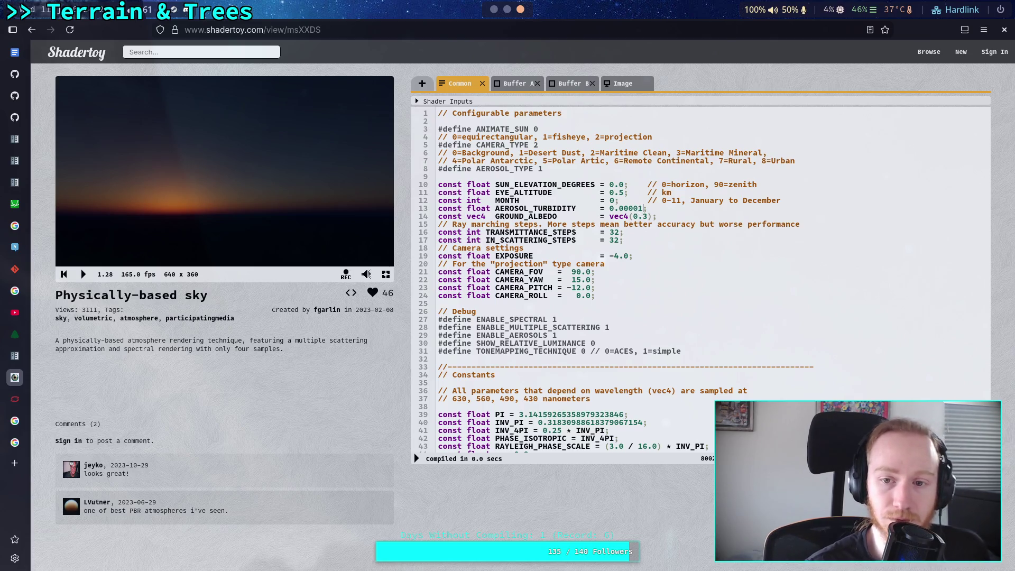
text(0)
key(BackSpace)
text(9)
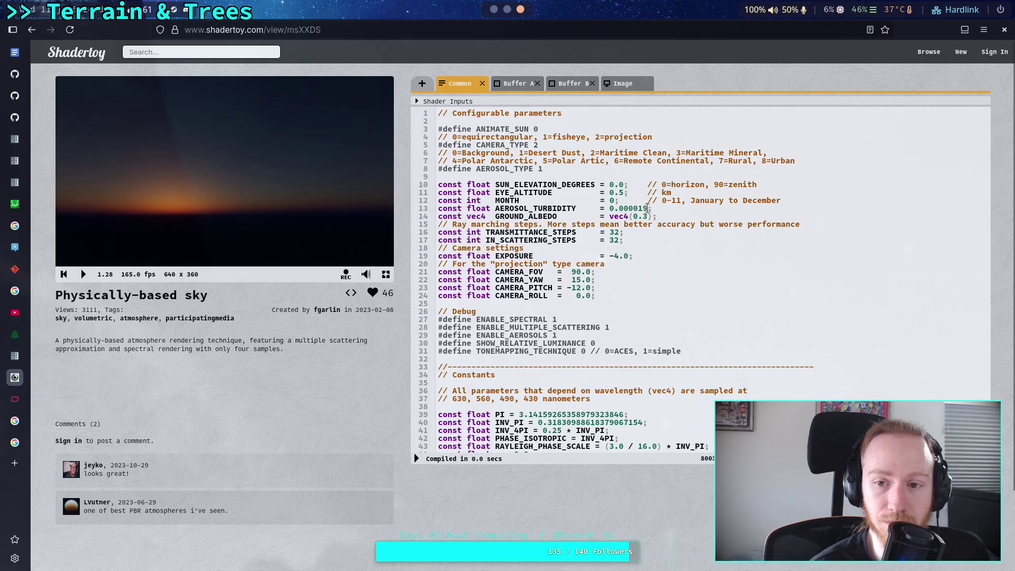
text(6)
click(417, 458)
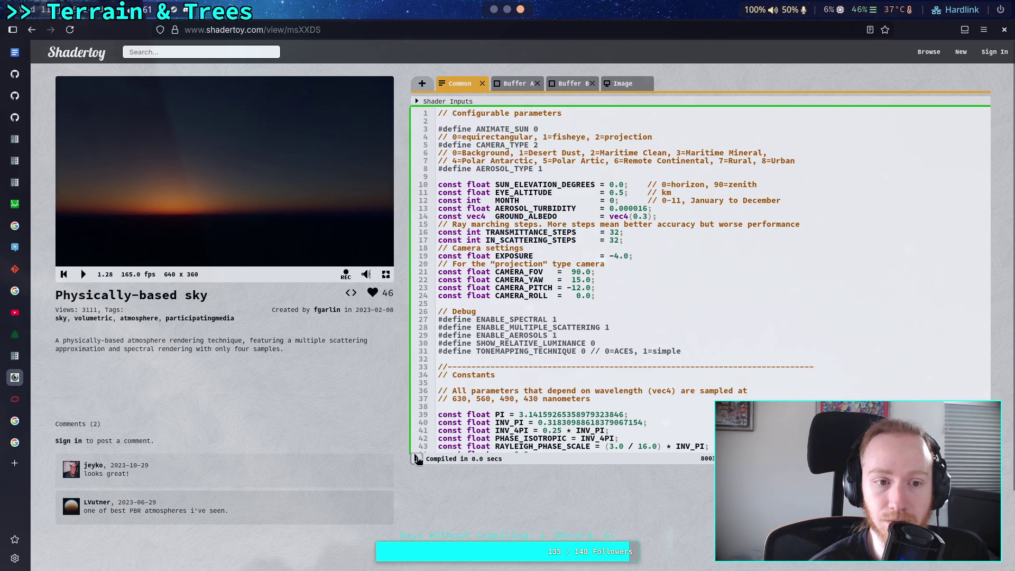
key(BackSpace)
text(4)
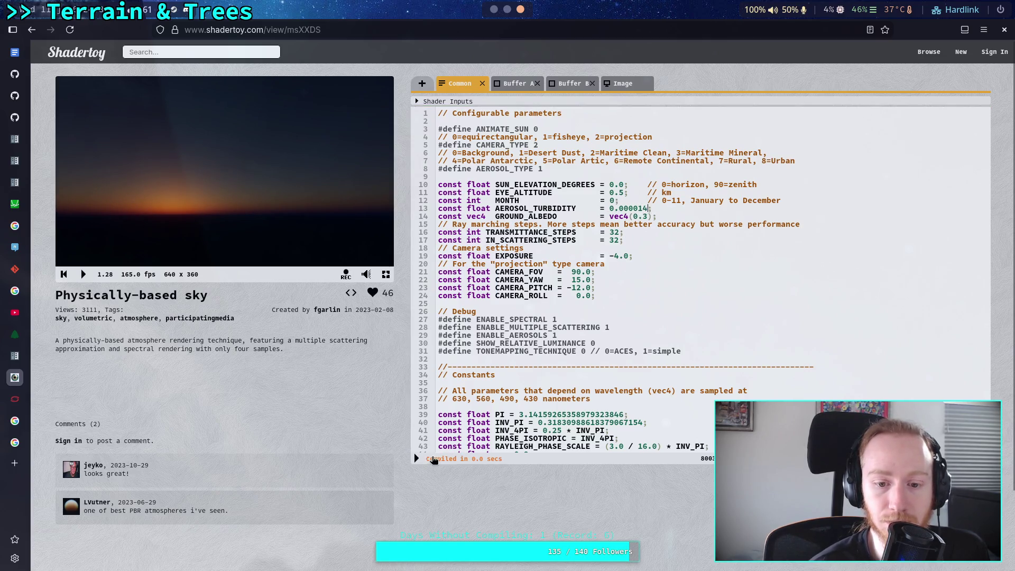
click(417, 459)
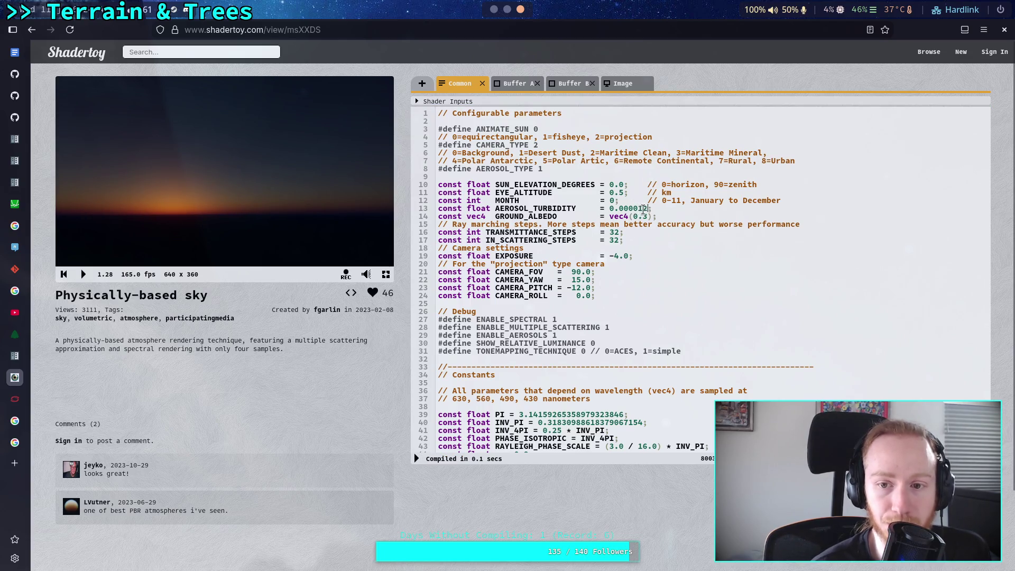
Step: Try turbidity 0.000015, then settle on 0.000013 and recompile
click(417, 459)
text(4)
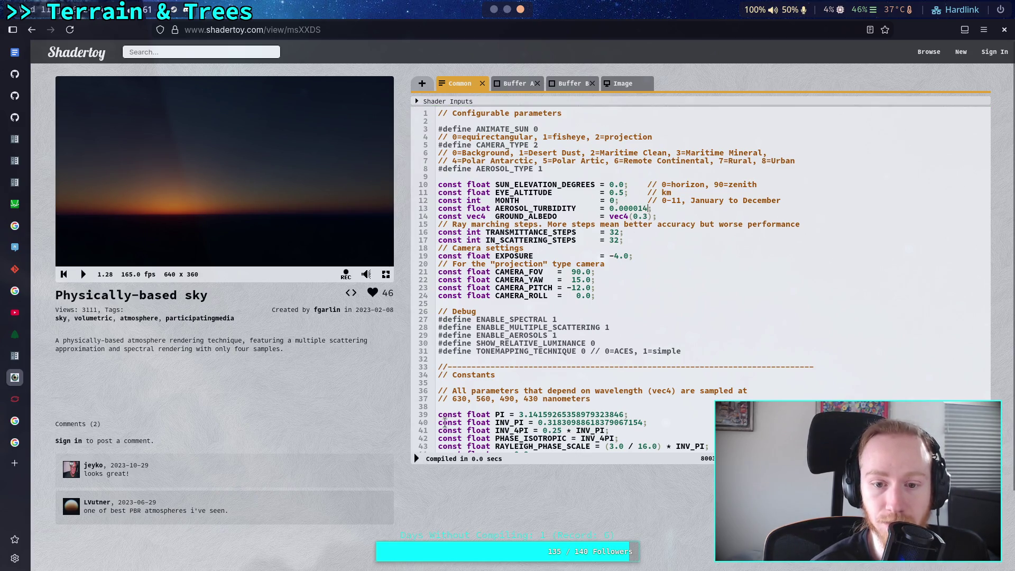
click(416, 459)
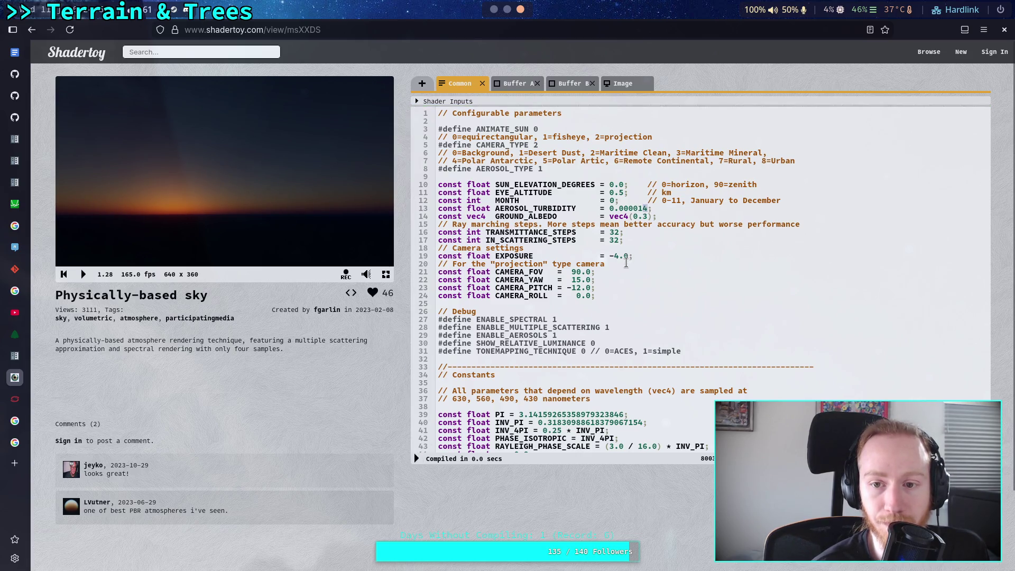
key(Right)
key(BackSpace)
text(5)
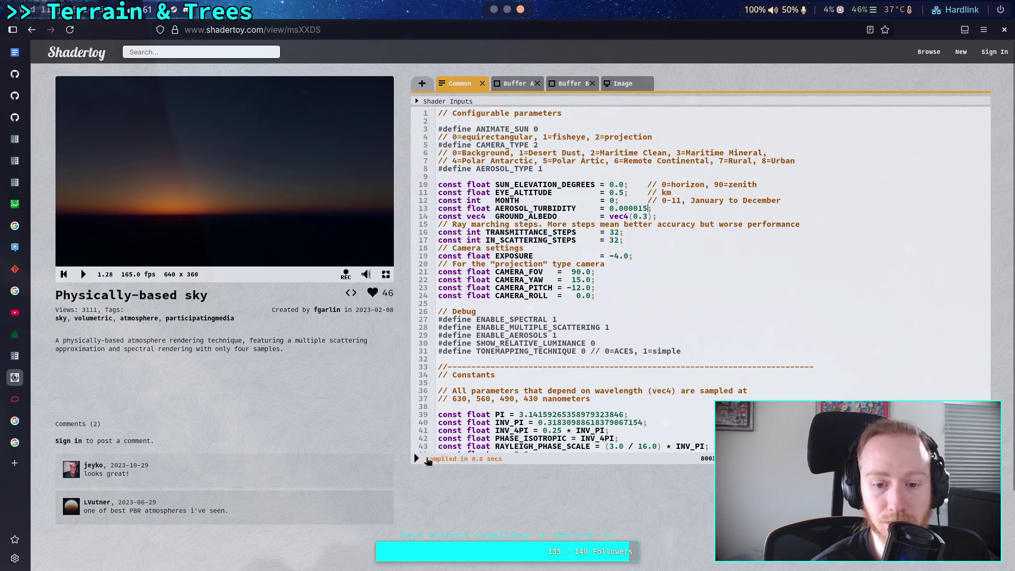
click(417, 458)
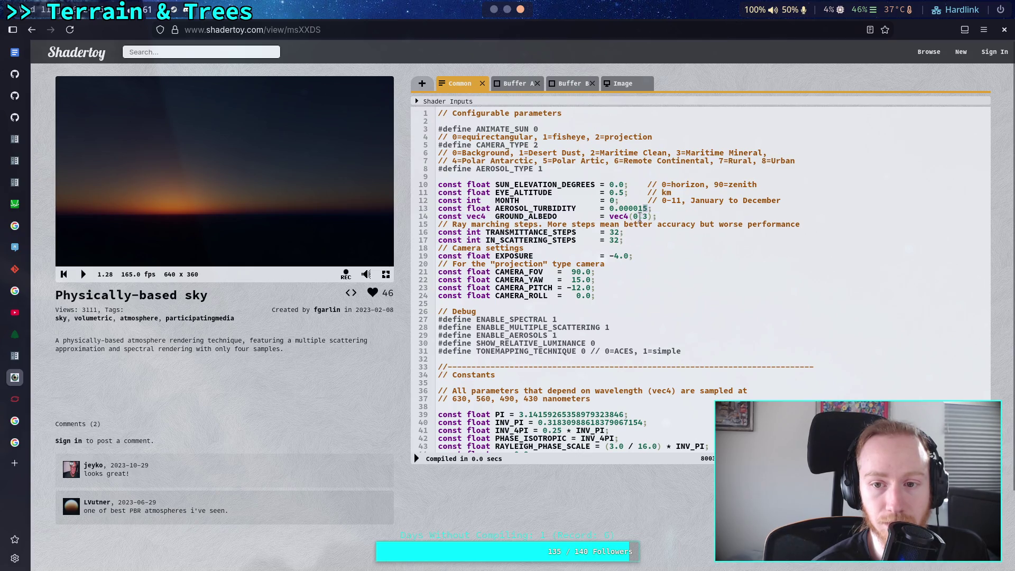
click(416, 459)
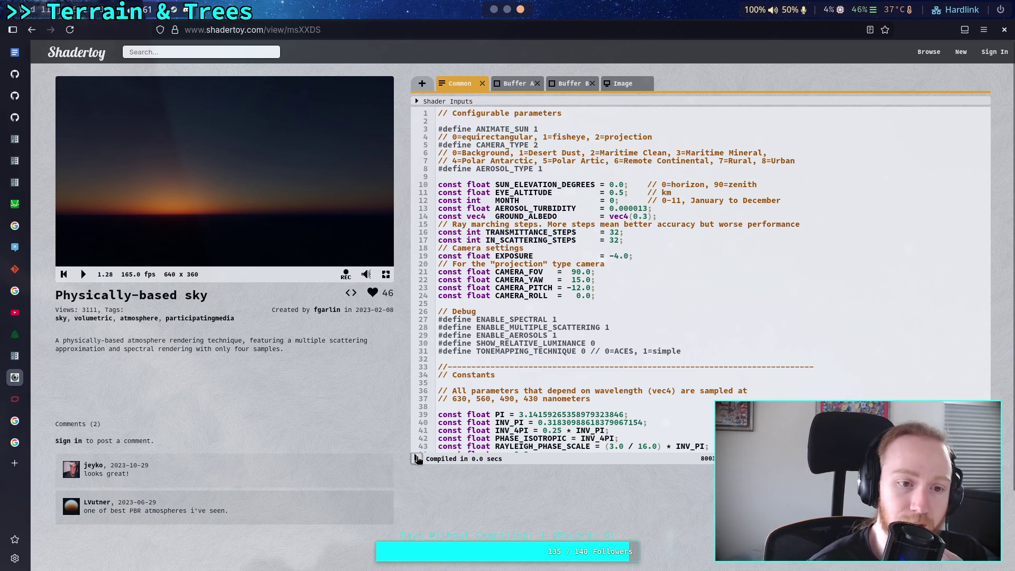
Step: Recompile with ANIMATE_SUN 1, replay from zero, and pause near 11.36 s after sunset
click(417, 458)
click(65, 275)
click(83, 274)
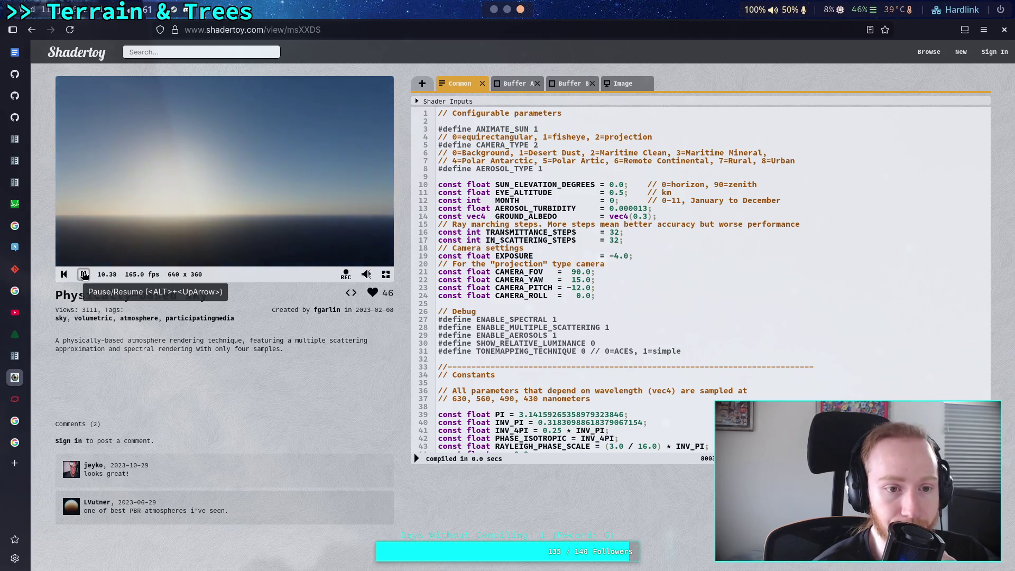
click(84, 275)
click(83, 274)
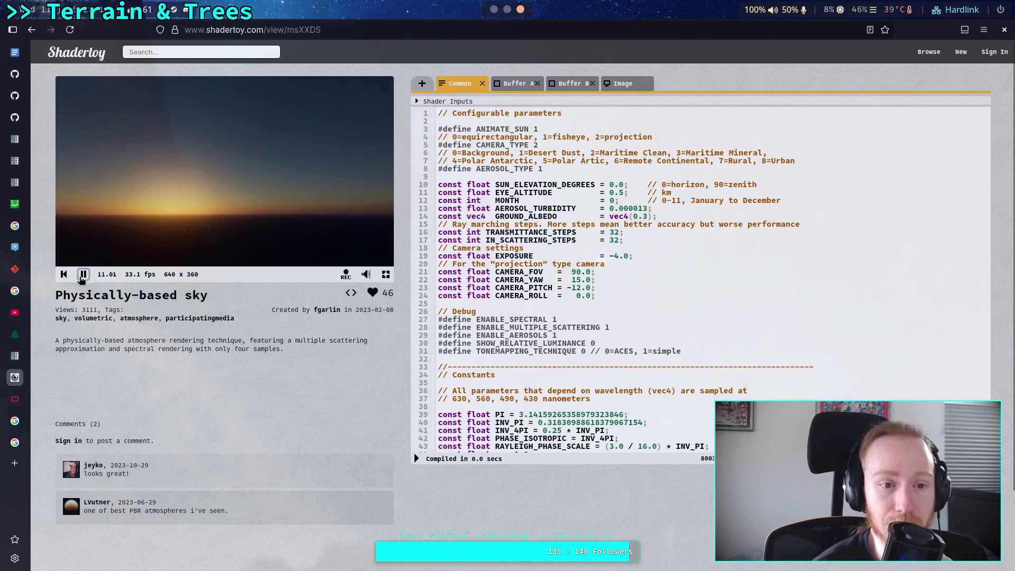
click(83, 275)
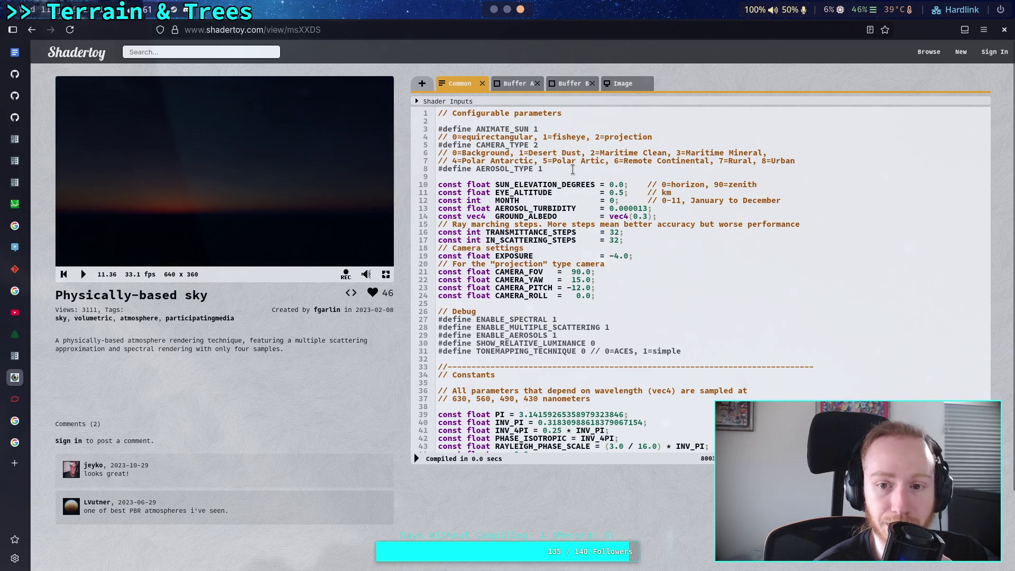
Step: Set ANIMATE_SUN back to 0 and recompile
click(540, 128)
key(BackSpace)
text(0)
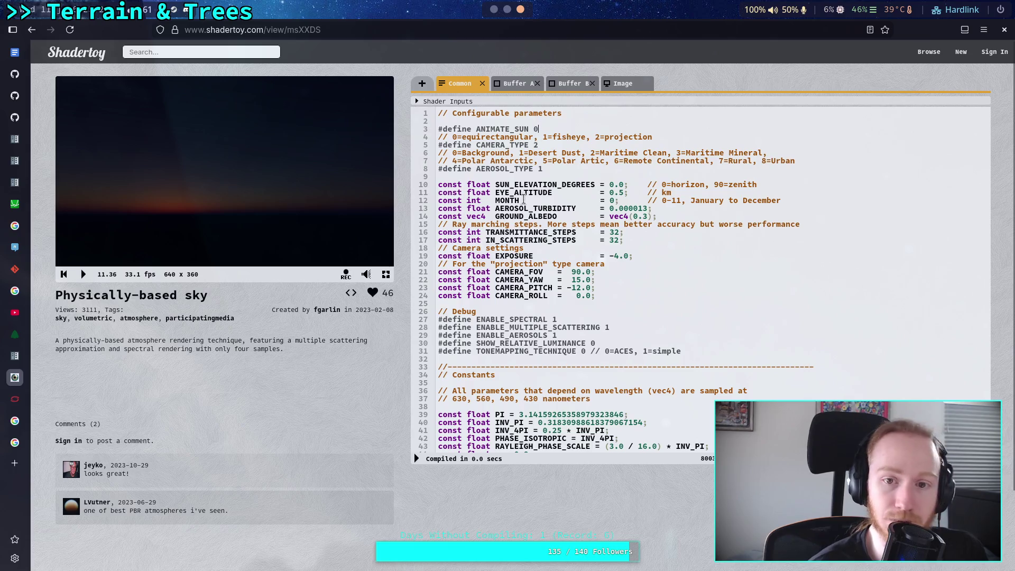
click(417, 458)
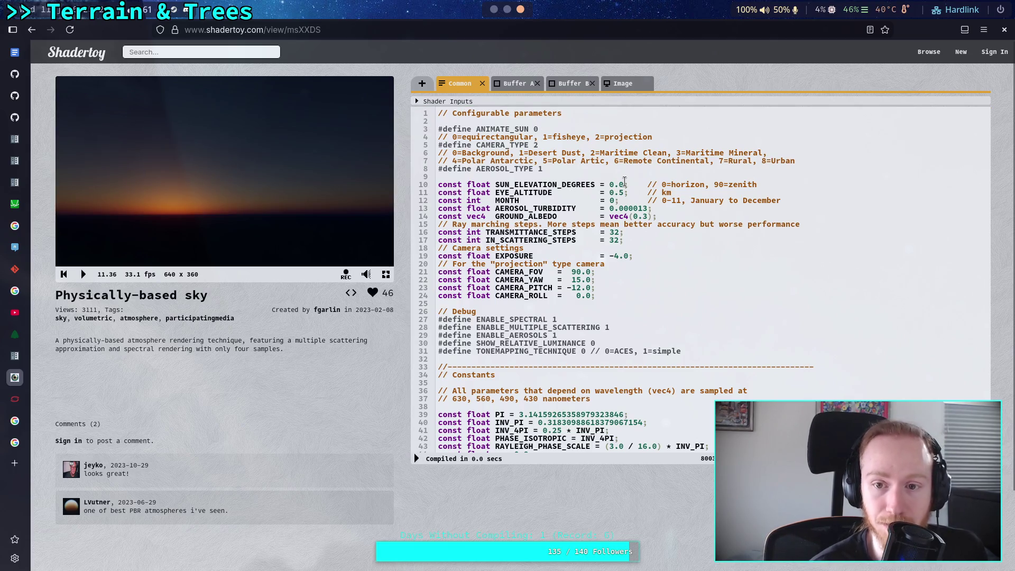
Step: Set SUN_ELEVATION_DEGREES to -1.0, then to -0.5, recompiling each time
double_click(612, 184)
text(-1)
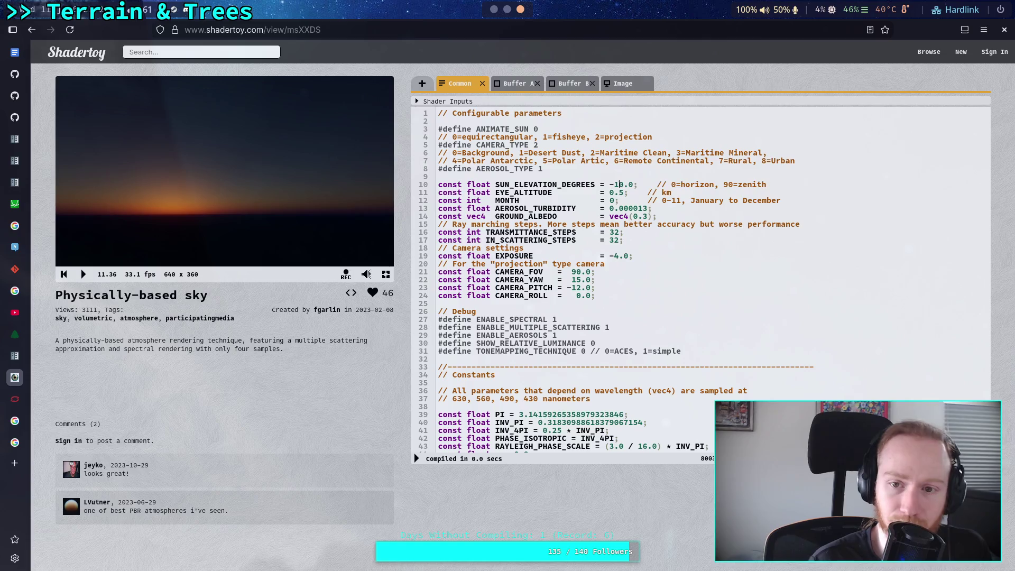
click(417, 459)
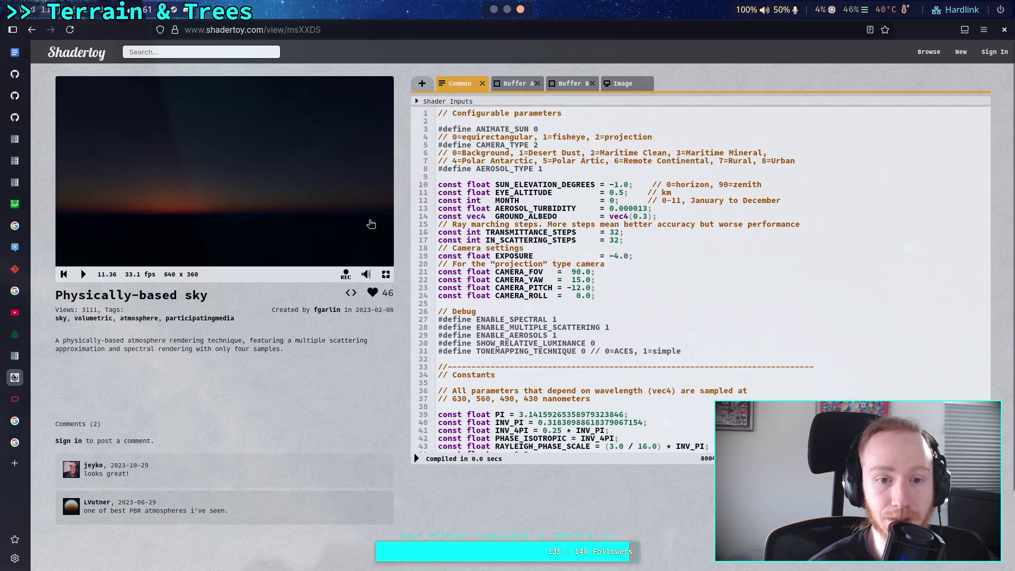
drag(615, 185, 626, 186)
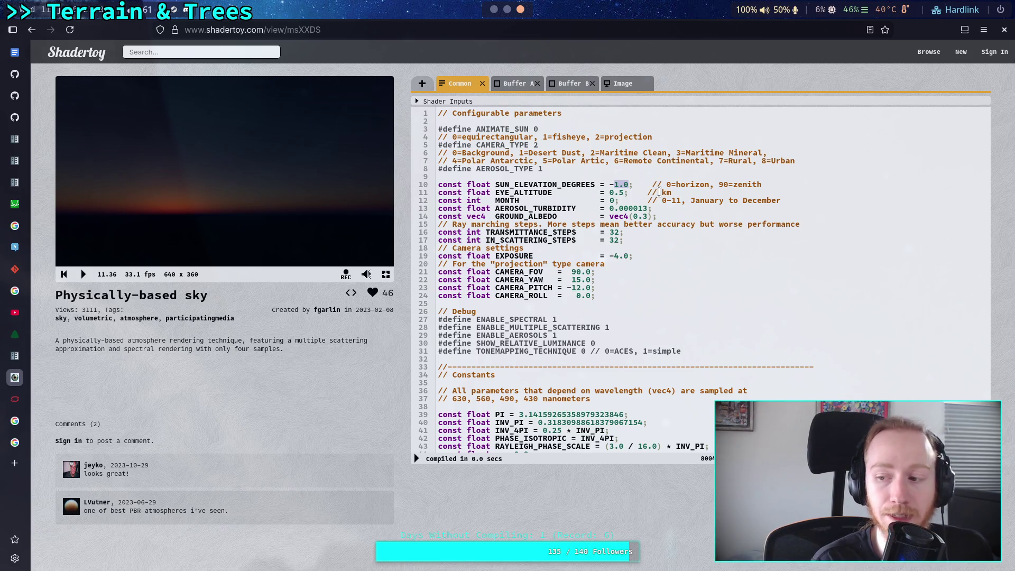
text(0.)
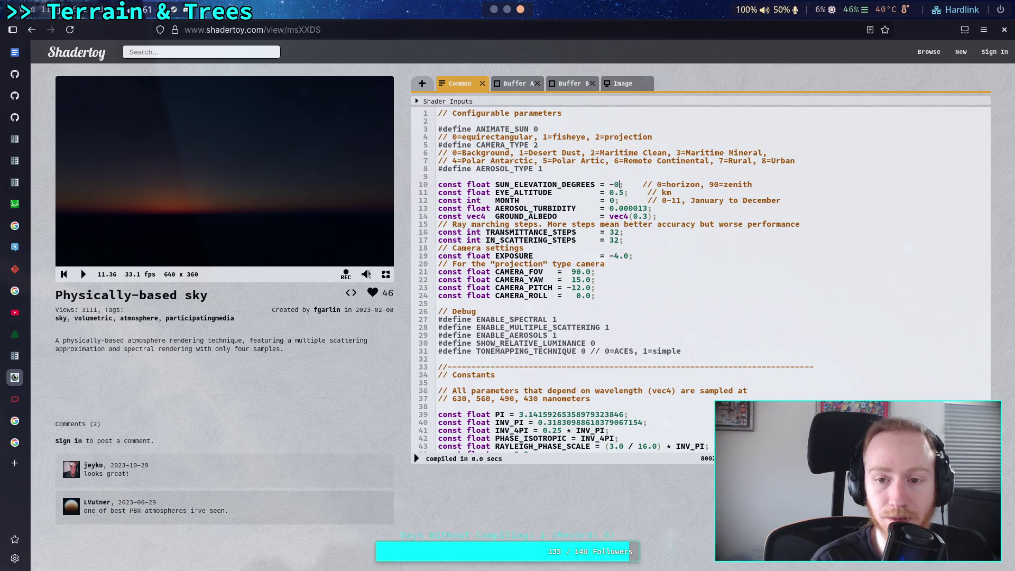
text(5)
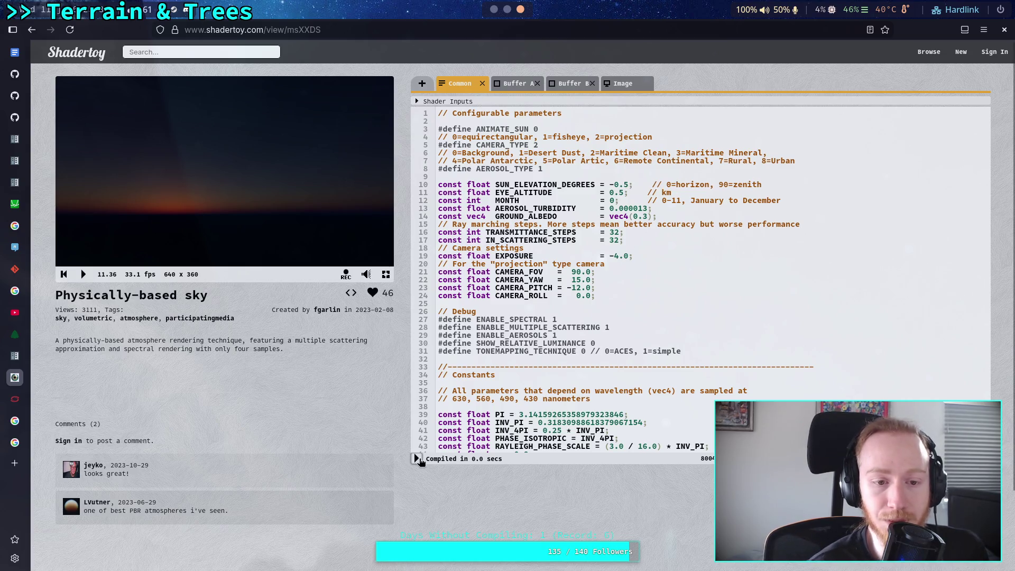
click(417, 458)
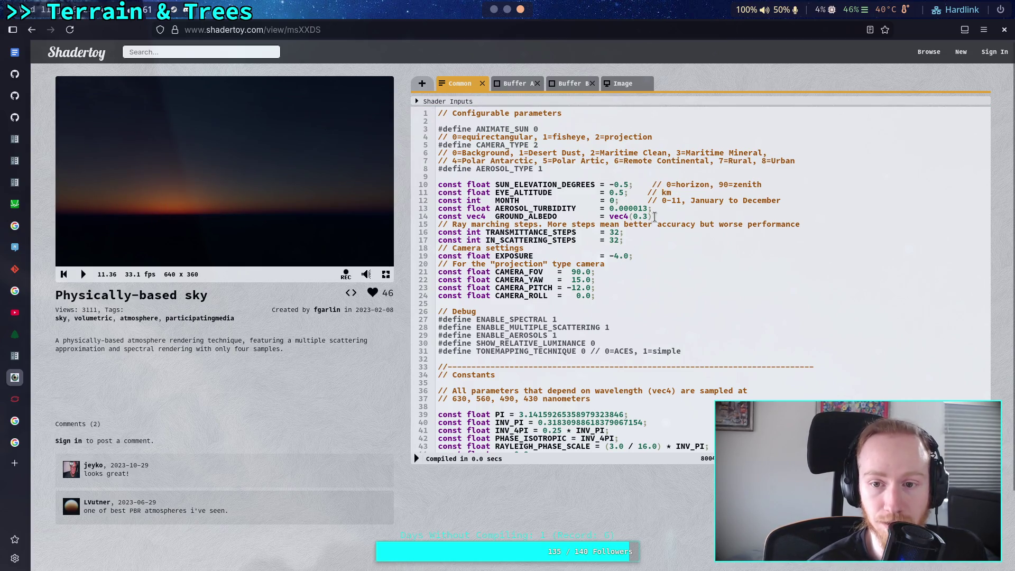
Step: Try aerosol turbidity 0.000011, 0.000012 and 0.0000115, recompiling after each
click(649, 208)
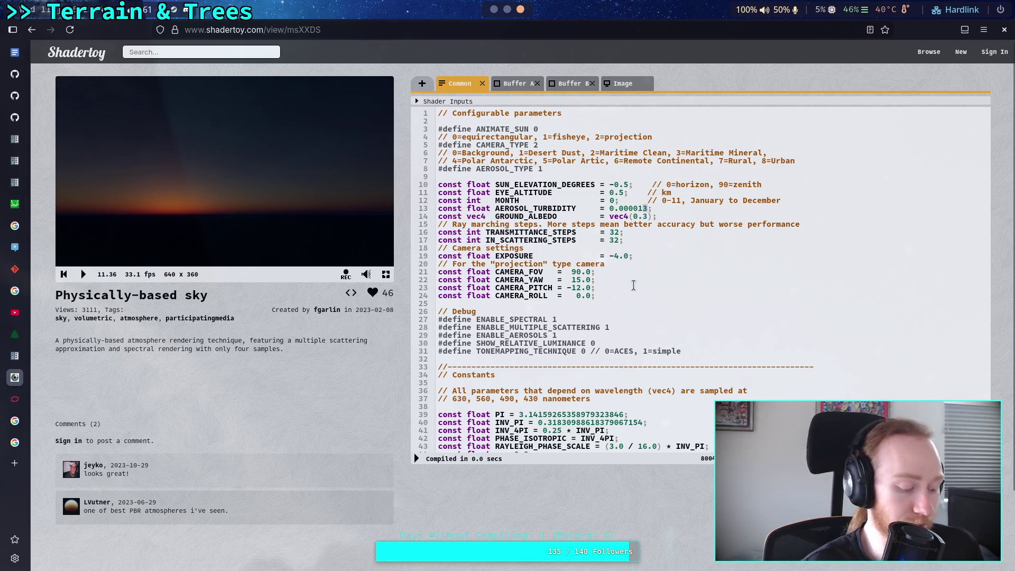
key(BackSpace)
text(1)
click(417, 459)
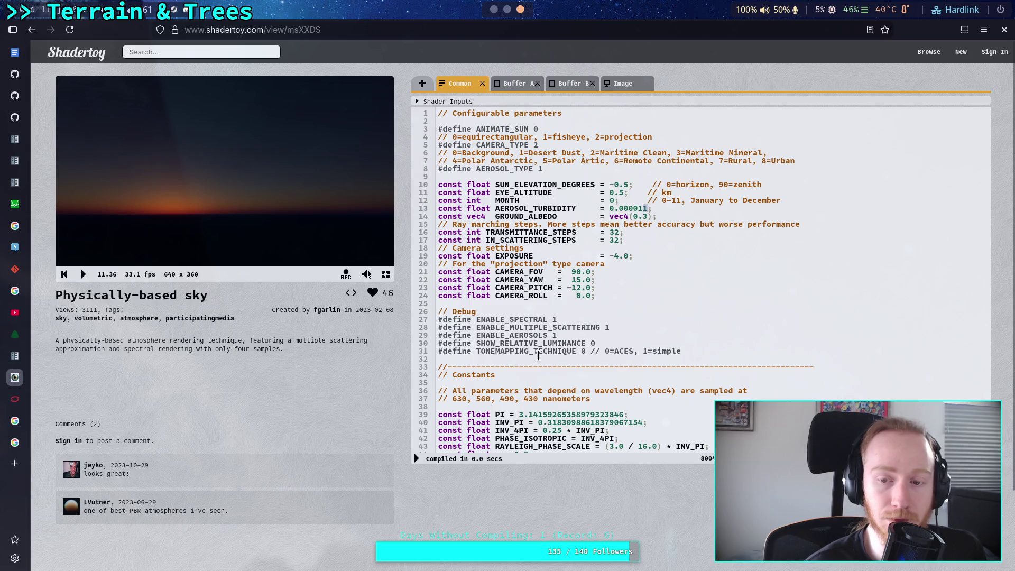
key(BackSpace)
text(2)
click(417, 459)
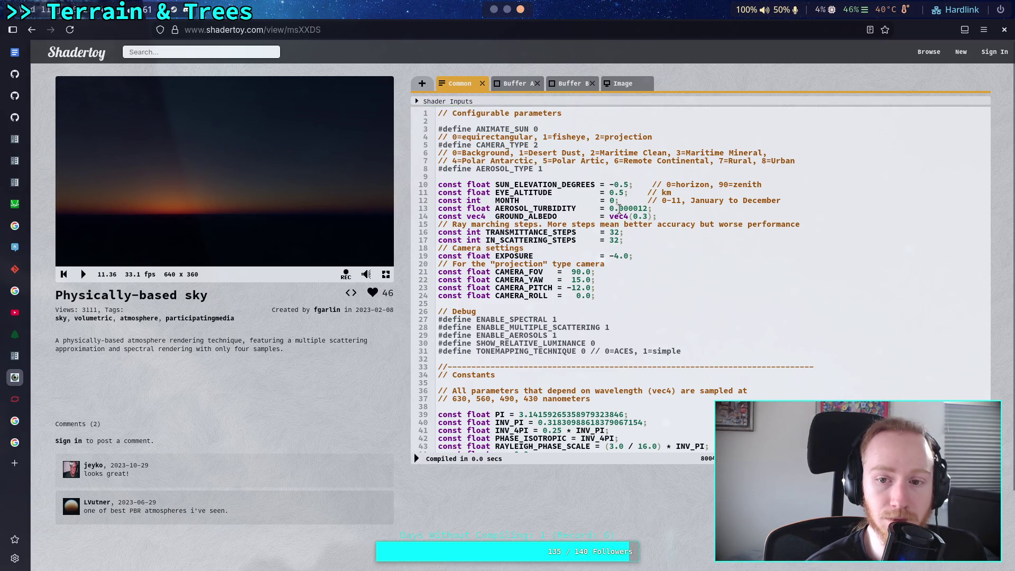
key(BackSpace)
text(15)
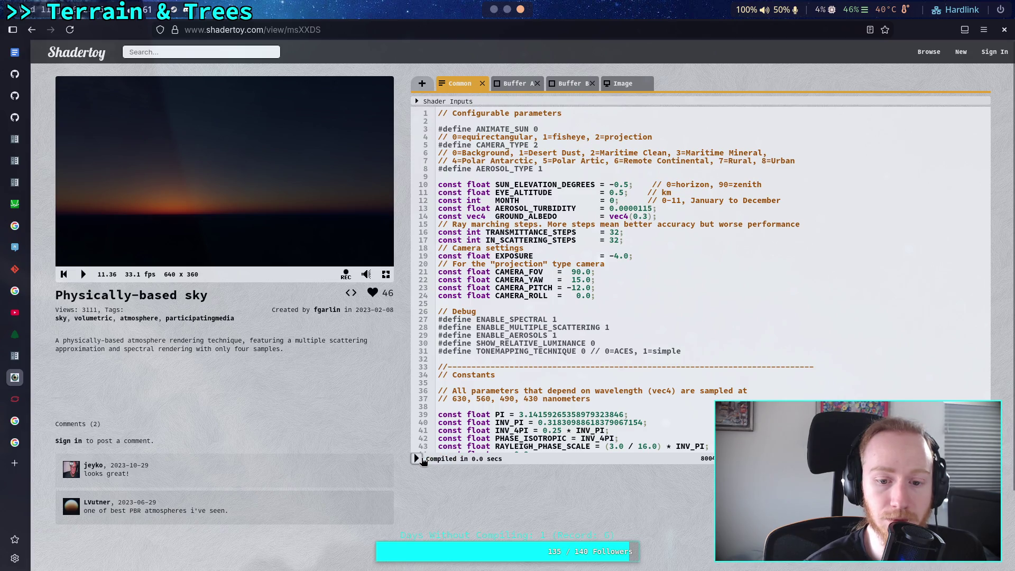
click(418, 458)
text(7)
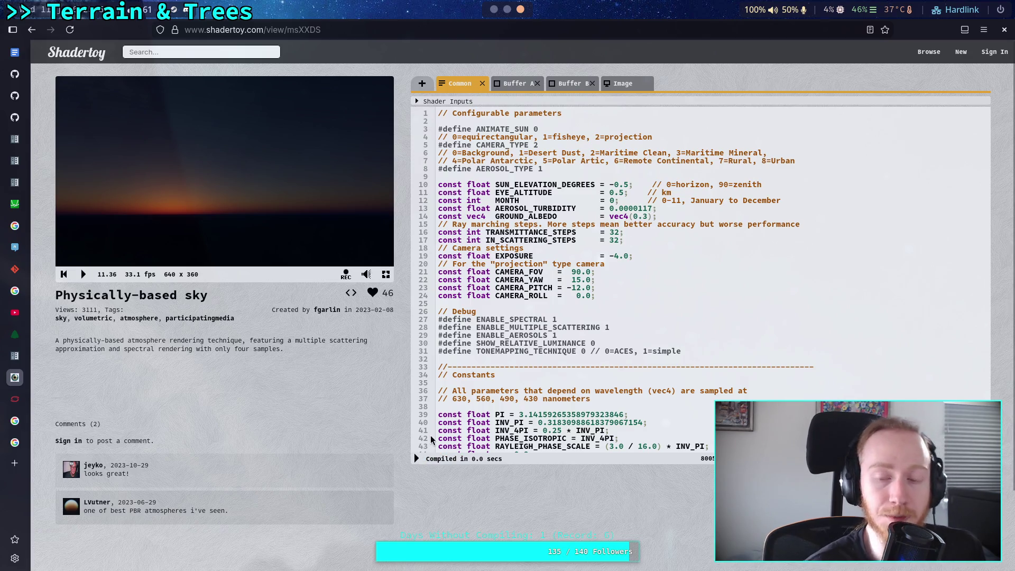
Step: Recompile the sky with aerosol turbidity 0.0000117
click(417, 459)
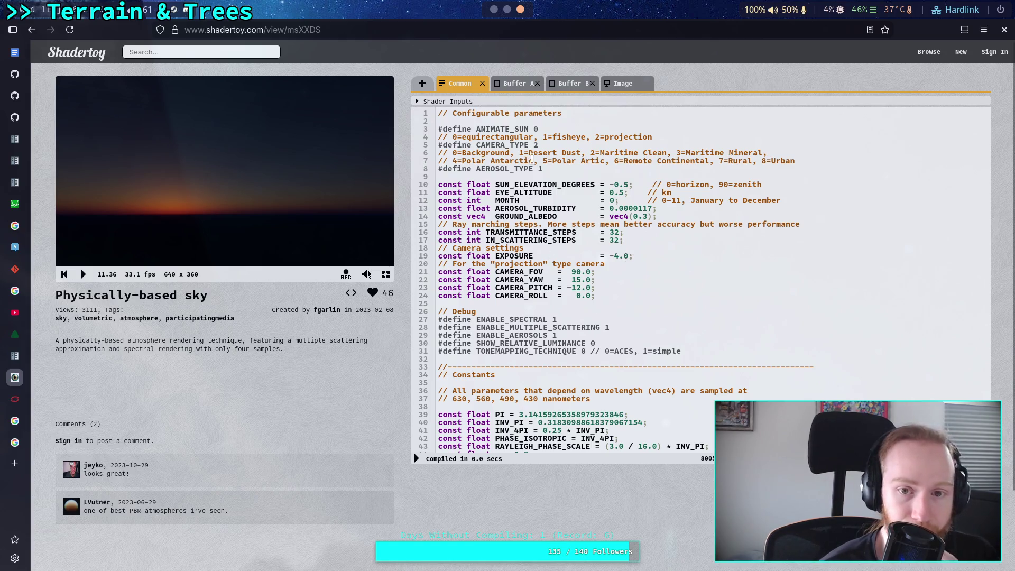
scroll(562, 247, down, 10)
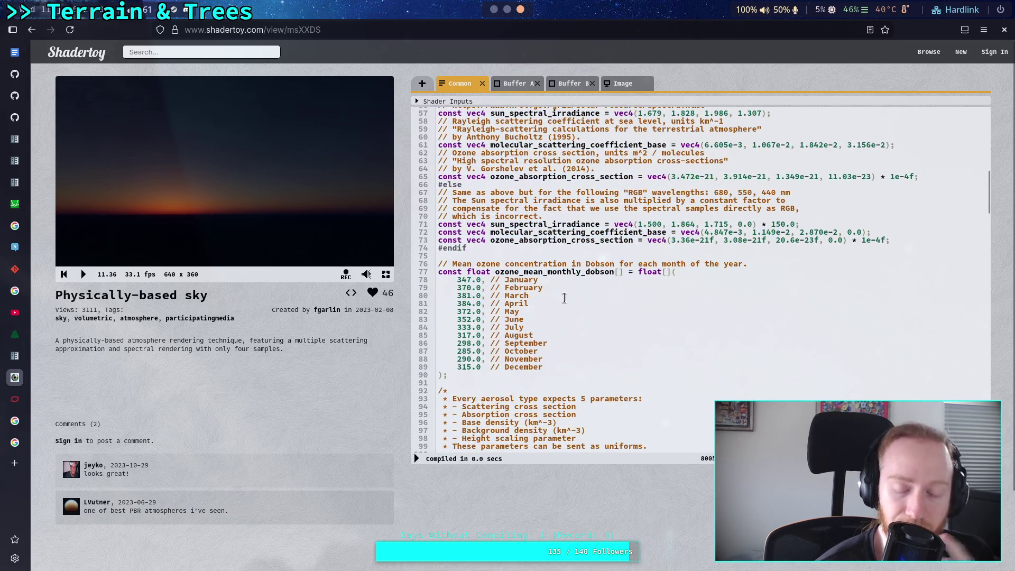
scroll(524, 349, down, 4)
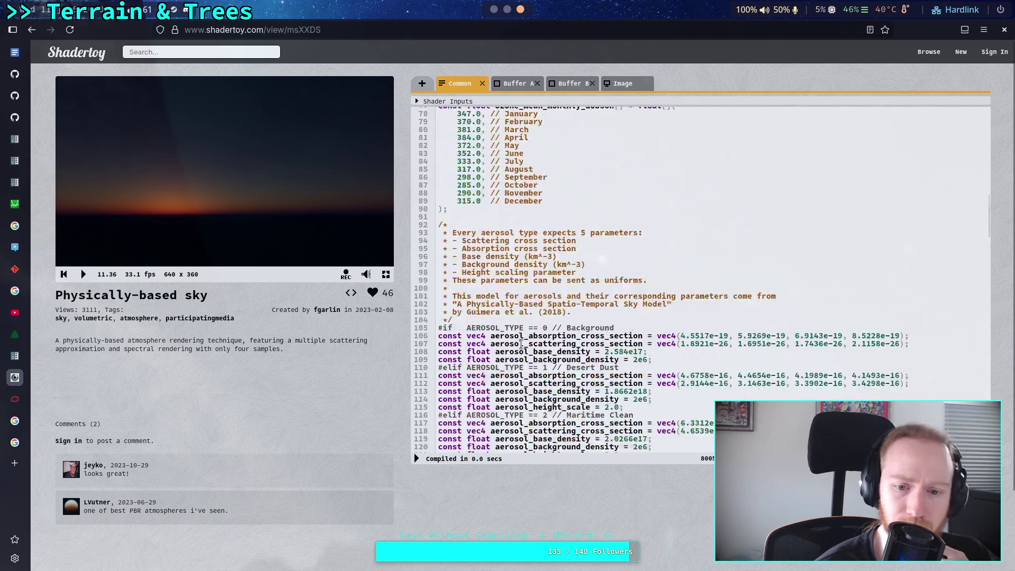
scroll(521, 344, down, 4)
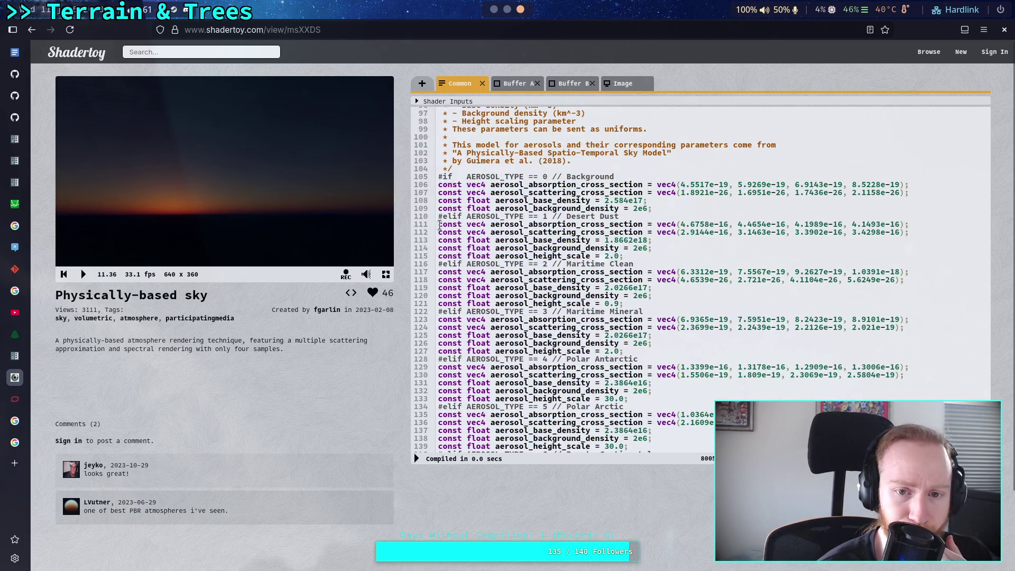
Step: Copy the Desert Dust aerosol constants on lines 111–115
mouse_move(437, 225)
mouse_down()
mouse_move(655, 238)
mouse_move(662, 253)
mouse_up()
right_click(545, 225)
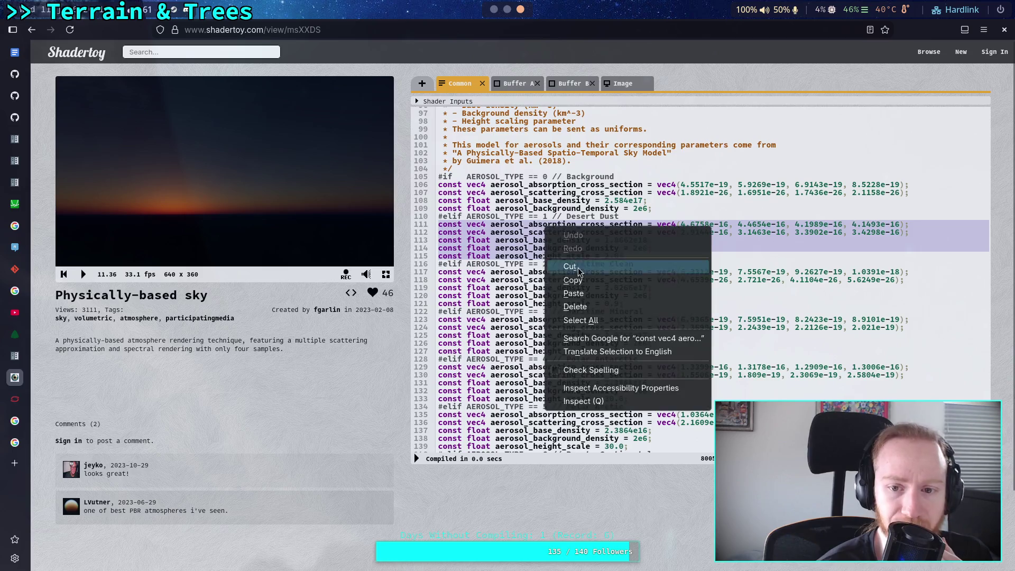
click(563, 281)
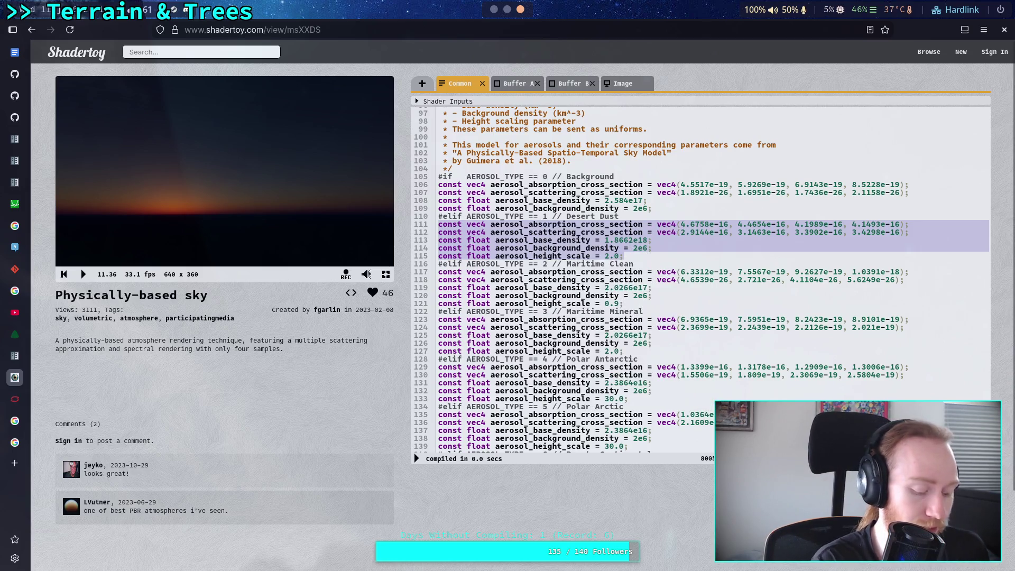
Step: Launch Neovim in the project folder with 'v .'
key(super+1)
text(v .)
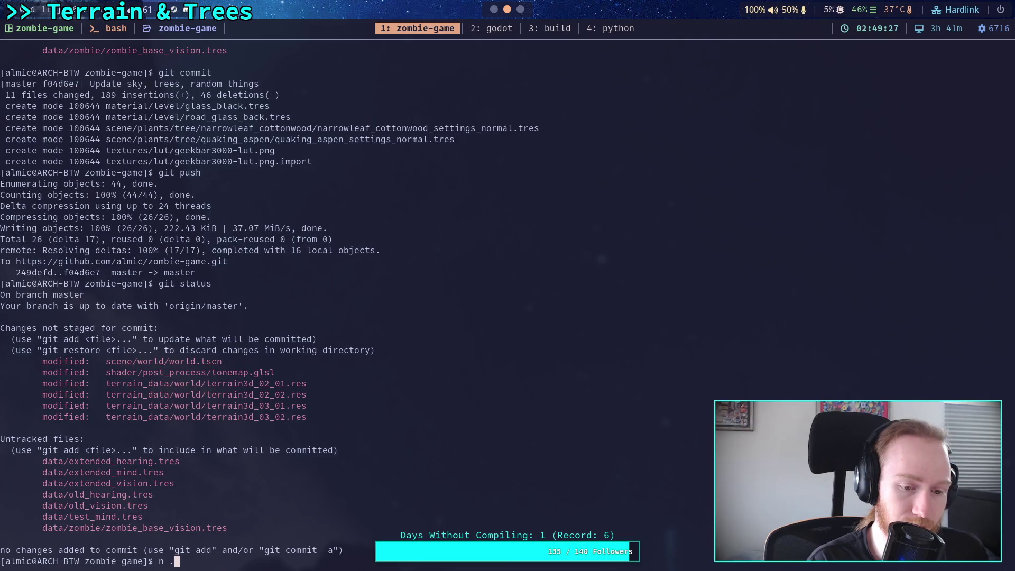
key(Return)
Step: Open script/dynamic_day/common_inc.glsl from the Neovim file tree
key(j)
key(j)
key(j)
key(k)
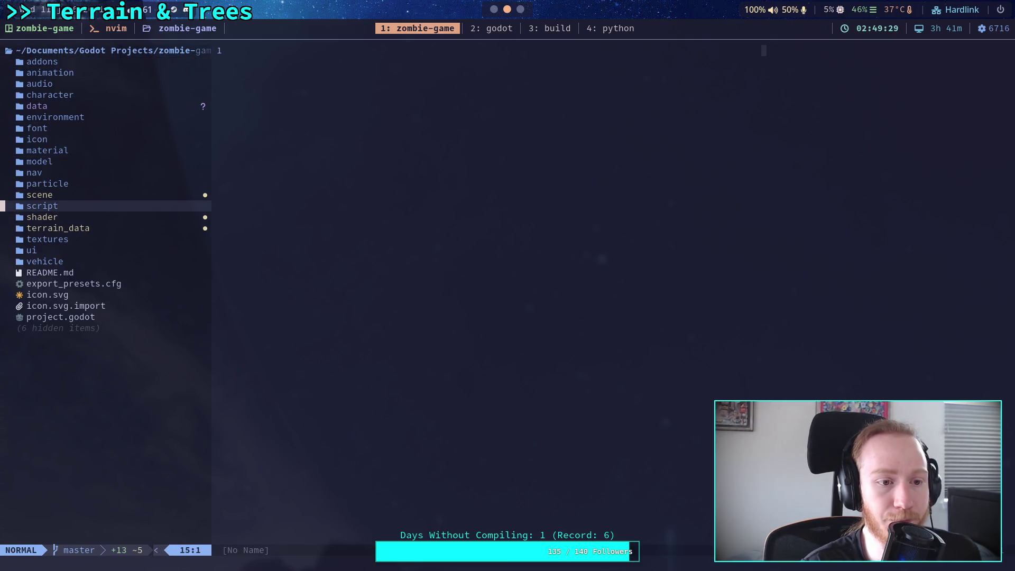
key(j)
key(Return)
key(j)
key(j)
key(k)
key(h)
key(k)
key(Return)
key(j)
key(j)
key(j)
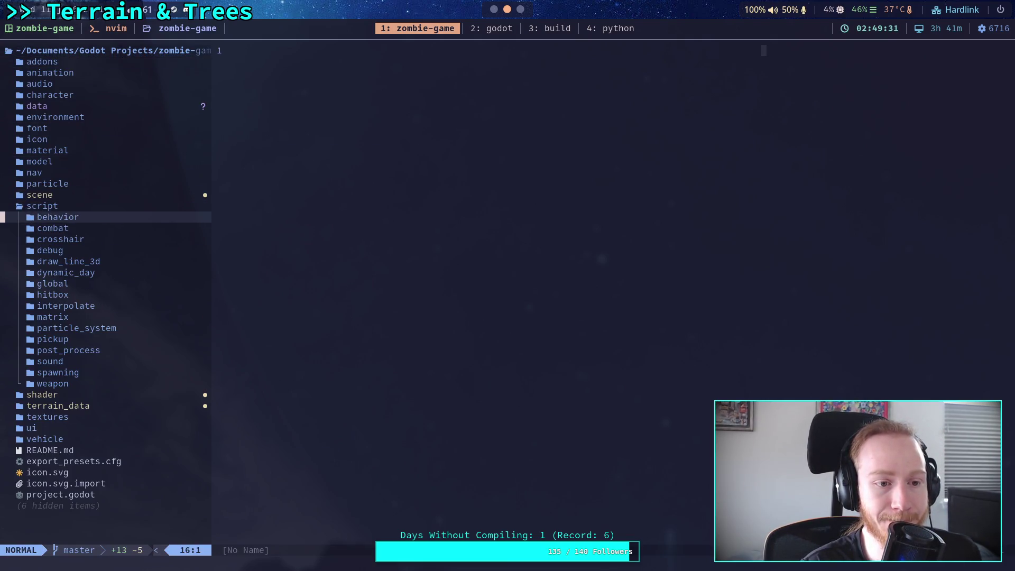
key(Return)
key(j)
key(j)
key(j)
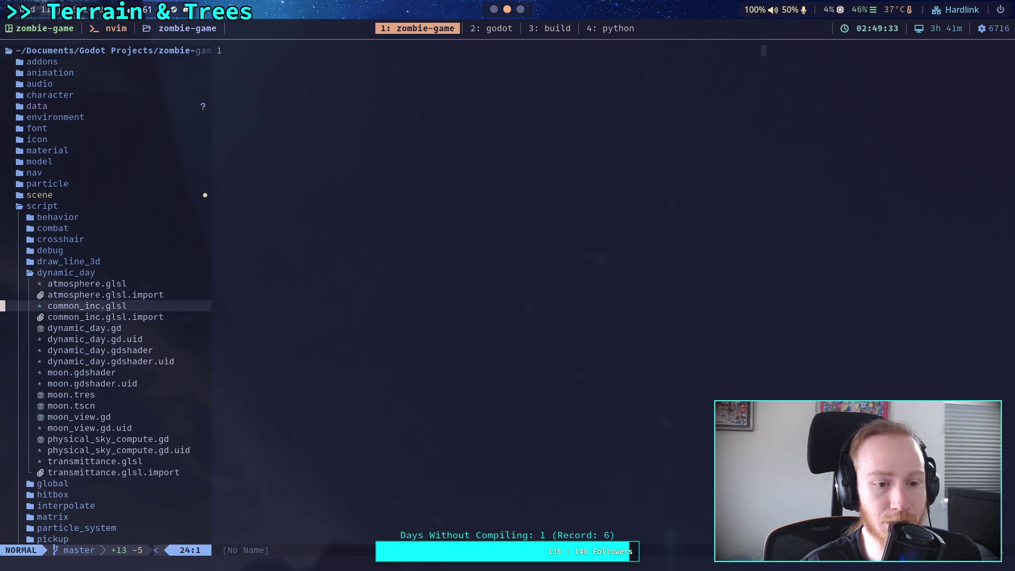
key(Return)
Step: Compare the aerosol values with Shadertoy and Godot, editing after the turbidity value
key(super+3)
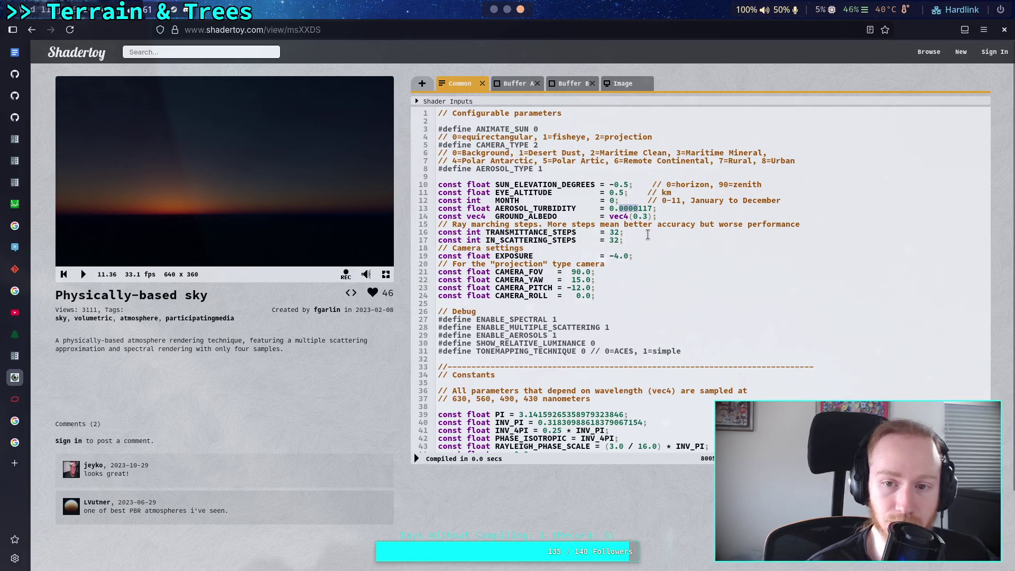
key(super+1)
key(super+2)
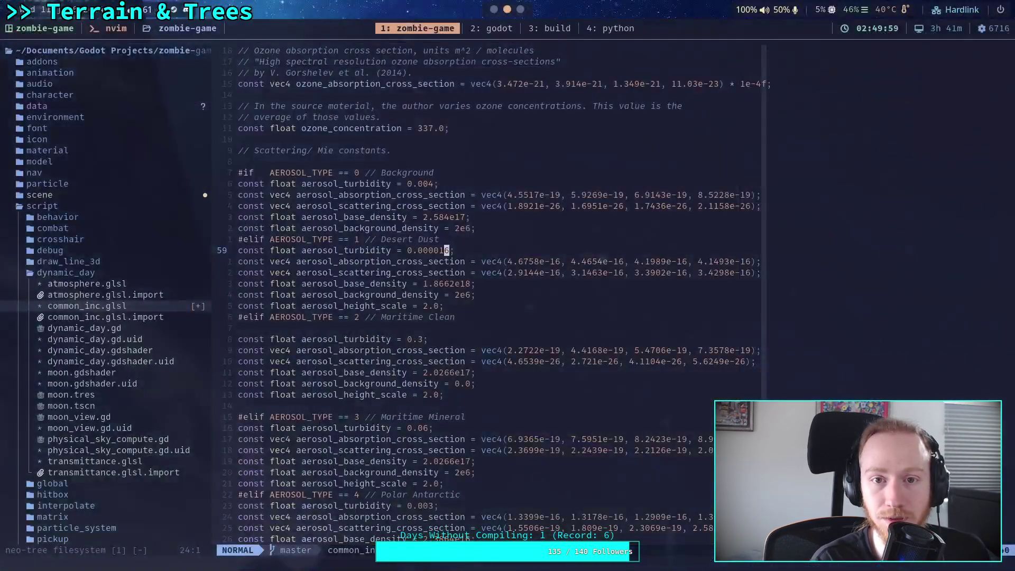
key(a)
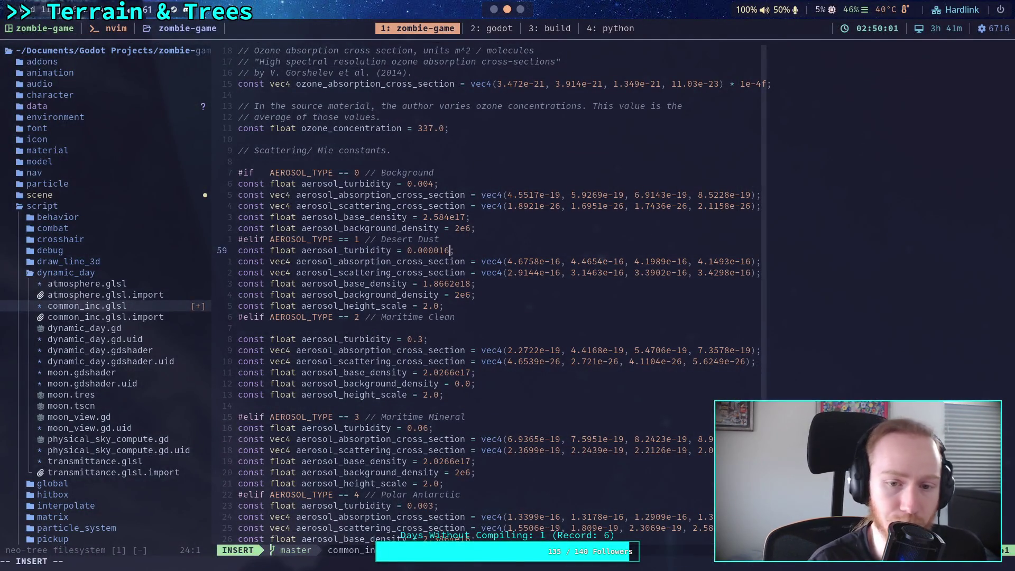
key(super+1)
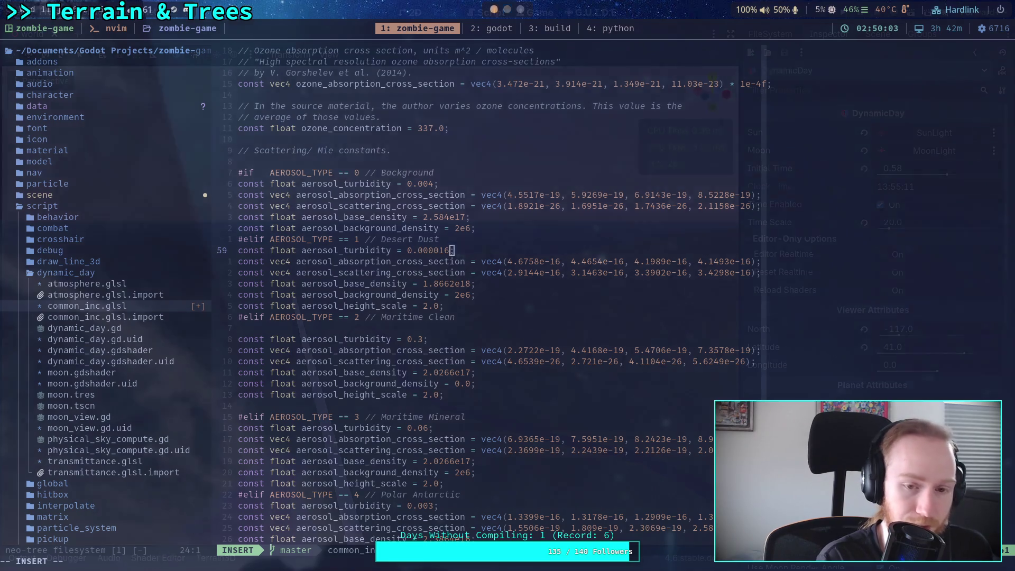
key(super+2)
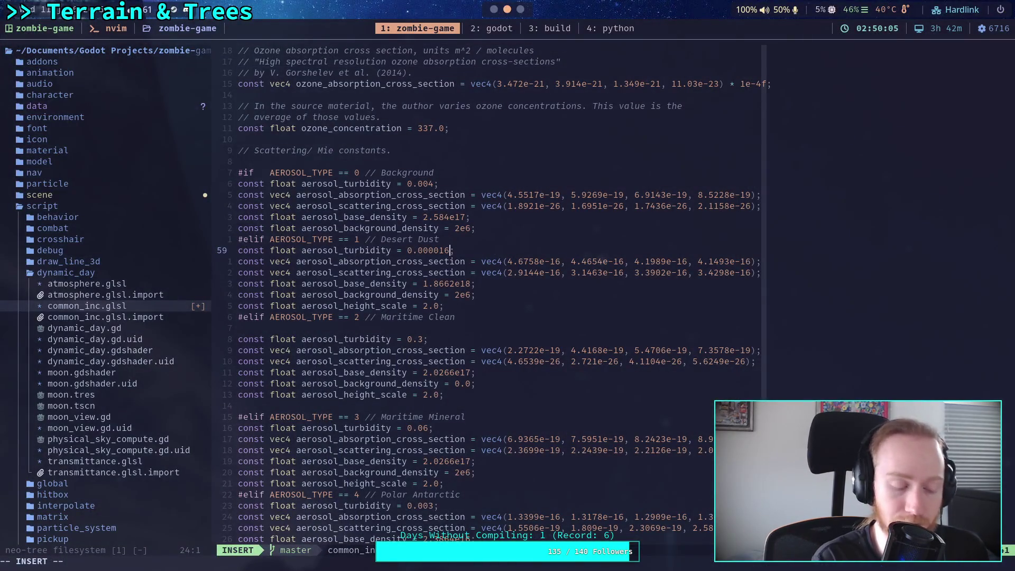
key(super+5)
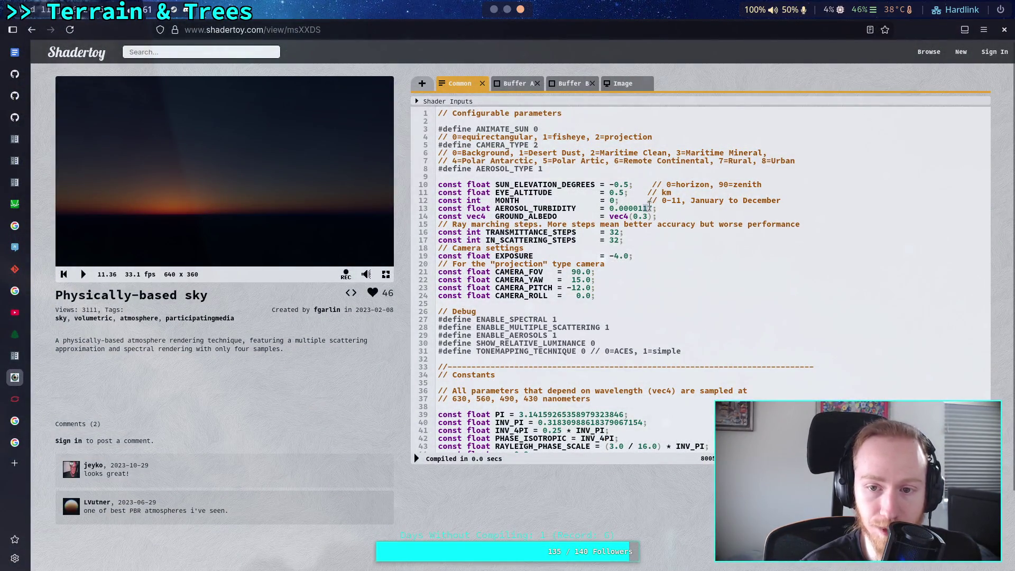
Step: Recompile the sky with AEROSOL_TURBIDITY at 0.000016, then look over the Image and Common code
text(7)
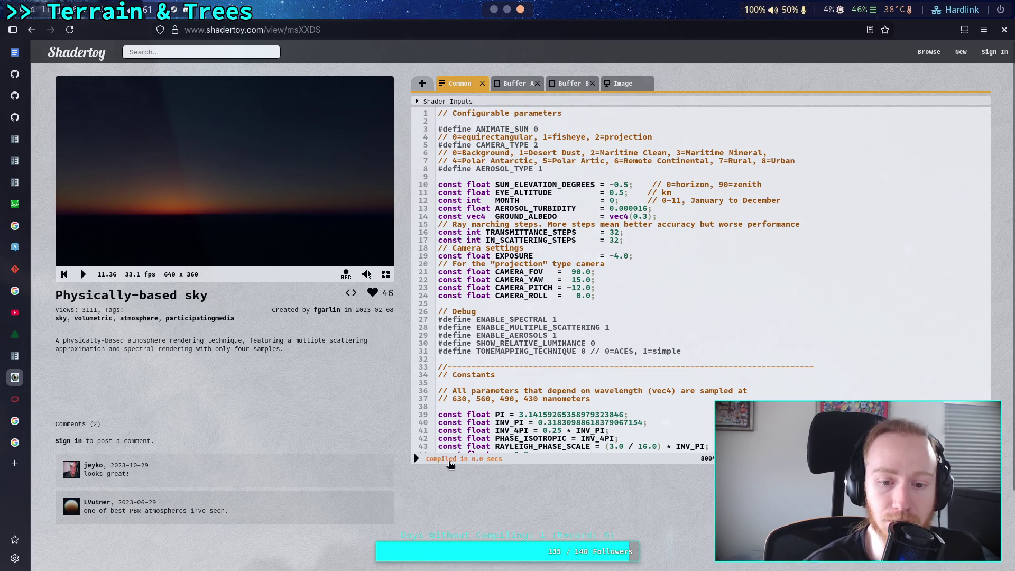
click(417, 459)
text(1)
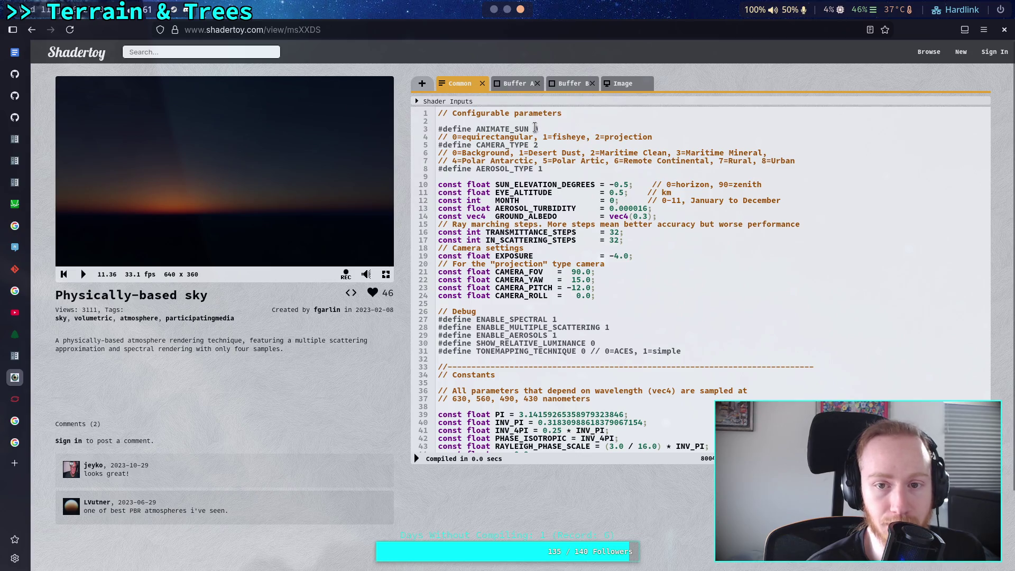
click(620, 85)
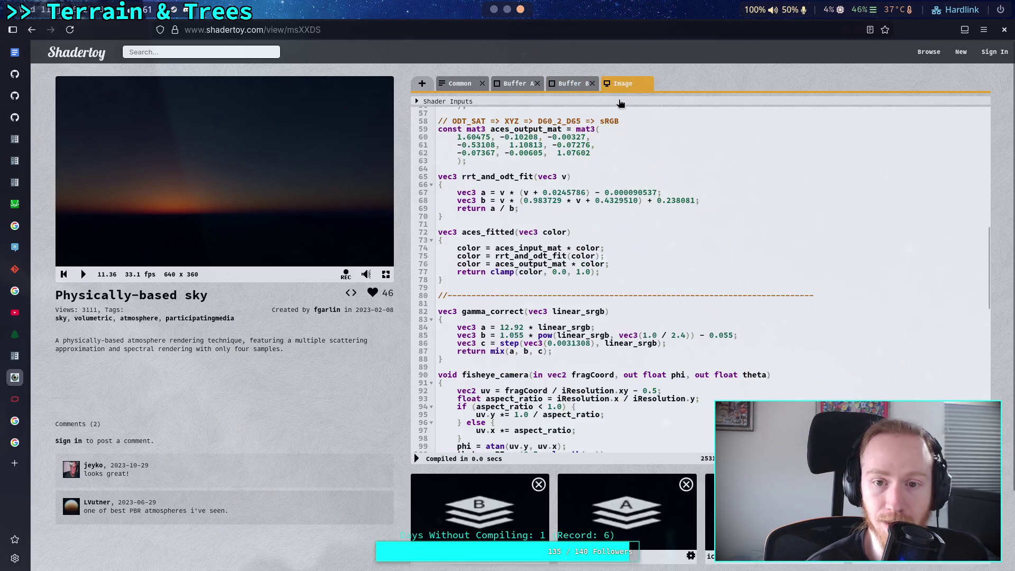
scroll(545, 290, down, 10)
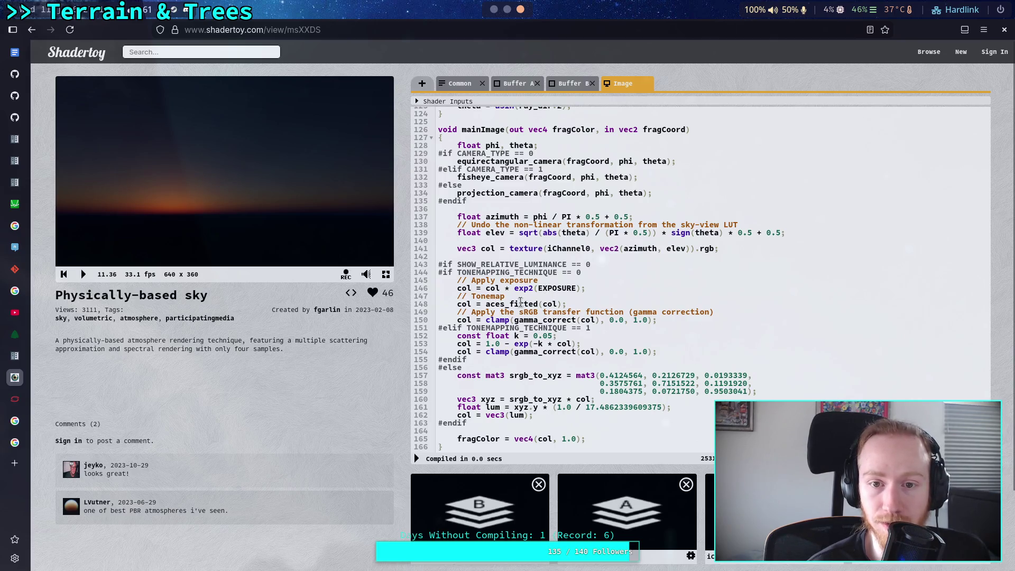
scroll(476, 344, down, 3)
scroll(438, 390, up, 3)
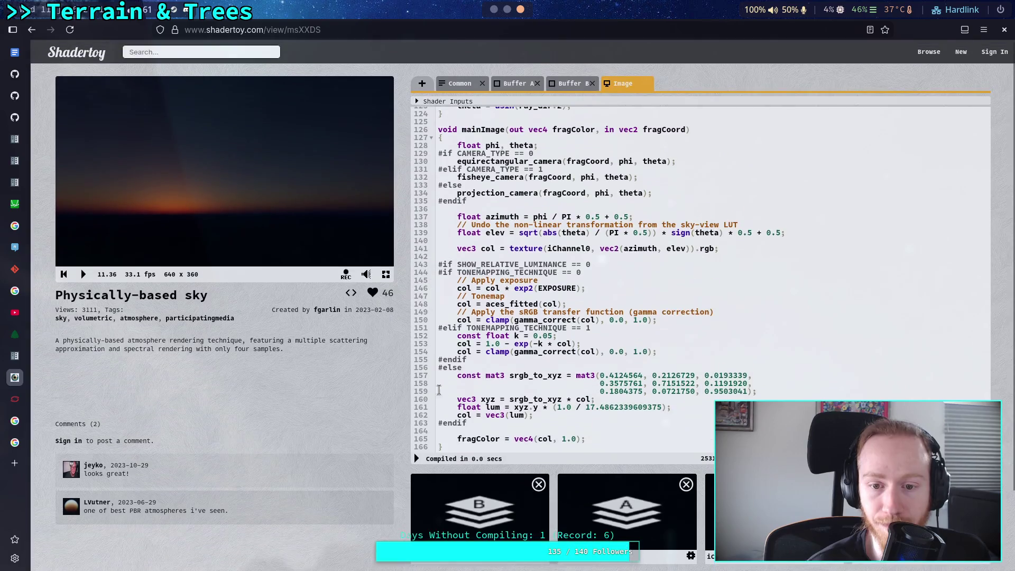
scroll(553, 264, up, 6)
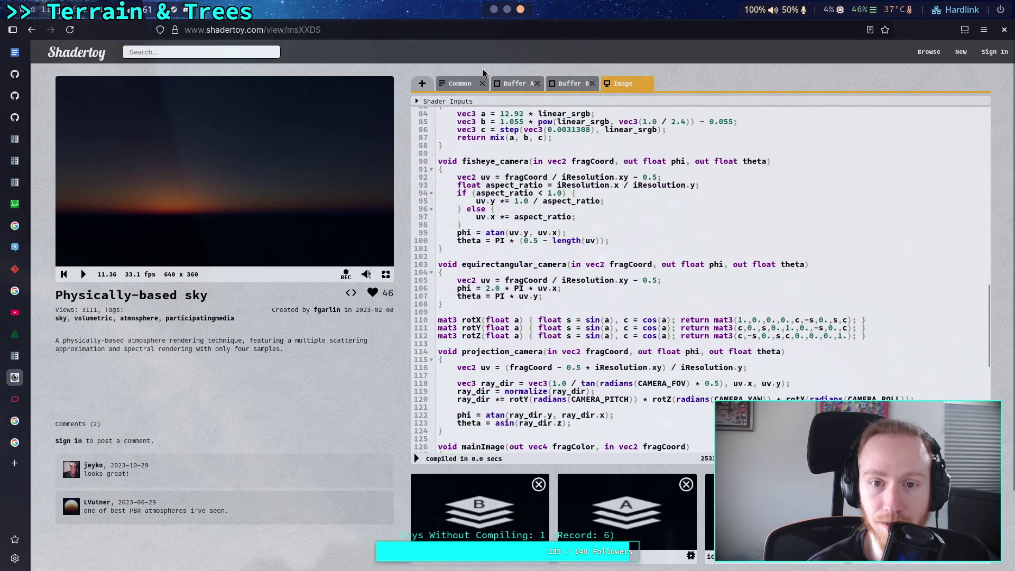
click(460, 83)
scroll(577, 270, down, 8)
scroll(577, 270, up, 5)
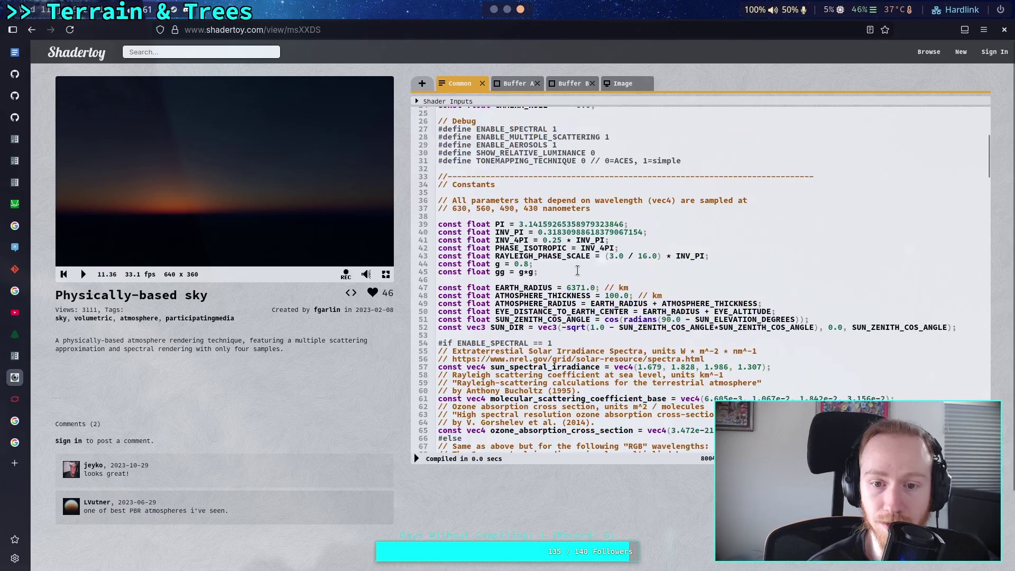
scroll(577, 270, down, 10)
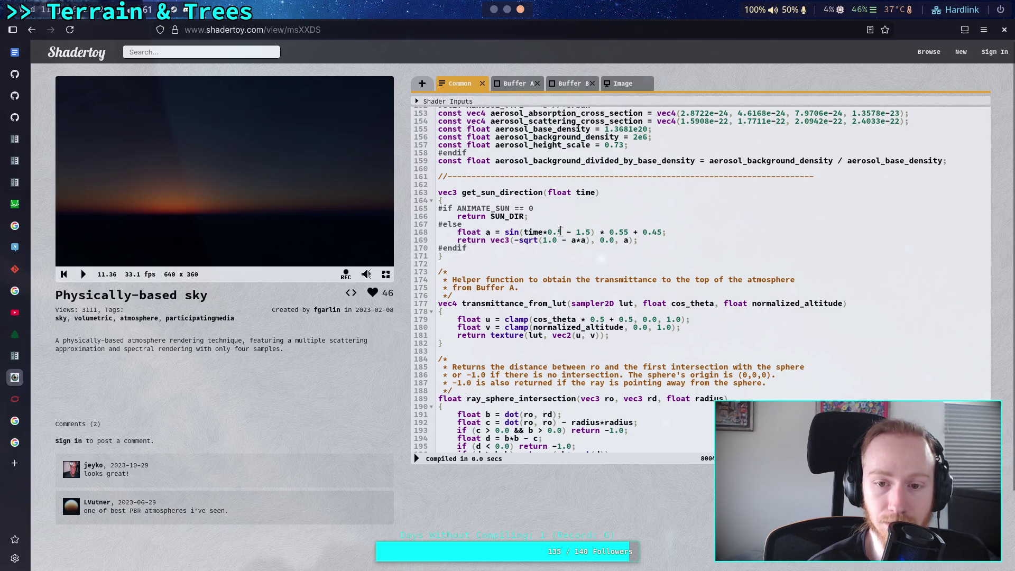
Step: Change the sun animation speed to 25 and recompile the sky shader
click(562, 233)
key(BackSpace)
text(25)
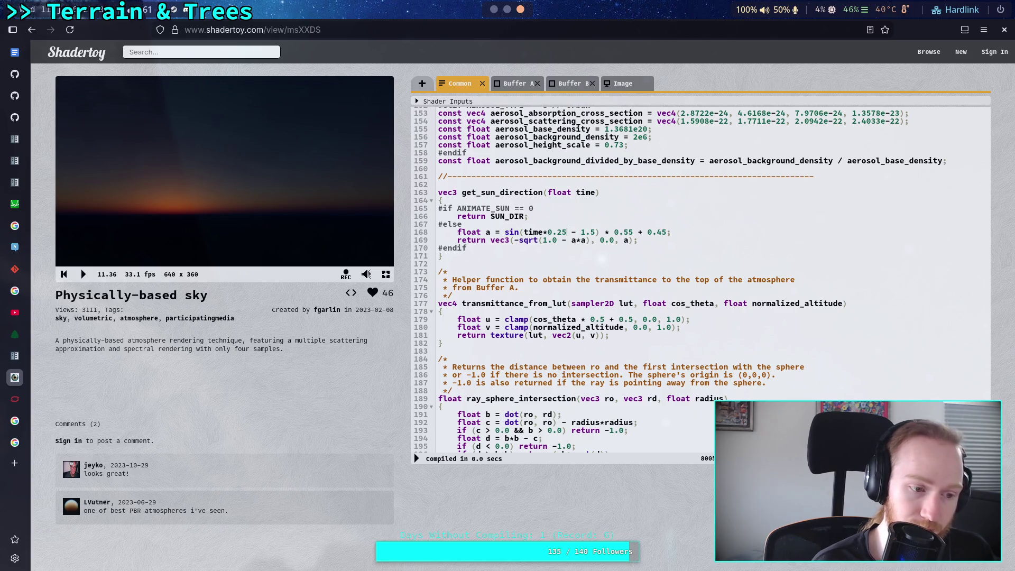
click(416, 459)
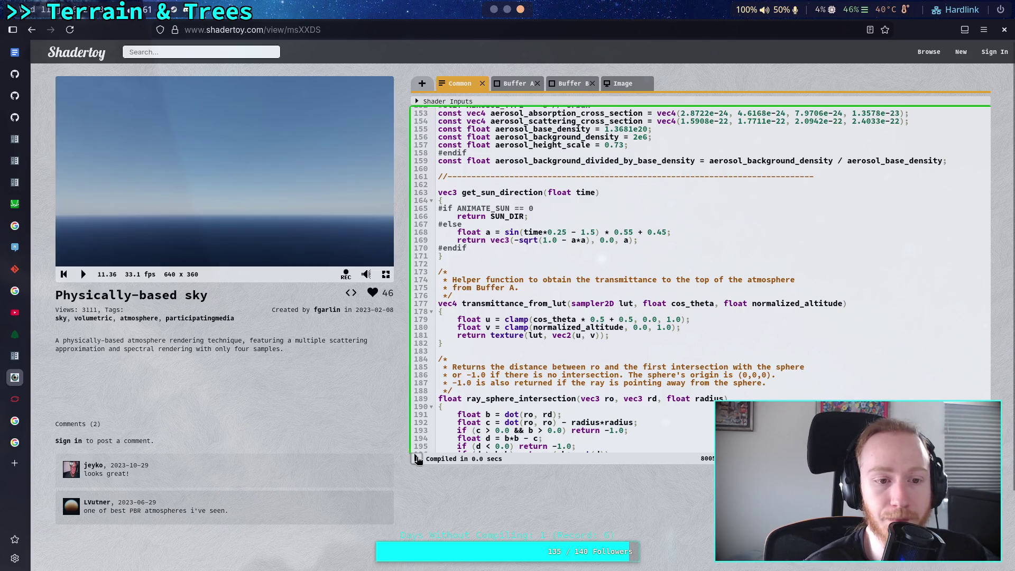
Step: Rewind the sky animation to time zero and replay it to watch the sunset
click(64, 274)
click(83, 275)
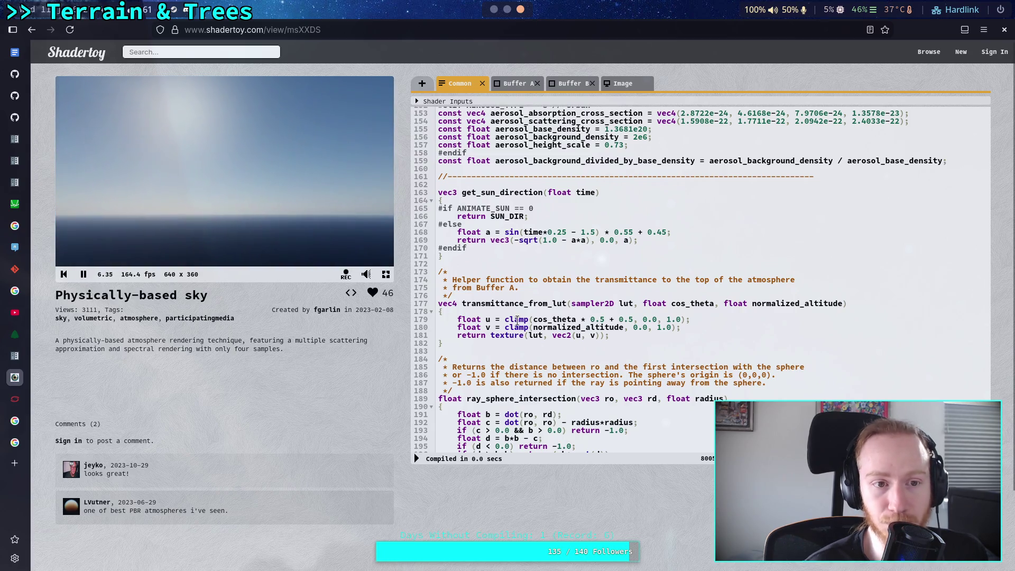
scroll(518, 316, up, 20)
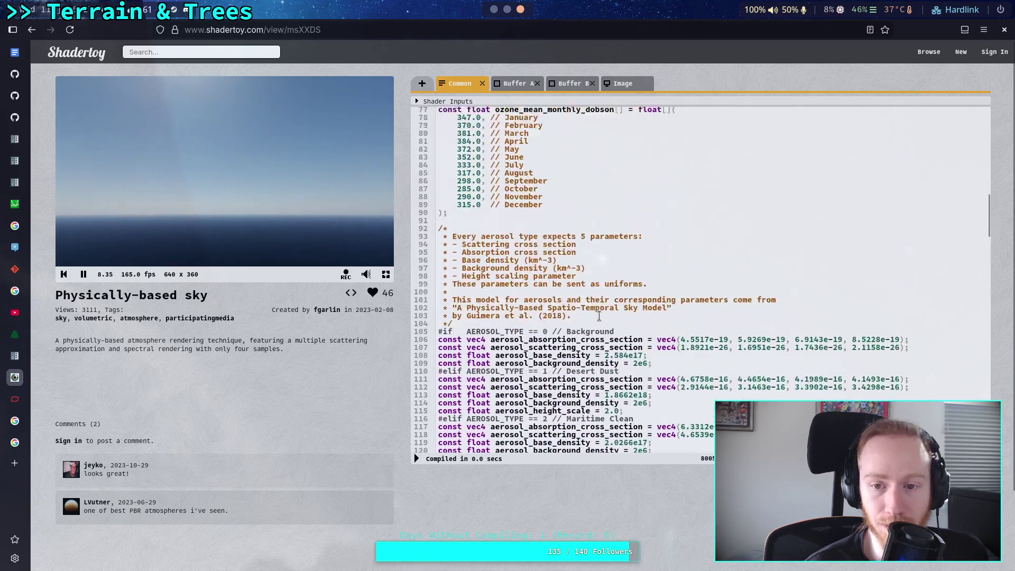
scroll(600, 316, up, 8)
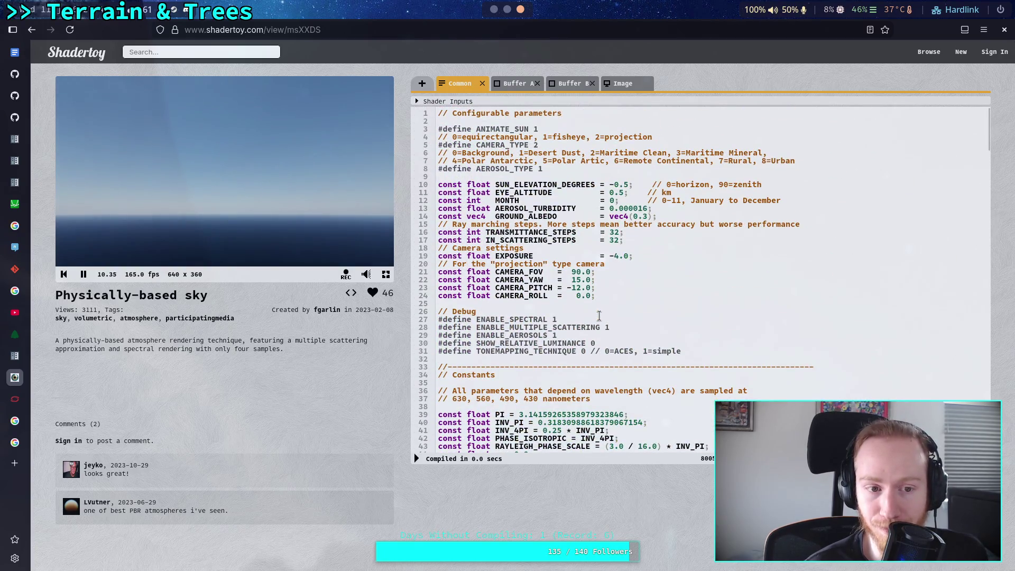
click(64, 274)
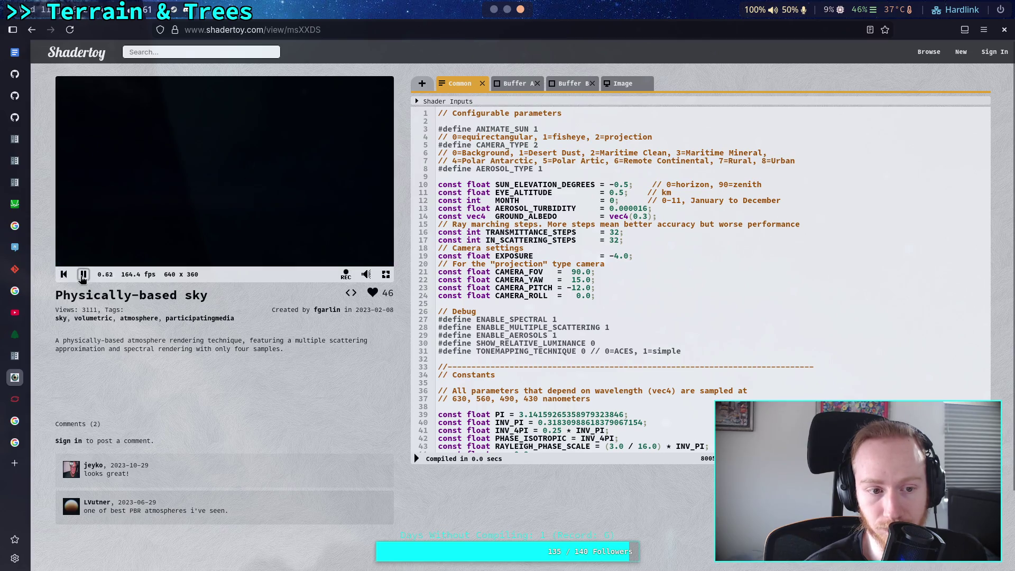
click(83, 274)
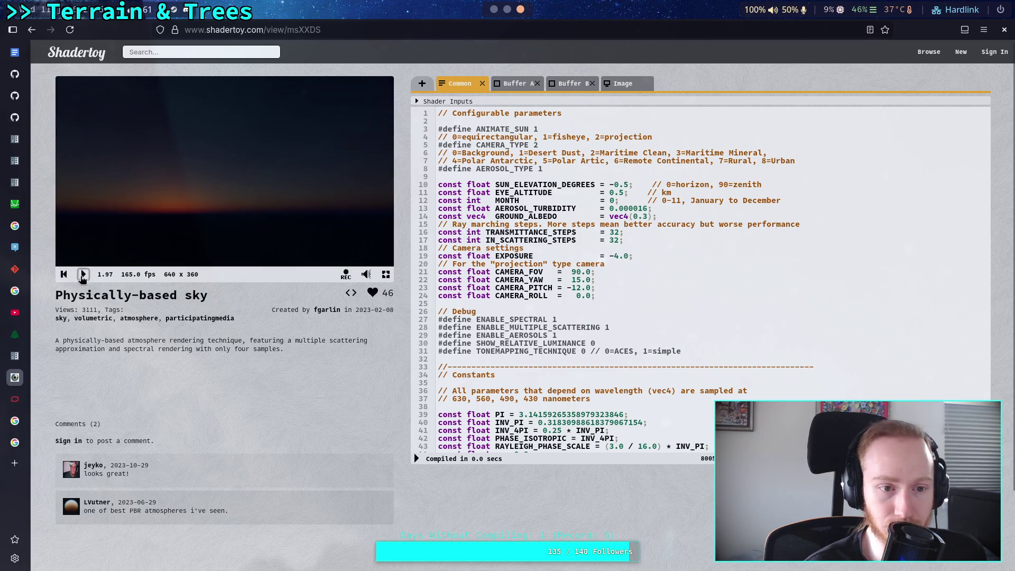
click(64, 275)
click(83, 274)
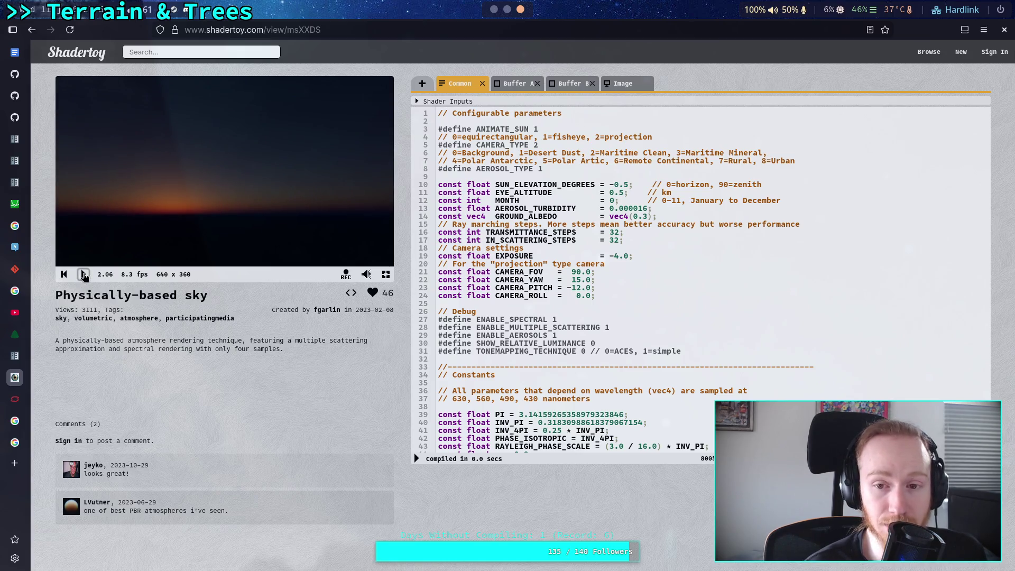
Step: Change AEROSOL_TYPE from 0 to 1 in common_inc.glsl and save the file
key(alt+Tab)
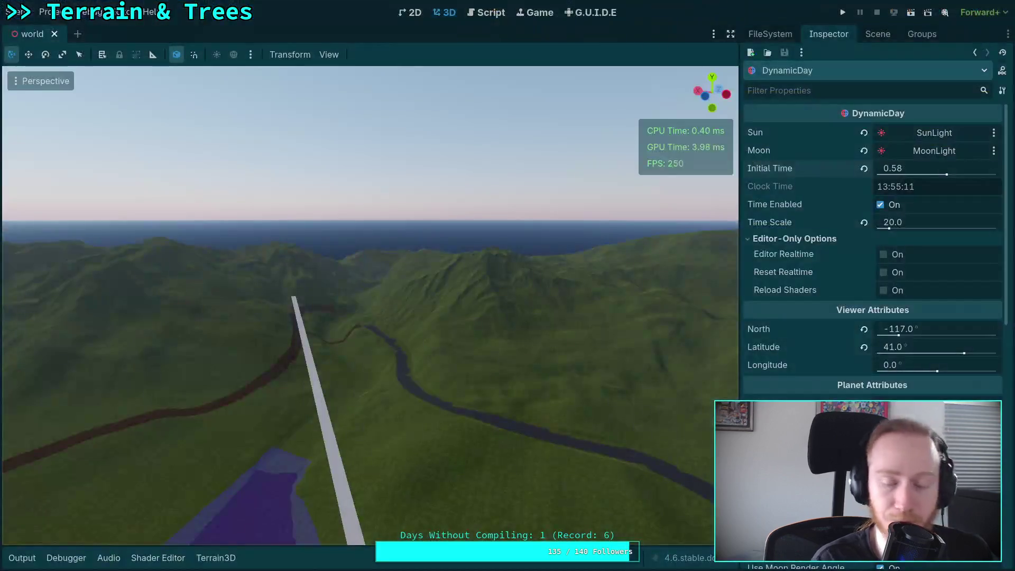
key(alt+Tab)
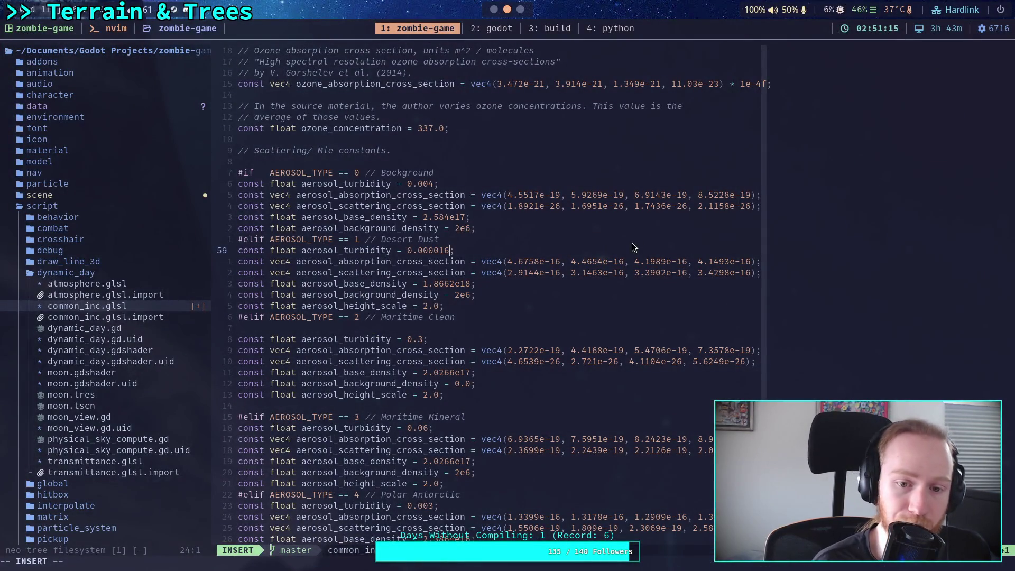
key(Escape)
scroll(372, 168, up, 13)
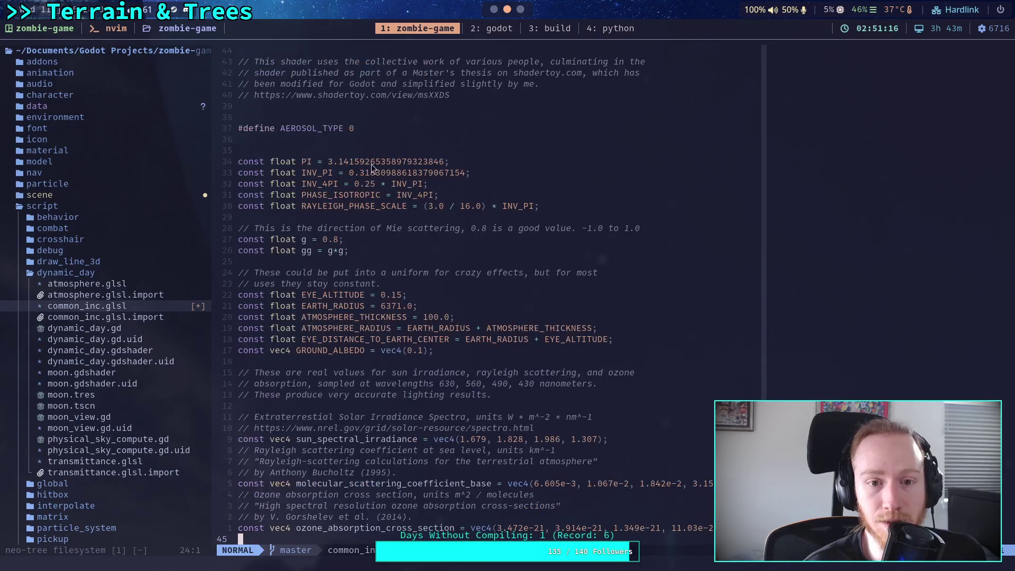
click(353, 128)
key(A)
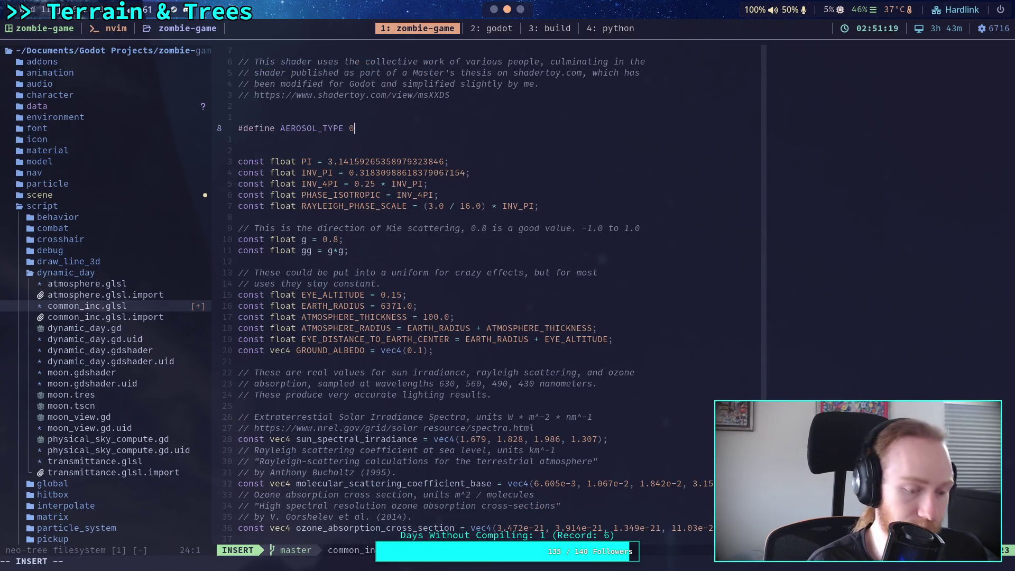
key(BackSpace)
text(1)
key(Escape)
text(:w)
key(Return)
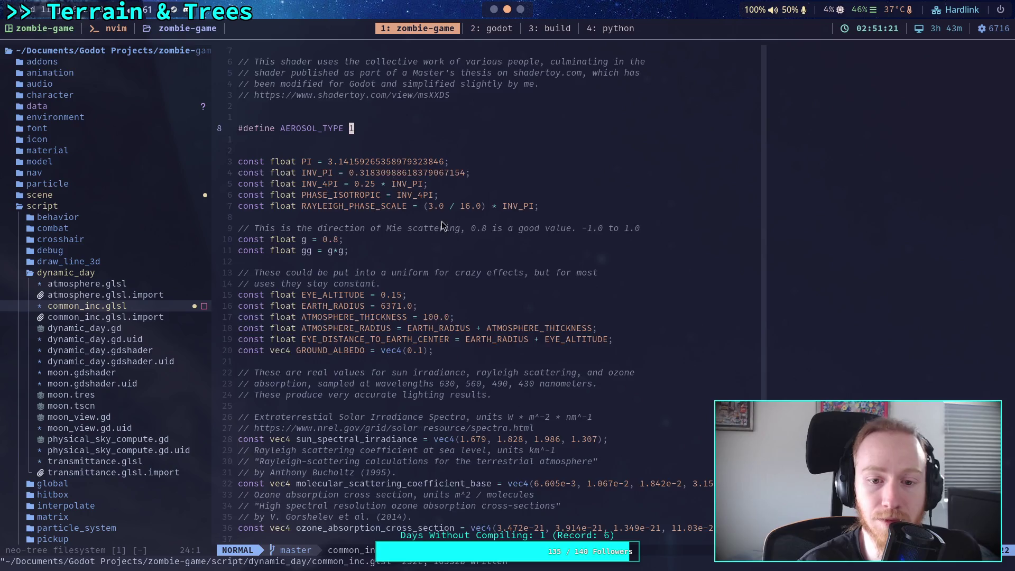
Step: Go back through Godot to the Shadertoy sky page
scroll(450, 232, down, 3)
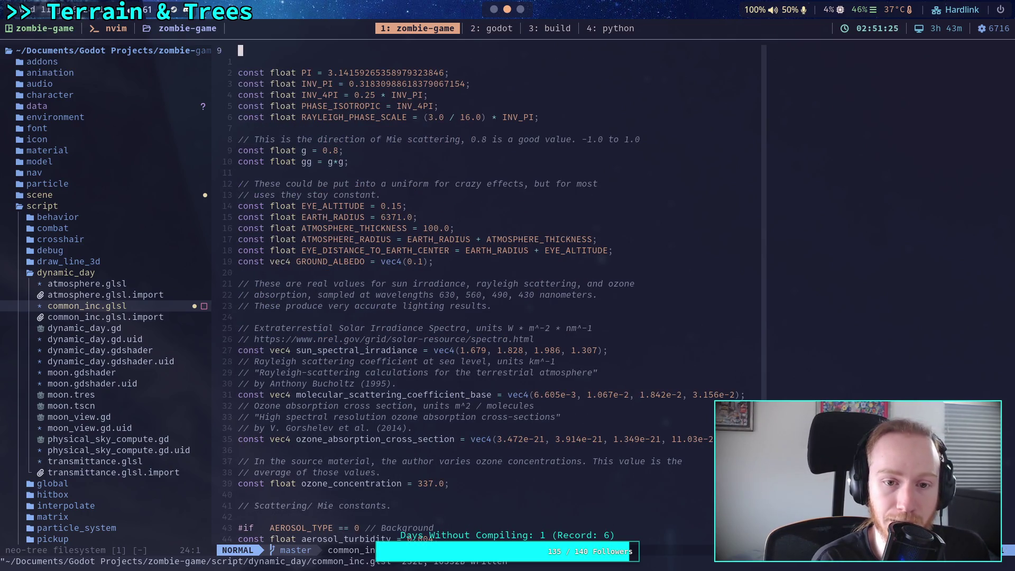
key(super+1)
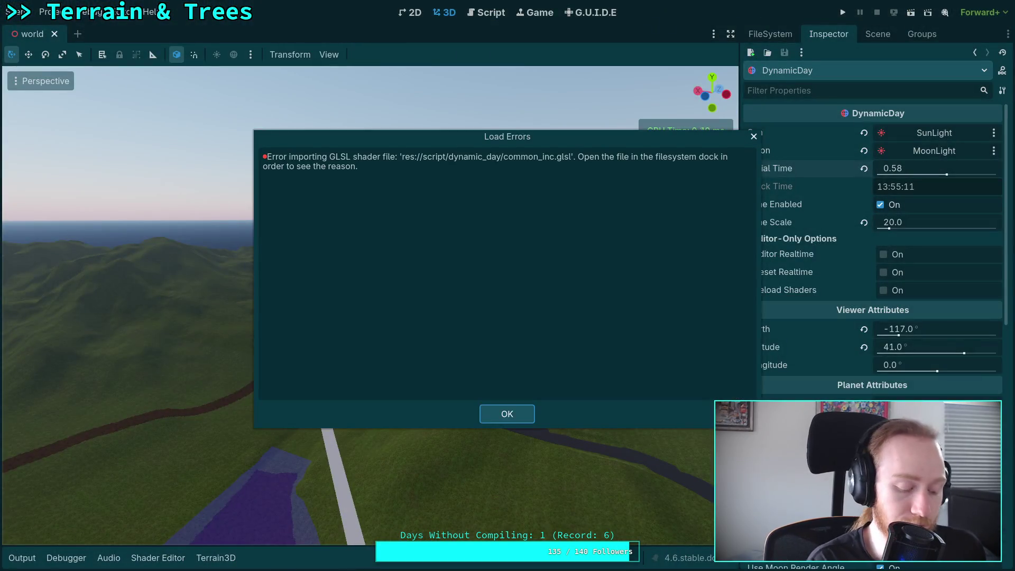
key(super+3)
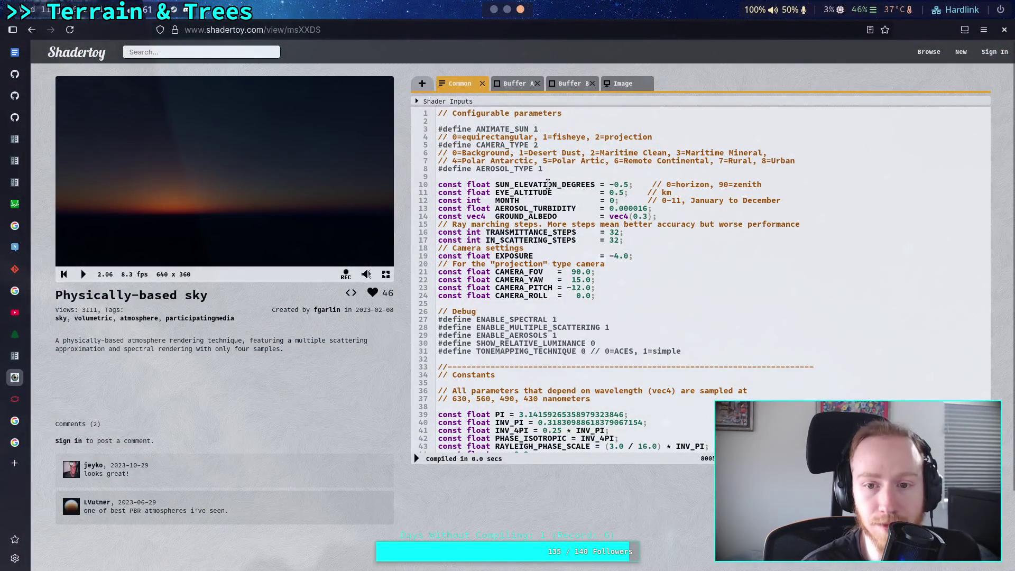
Step: Recompile the sky with EYE_ALTITUDE at 0.15, then at 0.25
click(619, 193)
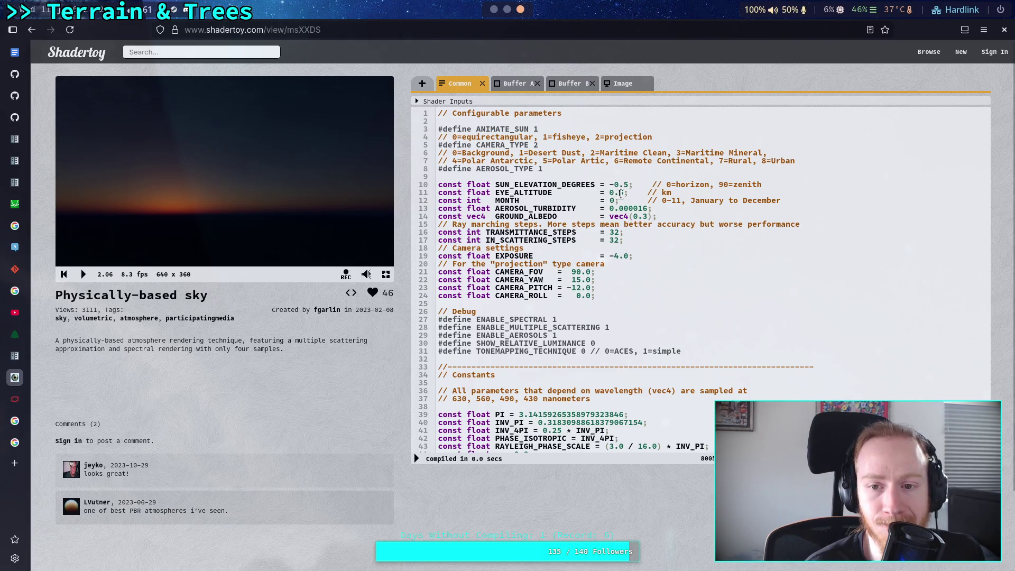
text(1)
click(417, 459)
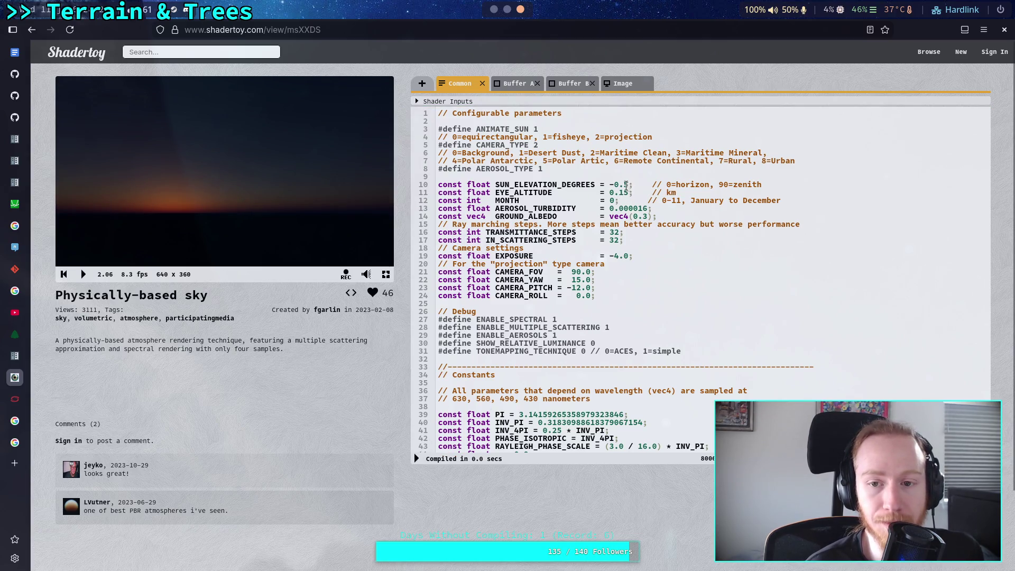
key(BackSpace)
text(2)
click(417, 459)
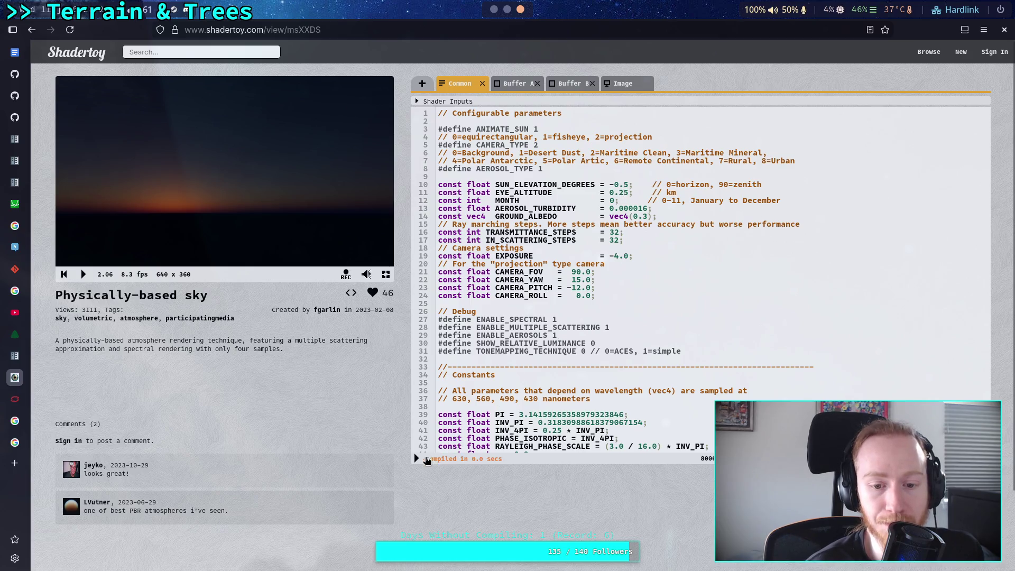
click(417, 459)
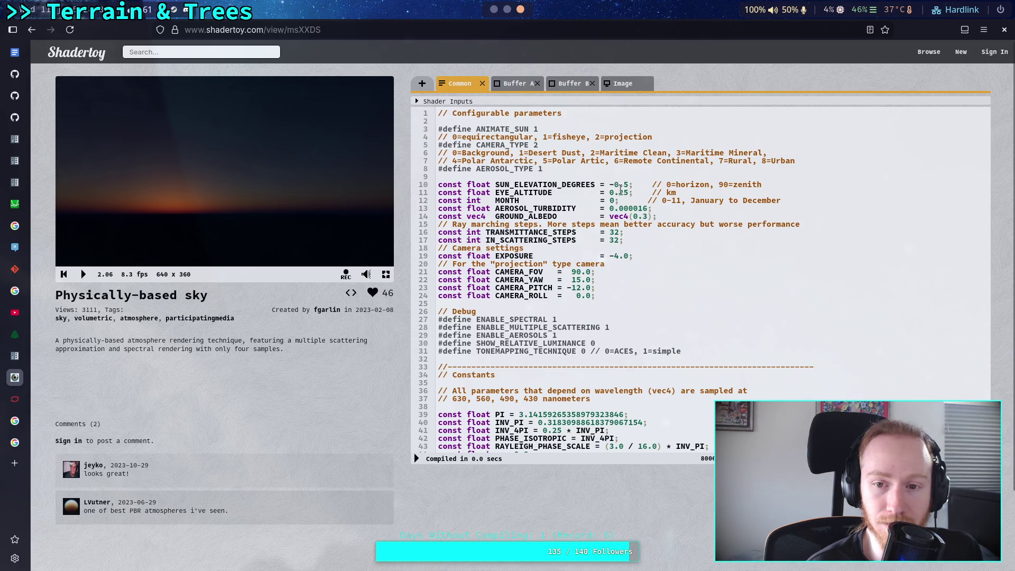
Step: Raise EYE_ALTITUDE to 0.35, recompile, and return to the Neovim terminal
click(623, 192)
key(BackSpace)
text(3)
click(417, 459)
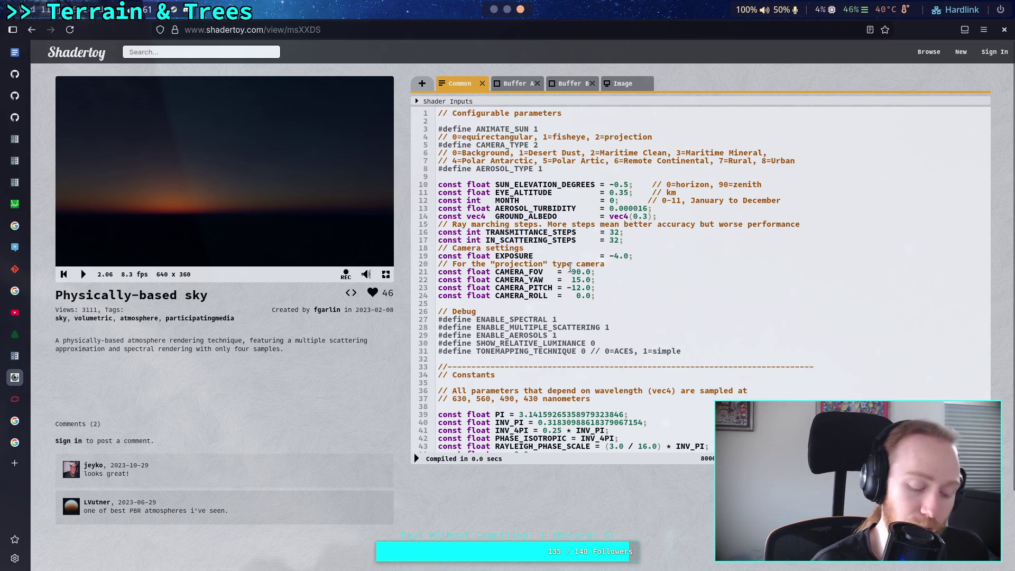
key(super+1)
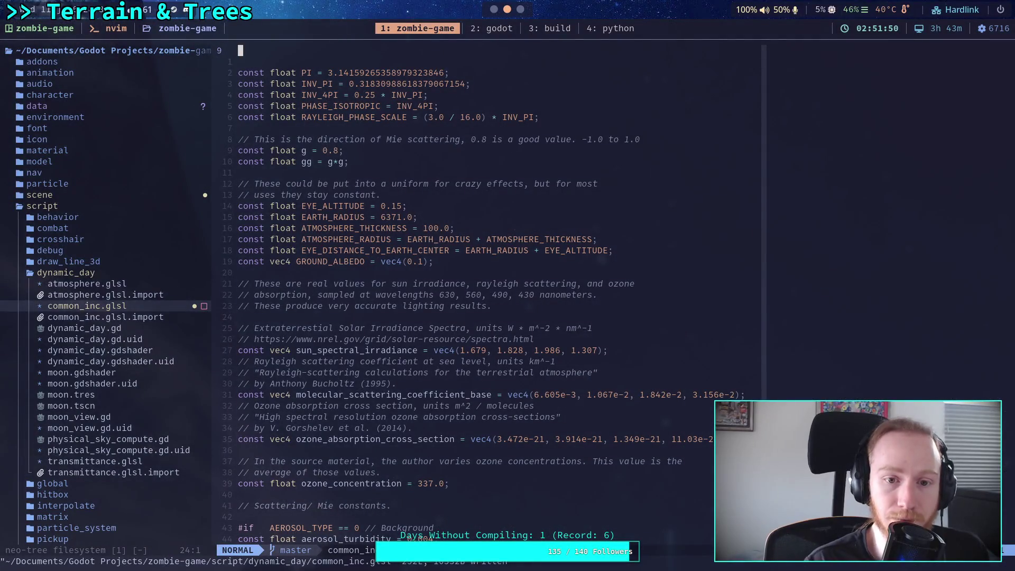
Step: Replace the EYE_ALTITUDE digit to make it 0.35 and write common_inc.glsl to disk
click(391, 205)
key(x)
key(i)
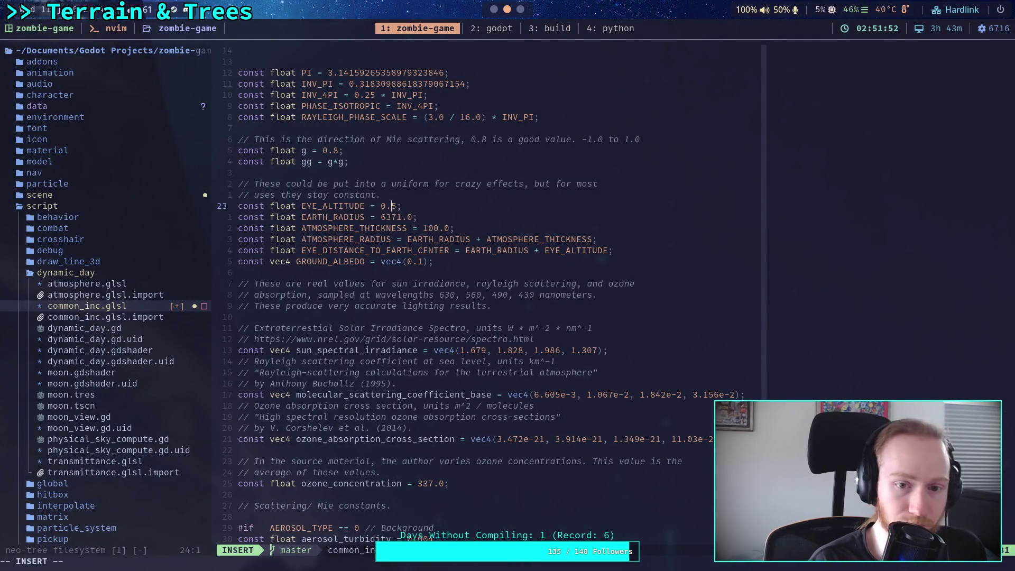
text(3)
key(Escape)
text(:w)
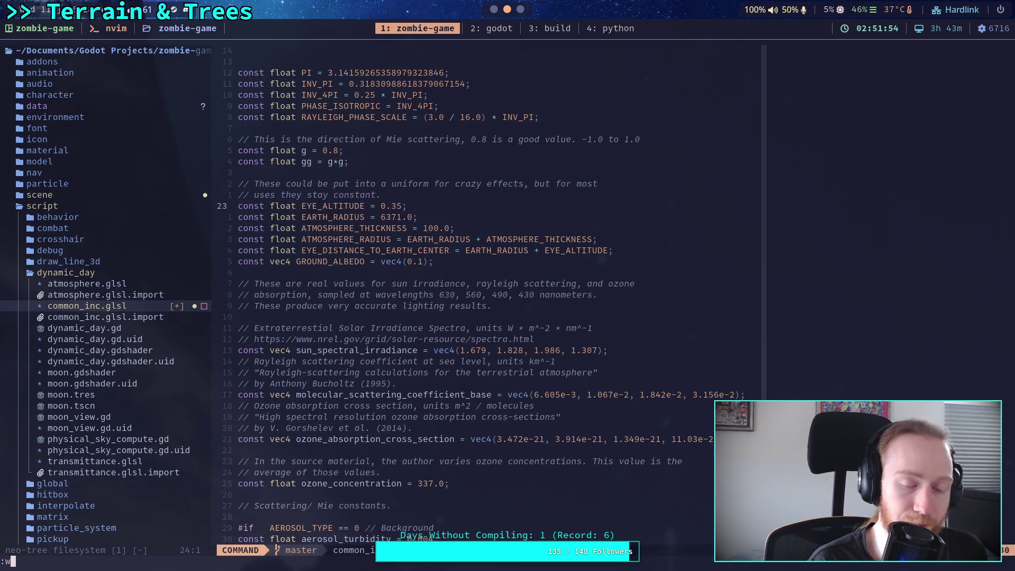
key(Return)
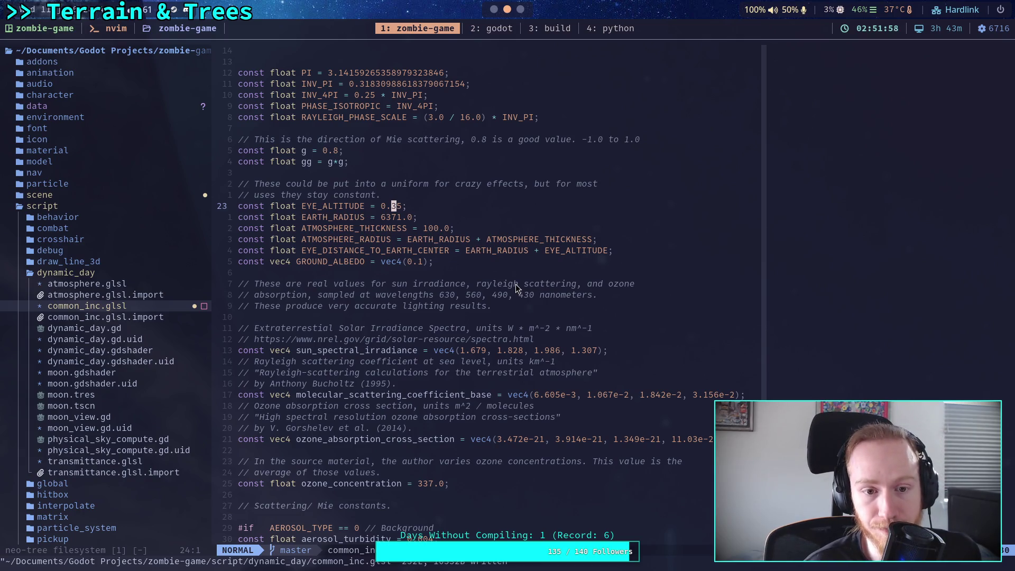
click(415, 261)
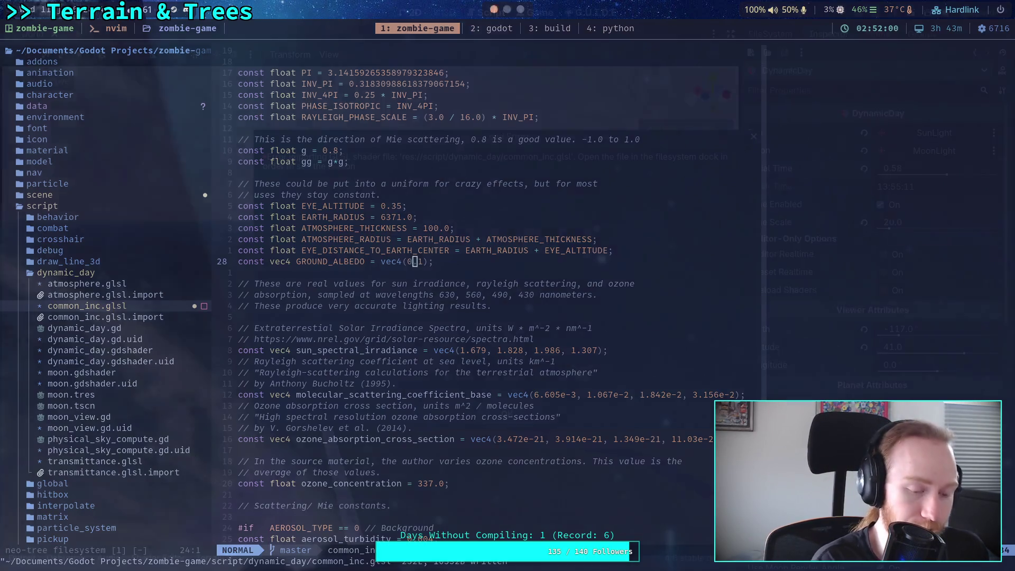
key(super+5)
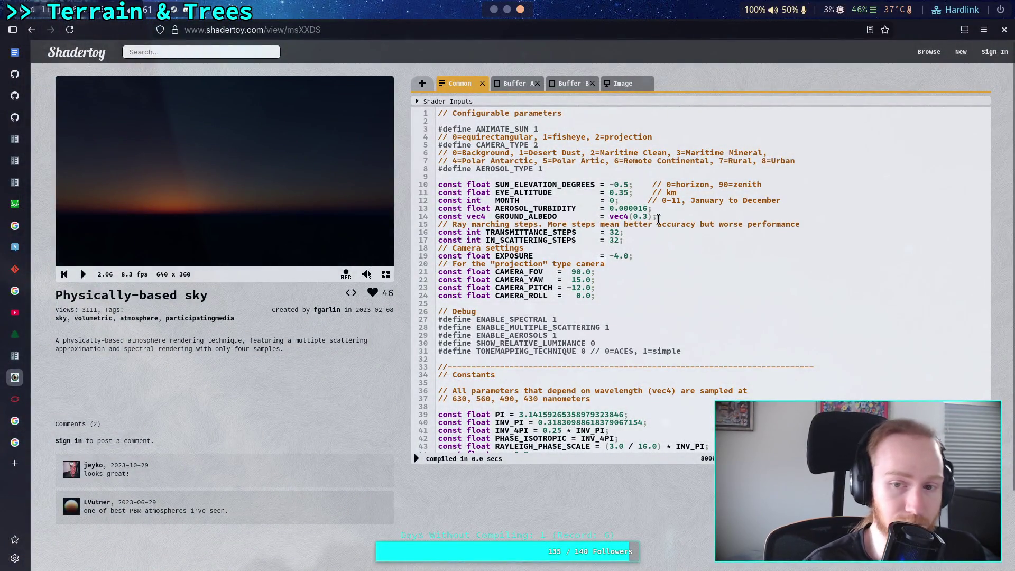
Step: Recompile the sky with GROUND_ALBEDO at 0.1 and play the animation briefly
key(BackSpace)
text(1)
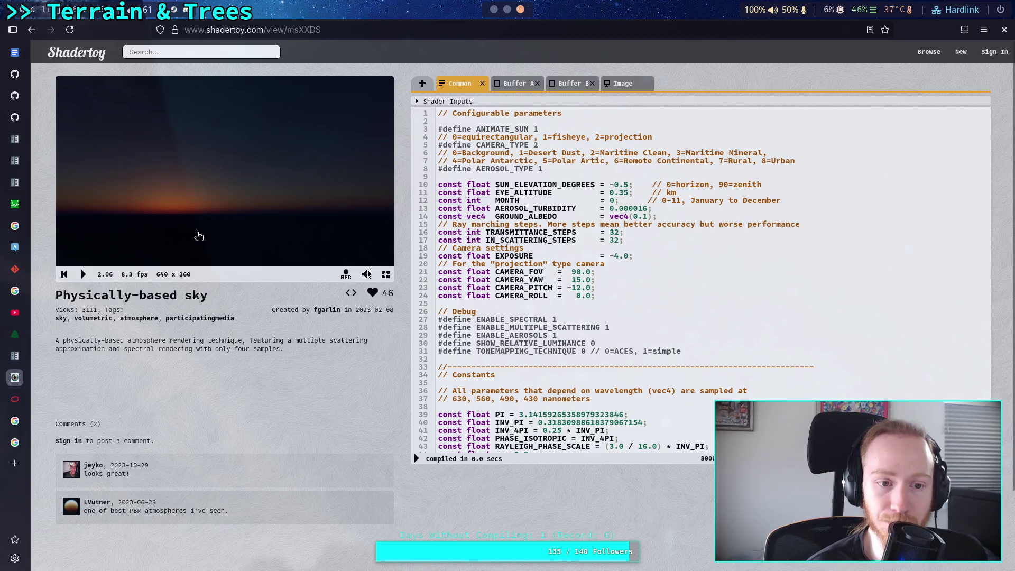
click(417, 458)
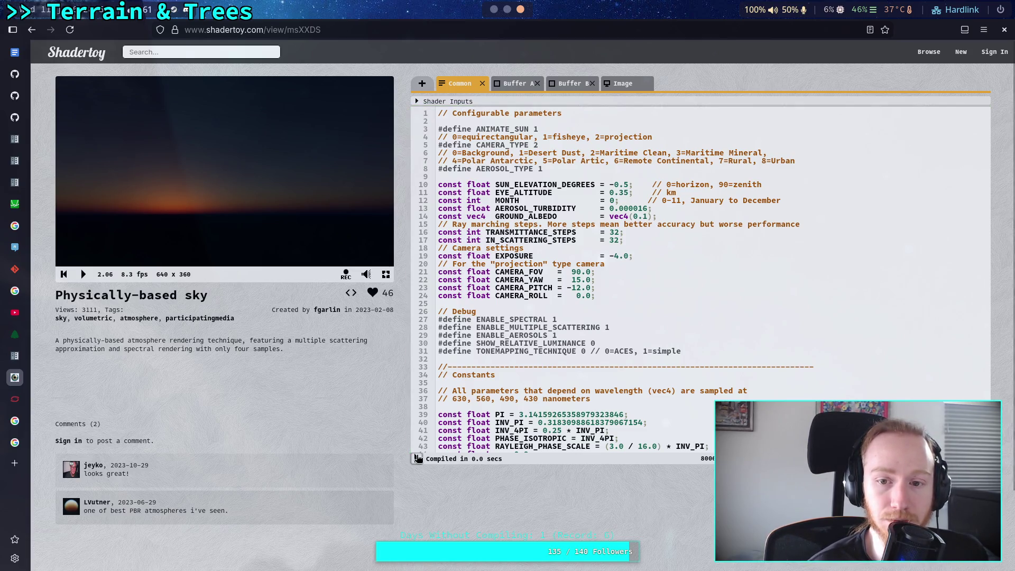
click(644, 289)
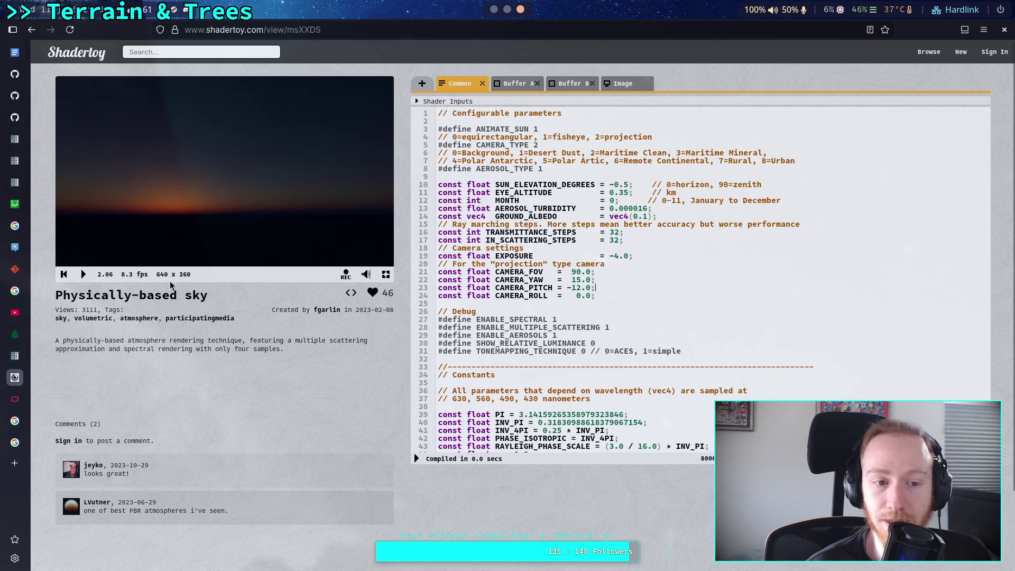
click(83, 276)
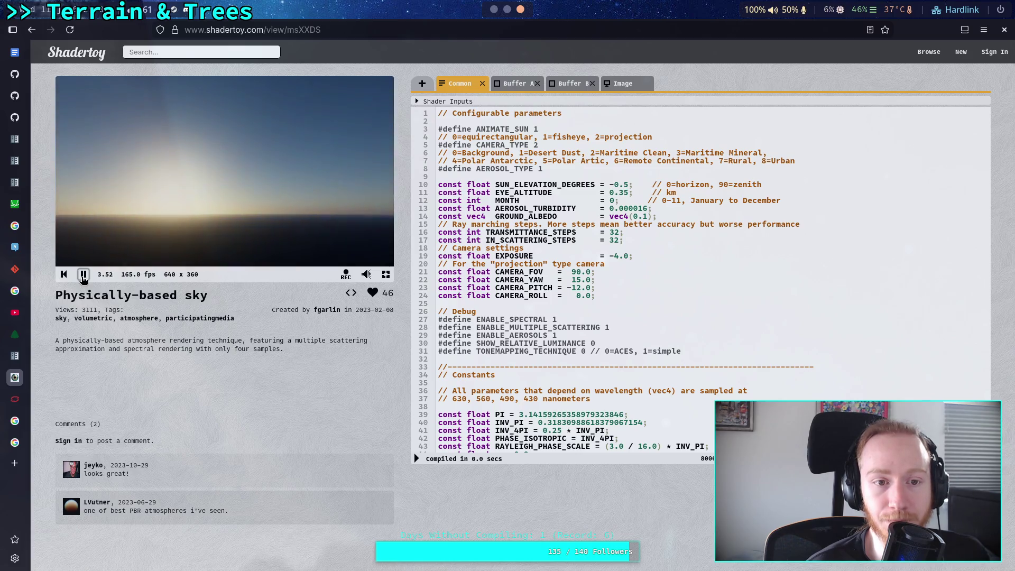
click(83, 276)
Step: Set GROUND_ALBEDO to vec4(0.3) and recompile
click(647, 217)
key(BackSpace)
text(3)
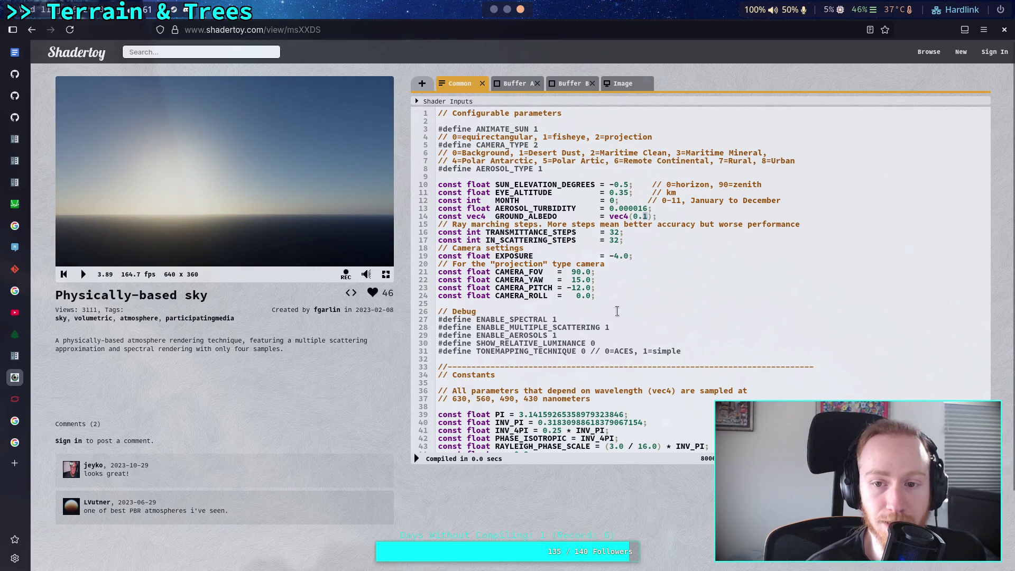
click(417, 459)
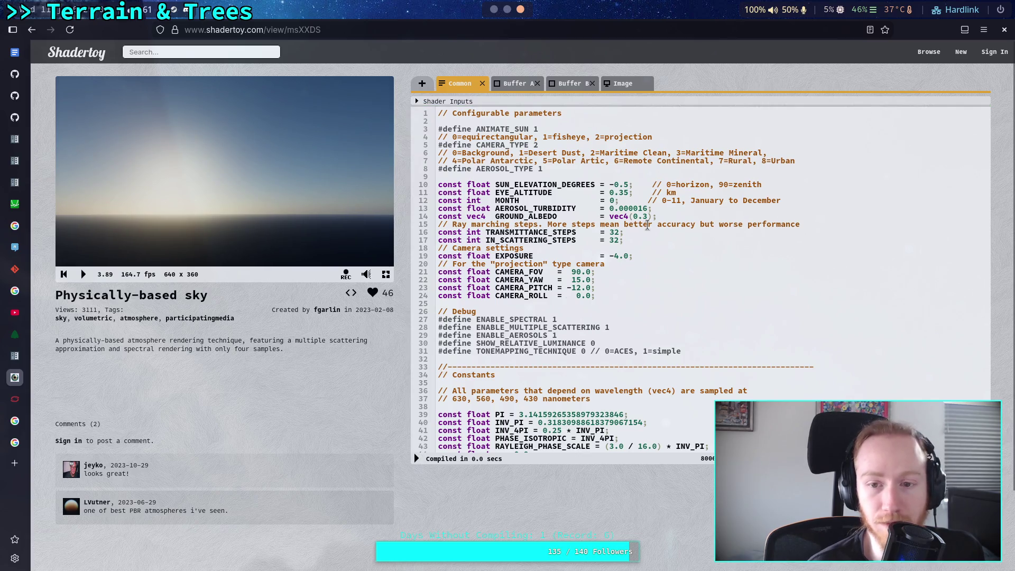
Step: Alternate GROUND_ALBEDO between 0.1, 0.3 and 0.1, recompiling each time to compare
click(644, 217)
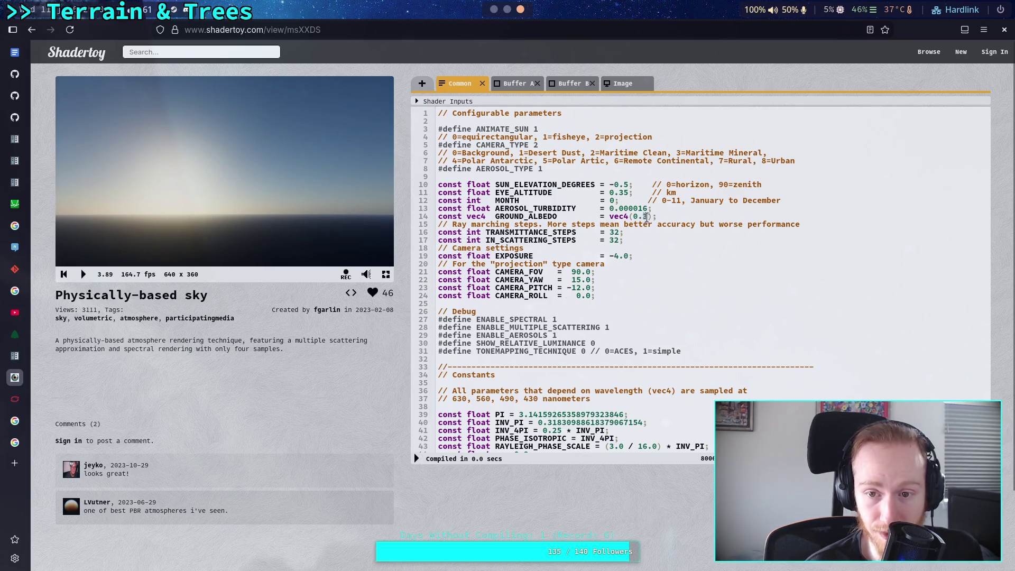
key(BackSpace)
text(1)
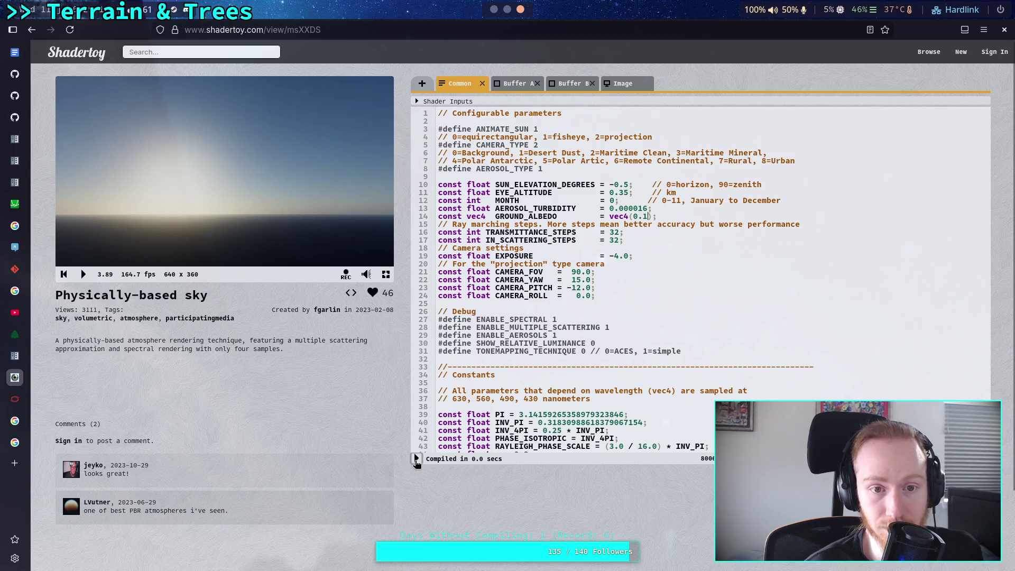
click(416, 459)
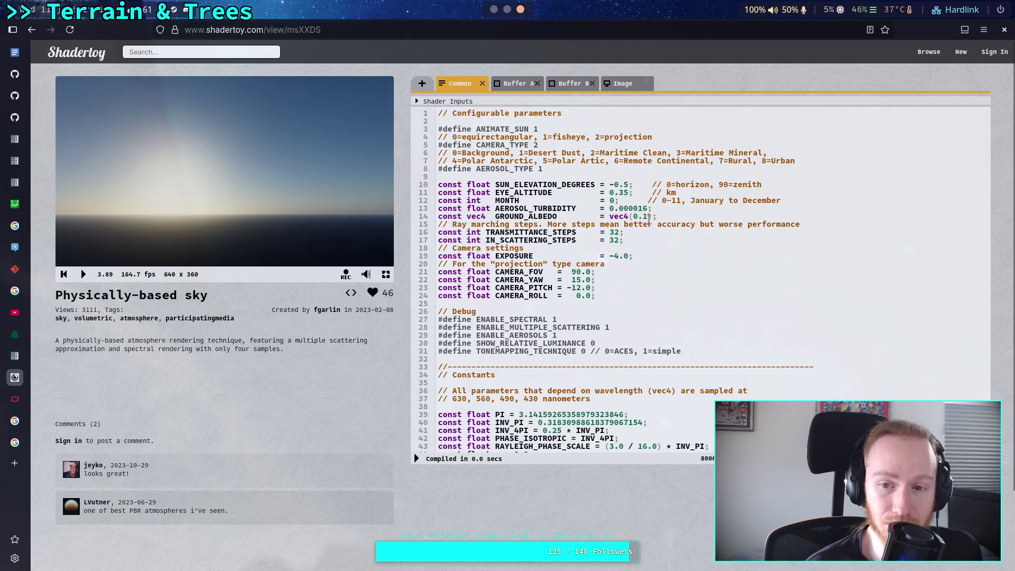
key(BackSpace)
text(3)
click(417, 459)
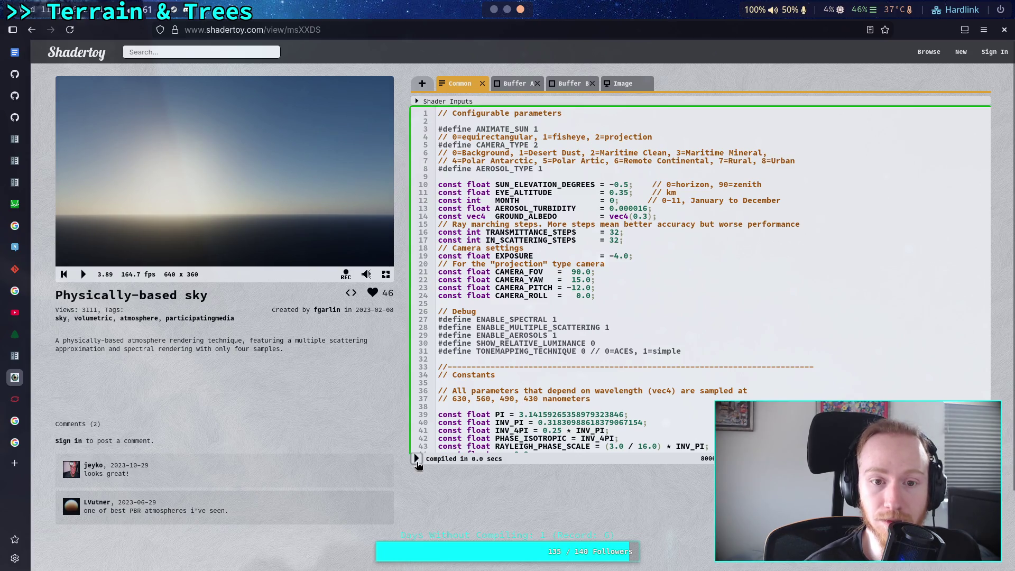
key(BackSpace)
text(1)
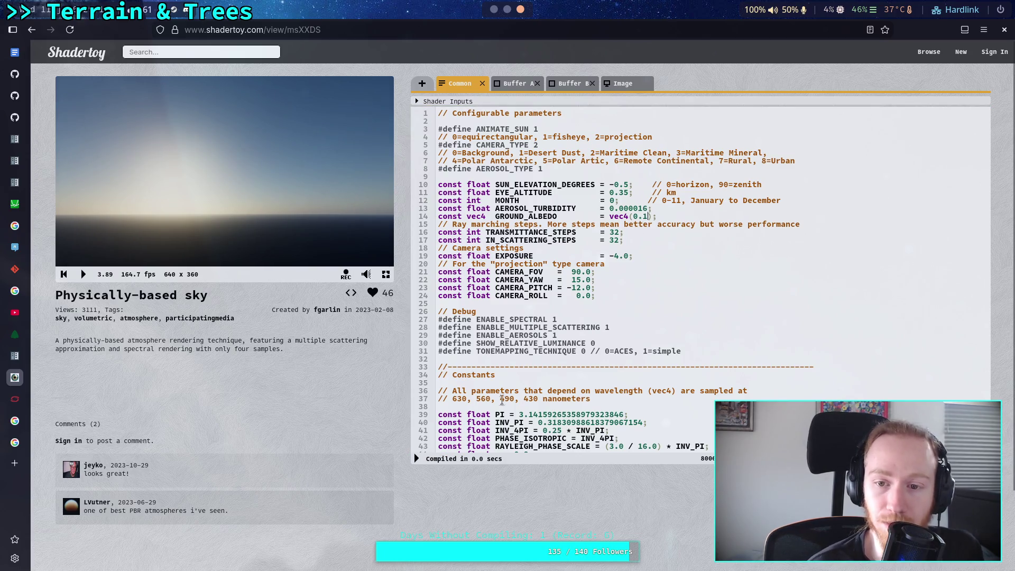
click(418, 459)
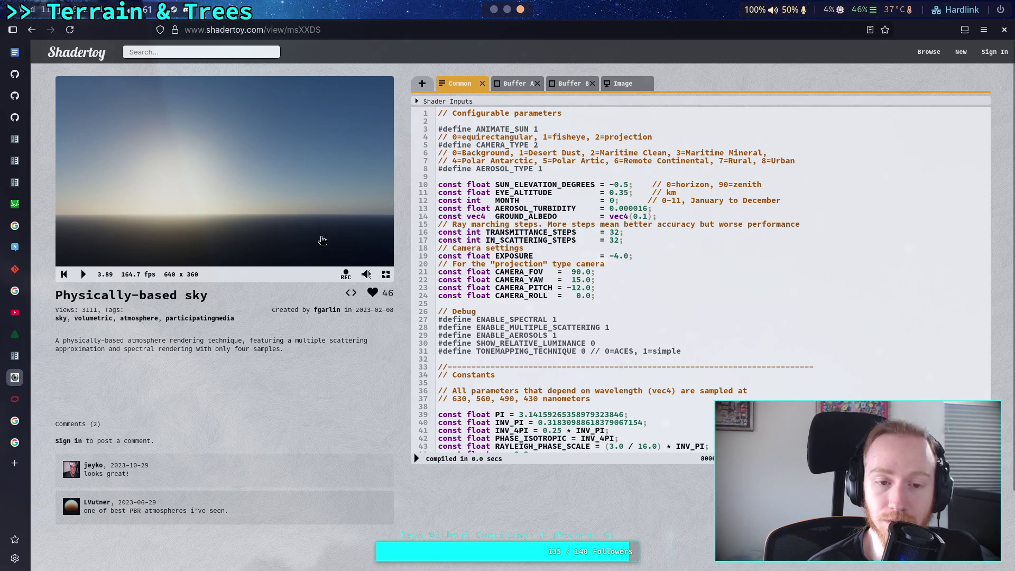
Step: View the sky preview full screen, then recompile with ground albedo back at 0.3
click(386, 275)
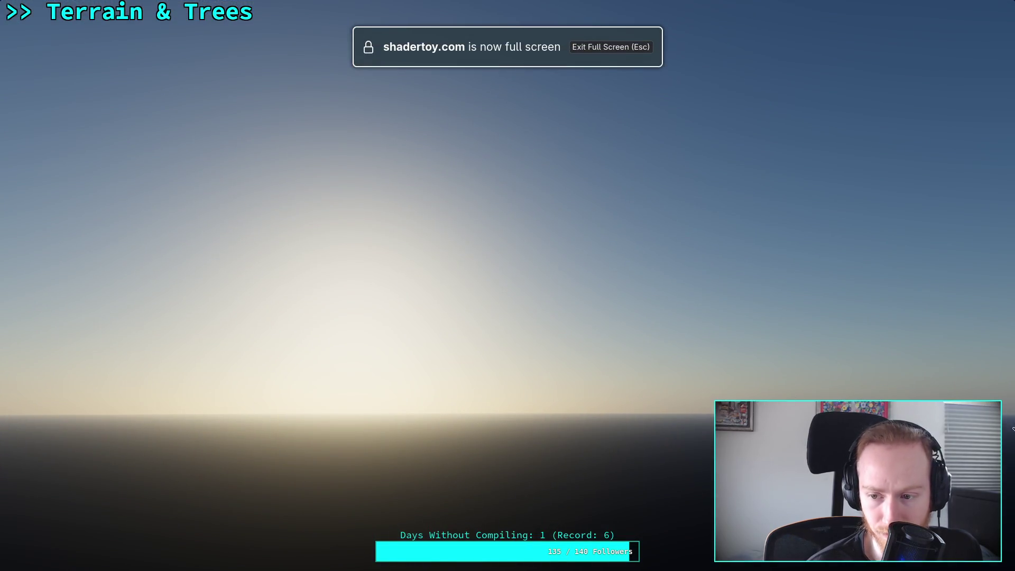
key(Escape)
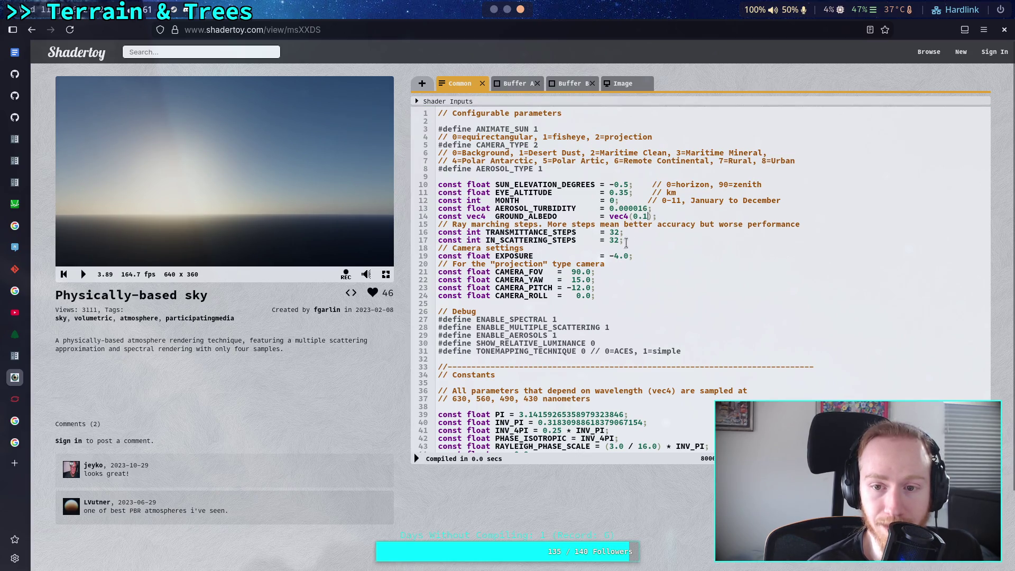
click(418, 460)
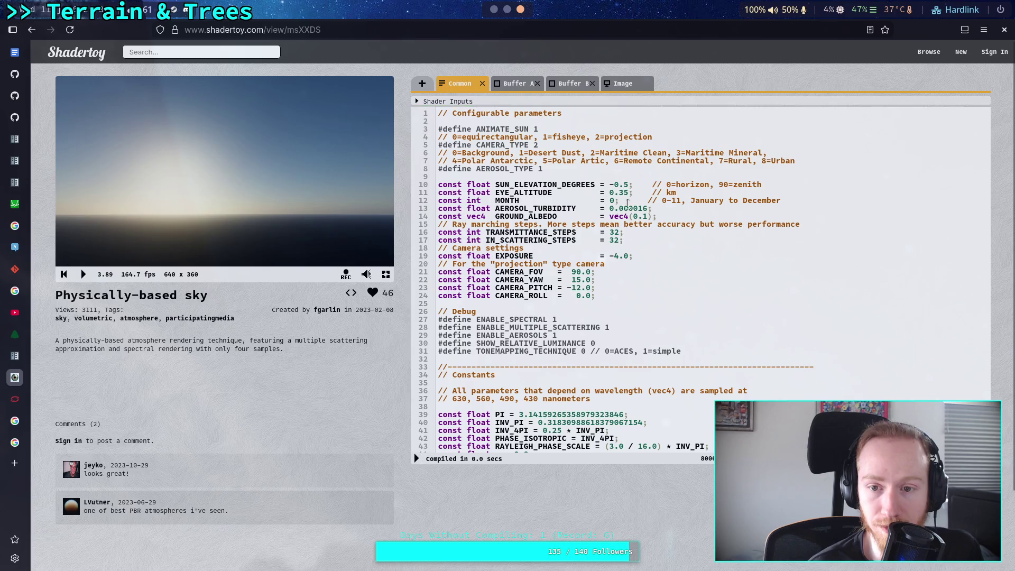
click(418, 459)
Step: Change the GROUND_ALBEDO digit to 3 in common_inc.glsl and save
key(super+2)
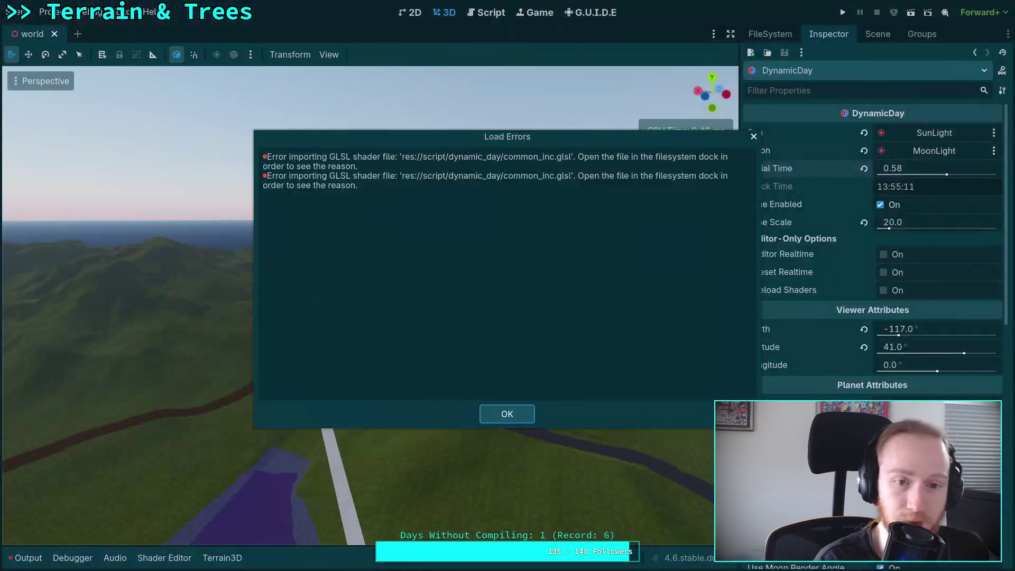
key(super+1)
click(420, 261)
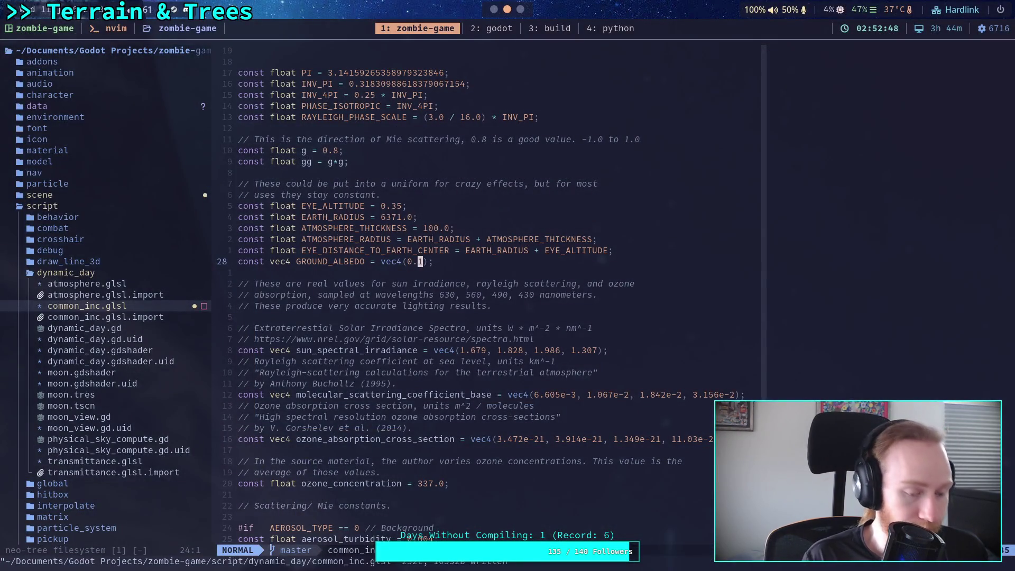
text(s3)
key(Escape)
text(:w)
key(Return)
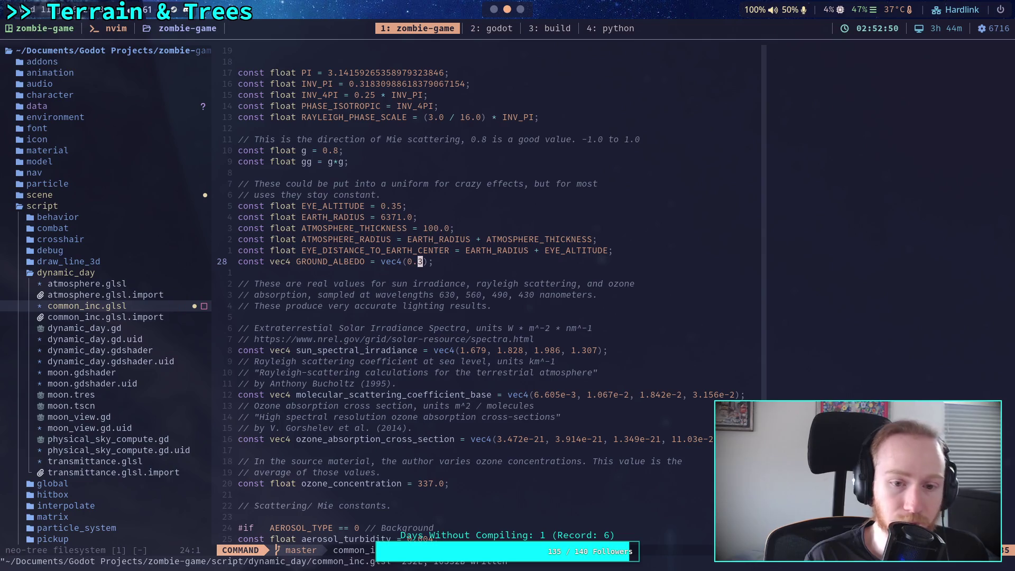
Step: Locate the ozone concentration value, then bring up Shadertoy's monthly ozone table
scroll(542, 411, down, 3)
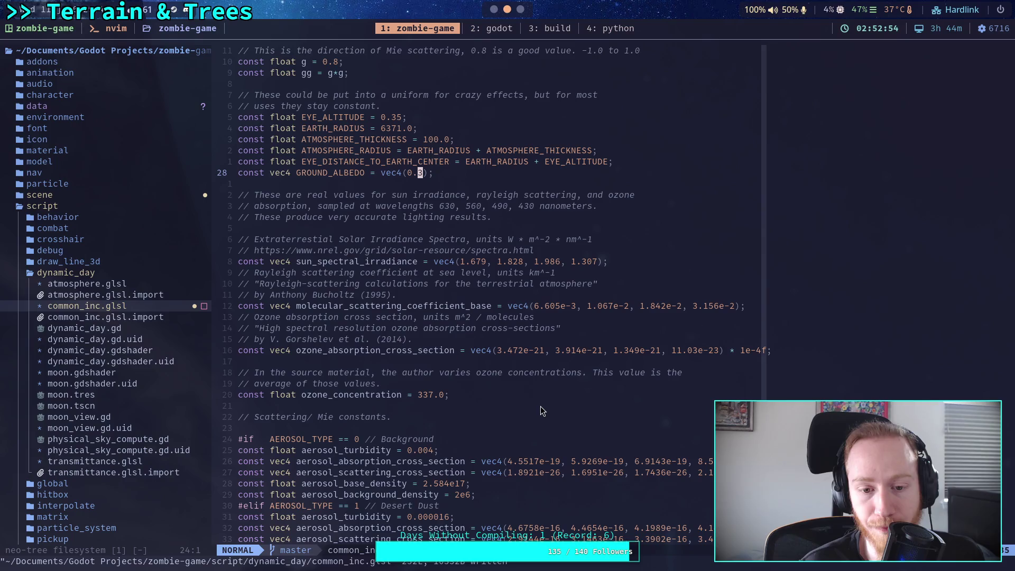
click(425, 395)
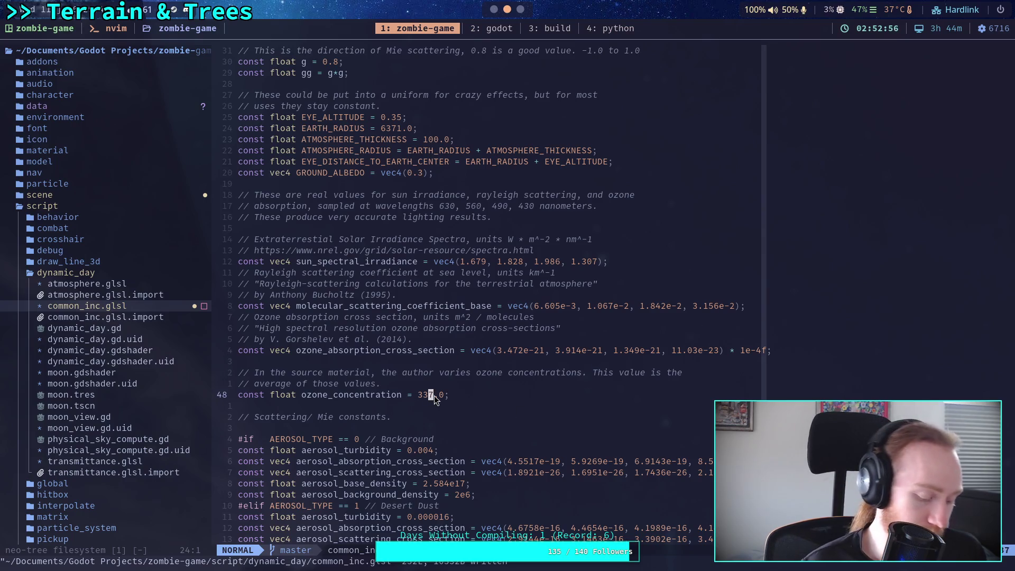
key(super+3)
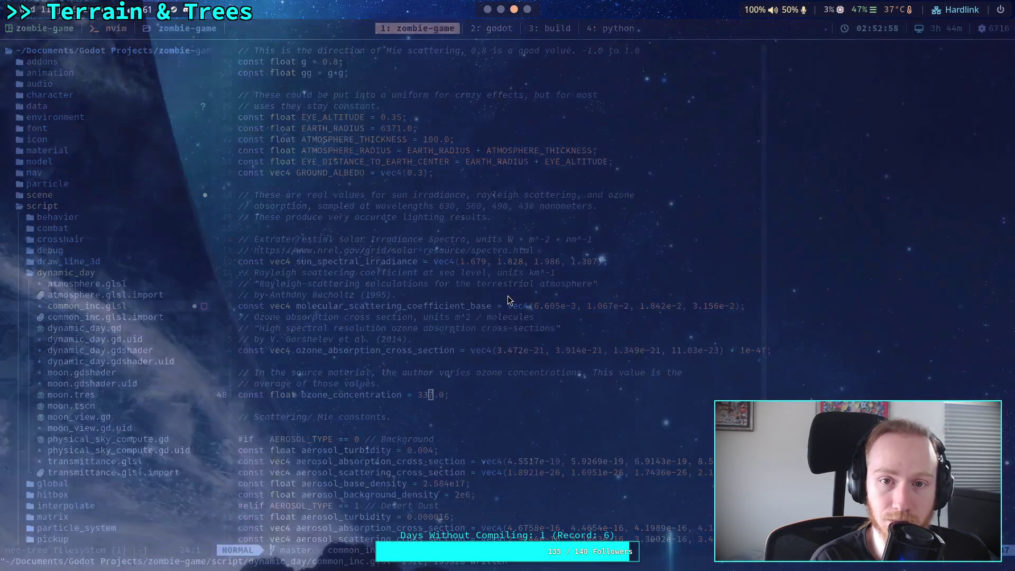
scroll(529, 345, down, 5)
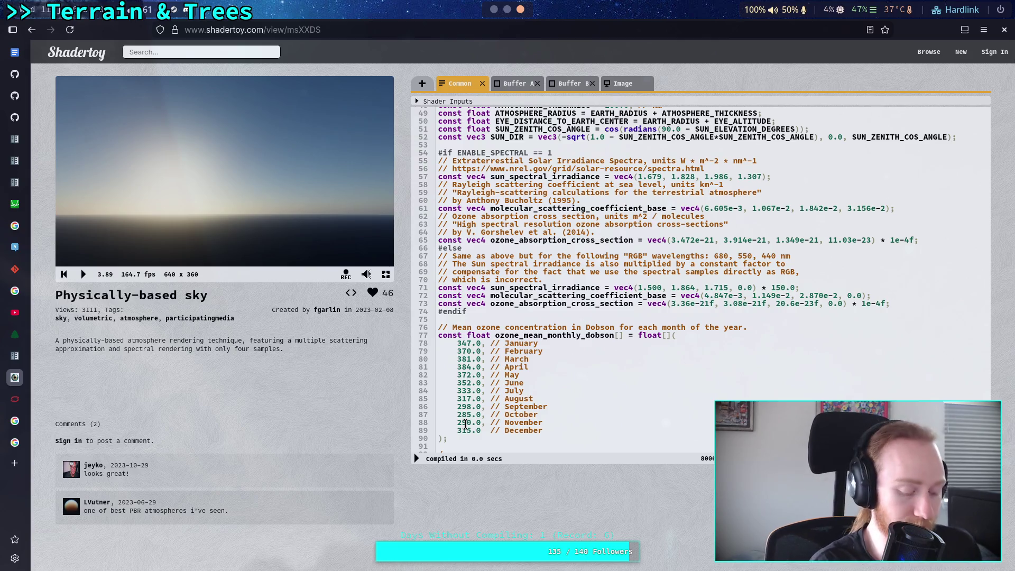
Step: Dismiss Godot's GLSL Load Errors report and inspect DynamicDay's Orbital Parameters Tilt Phase
key(alt+Tab)
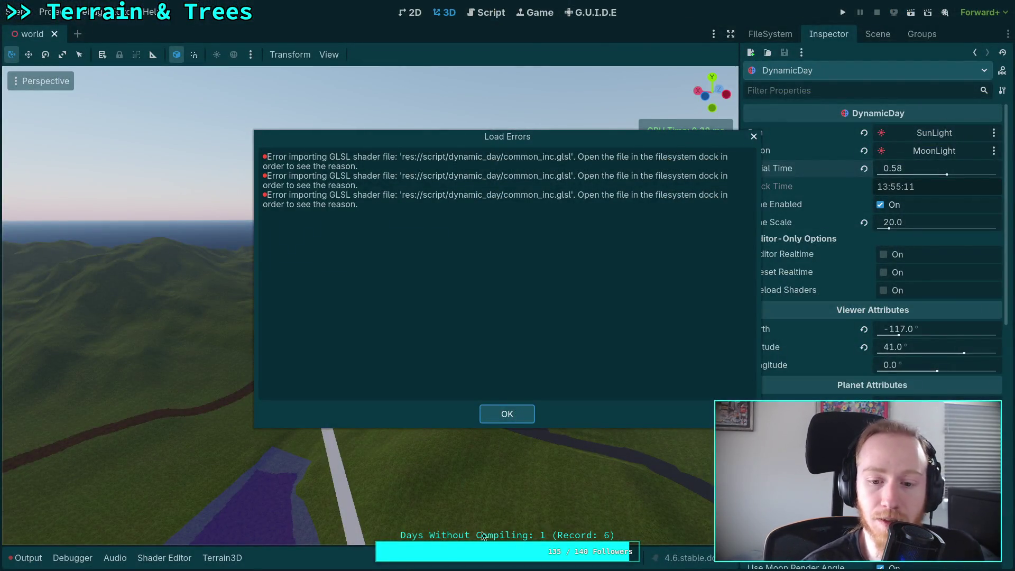
click(516, 419)
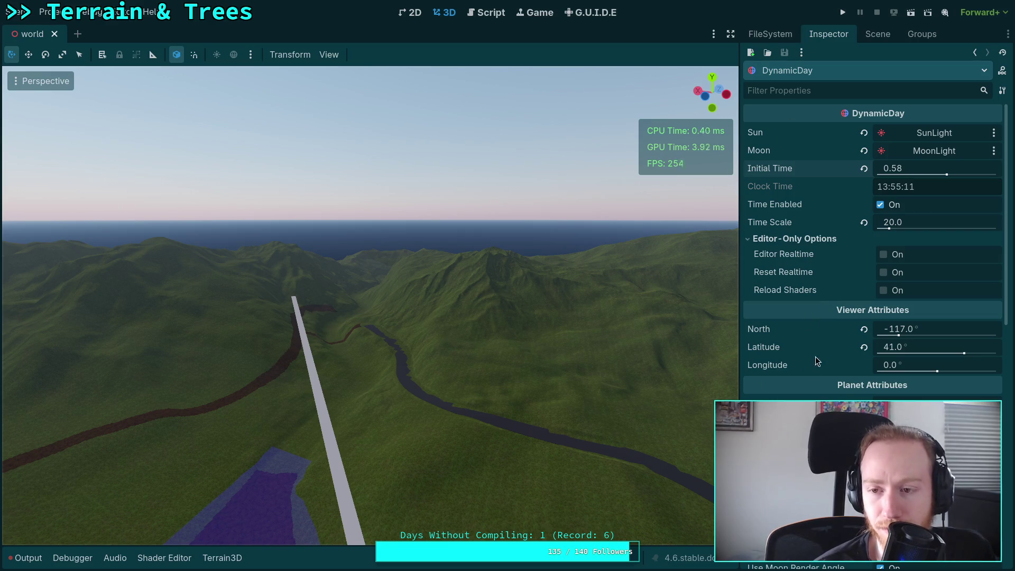
scroll(805, 365, down, 3)
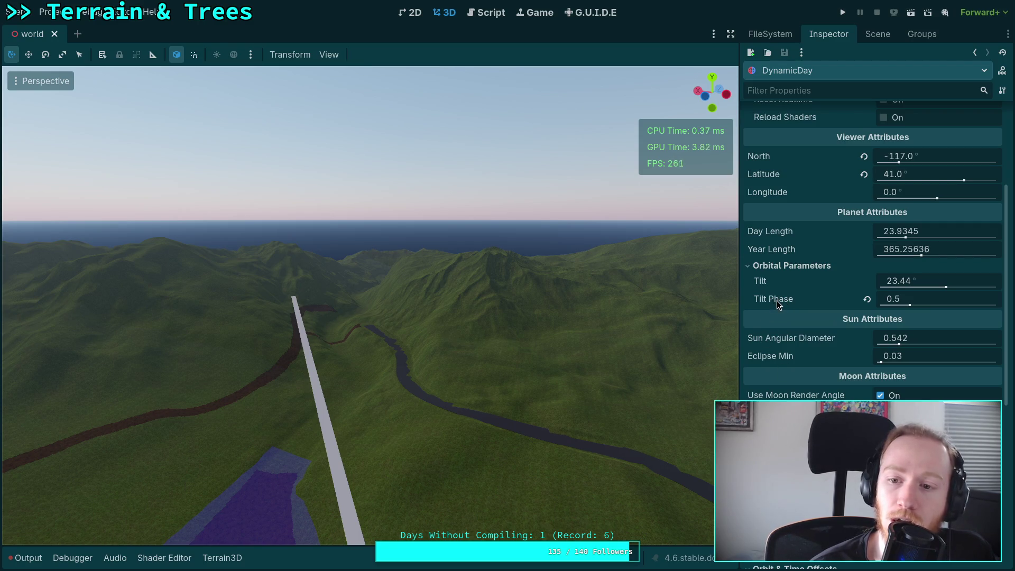
mouse_move(776, 301)
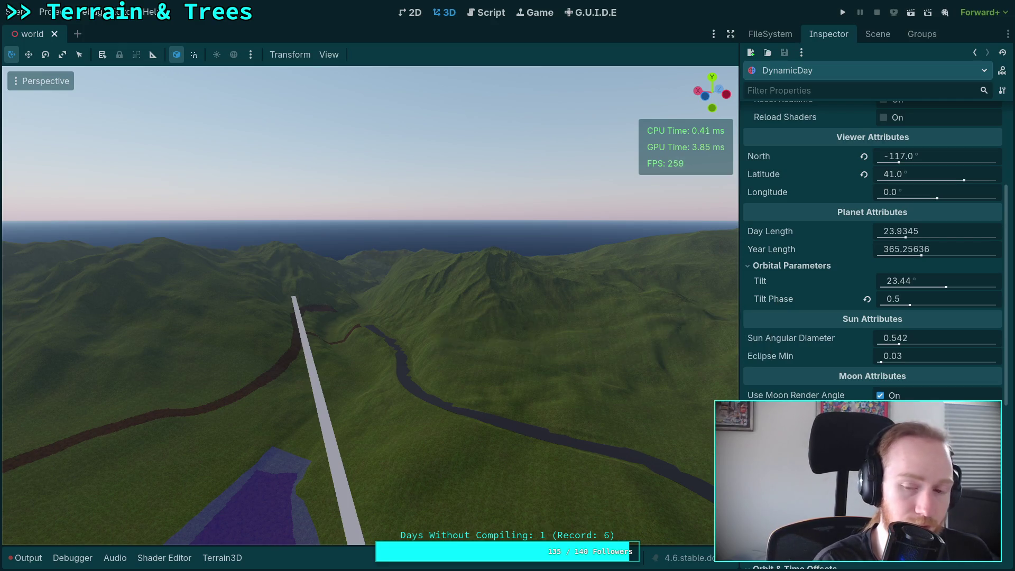
key(super+3)
key(super+4)
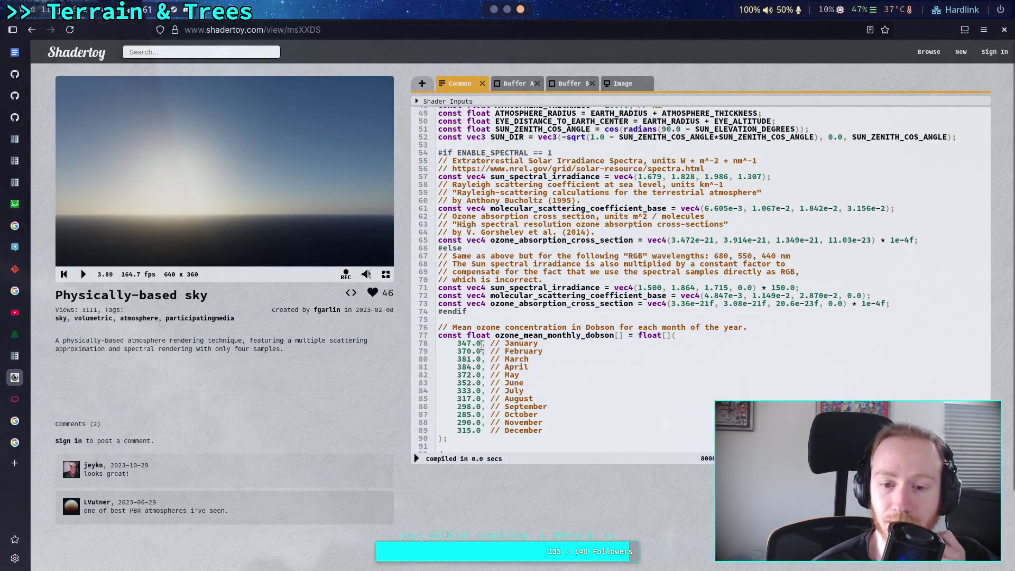
Step: Search Google for 'summer solstice winter solstice' in a new tab
click(15, 463)
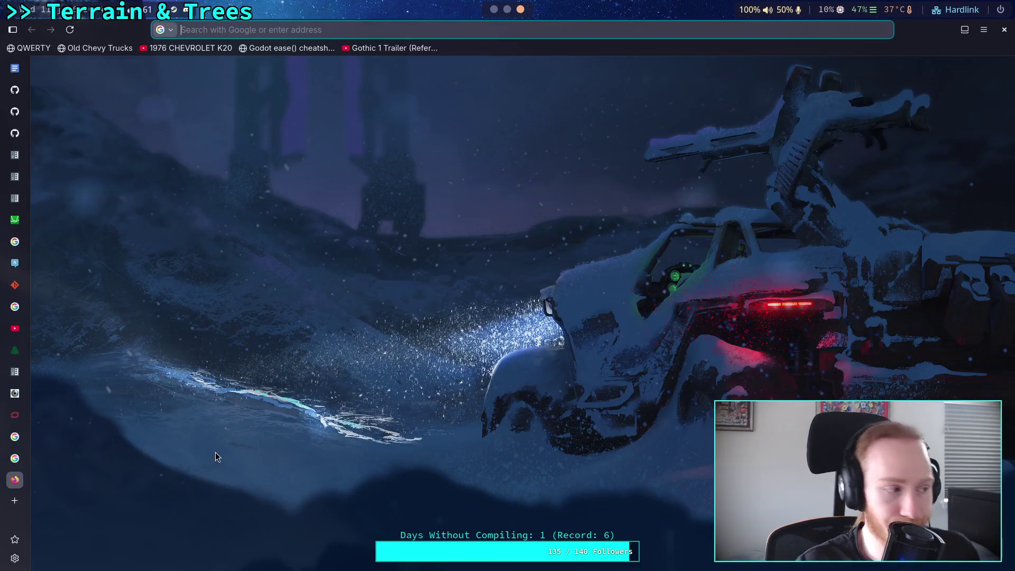
text(summer sol)
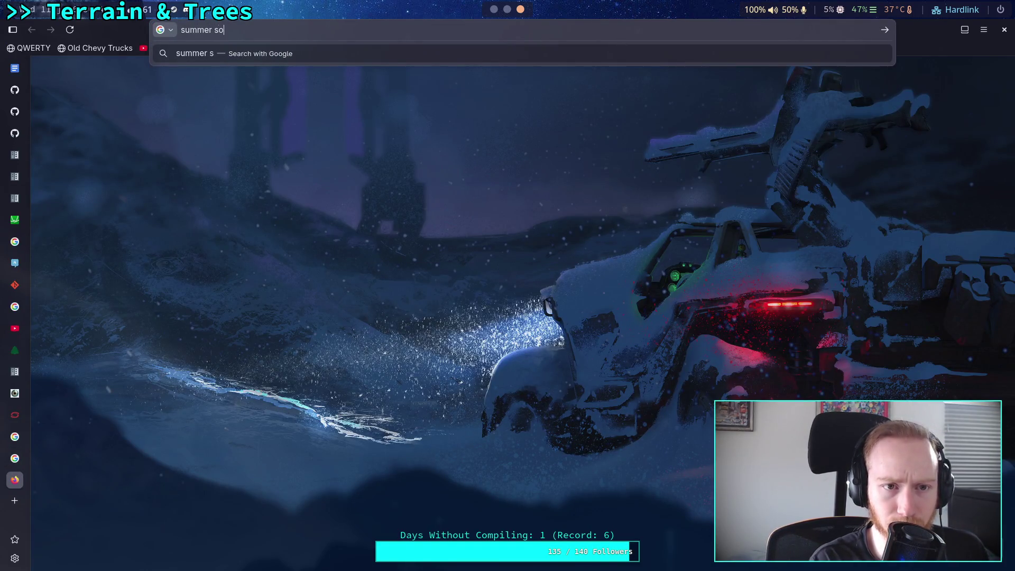
text(sc)
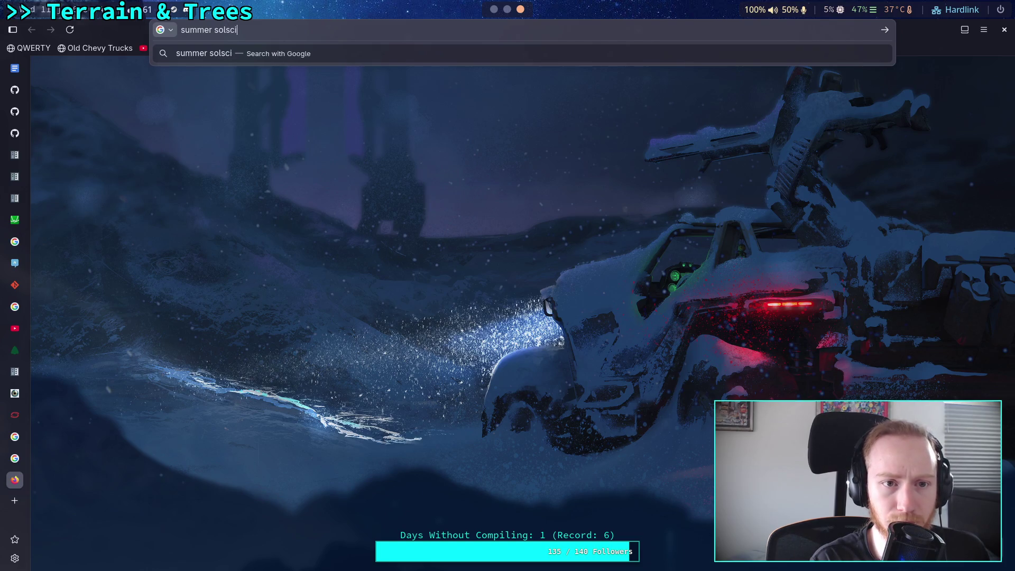
key(BackSpace)
text(tice )
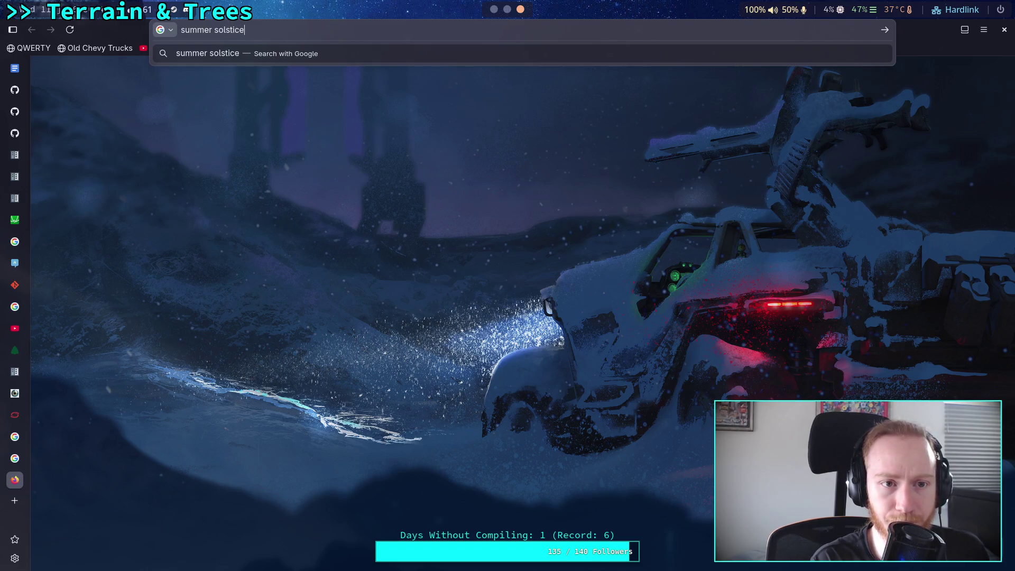
text(winter )
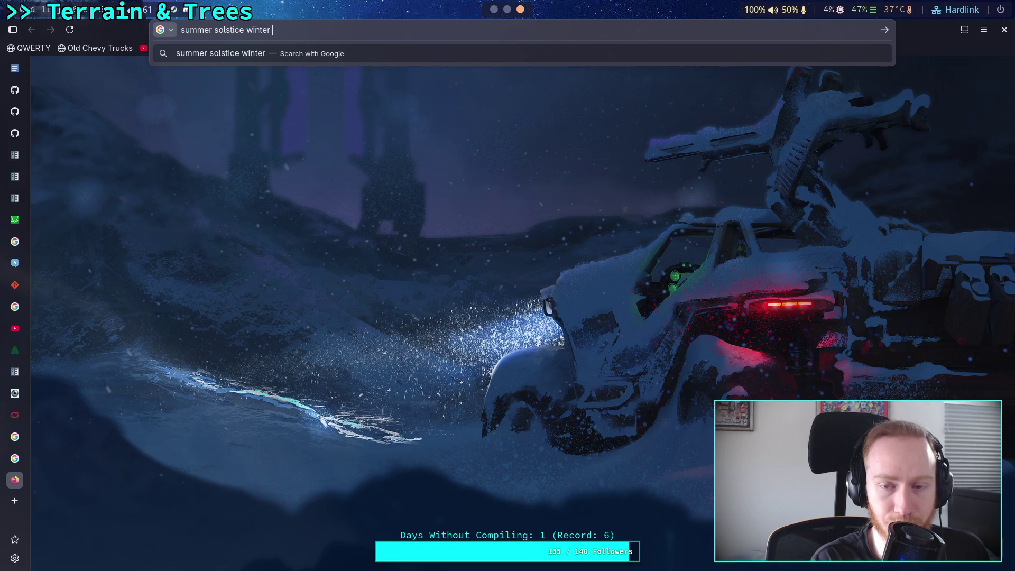
text(solstice)
key(Return)
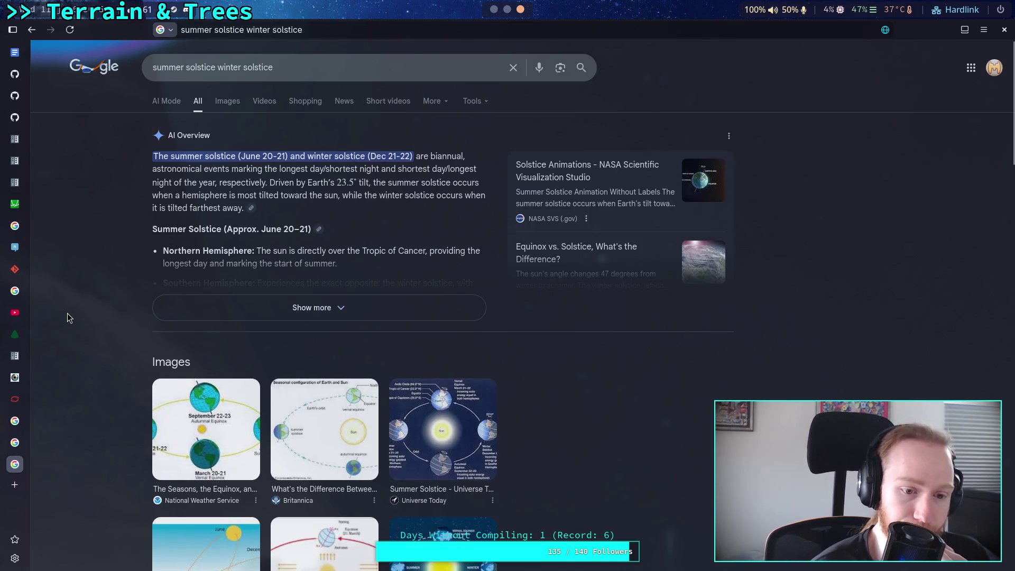
Step: Preview the National Weather Service seasons diagram from the image results
scroll(67, 313, down, 5)
scroll(68, 317, up, 3)
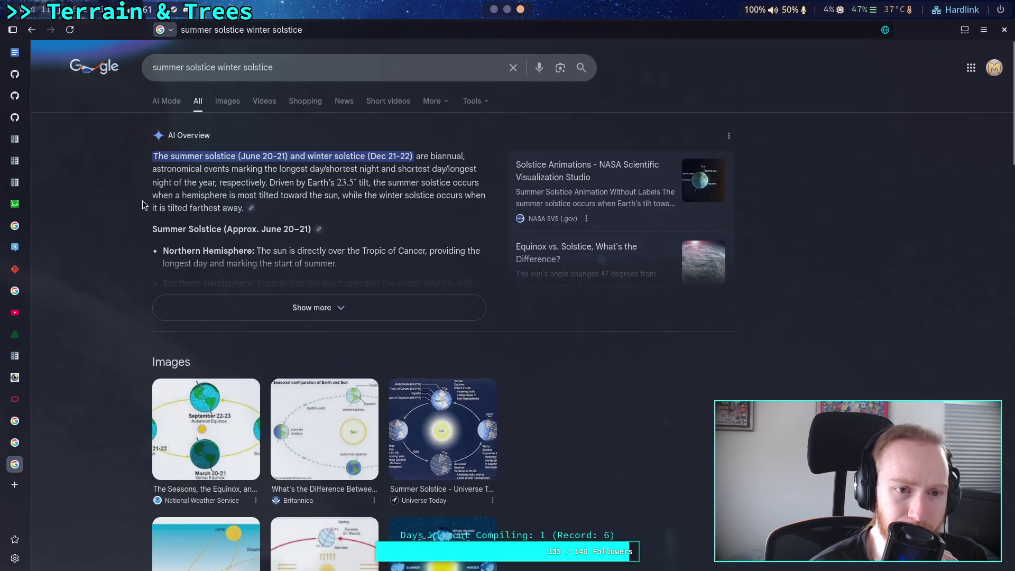
scroll(222, 159, up, 4)
click(231, 108)
click(136, 274)
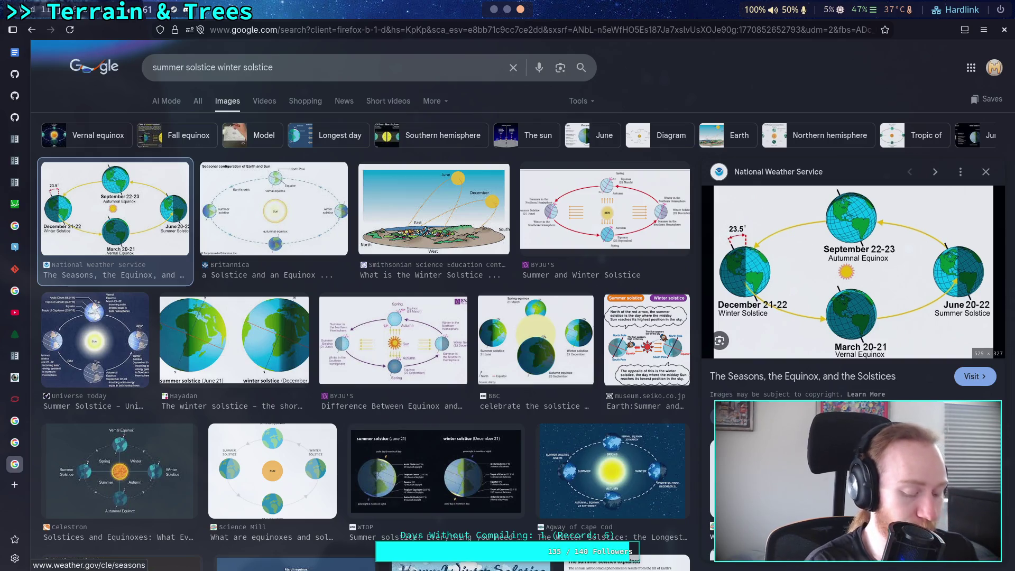
key(alt+Tab)
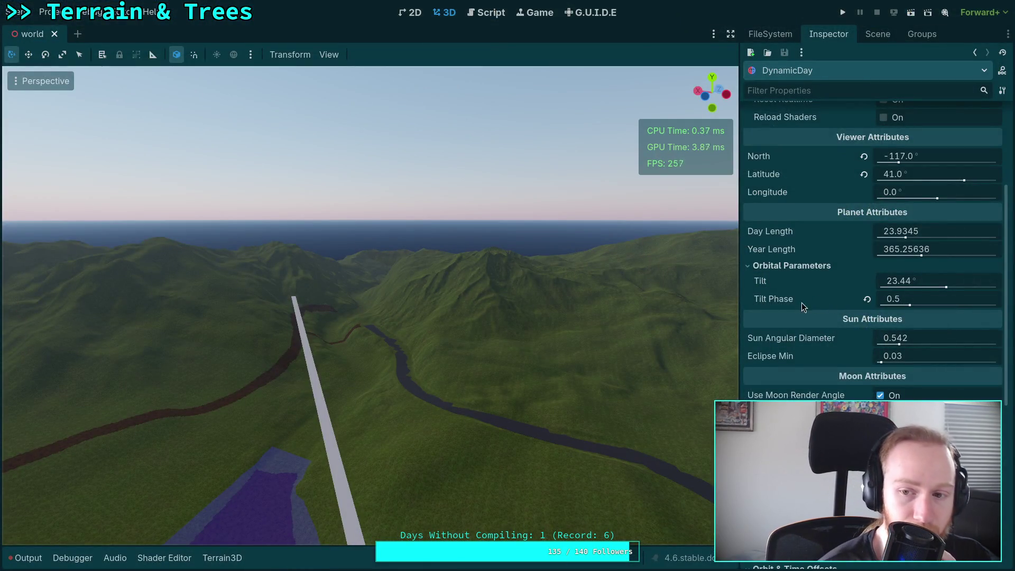
Step: Sweep the Tilt Phase slider around 0.7245 while orbiting the view to watch the sun move
mouse_move(792, 304)
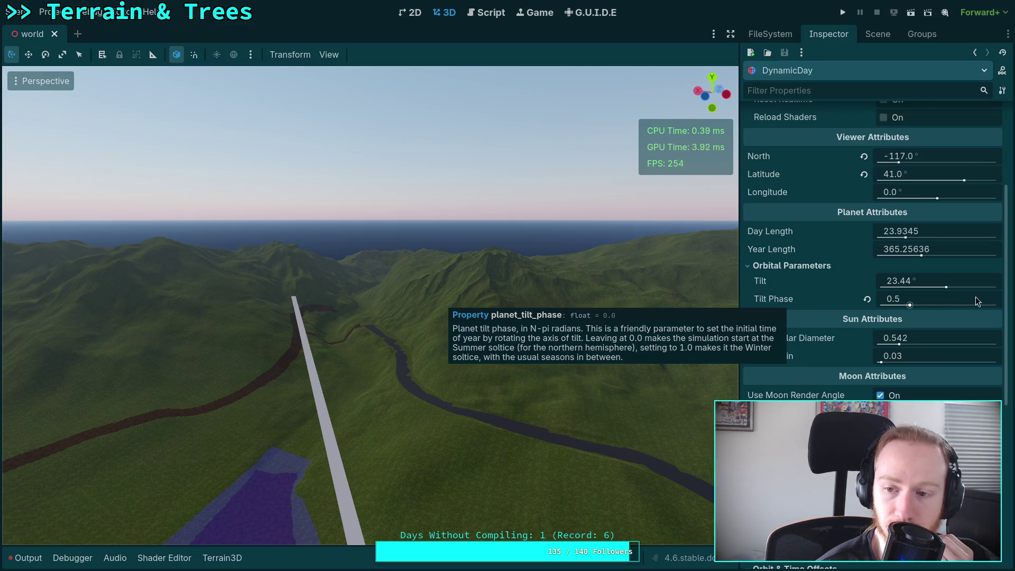
mouse_move(911, 300)
mouse_down()
mouse_move(893, 300)
mouse_move(982, 300)
mouse_move(847, 300)
mouse_up()
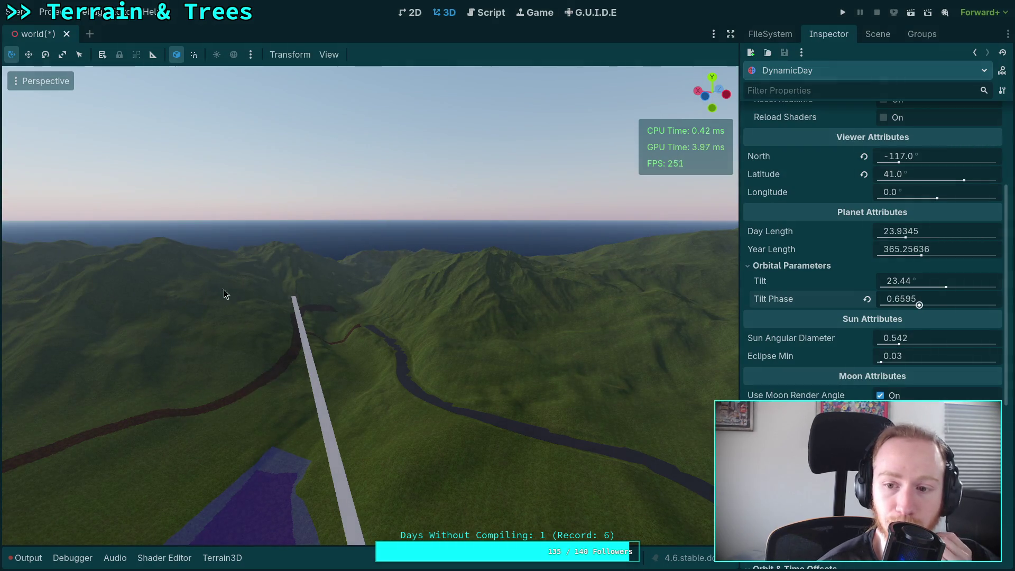
mouse_move(225, 294)
mouse_down()
mouse_move(317, 254)
mouse_move(370, 264)
mouse_up()
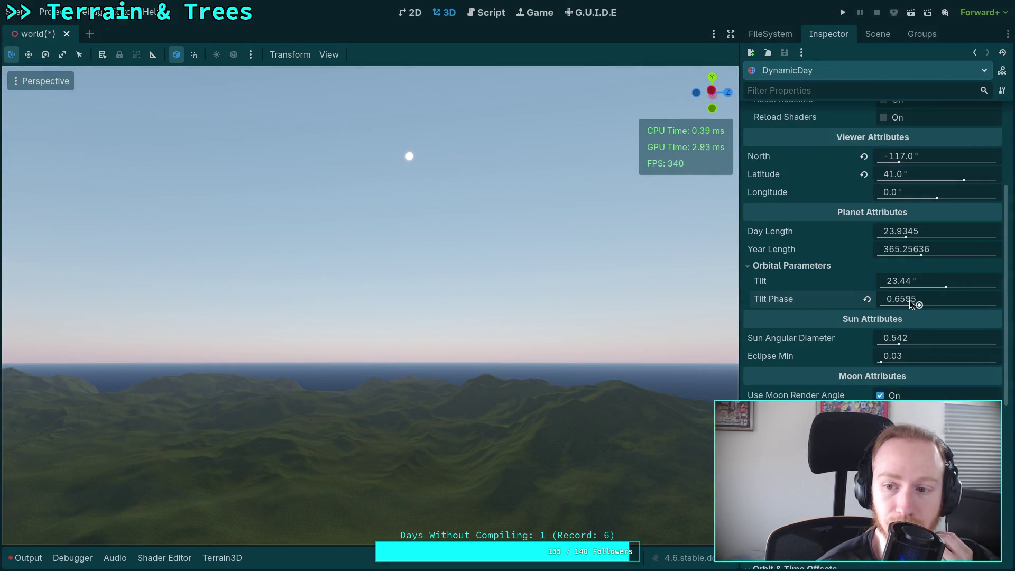
drag(910, 303, 899, 302)
drag(370, 265, 391, 211)
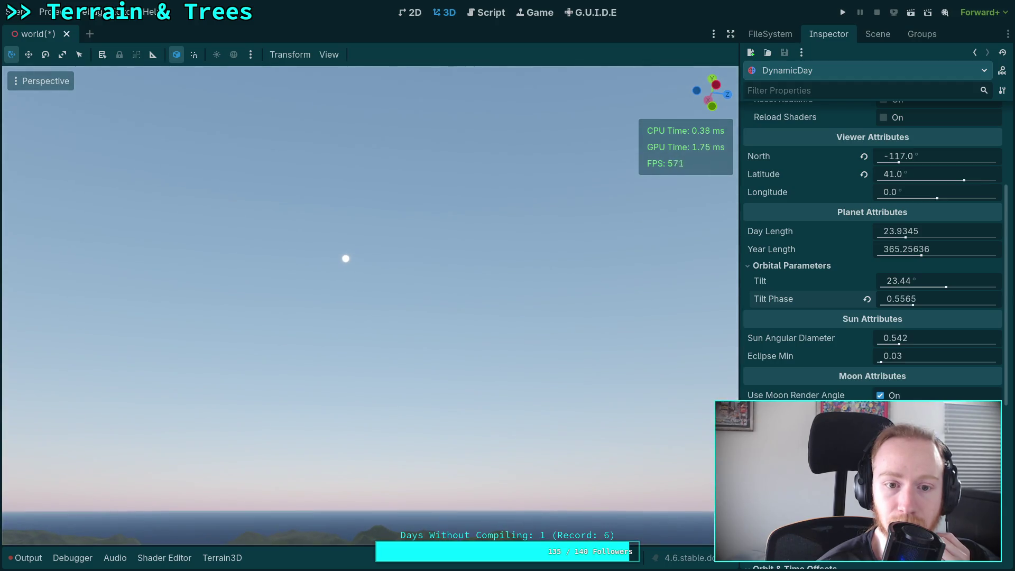
mouse_move(912, 302)
mouse_down()
mouse_move(877, 300)
mouse_move(989, 300)
mouse_move(894, 293)
mouse_move(915, 300)
mouse_up()
Step: Reset Tilt Phase to 0.5, raise it to 1.002, and fly down to view the sun over the lake
click(899, 299)
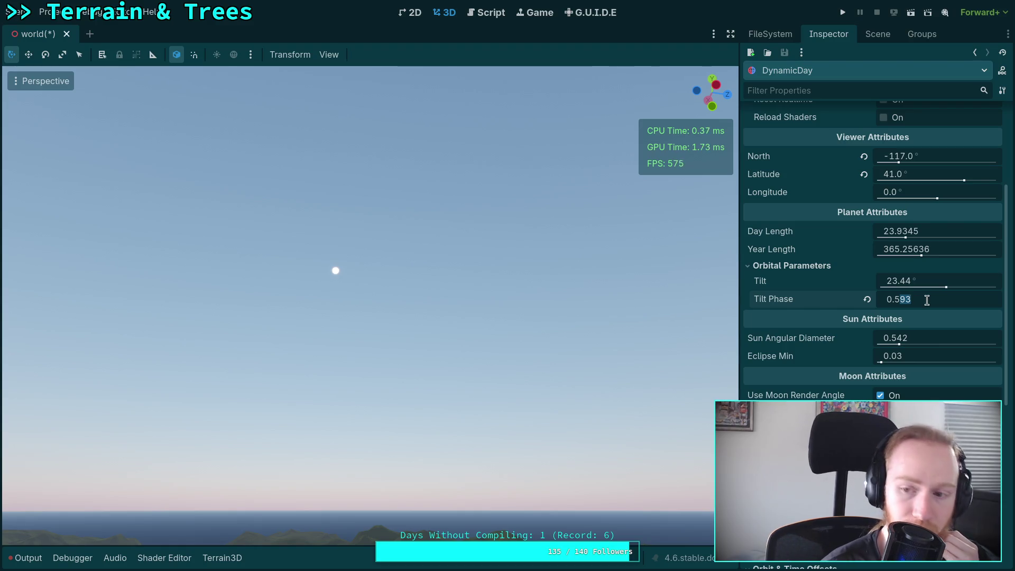
key(Delete)
key(Return)
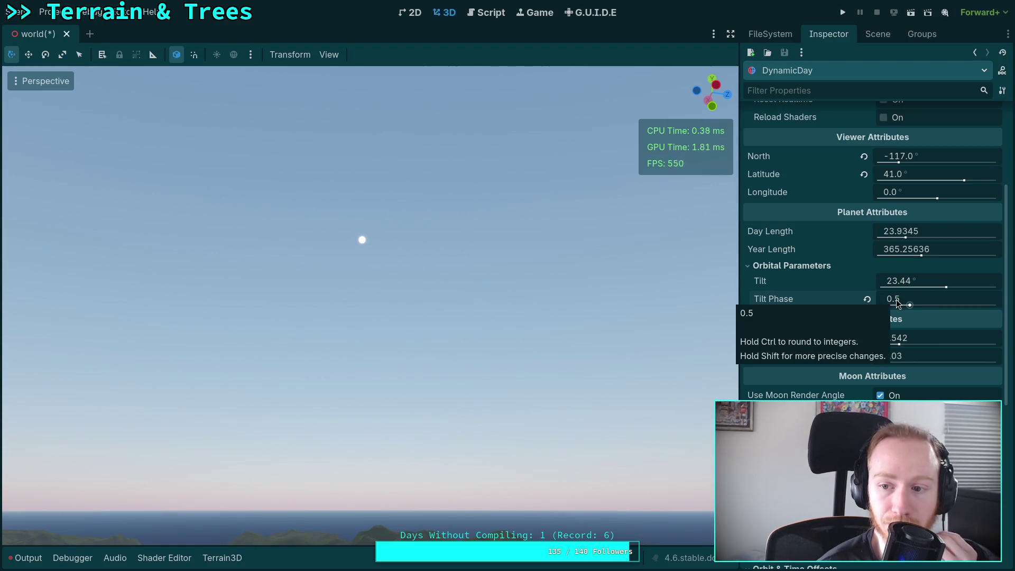
drag(895, 299, 957, 299)
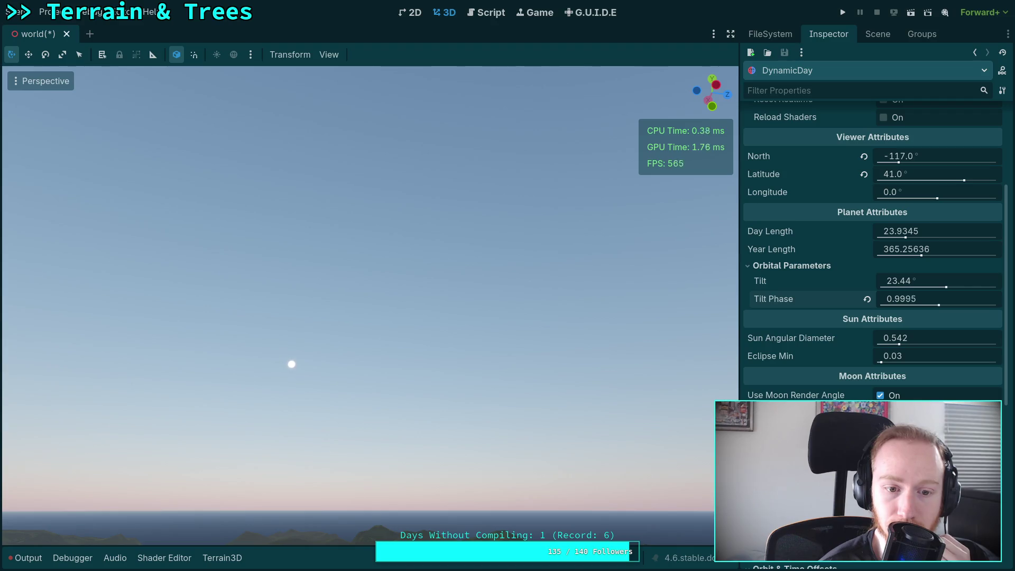
drag(618, 256, 608, 206)
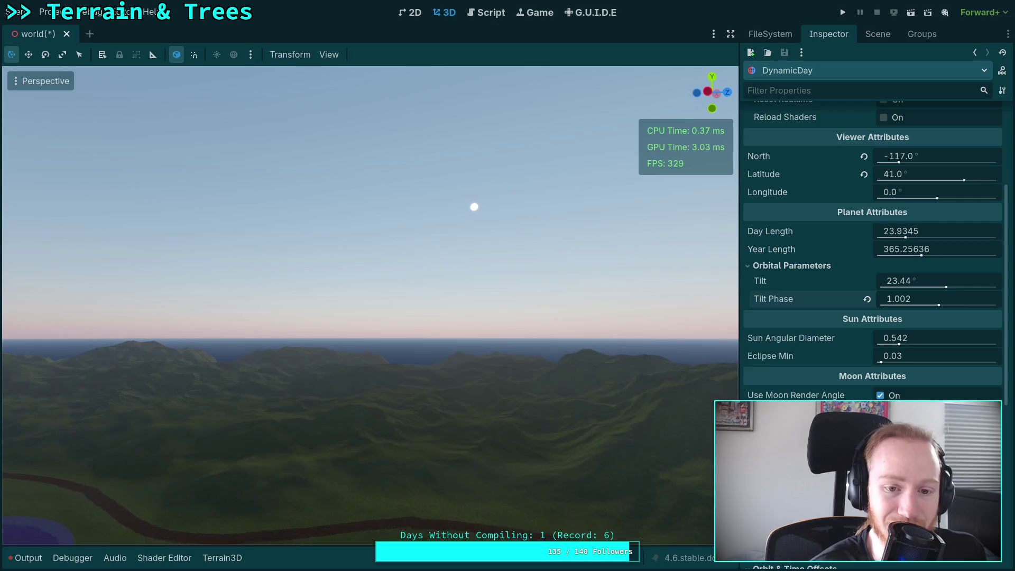
scroll(370, 305, up, 3)
key(w)
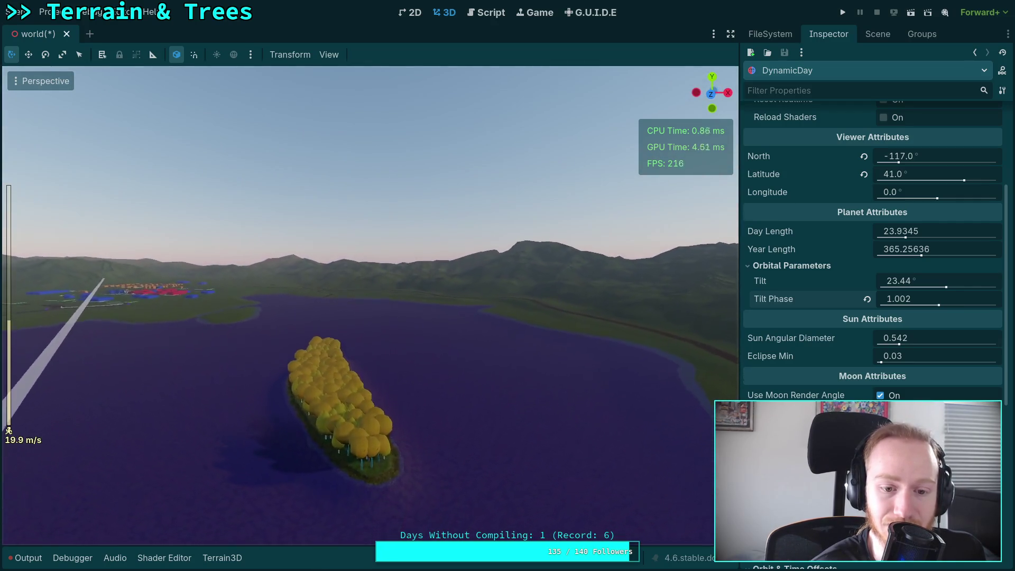
mouse_move(370, 305)
mouse_down()
mouse_move(209, 285)
mouse_move(217, 288)
mouse_up()
Step: Scrub Initial Time down to about 0.509 and turn the view to follow the sun
scroll(829, 249, up, 5)
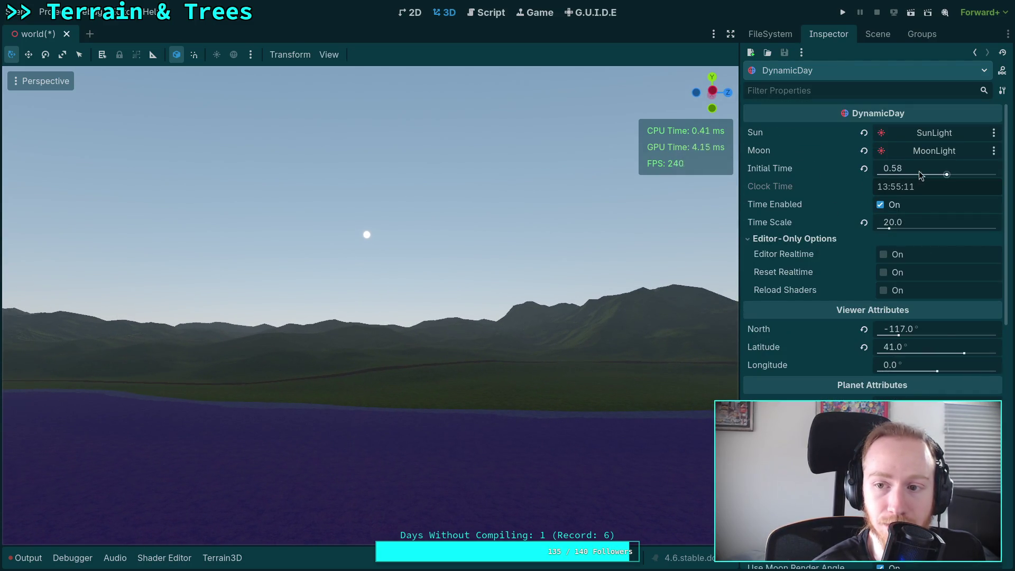
mouse_move(909, 168)
mouse_down()
mouse_move(923, 168)
mouse_move(894, 168)
mouse_up()
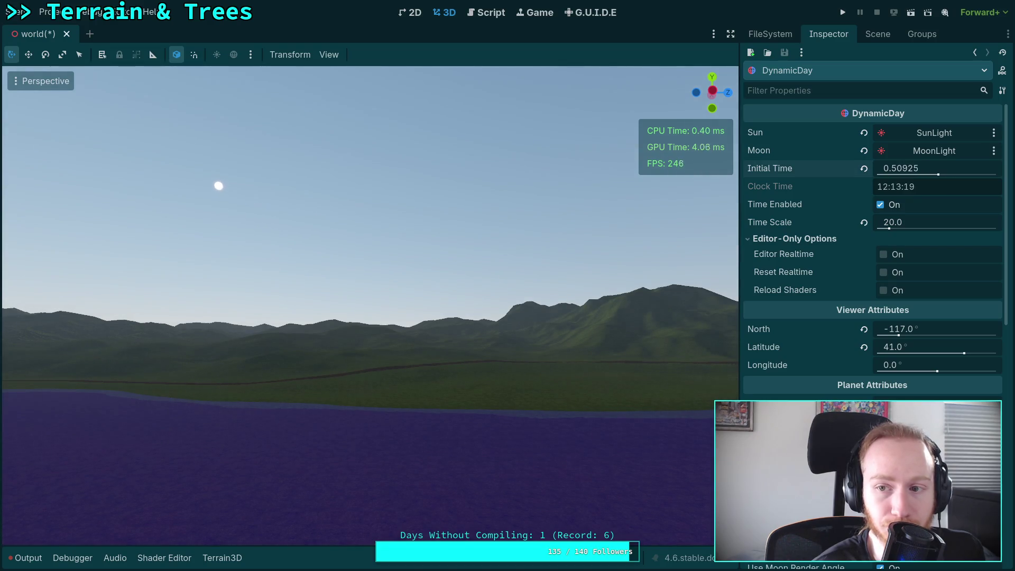
drag(620, 179, 593, 164)
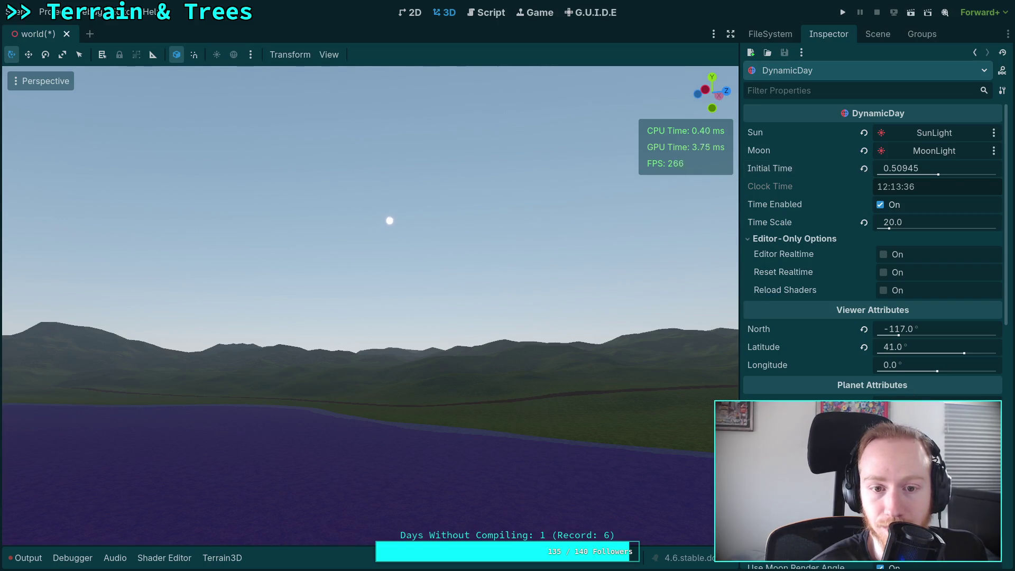
drag(687, 370, 765, 370)
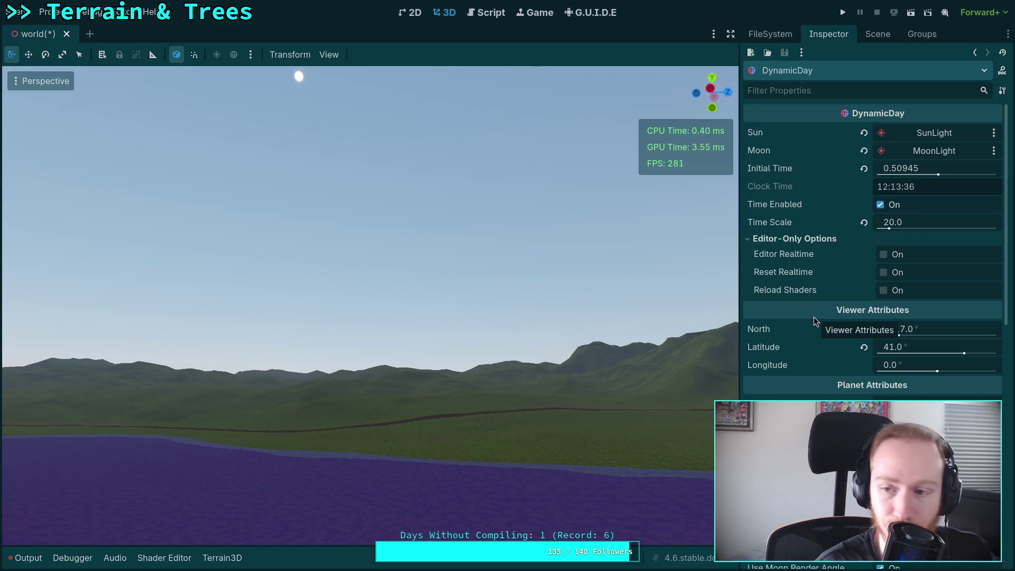
Step: Enter Initial Time 0.58 and save the world scene
click(904, 169)
click(905, 169)
key(ctrl+a)
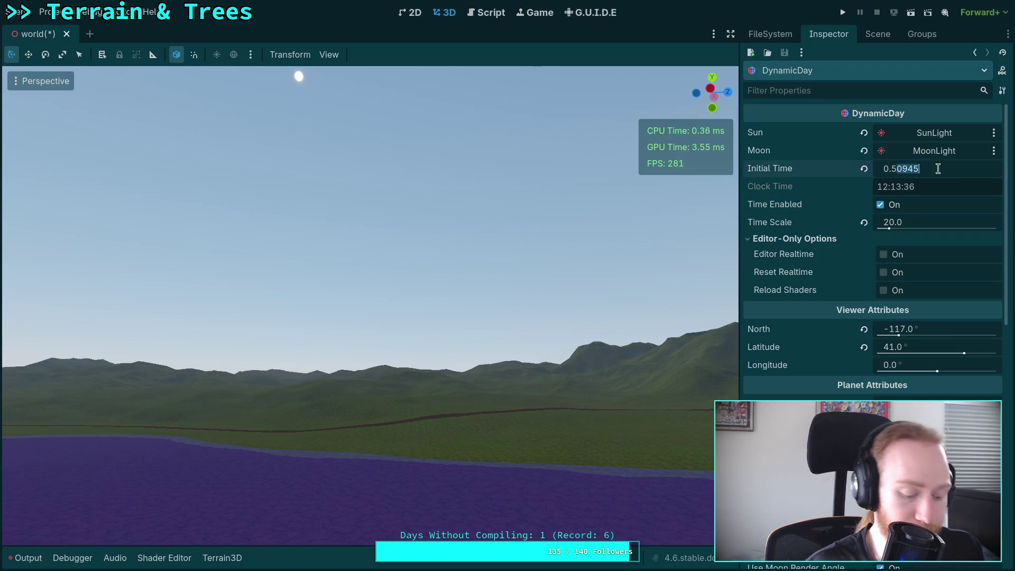
text(0.58)
key(Return)
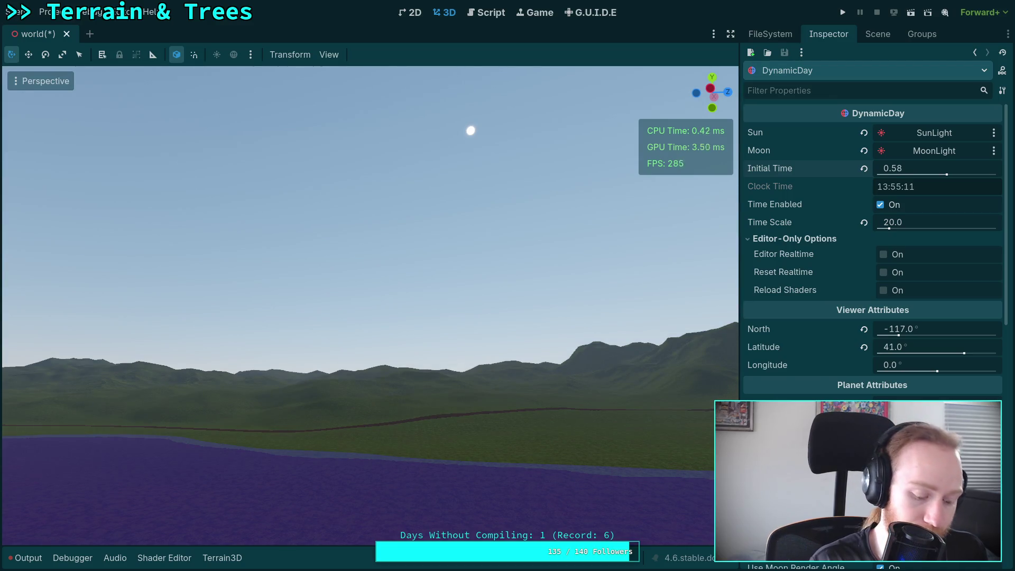
key(ctrl+s)
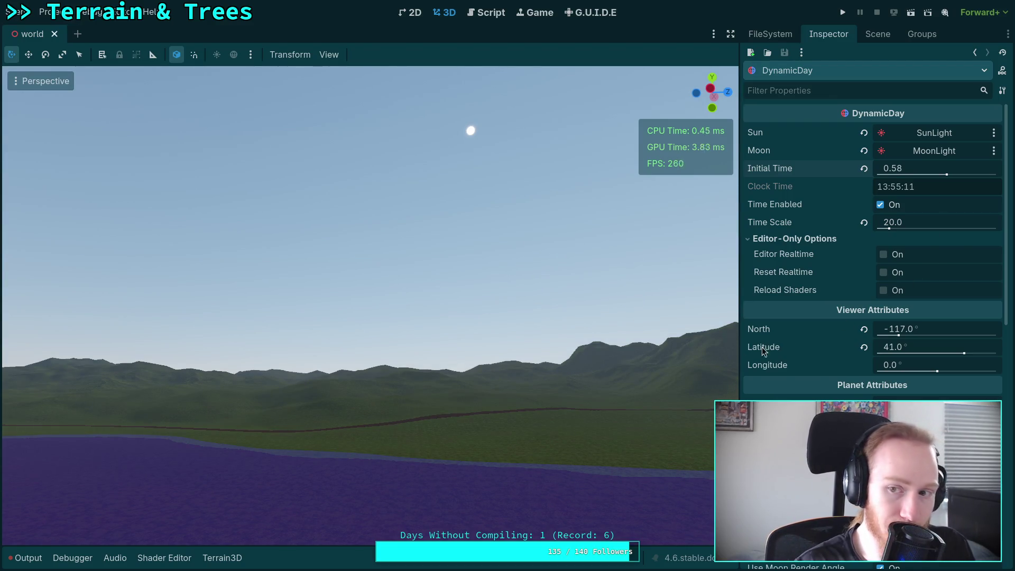
key(super+1)
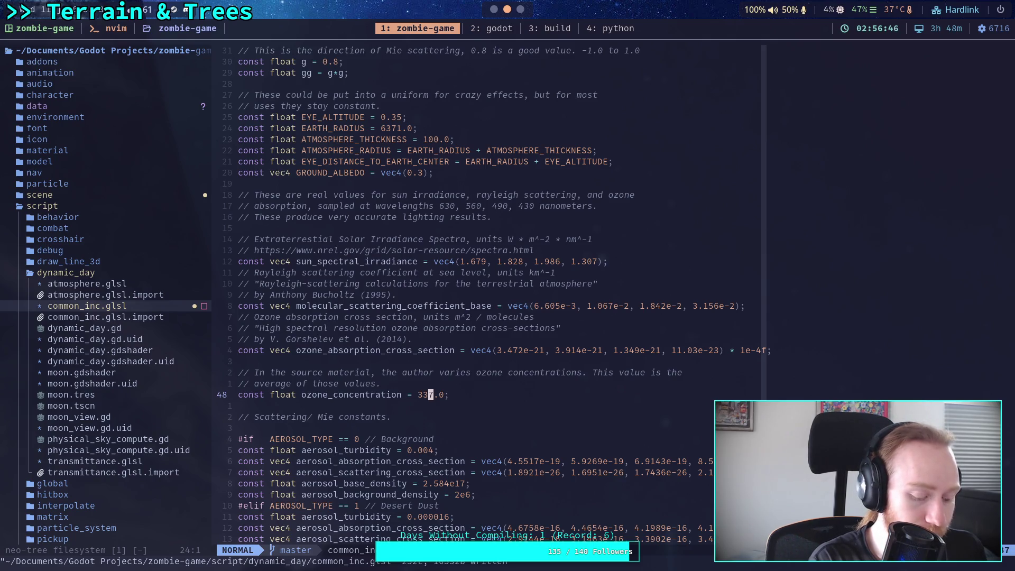
Step: Look up the September ozone value (298) in the Shadertoy sky's monthly Dobson table
key(super+3)
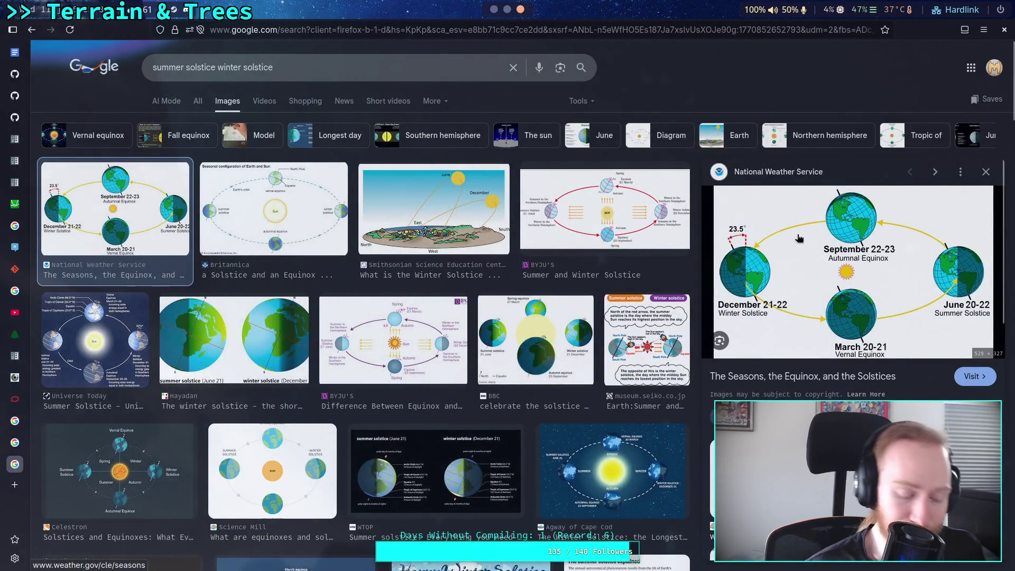
key(super+2)
key(alt+Tab)
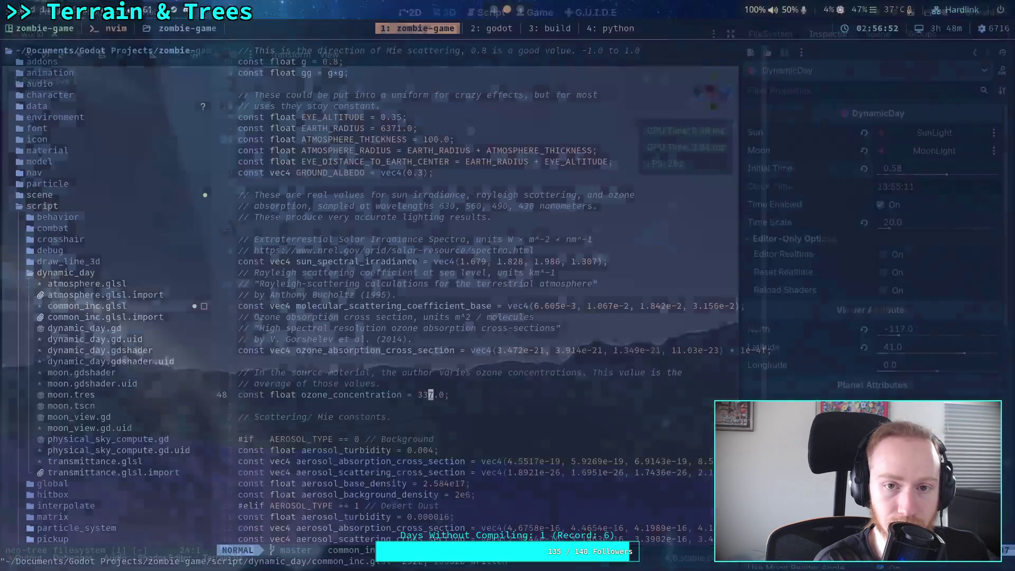
key(super+3)
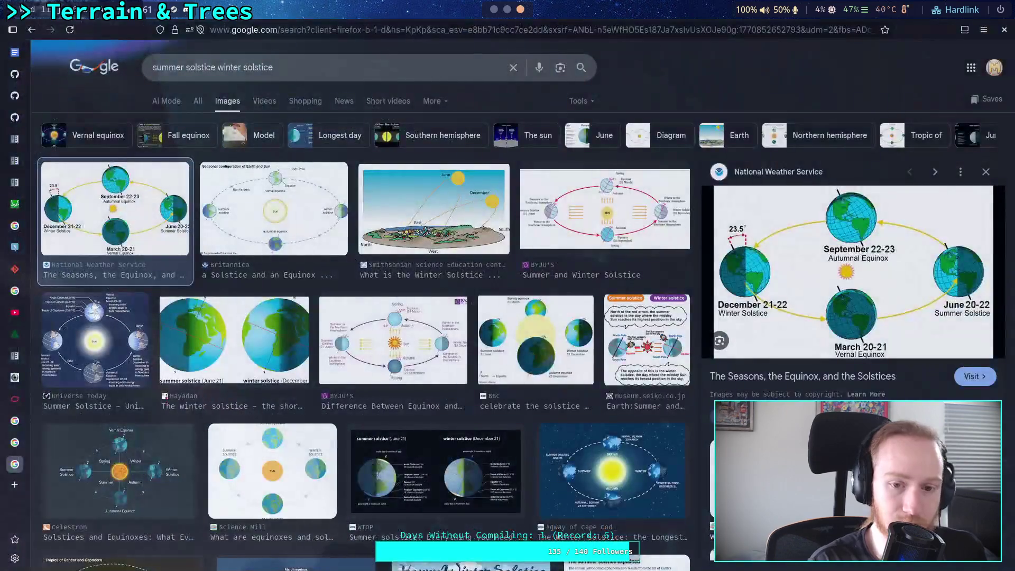
click(15, 378)
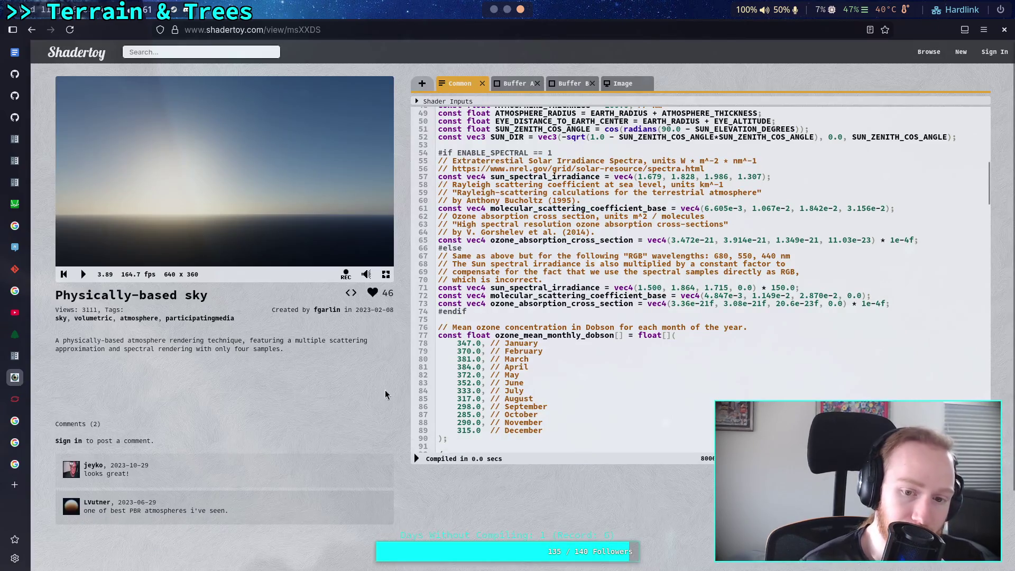
drag(459, 407, 478, 406)
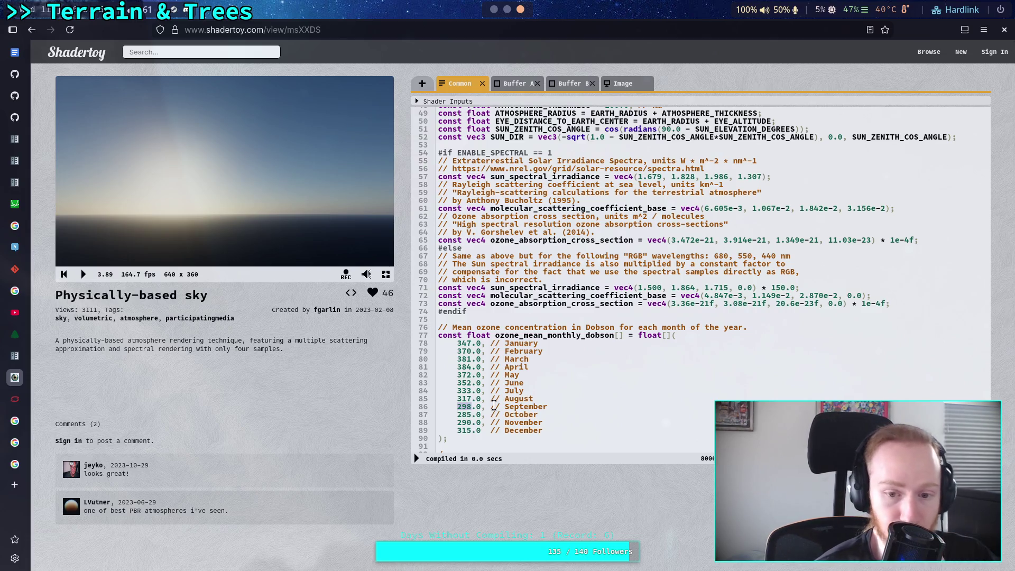
Step: Change ozone_concentration on line 48 of common_inc.glsl to 300 and save the file
key(super+2)
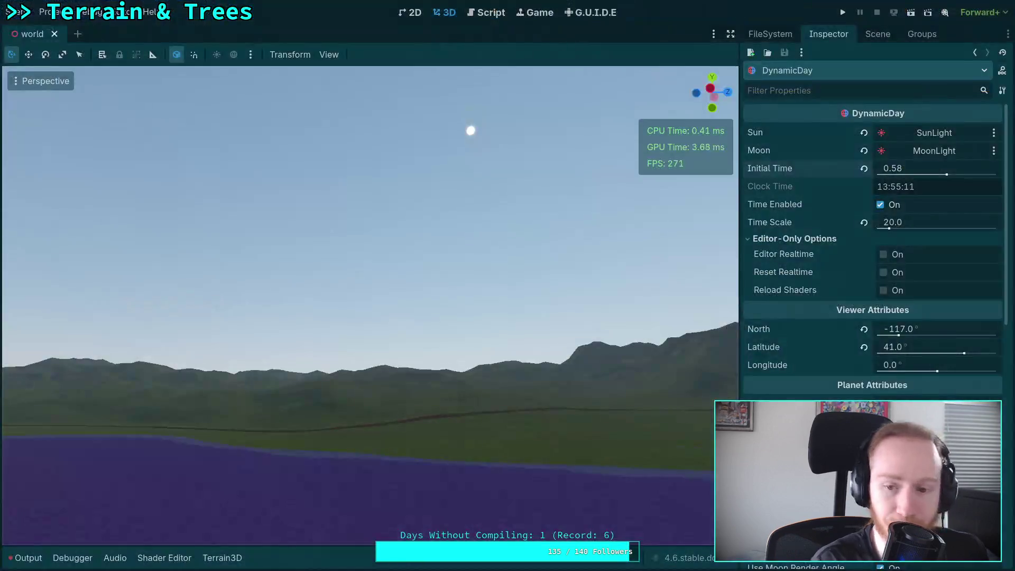
key(super+1)
text(ciw300)
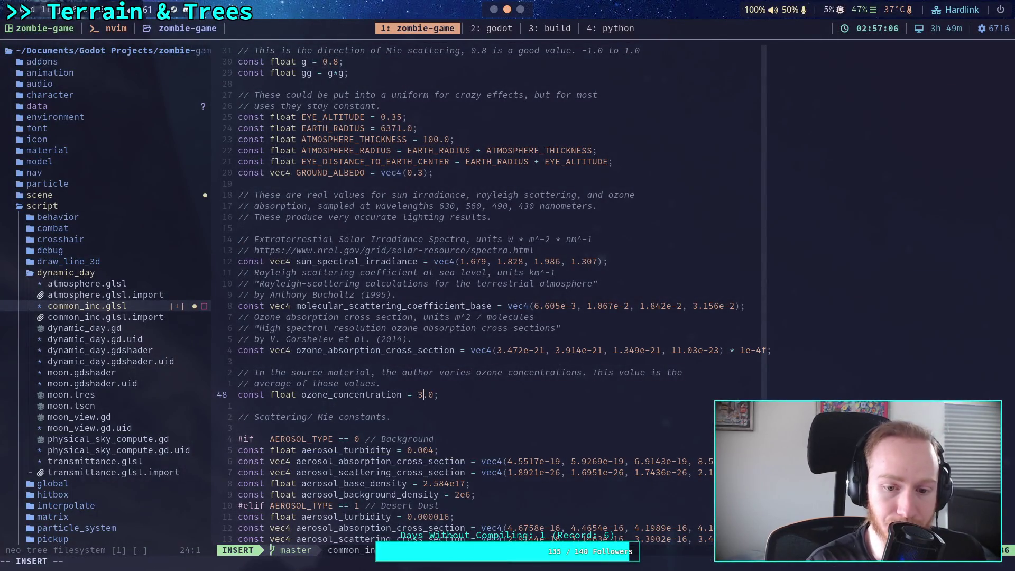
key(Escape)
text(:w)
key(Return)
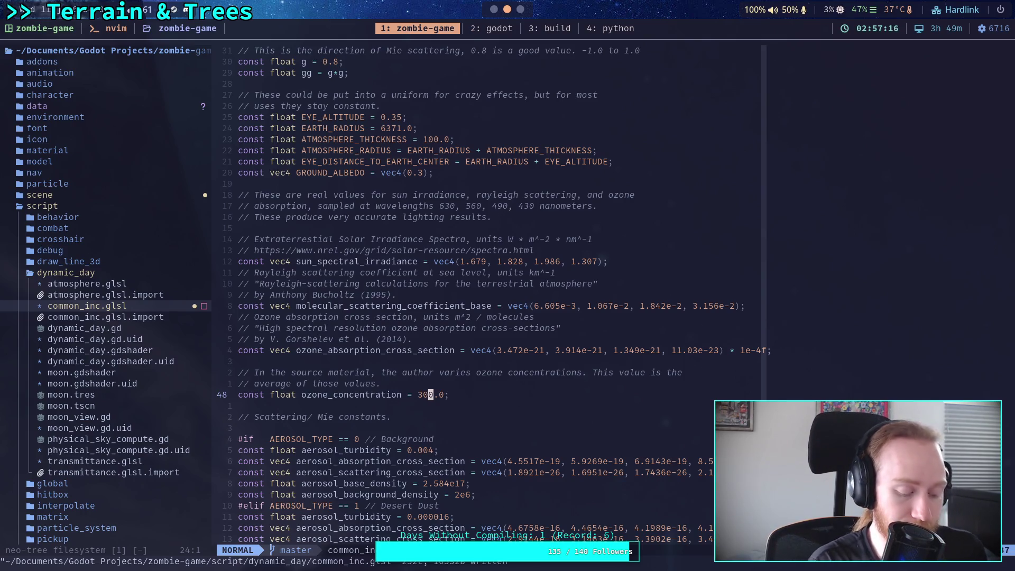
key(super+5)
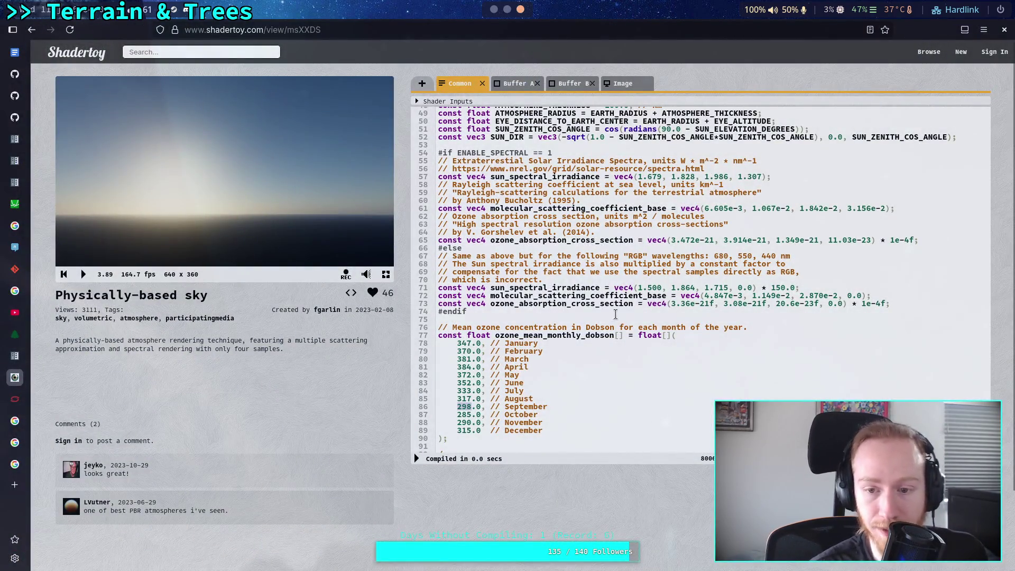
Step: Try January's Dobson ozone value at 200 and then 500, recompiling the shader each time
scroll(616, 314, up, 10)
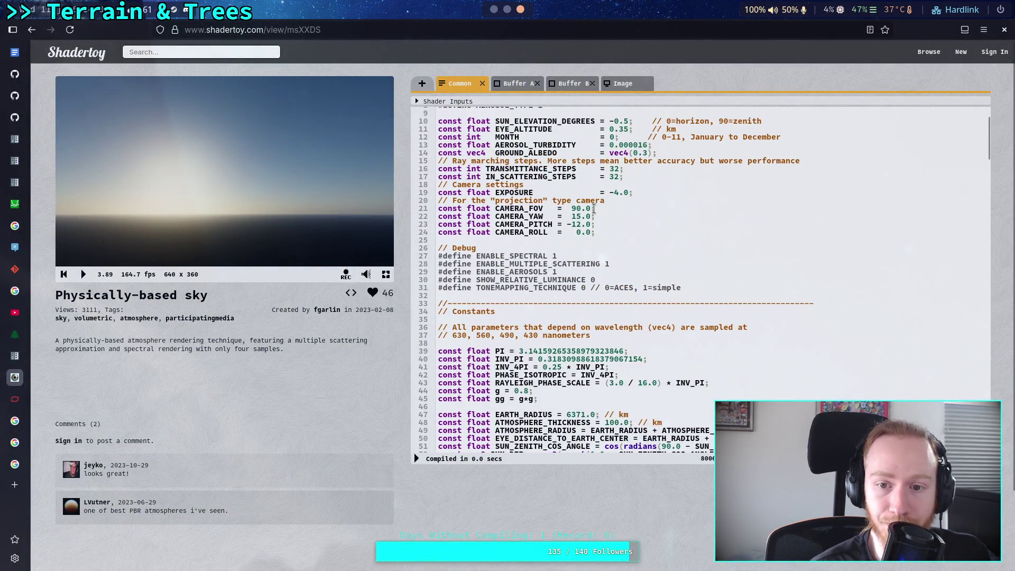
scroll(593, 209, up, 2)
scroll(502, 270, down, 12)
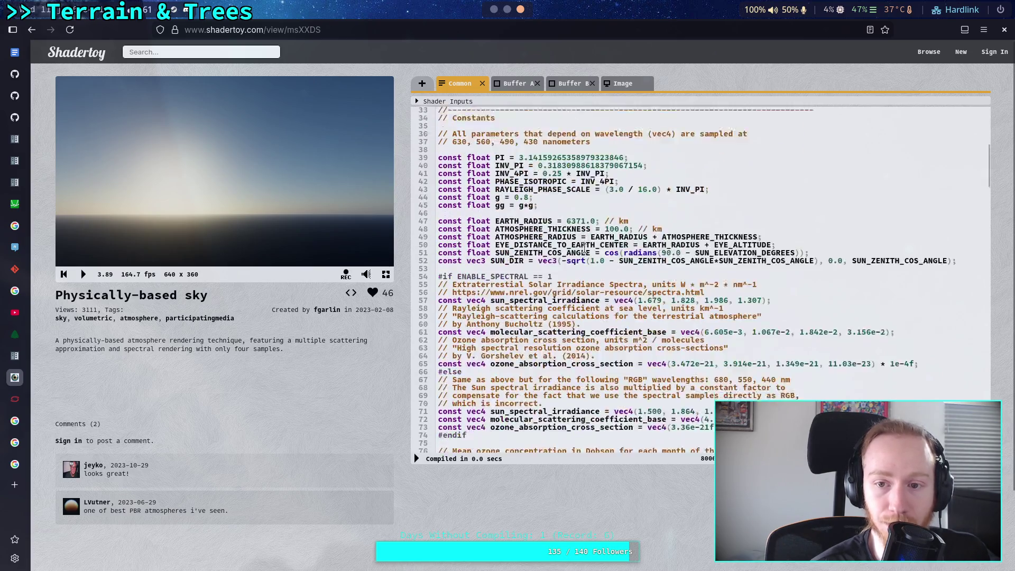
double_click(465, 344)
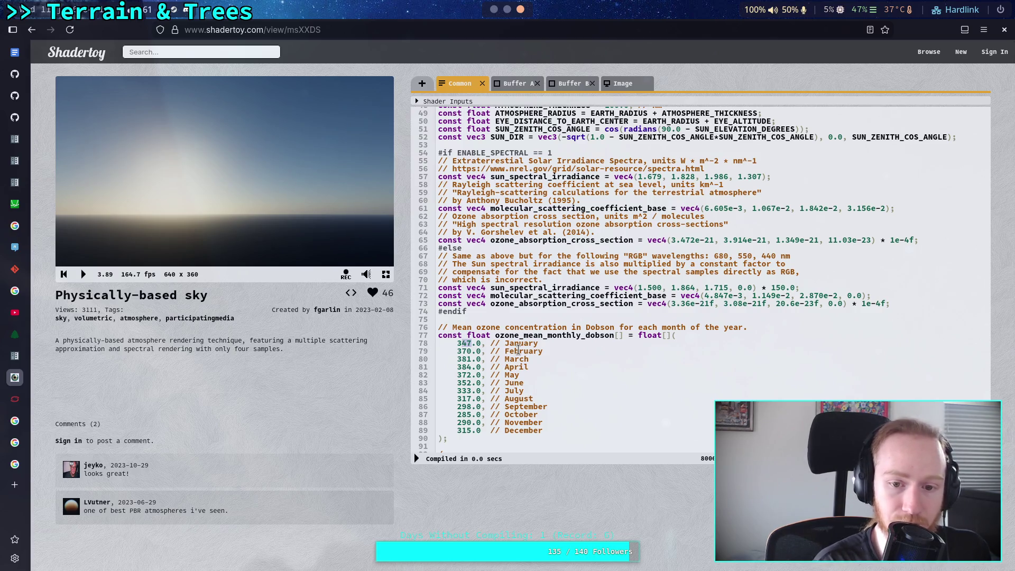
key(BackSpace)
key(BackSpace)
key(BackSpace)
text(200)
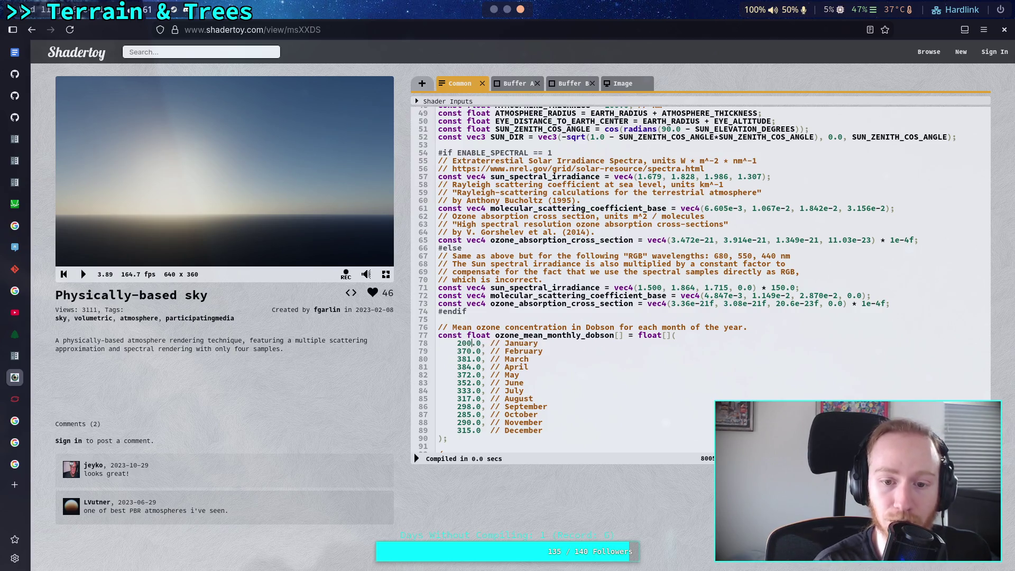
click(417, 459)
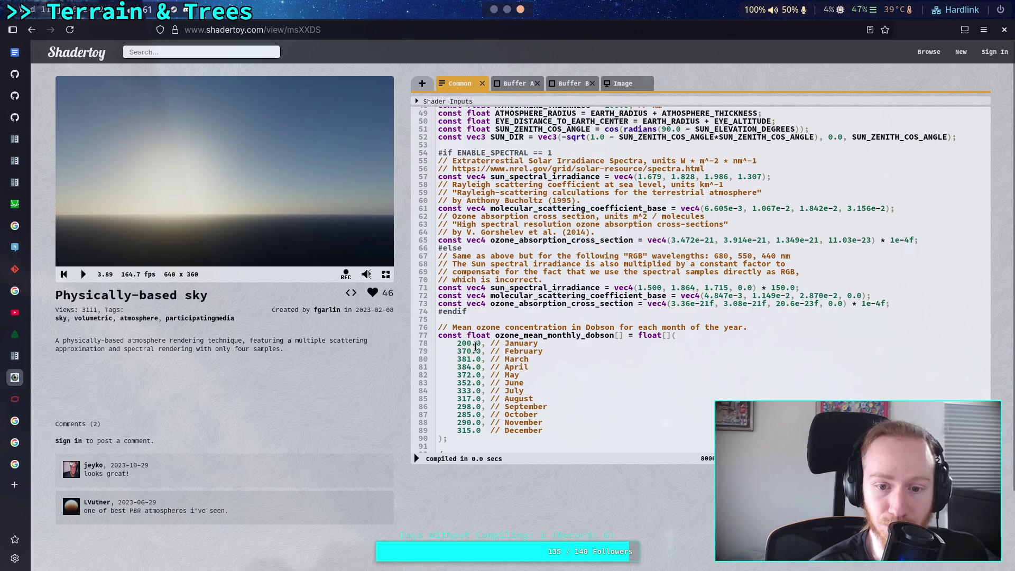
click(459, 344)
key(Delete)
text(5)
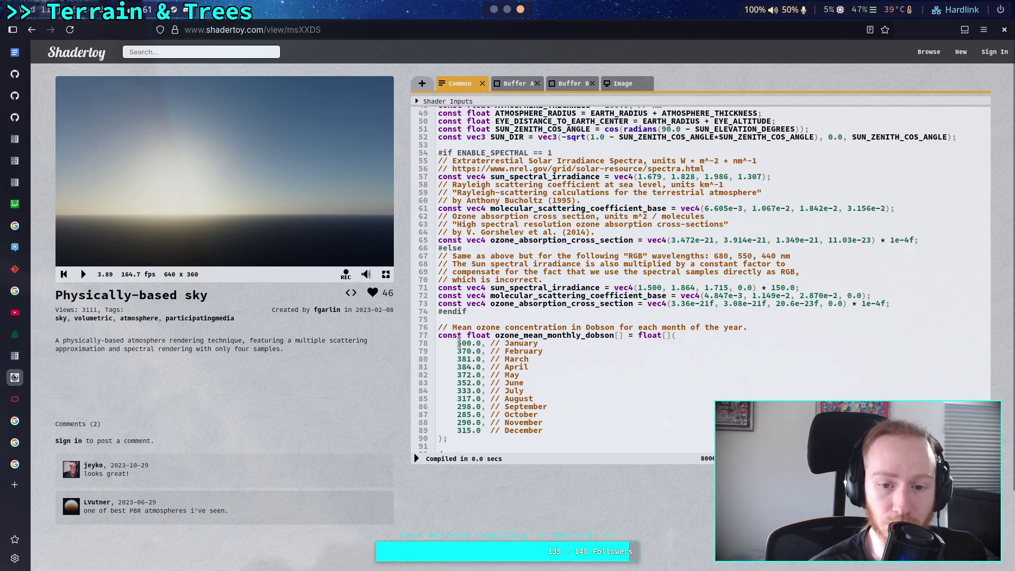
click(416, 460)
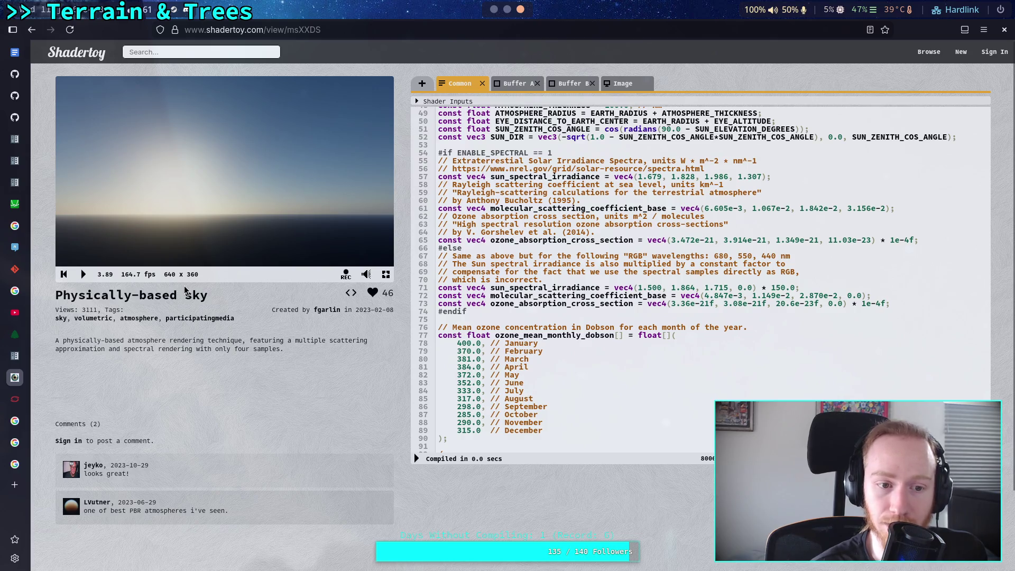
Step: Set CAMERA_TYPE to 1 for the fisheye sky view and pause the preview
scroll(553, 169, up, 10)
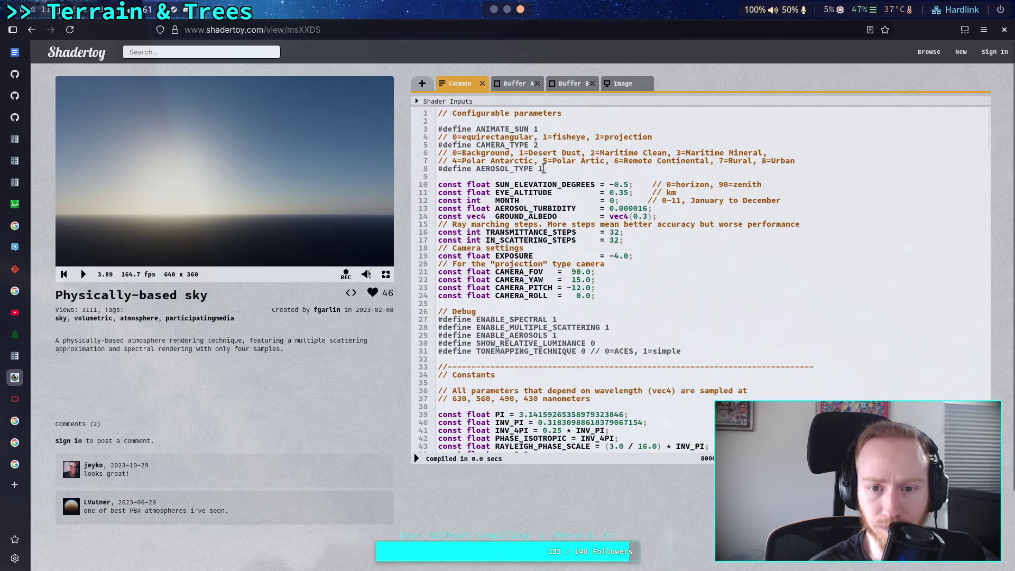
key(BackSpace)
text(1)
key(alt+Return)
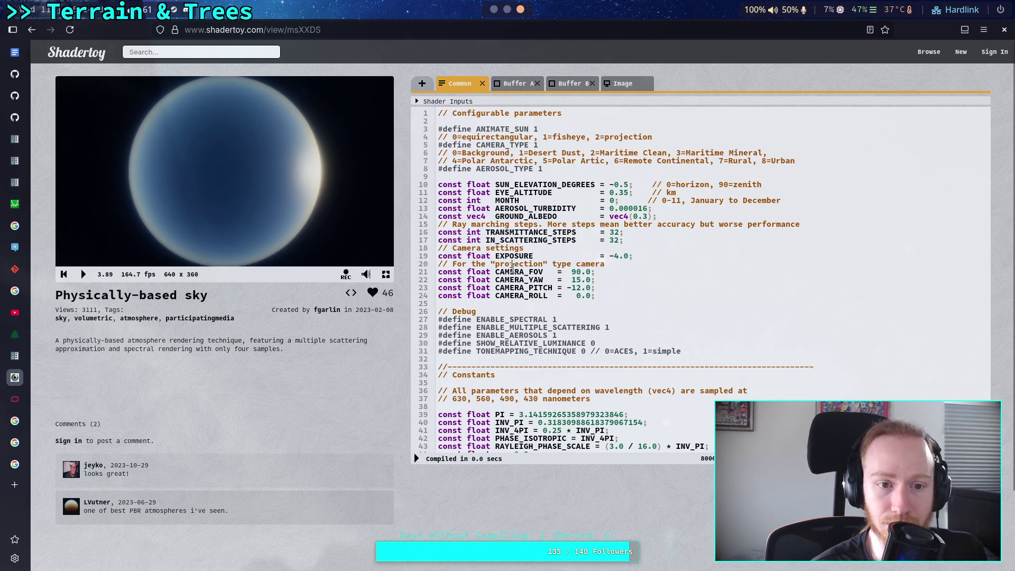
scroll(531, 290, down, 10)
click(83, 274)
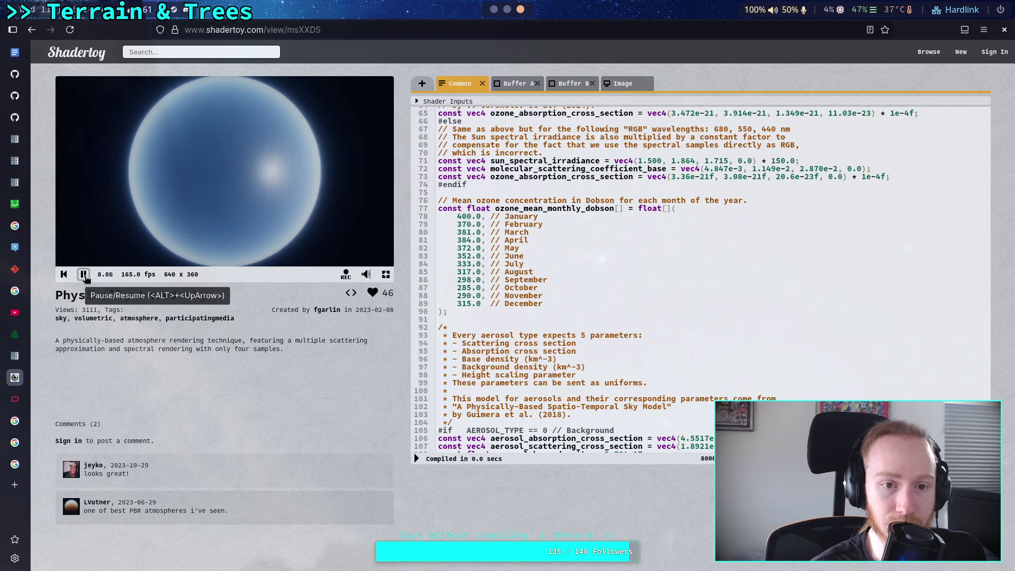
click(84, 275)
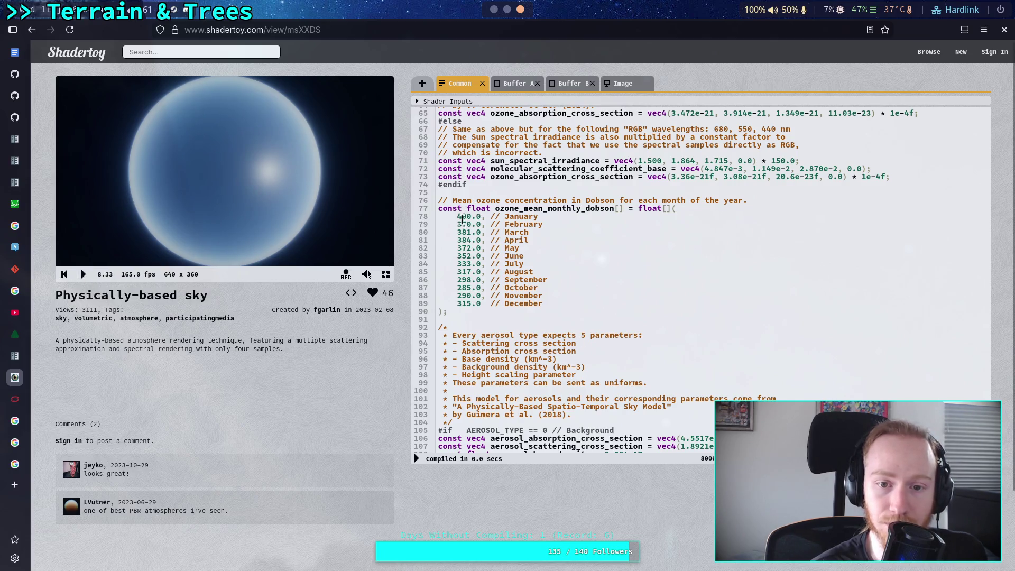
click(417, 459)
Step: Change January's ozone value to 400.0 and recompile the sky
click(462, 216)
key(BackSpace)
text(4)
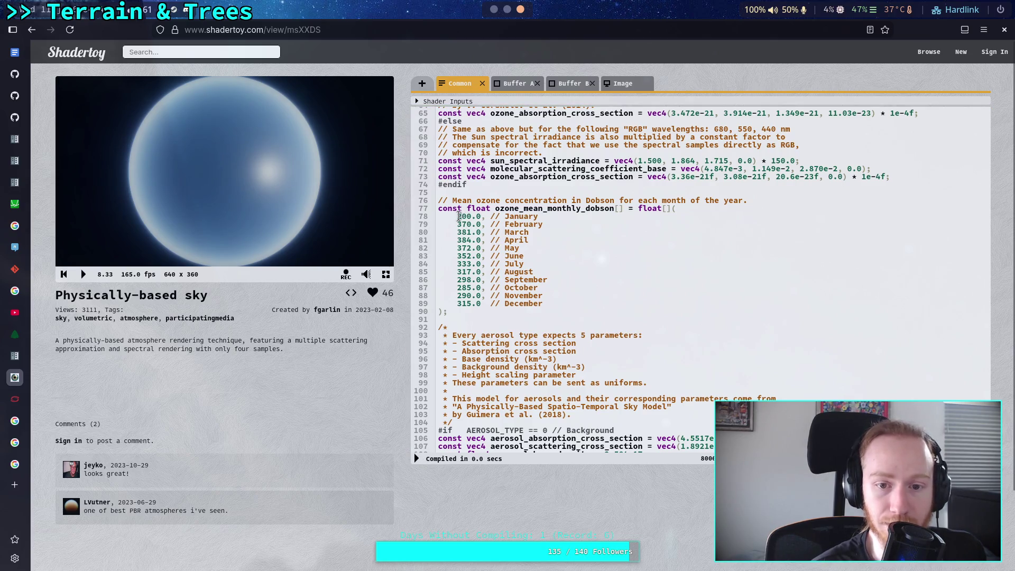
click(417, 459)
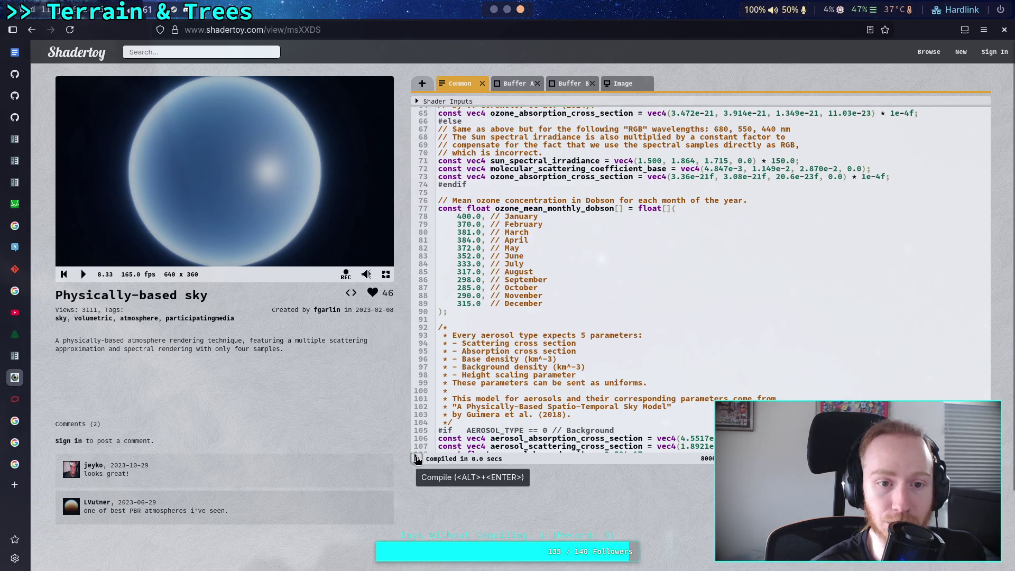
Step: Set ANIMATE_SUN to 0 and restore CAMERA_TYPE 2, recompiling after each change
scroll(509, 221, up, 10)
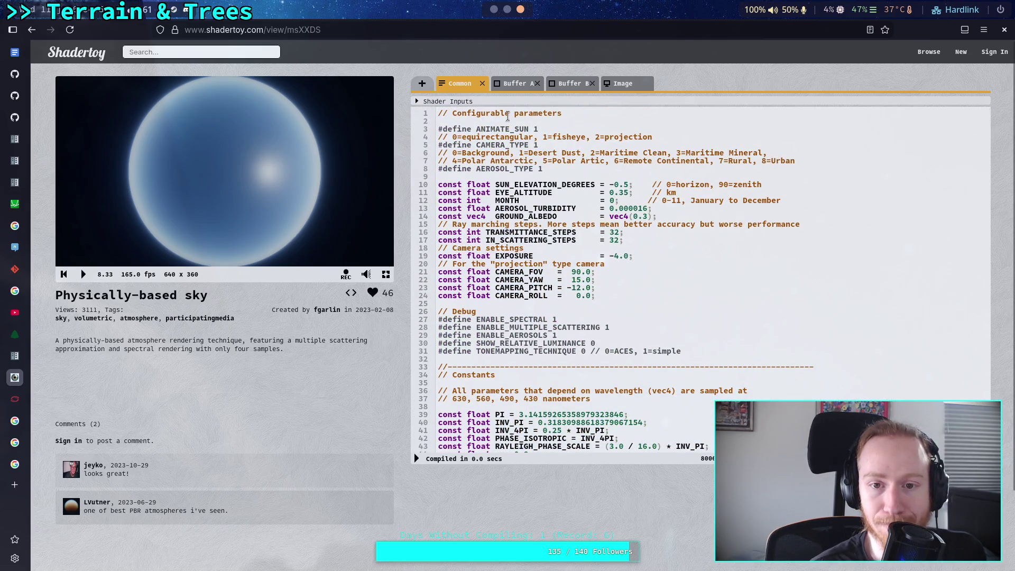
double_click(536, 129)
text(0)
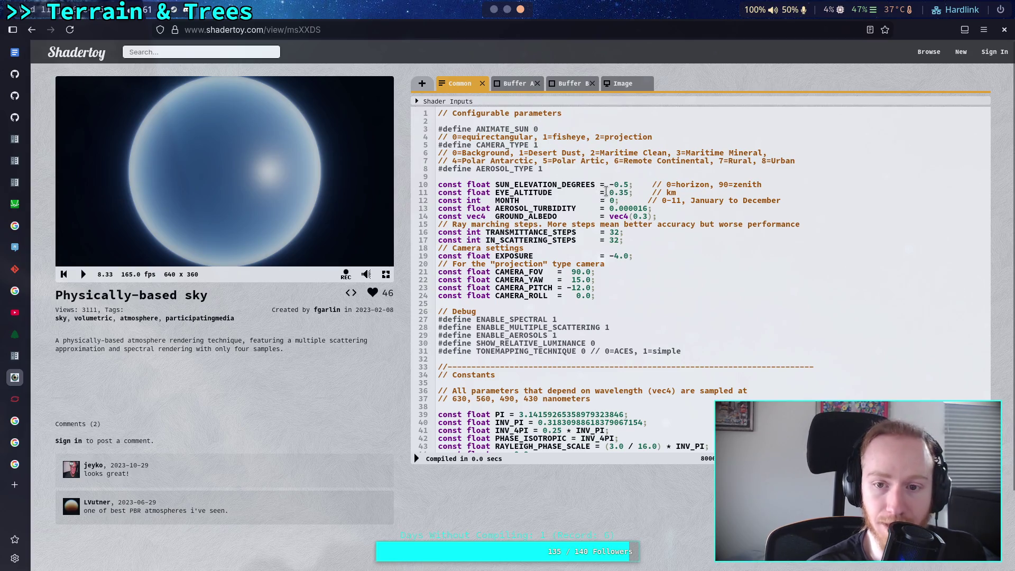
click(416, 458)
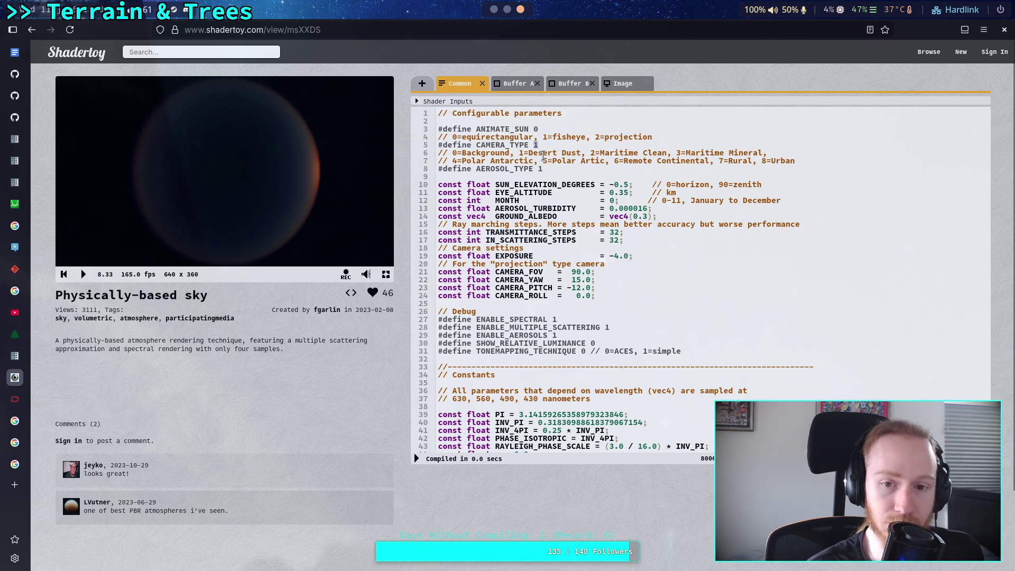
text(2)
click(417, 458)
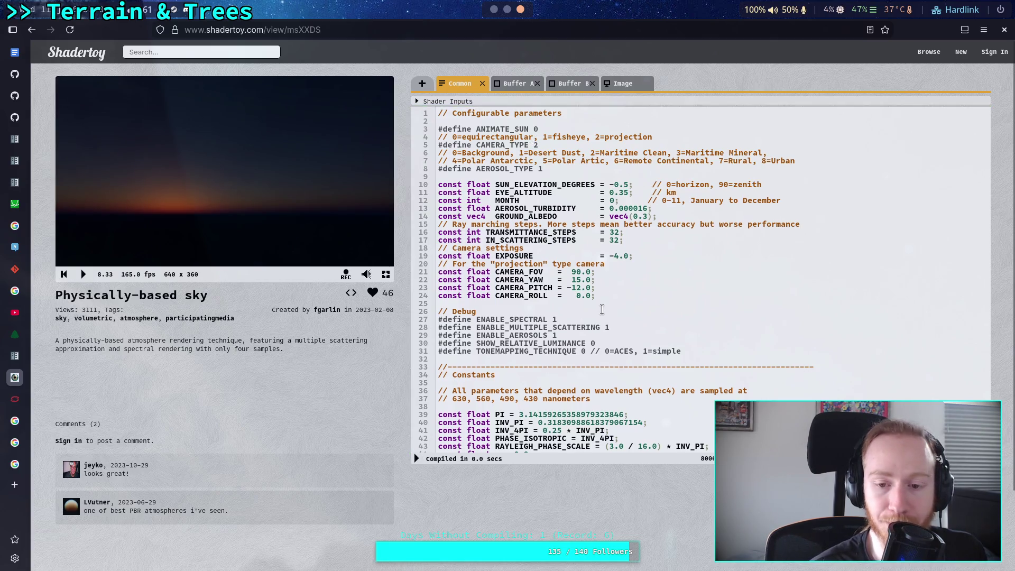
Step: Test January ozone at 200.0 and 400.0, then settle on 300.0 and recompile
scroll(500, 314, down, 10)
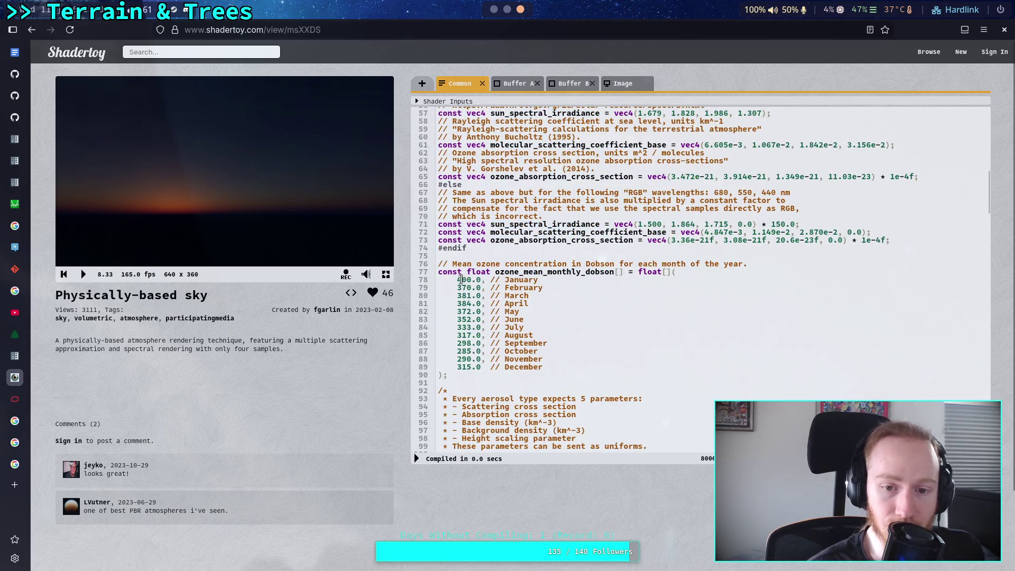
click(463, 280)
key(BackSpace)
text(2)
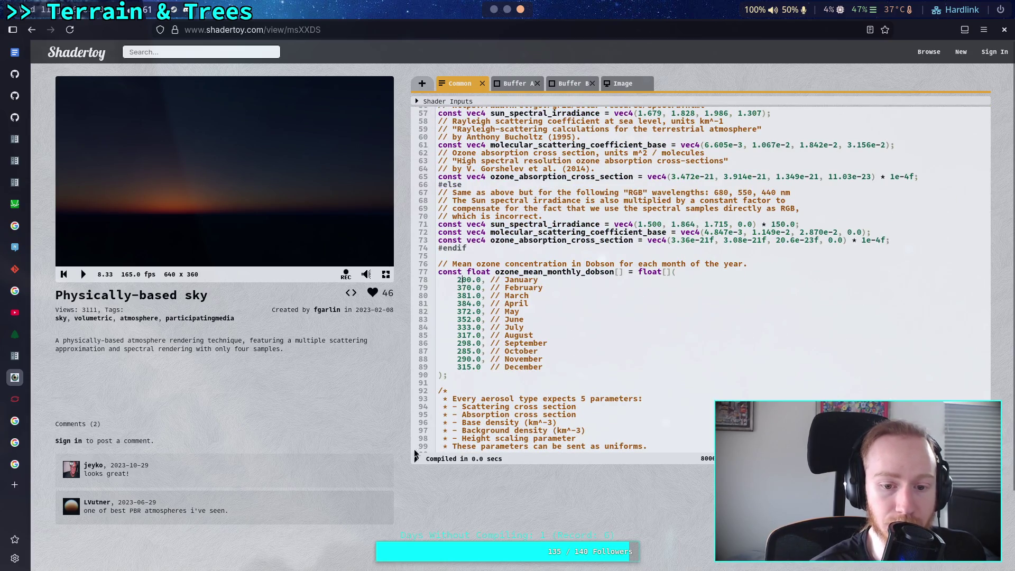
key(alt+Return)
text(4)
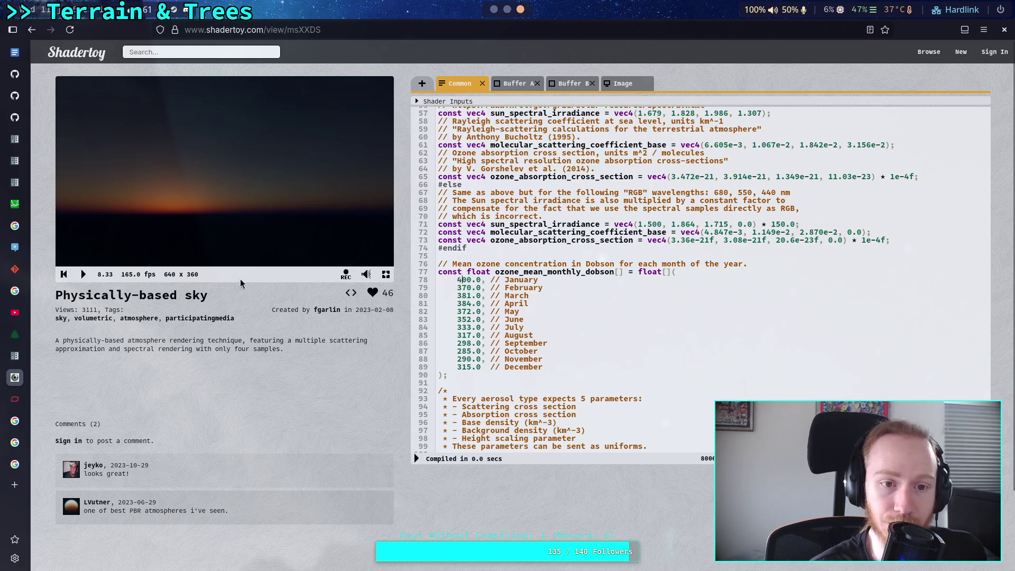
click(418, 459)
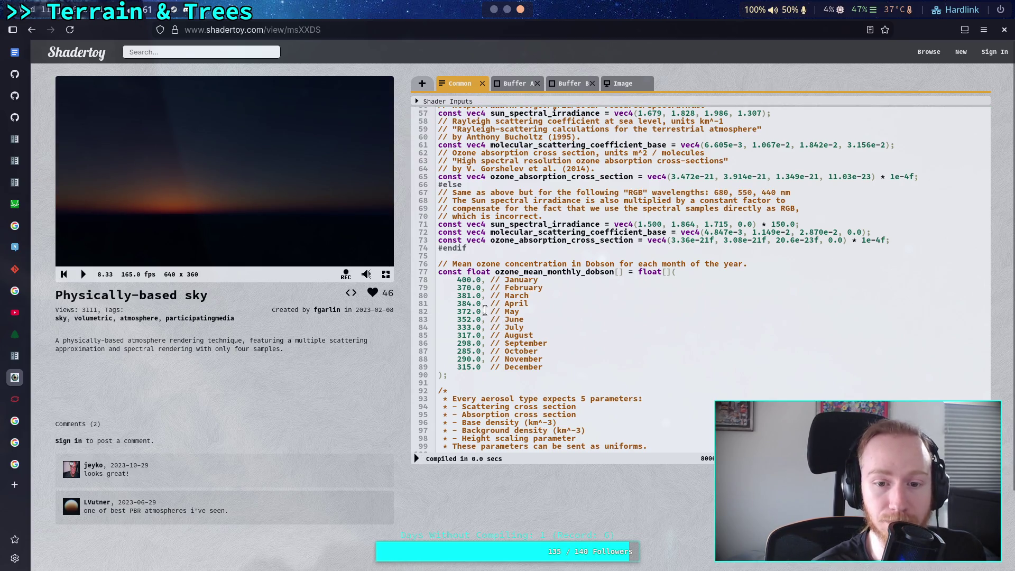
text(2)
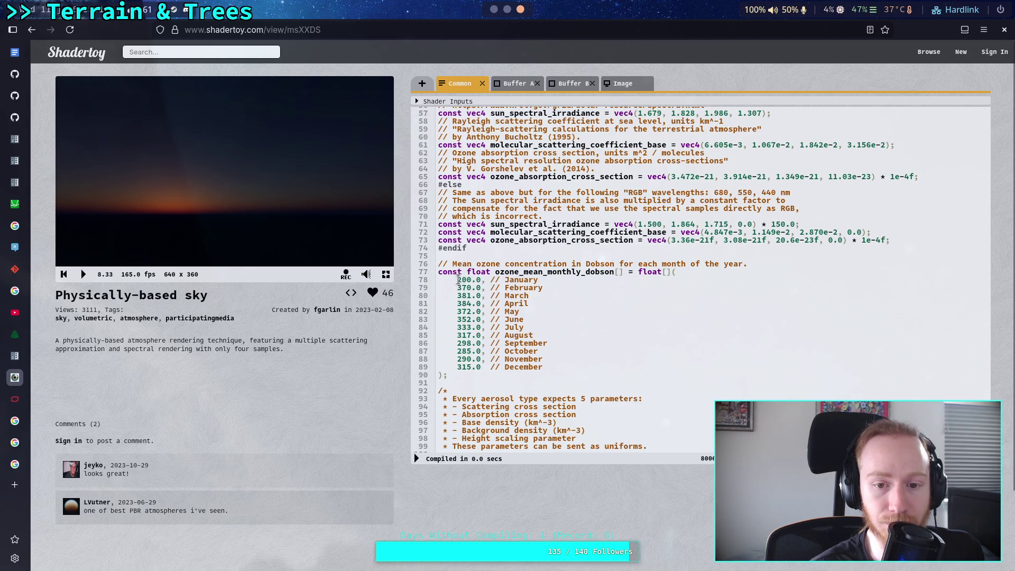
click(417, 458)
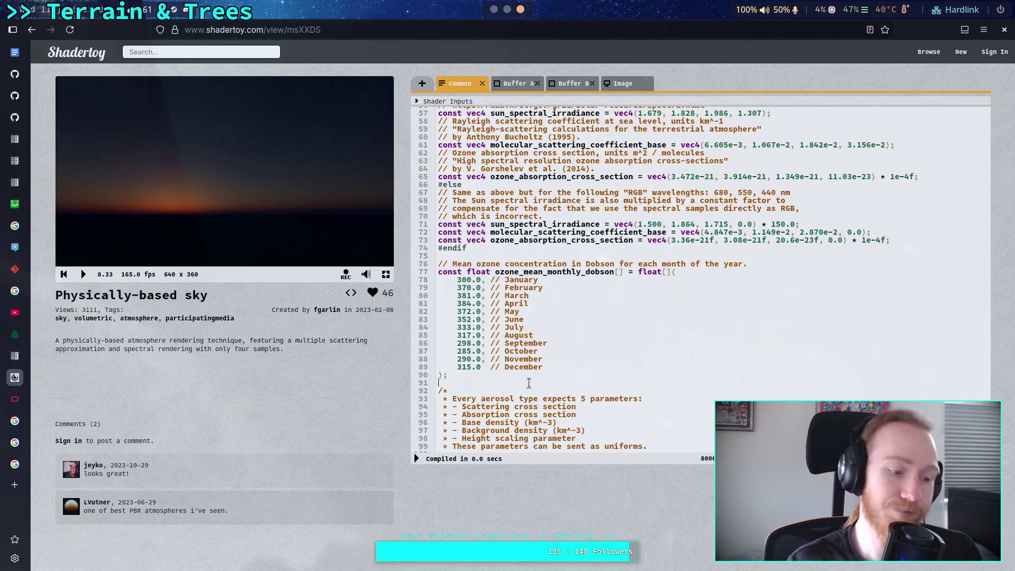
key(alt+Tab)
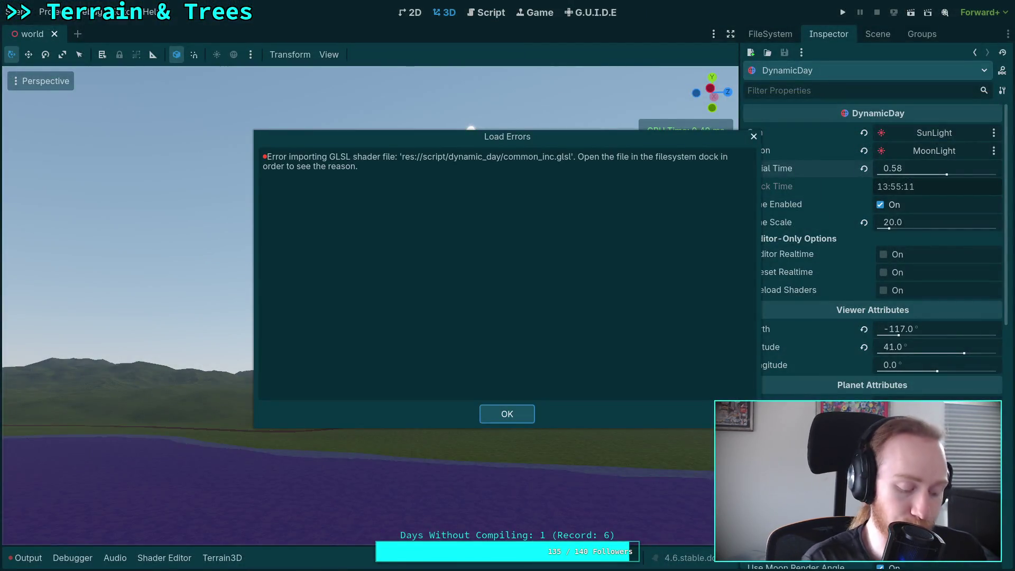
key(alt+Tab)
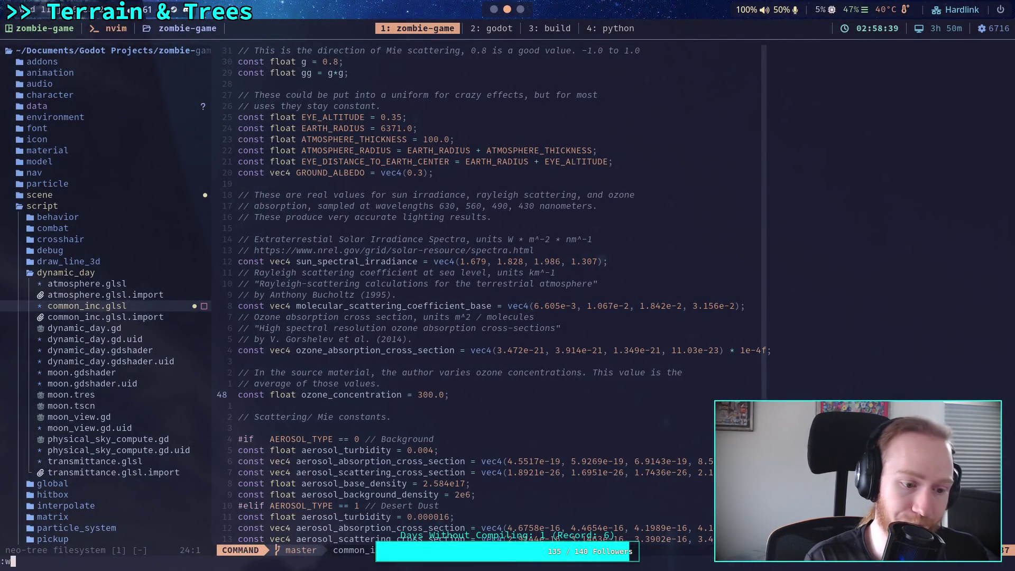
scroll(594, 397, down, 4)
scroll(594, 397, down, 4)
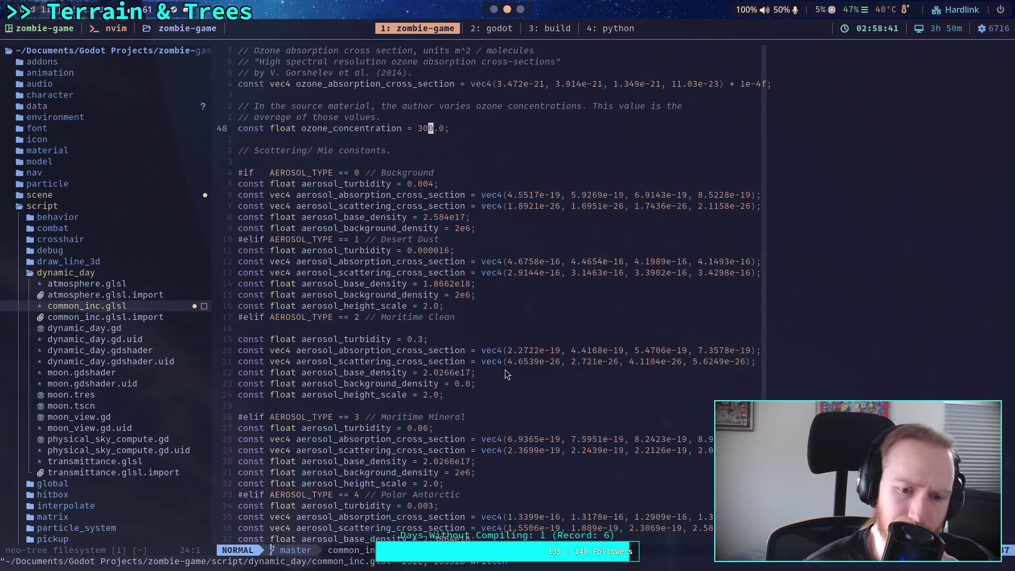
scroll(418, 327, down, 6)
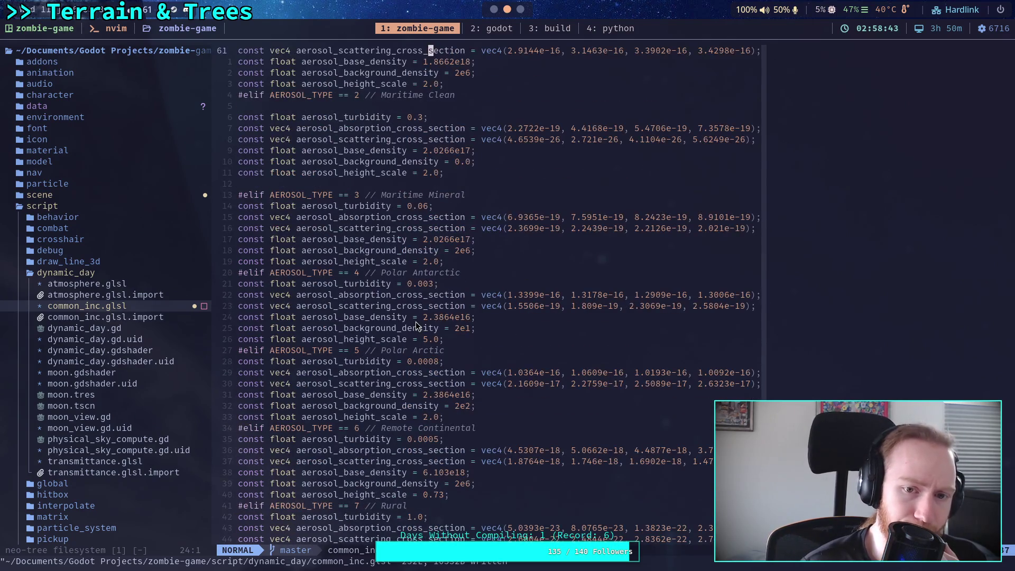
scroll(418, 326, down, 10)
scroll(417, 326, down, 8)
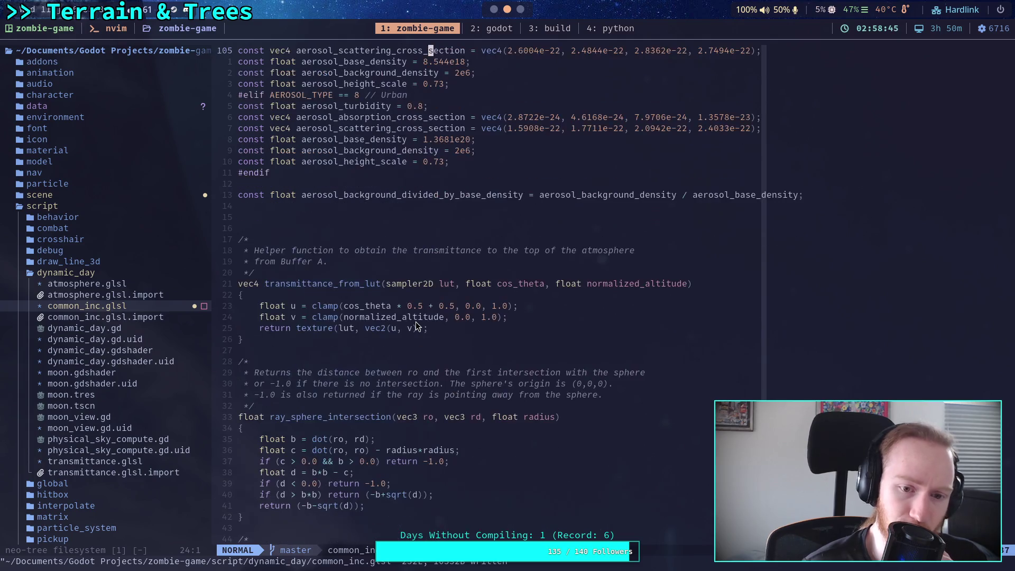
scroll(418, 327, up, 20)
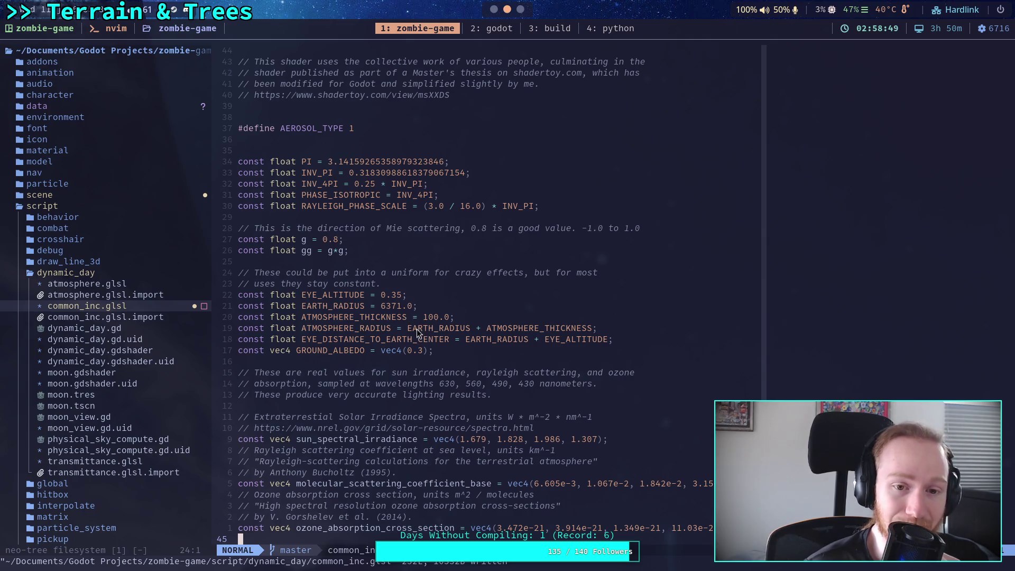
click(283, 239)
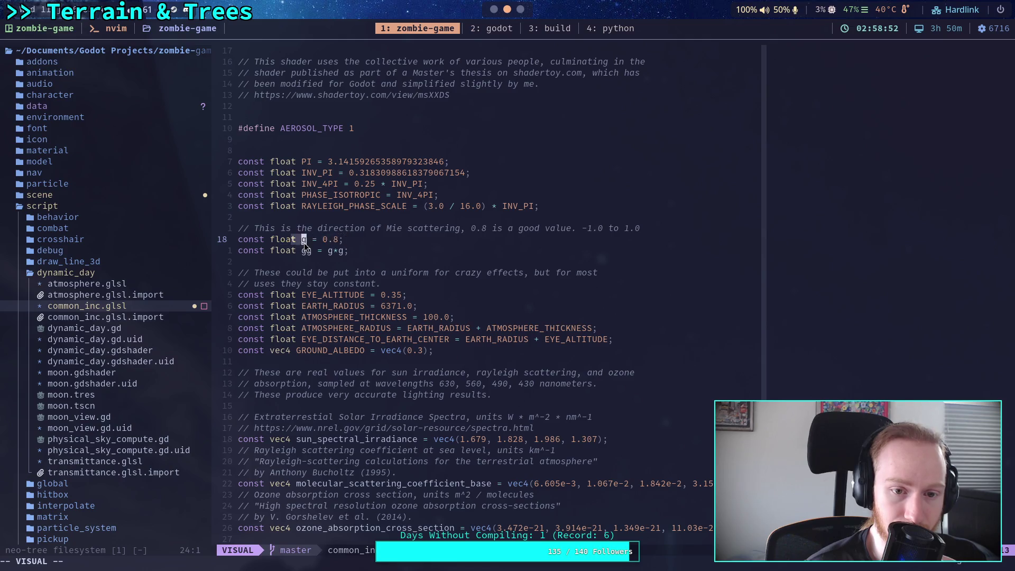
drag(291, 239, 345, 246)
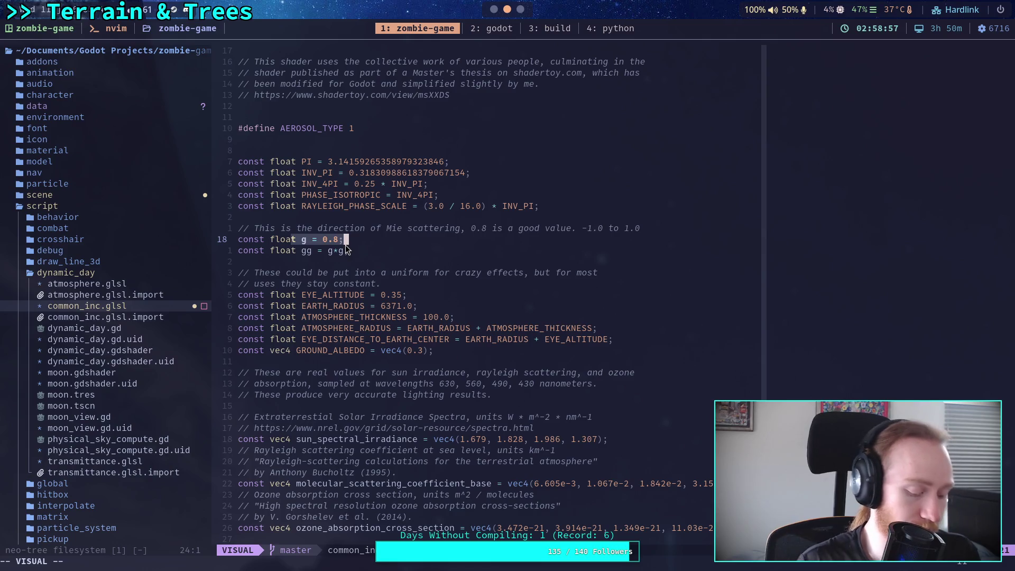
key(alt+Tab)
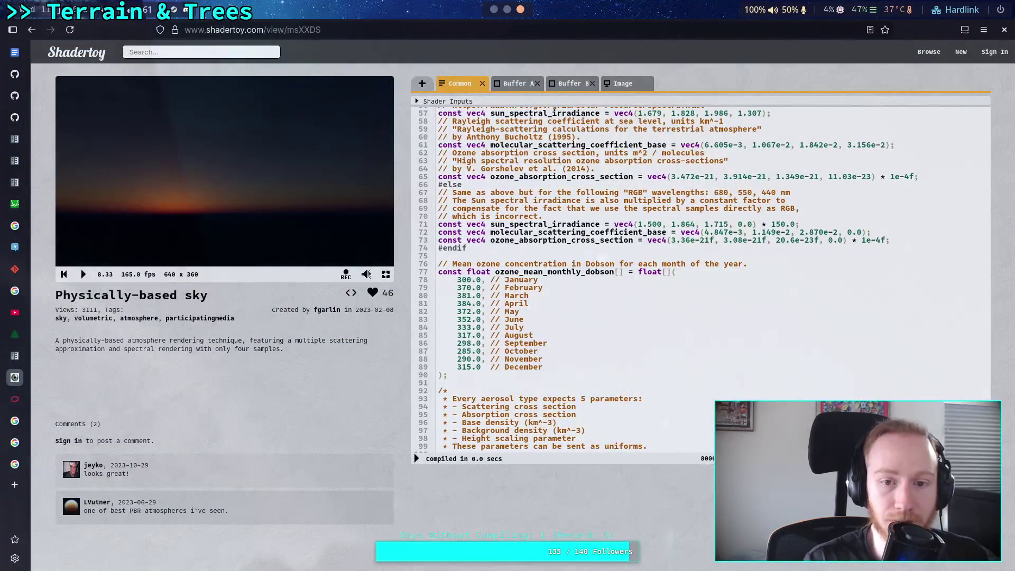
Step: Test the Mie g value on line 44 at 1.0, .9 and .7, recompiling after each
scroll(547, 310, up, 10)
scroll(547, 311, up, 3)
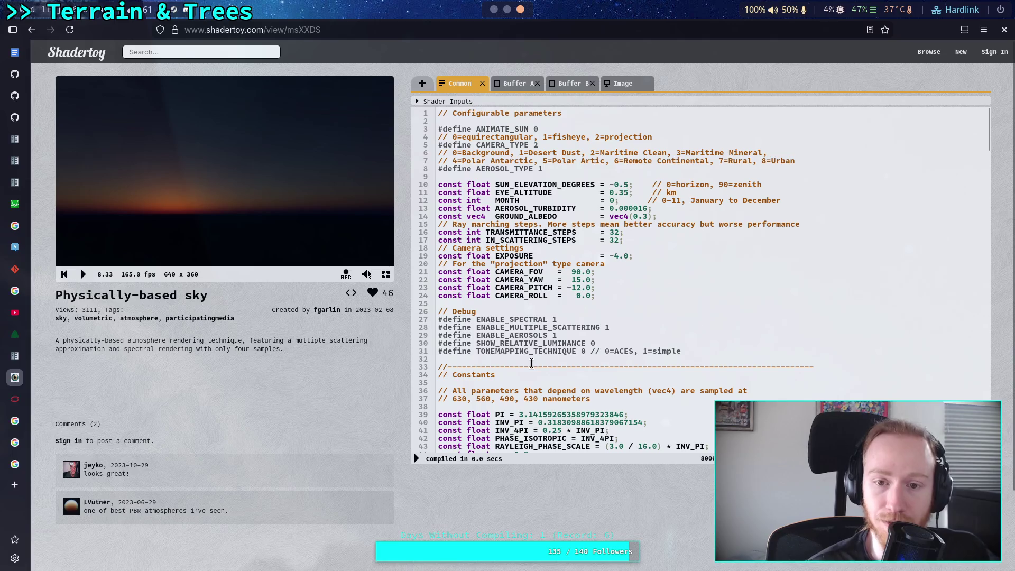
scroll(575, 291, down, 5)
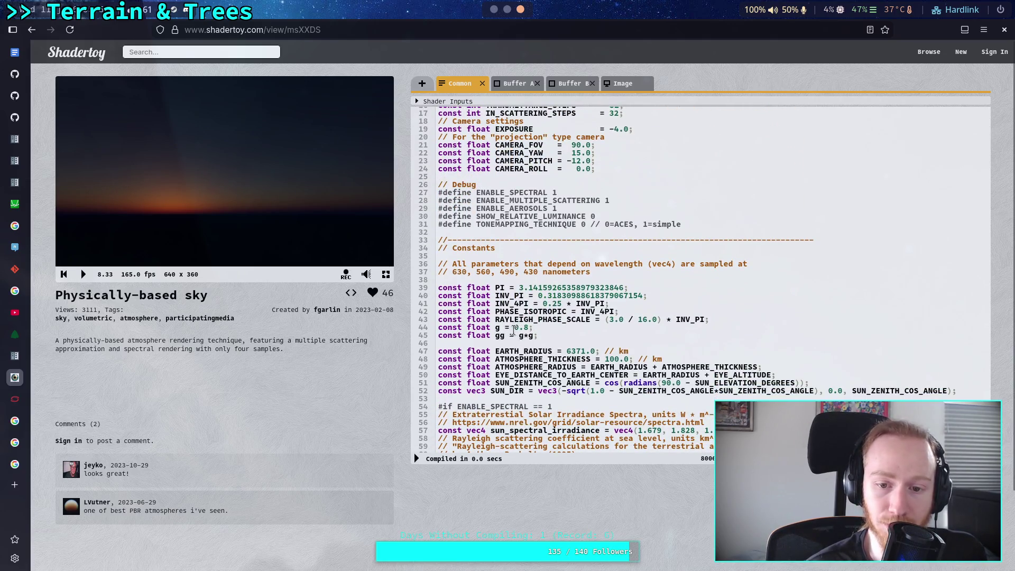
drag(513, 330, 529, 330)
text(1.0)
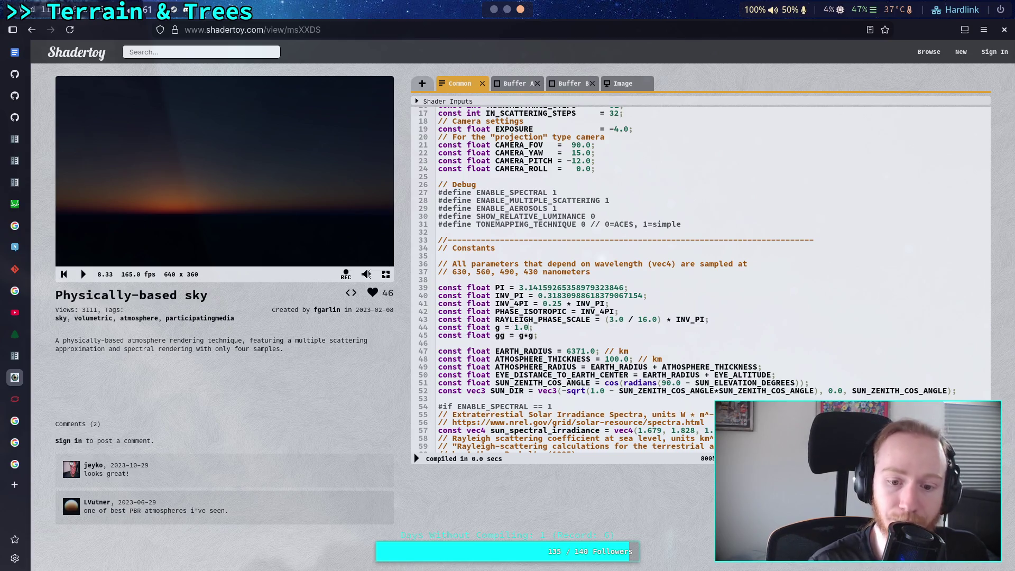
click(417, 459)
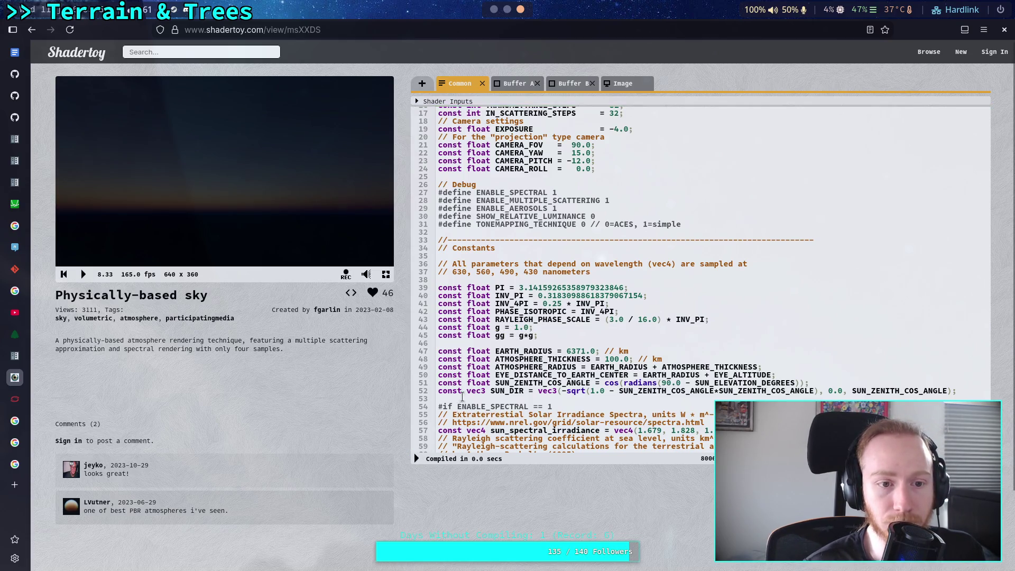
text(.9)
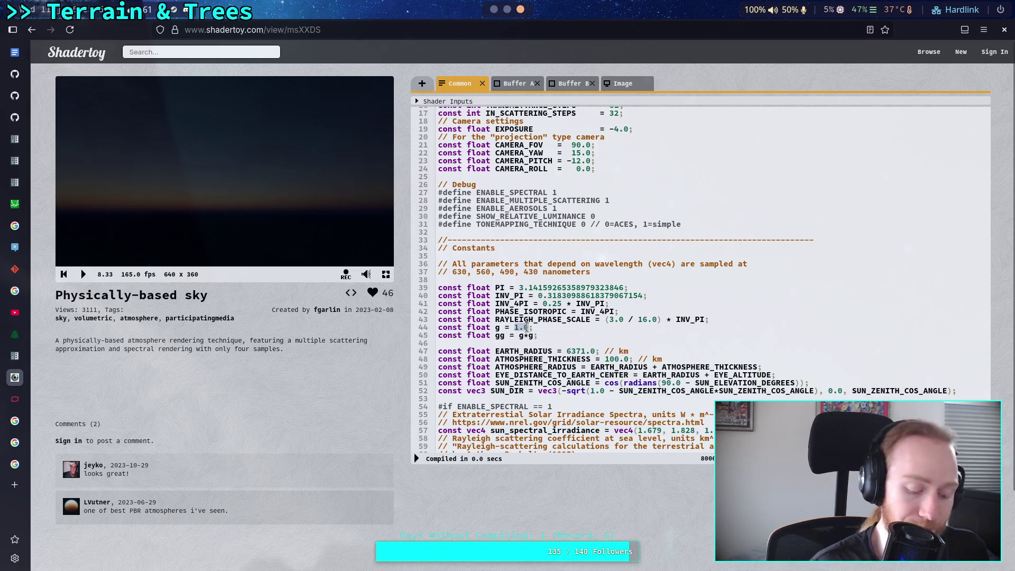
click(417, 459)
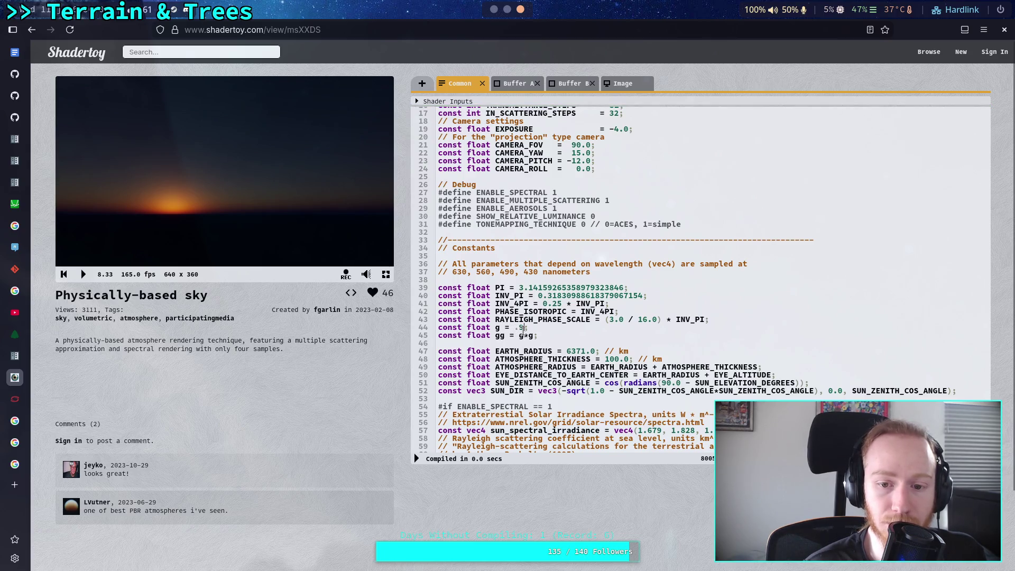
click(418, 459)
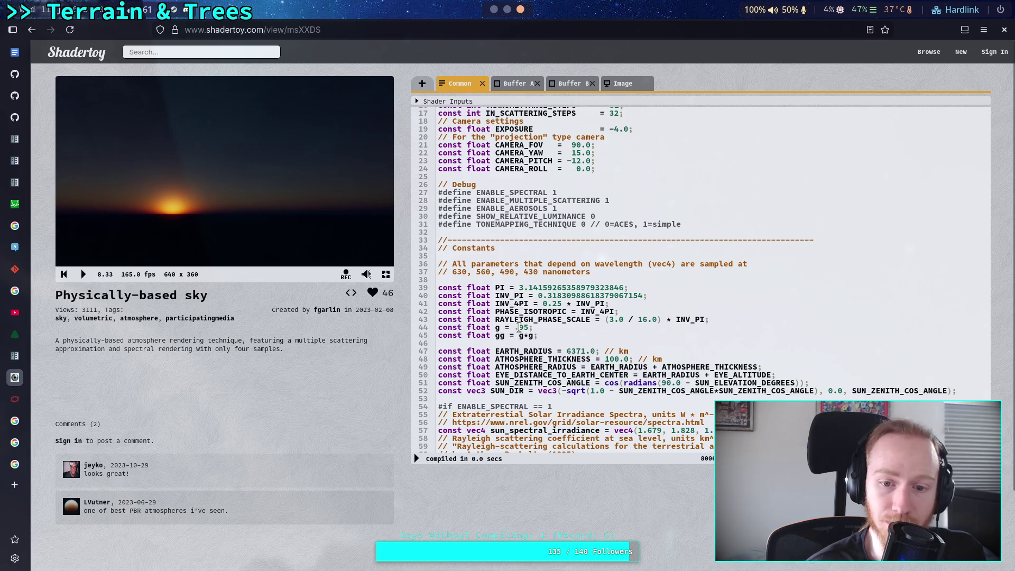
click(417, 459)
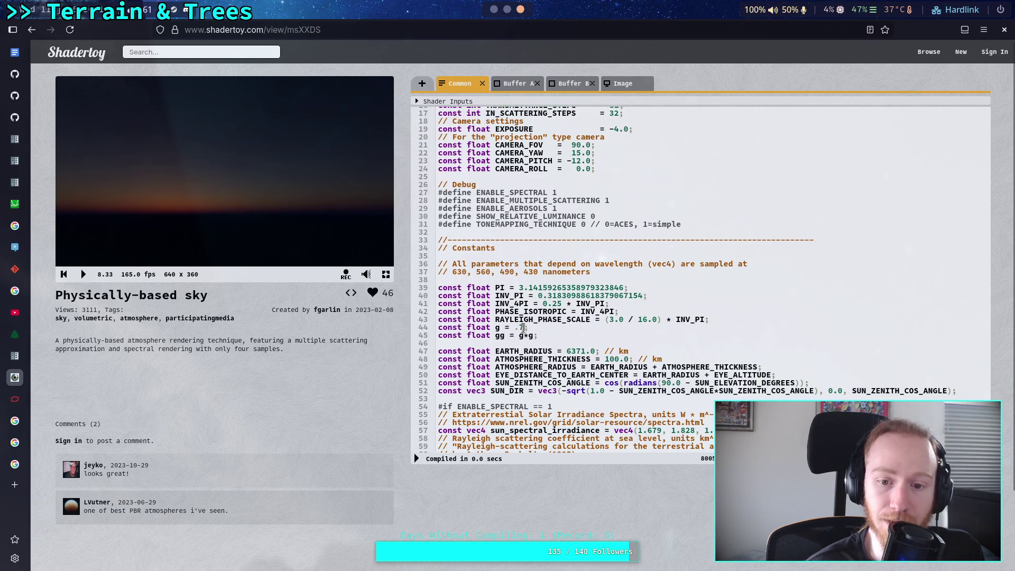
drag(518, 328, 516, 335)
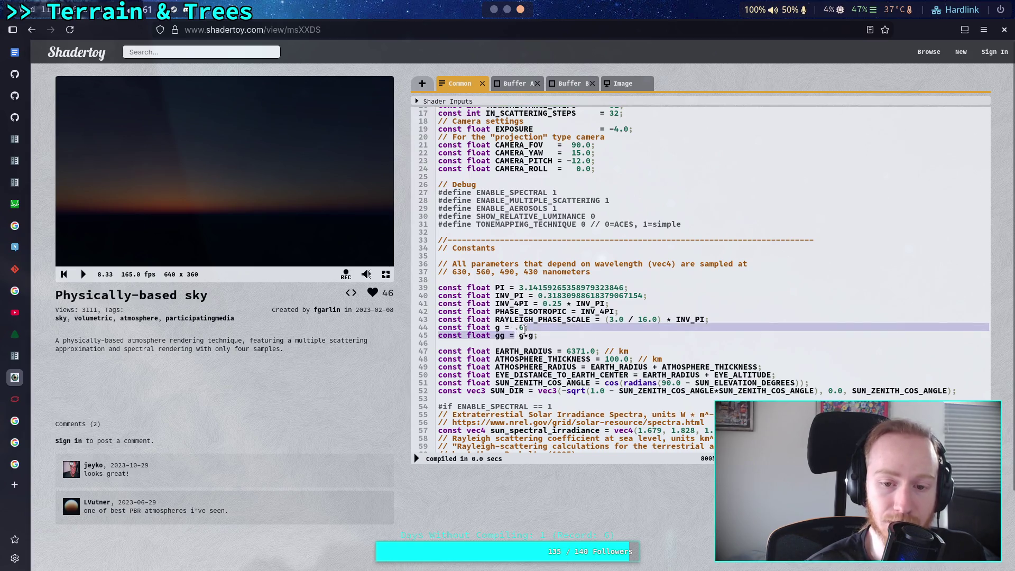
click(511, 329)
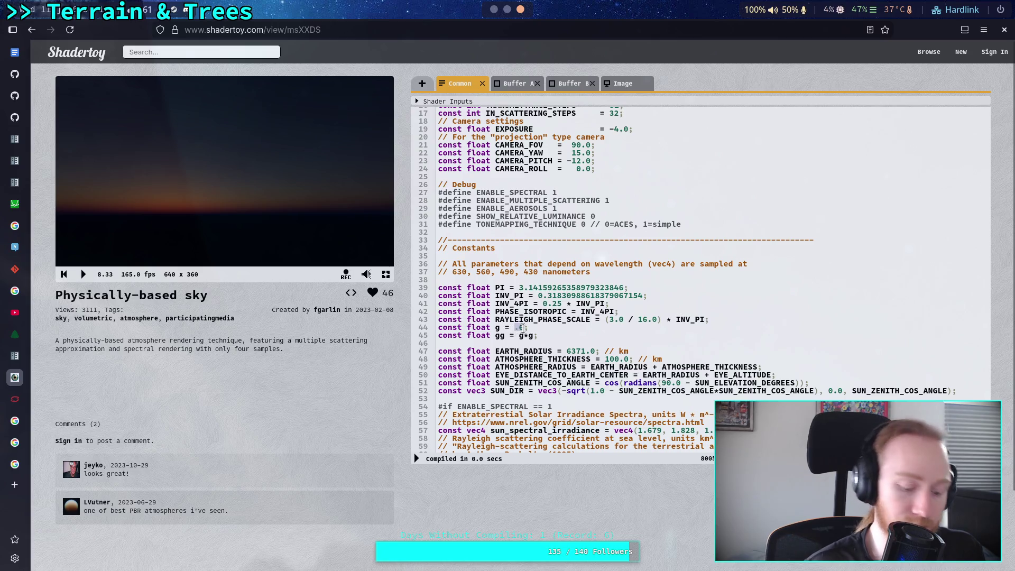
Step: Set Mie g to 0.0, then try -0.5, -0.6 and -0.7, recompiling each time
text(0.0)
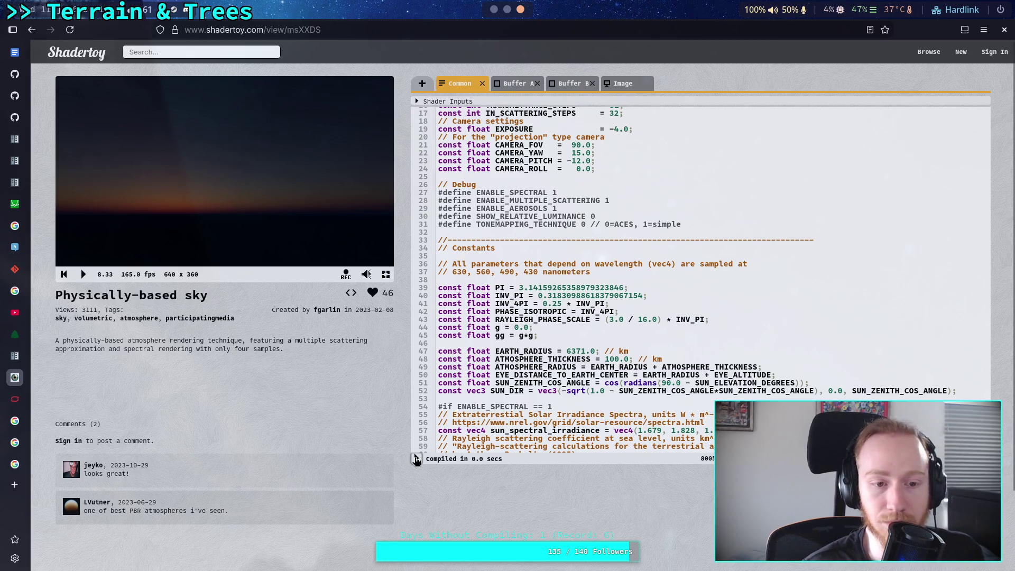
click(417, 459)
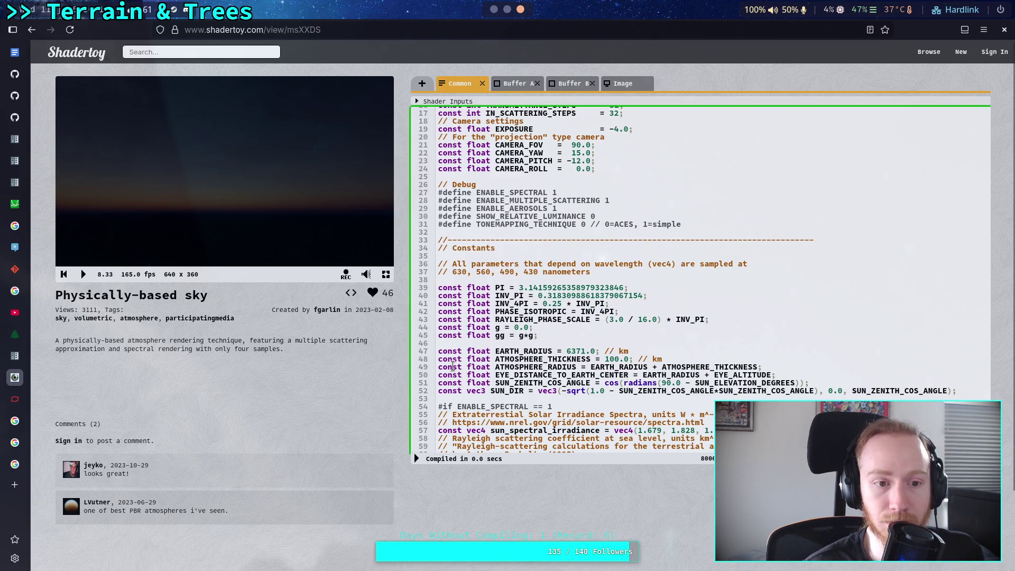
click(518, 328)
text(-)
click(530, 328)
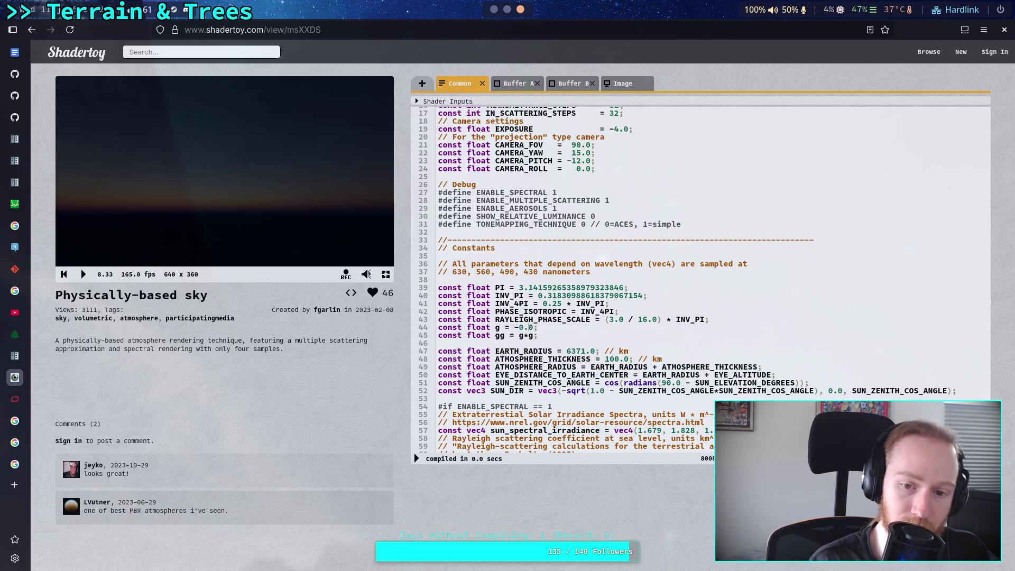
click(417, 459)
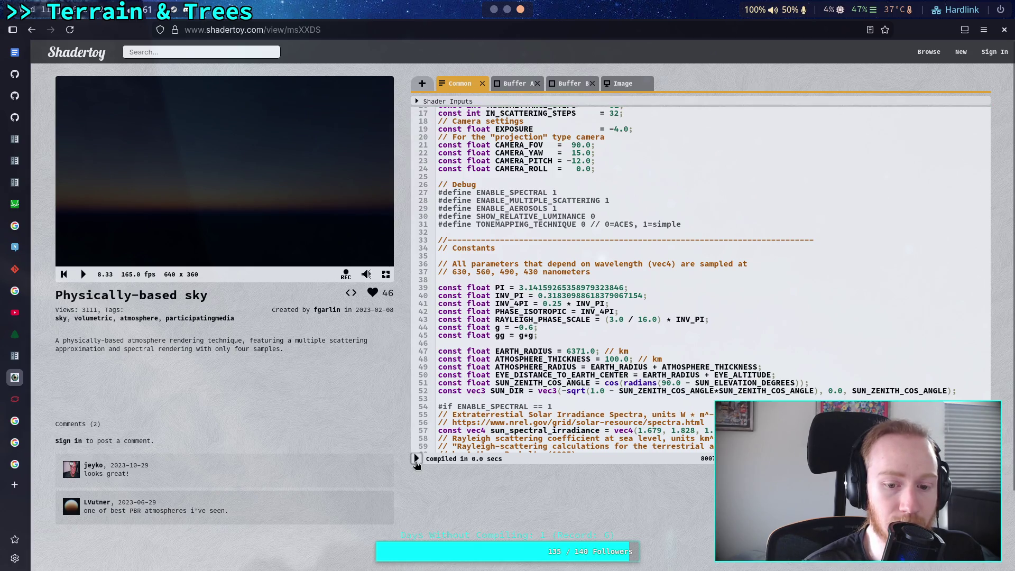
click(416, 459)
key(BackSpace)
text(7)
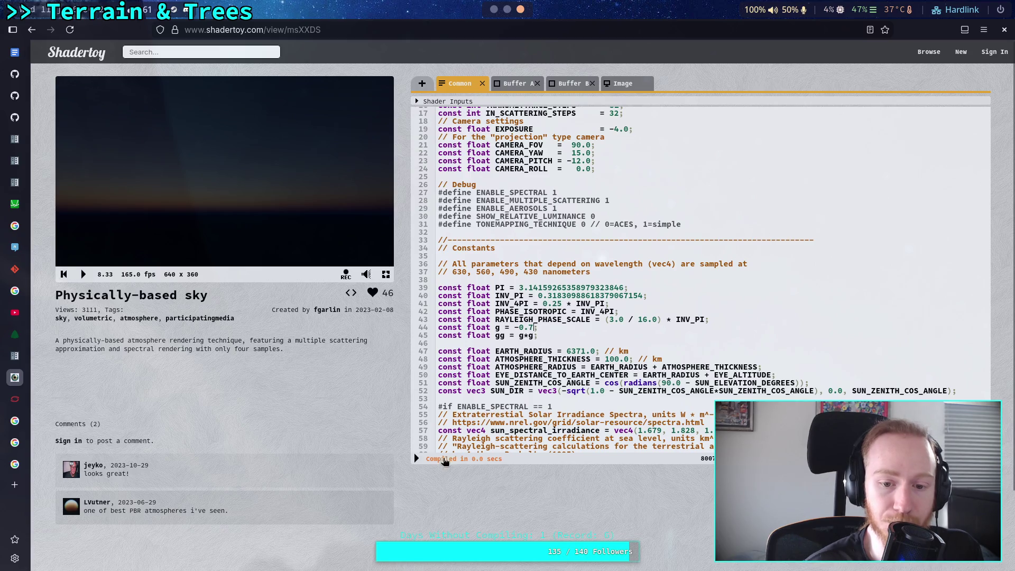
click(416, 459)
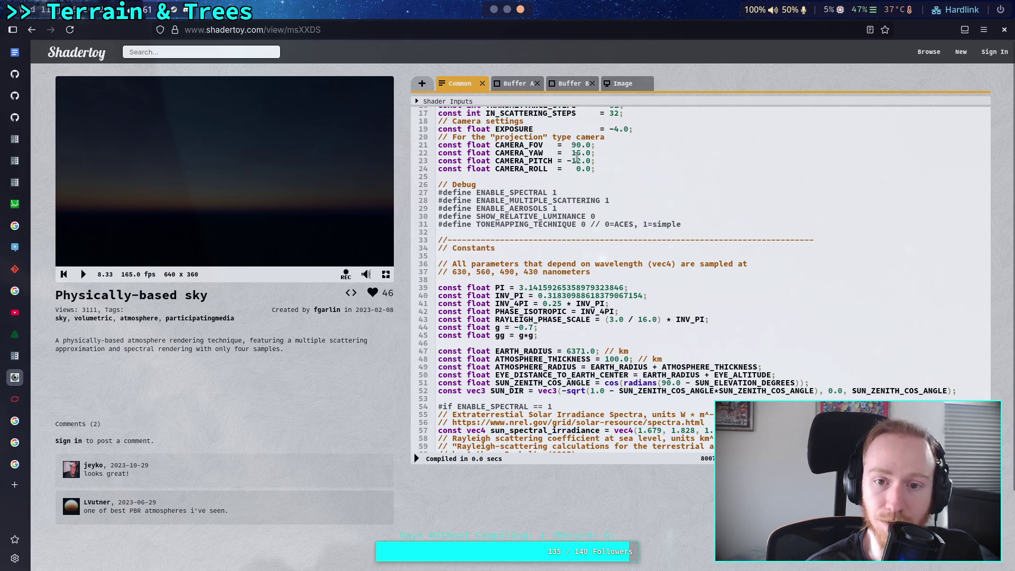
Step: Change CAMERA_TYPE to 1 to view the sky through the fisheye camera
scroll(559, 186, up, 5)
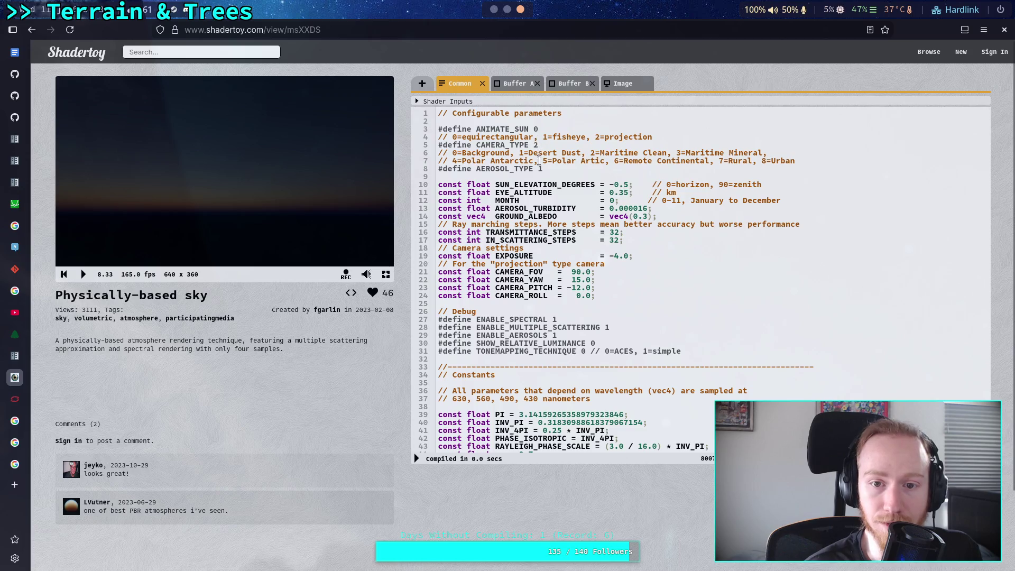
click(539, 145)
key(BackSpace)
text(1)
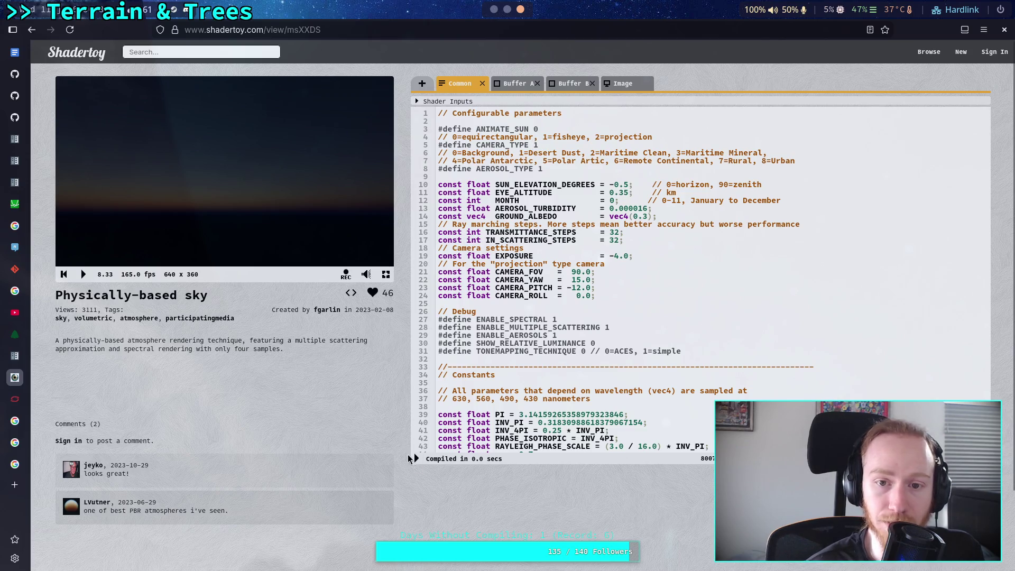
click(413, 458)
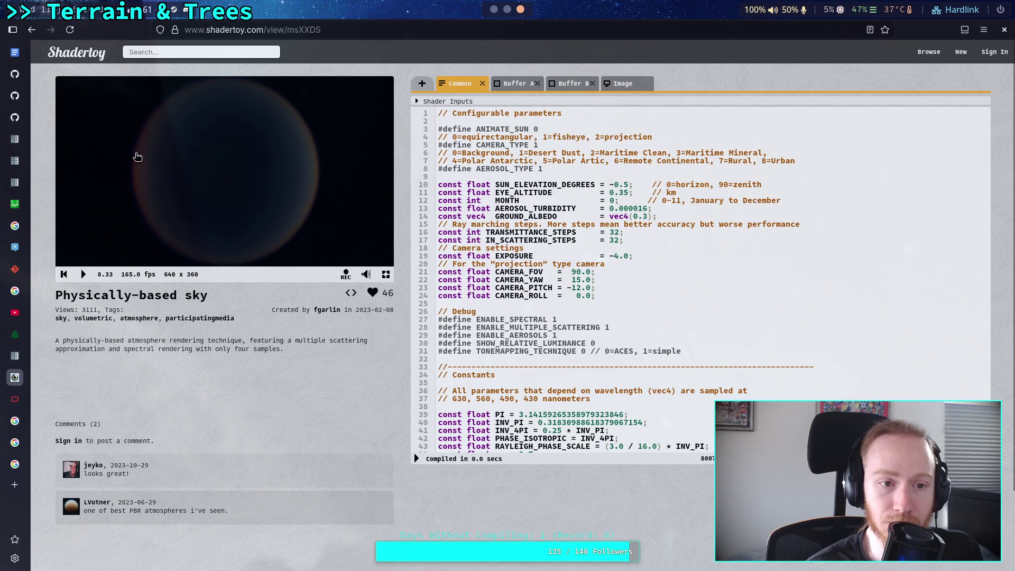
Step: Step Mie g through -0.6, -0.7, -0.8 and -0.9, recompiling after each value
scroll(518, 300, down, 5)
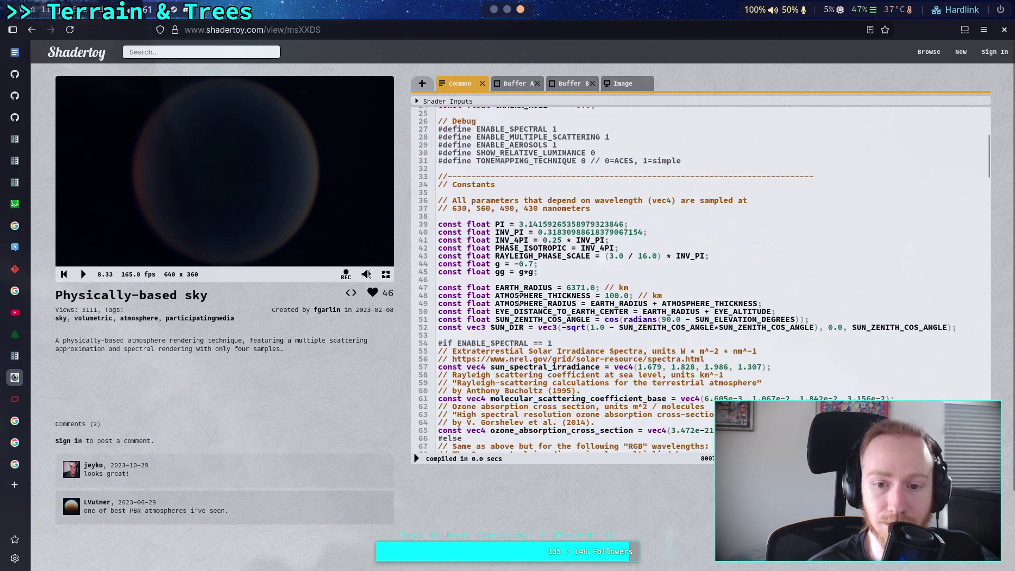
click(532, 264)
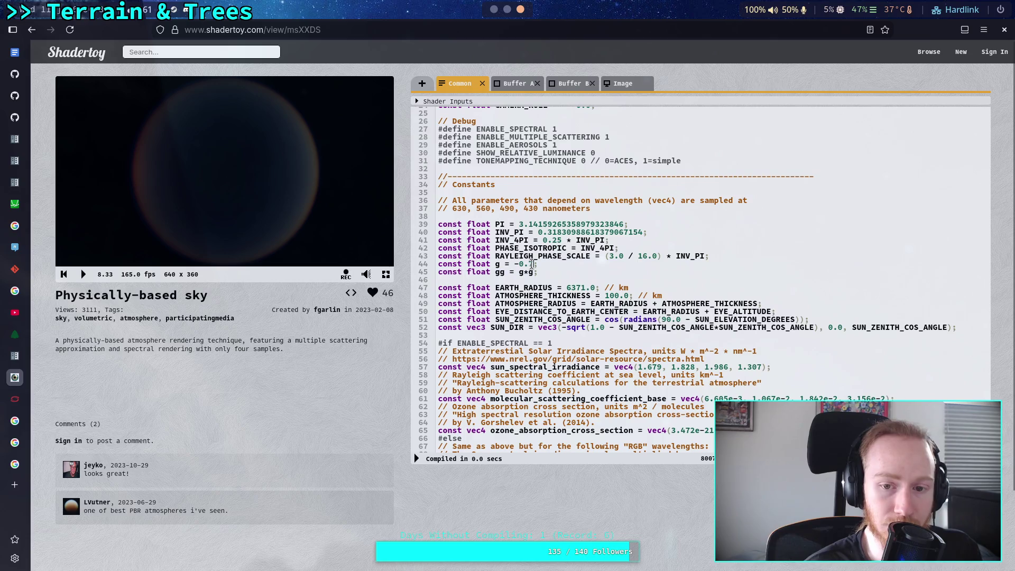
text(9)
key(BackSpace)
text(0)
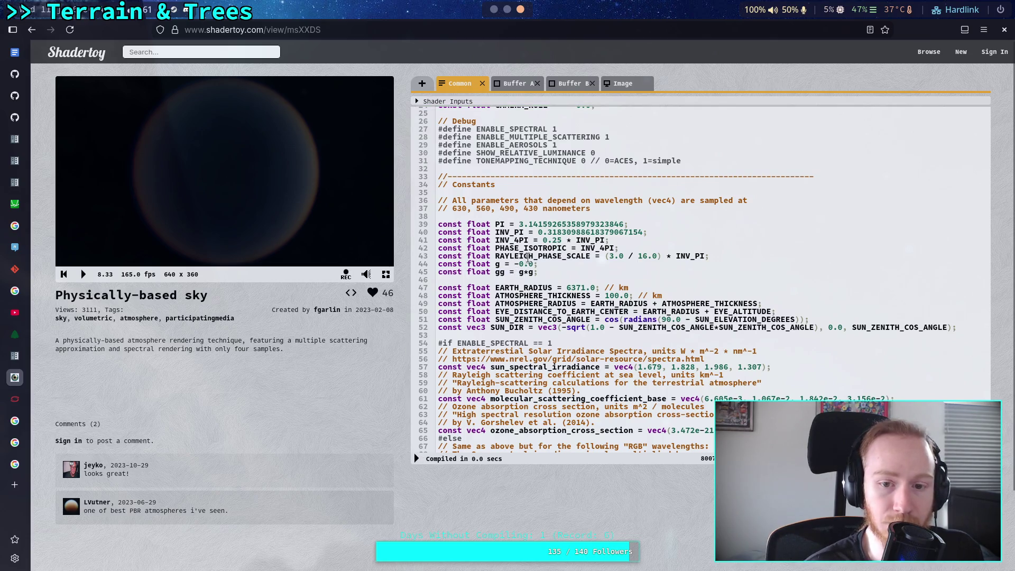
key(BackSpace)
text(6)
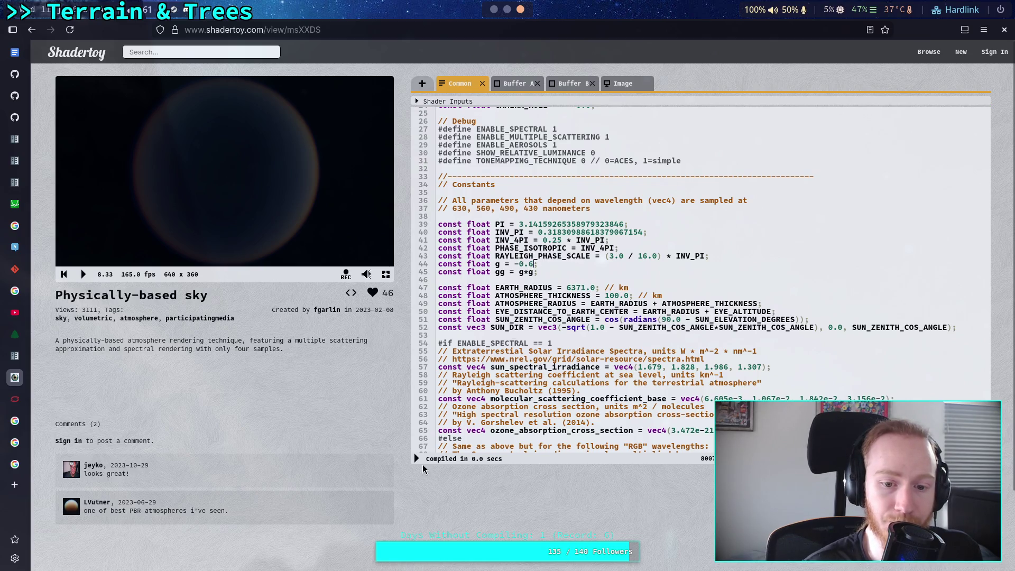
key(alt+Return)
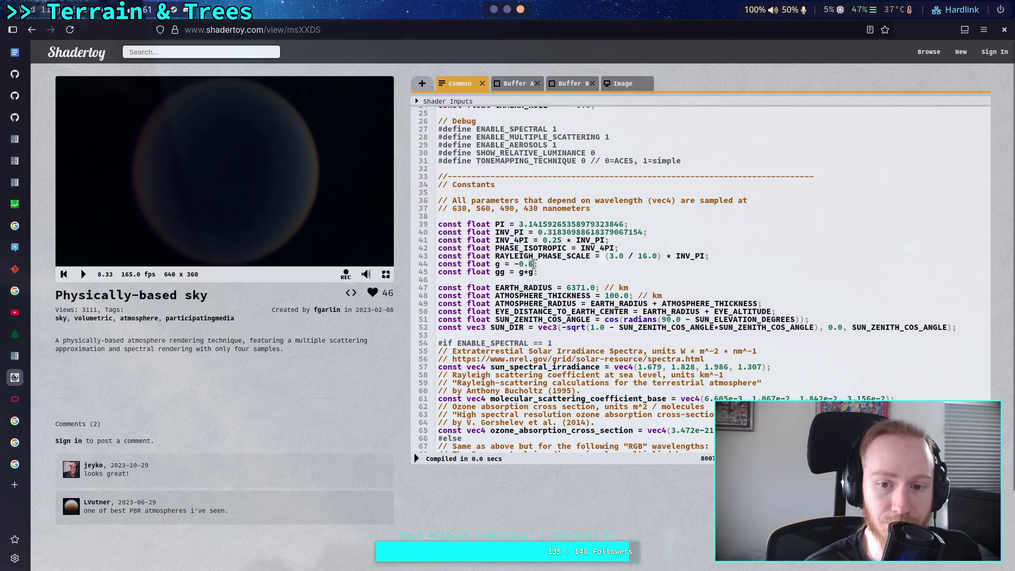
key(BackSpace)
text(7)
click(417, 459)
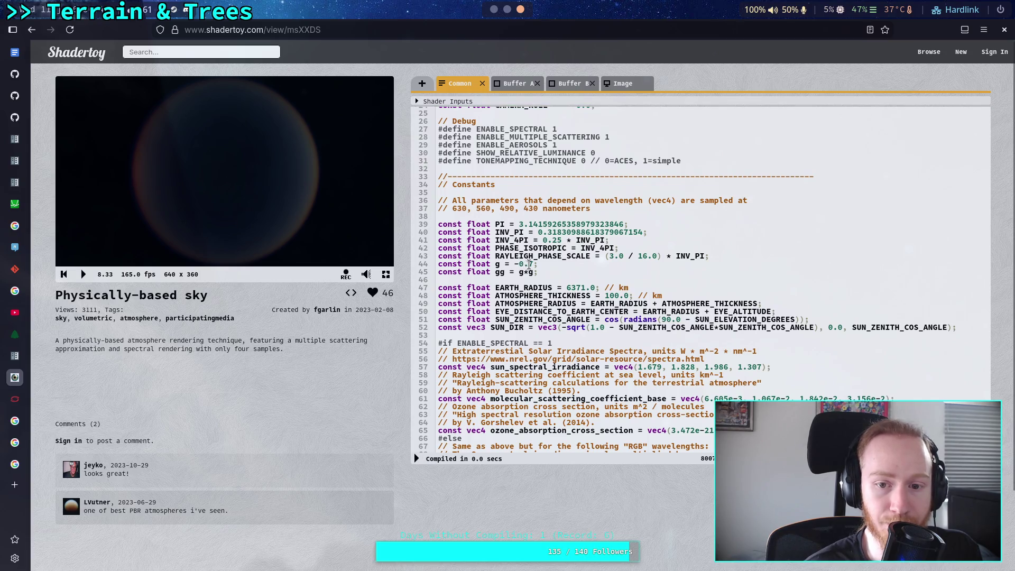
key(alt+Return)
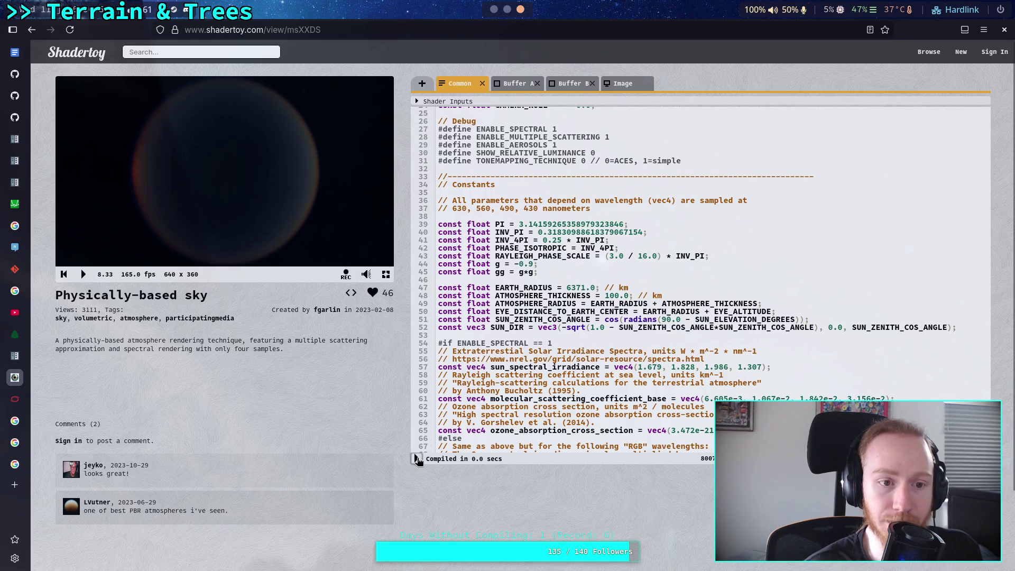
click(417, 459)
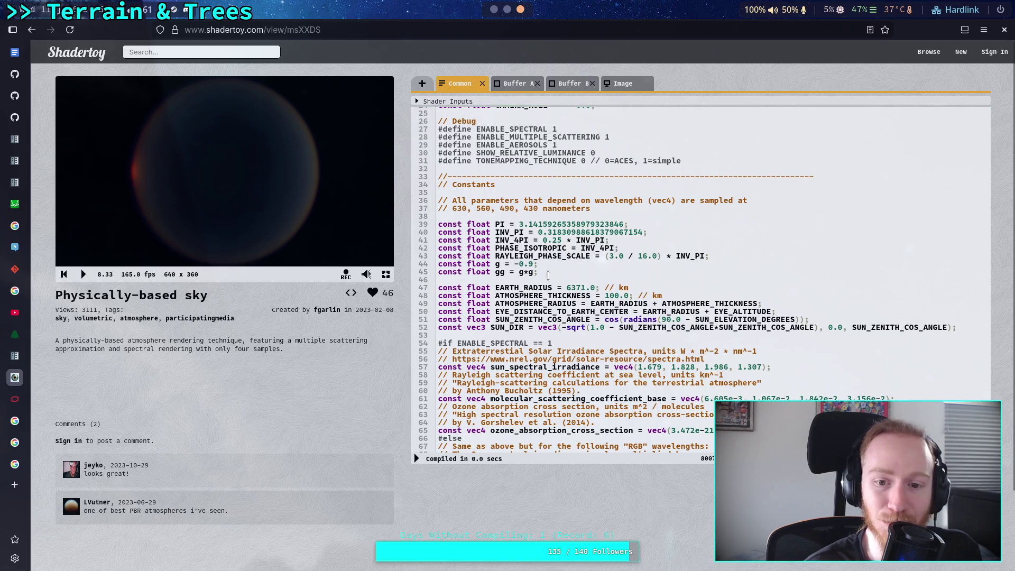
Step: Try Mie g at -0.95, then make it positive 0.9 and recompile
drag(521, 263, 533, 264)
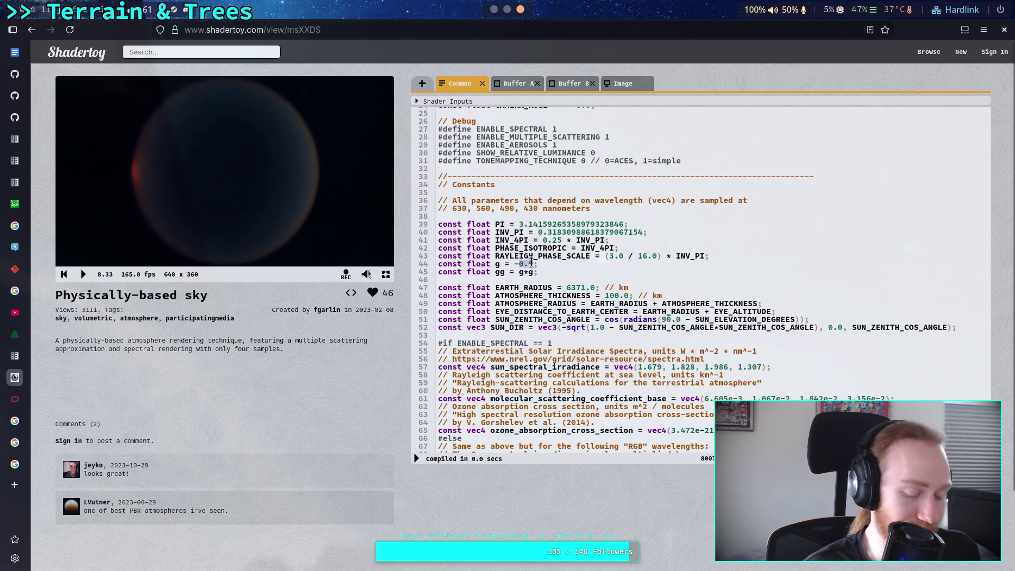
text(0.95)
click(417, 459)
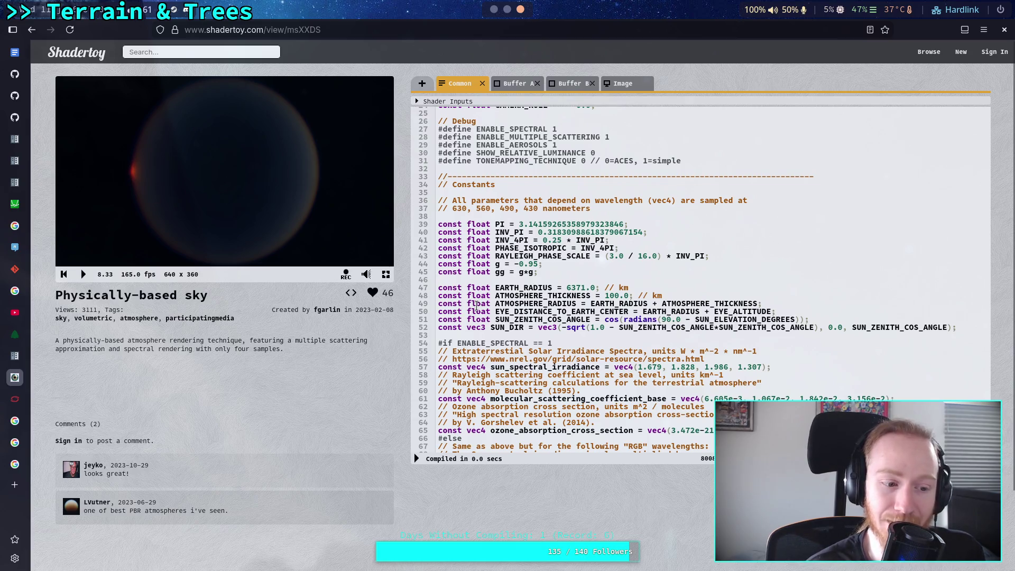
click(521, 265)
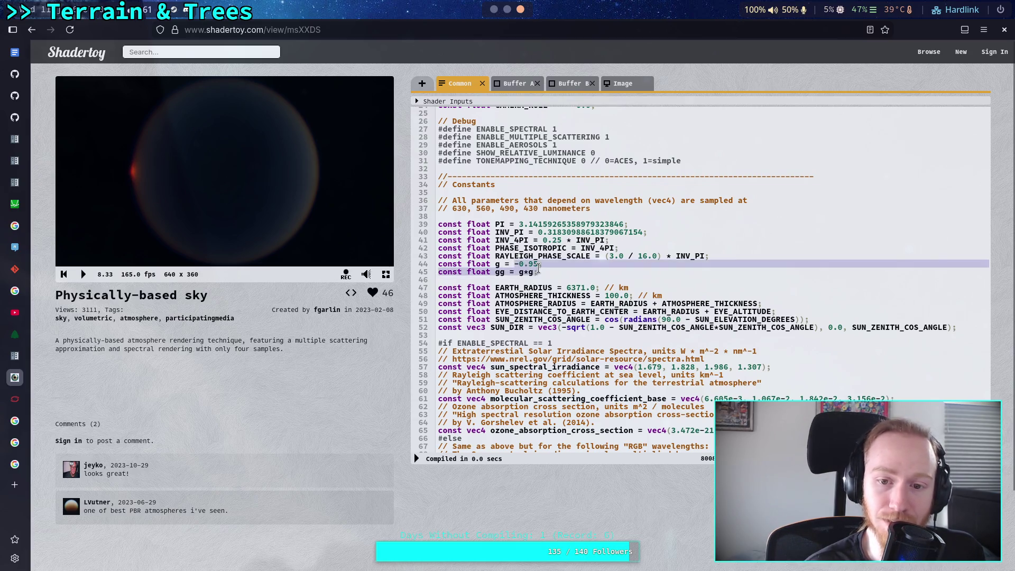
key(BackSpace)
key(Right)
key(Right)
key(Right)
key(Delete)
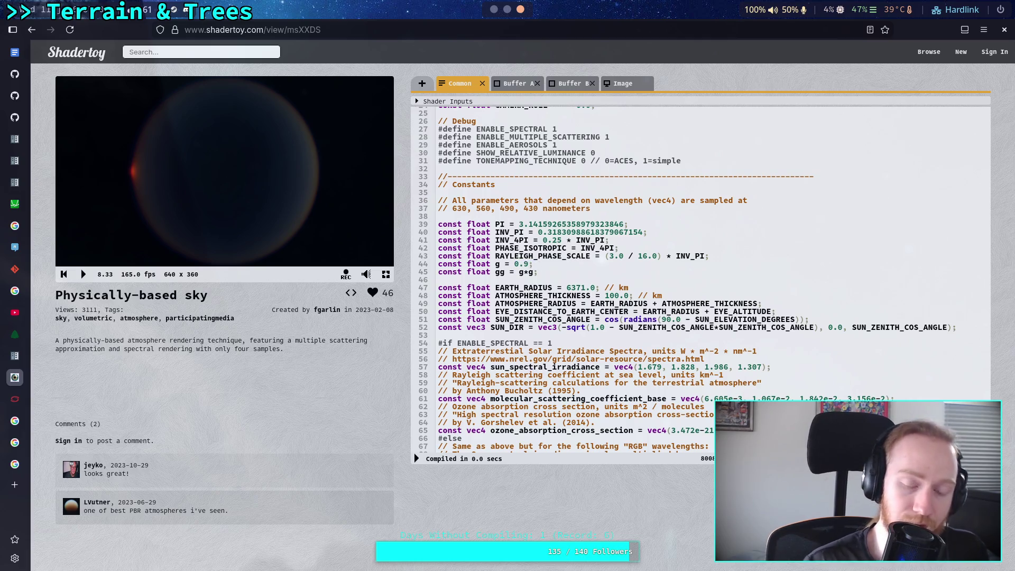
click(417, 458)
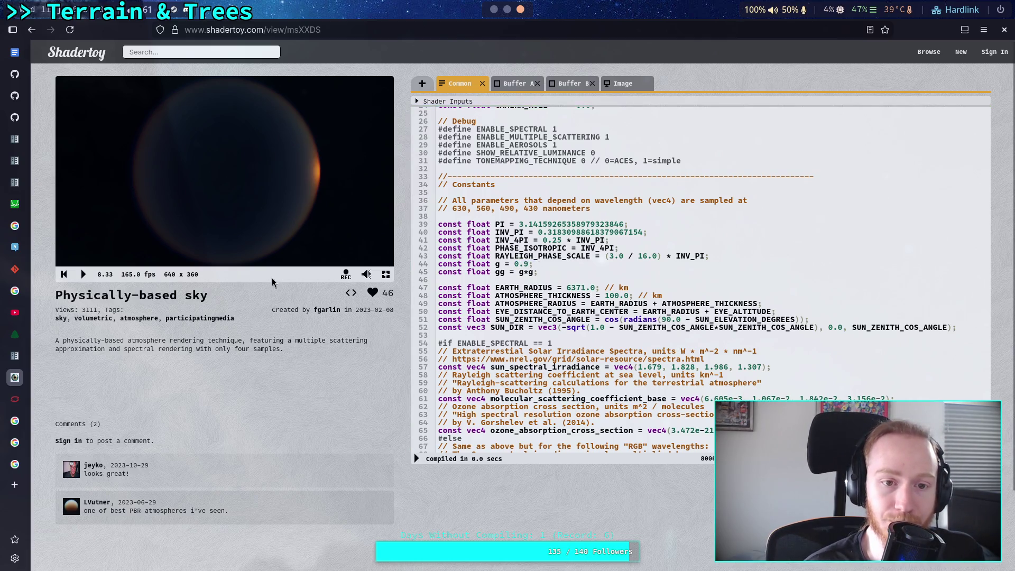
Step: Recompile with the projection camera and set ANIMATE_SUN back to 1
scroll(496, 185, up, 5)
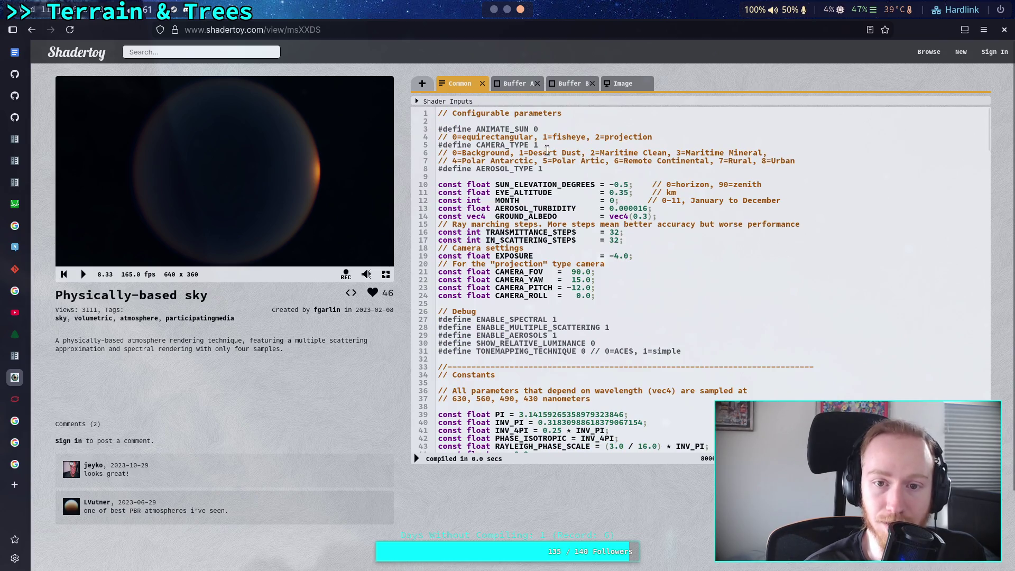
text(2)
click(417, 459)
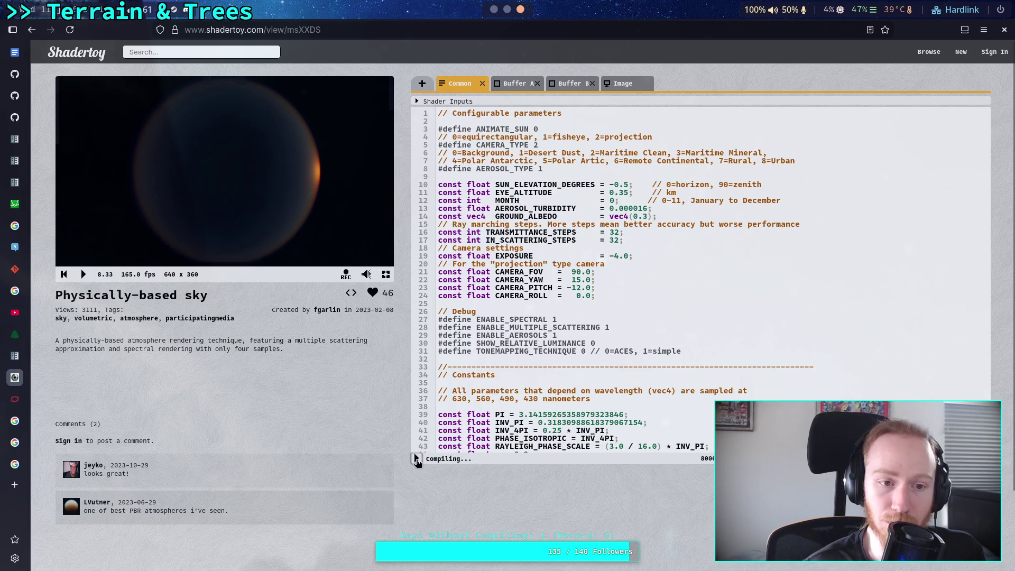
scroll(550, 250, down, 8)
scroll(529, 259, up, 3)
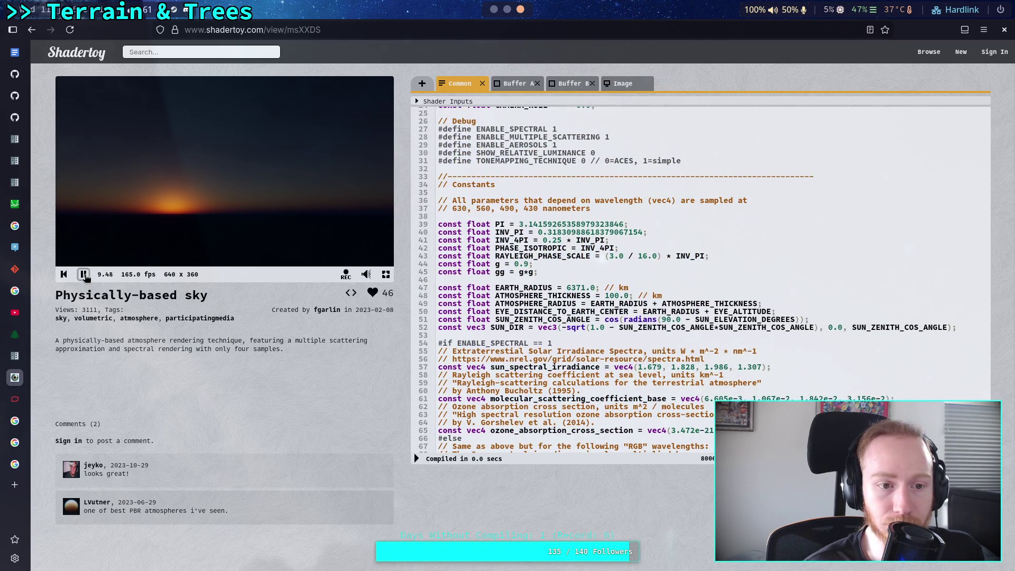
scroll(573, 245, up, 1)
scroll(573, 245, up, 5)
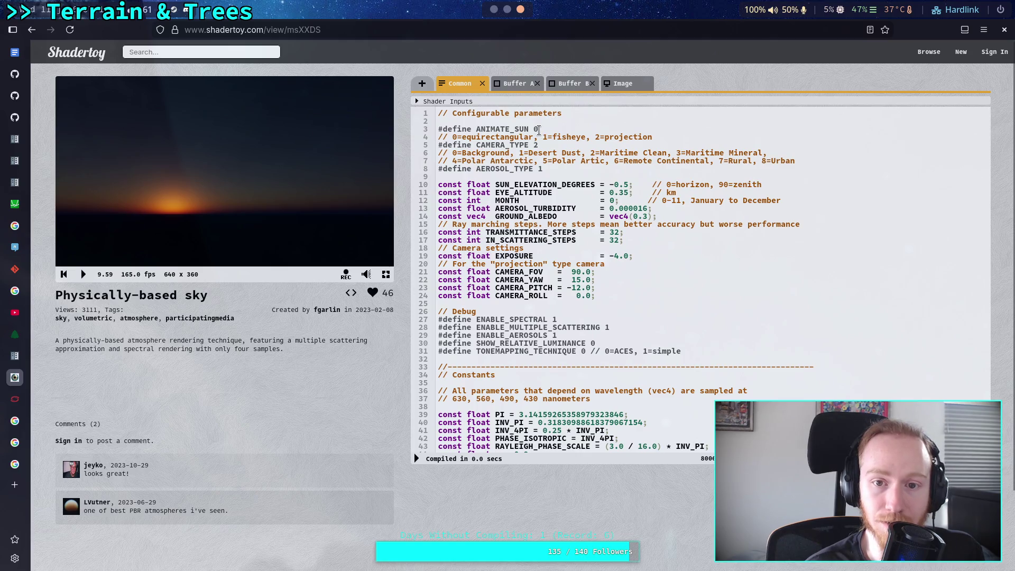
double_click(535, 129)
text(1)
click(417, 459)
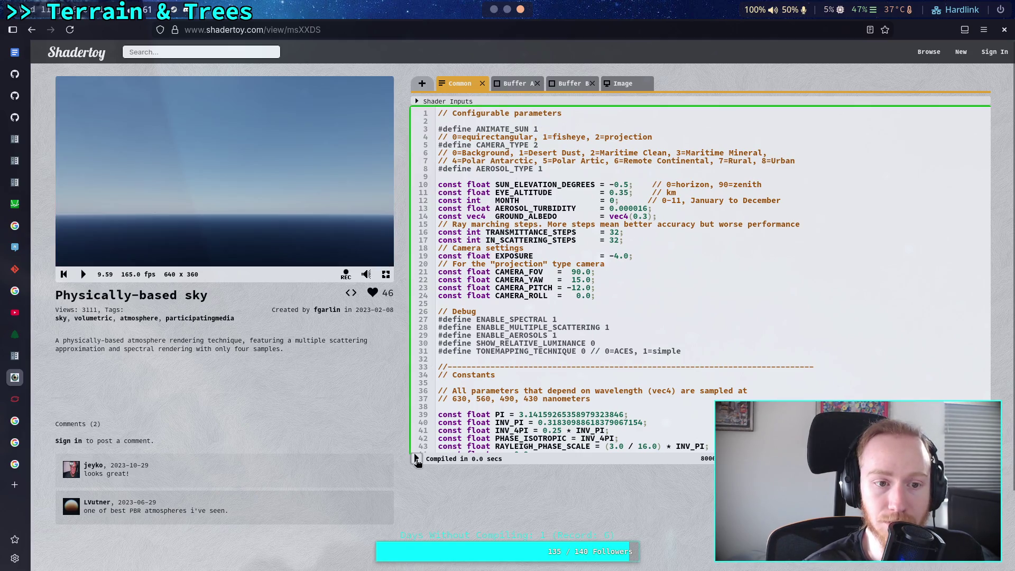
Step: Rewind and play the sun animation, then pause the sky preview
click(64, 274)
click(84, 274)
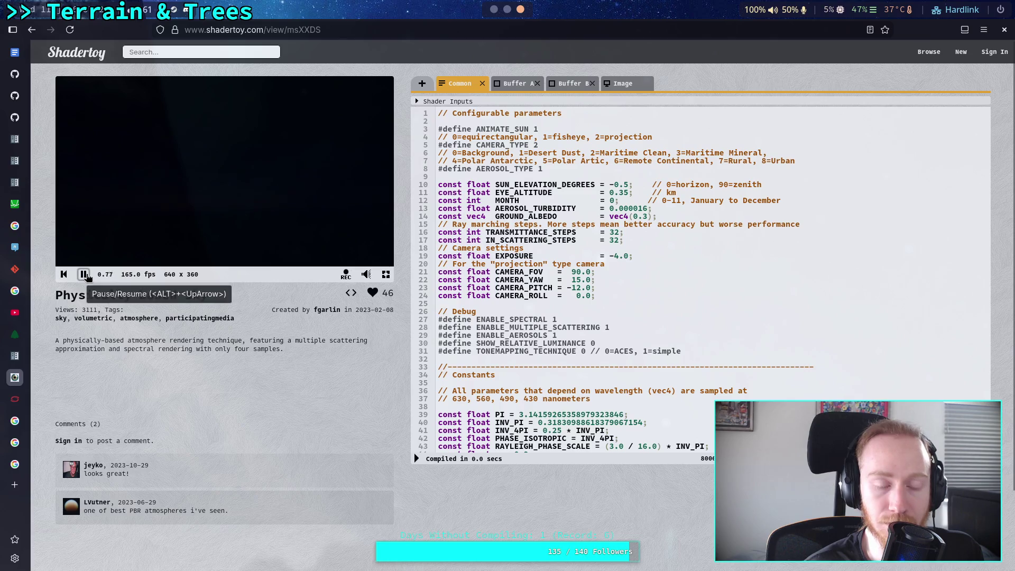
scroll(511, 297, down, 3)
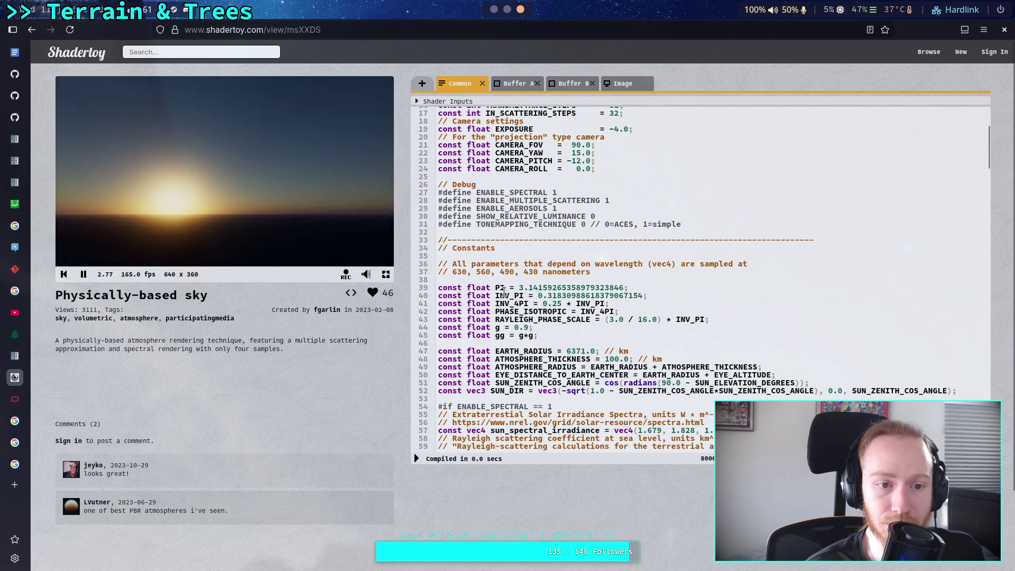
click(84, 275)
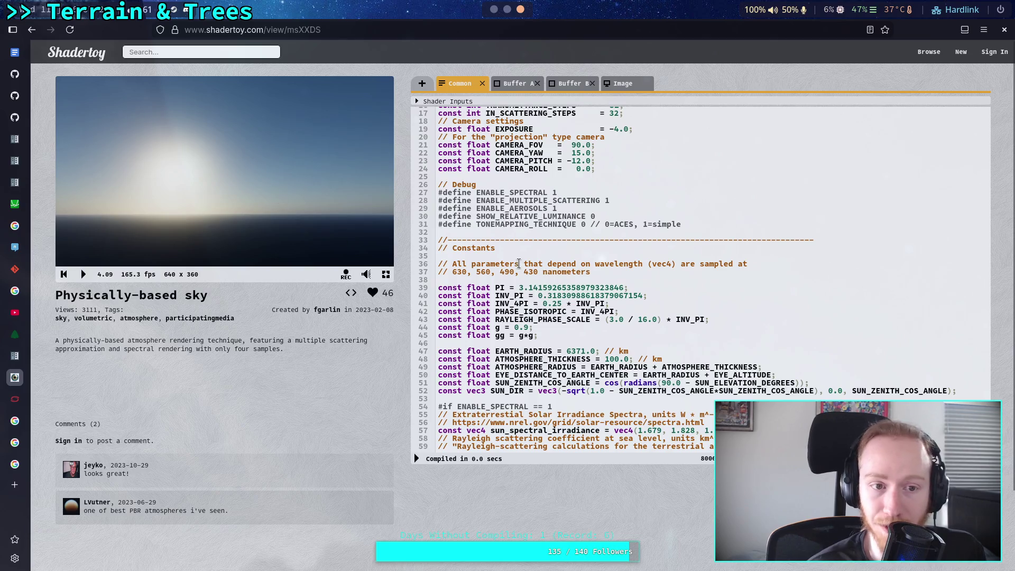
scroll(535, 279, up, 2)
scroll(540, 281, down, 3)
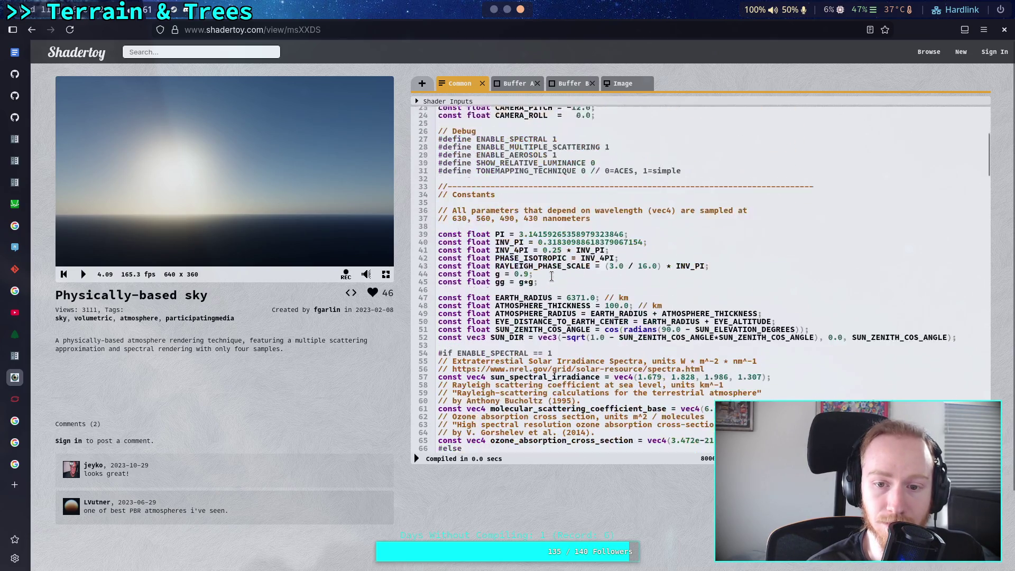
scroll(520, 328, up, 2)
Step: Try Mie g at 0.8 and 0.85, recompiling the sky each time
key(BackSpace)
text(7)
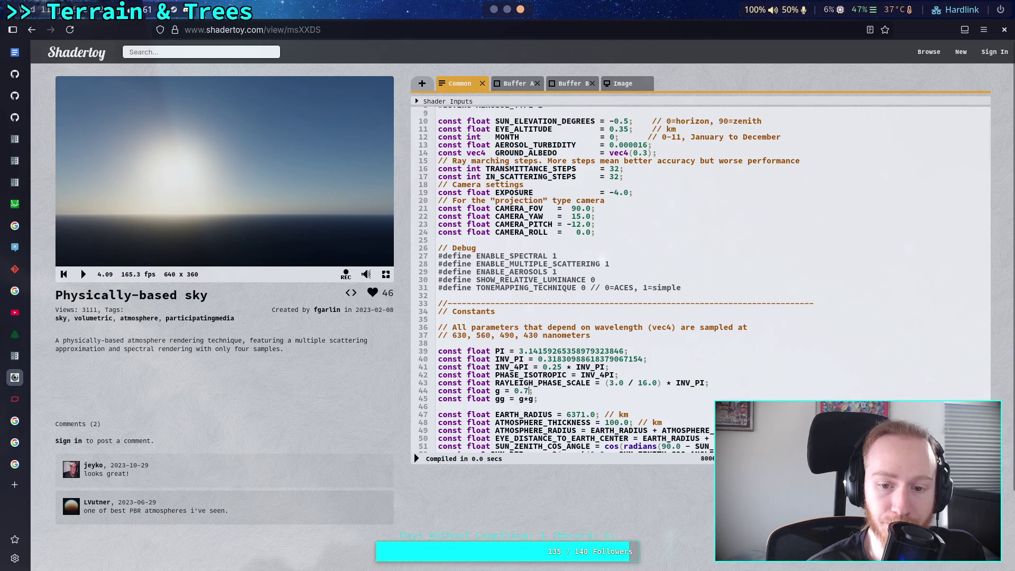
key(BackSpace)
text(8)
key(alt+Return)
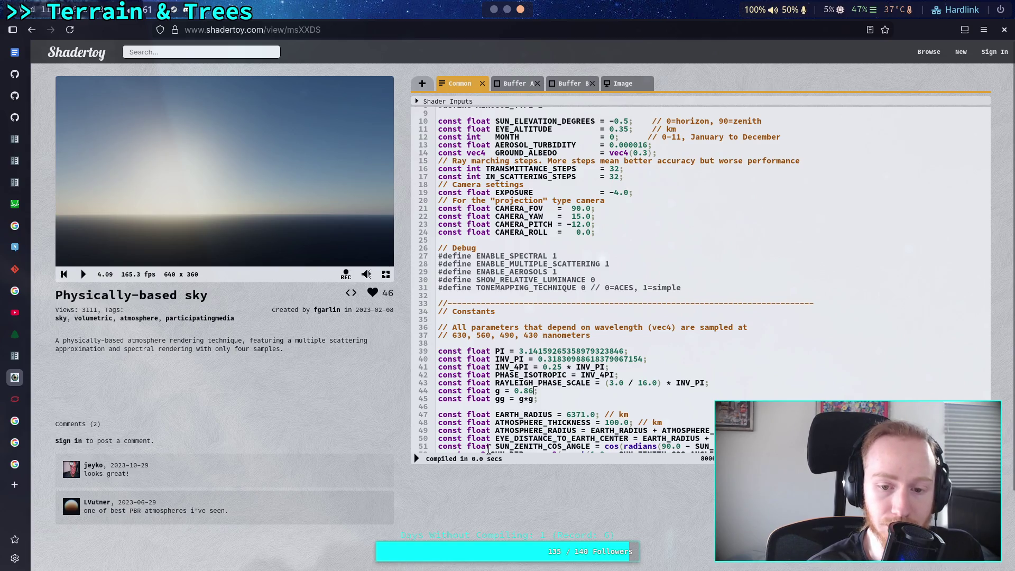
text(5)
key(alt+Return)
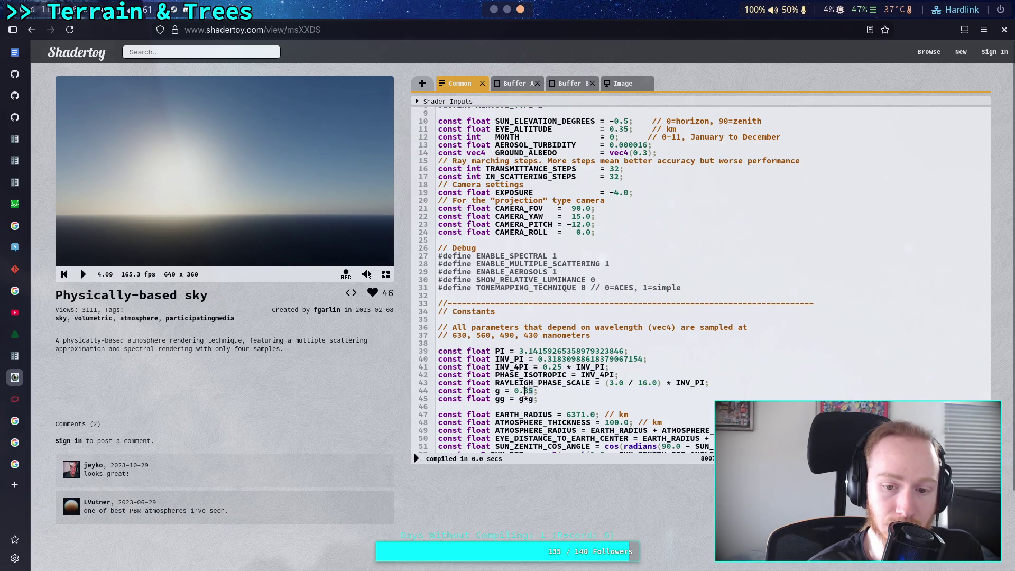
Step: Test Mie g at 0.76, then settle on 0.78 and recompile the sky
double_click(529, 390)
text(76)
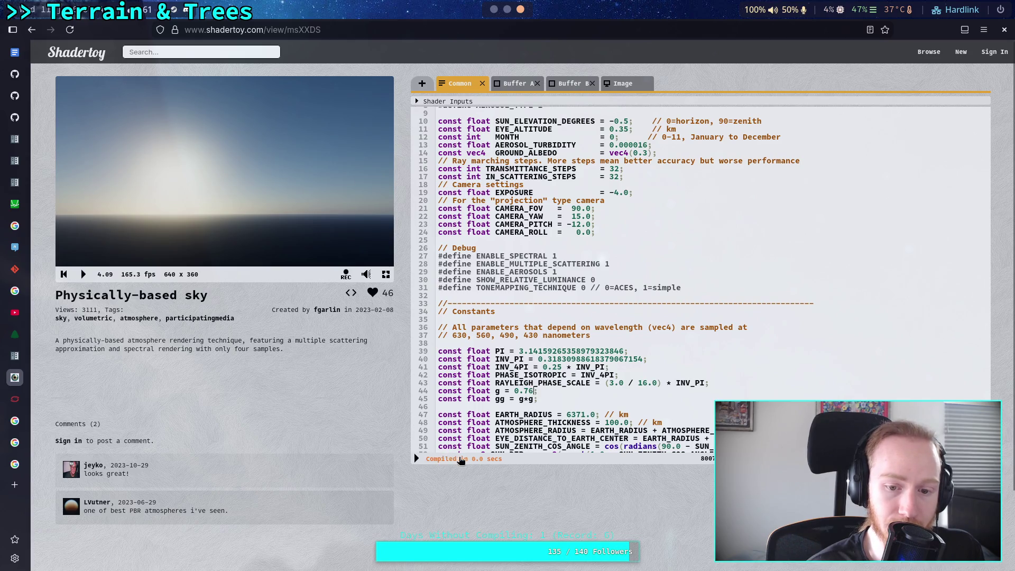
click(417, 459)
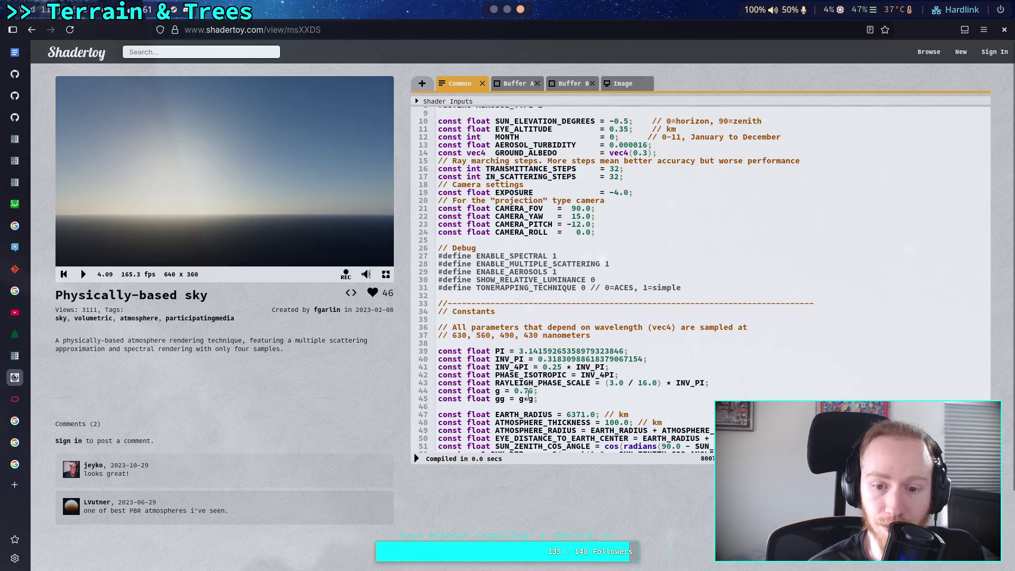
key(BackSpace)
text(8)
click(417, 459)
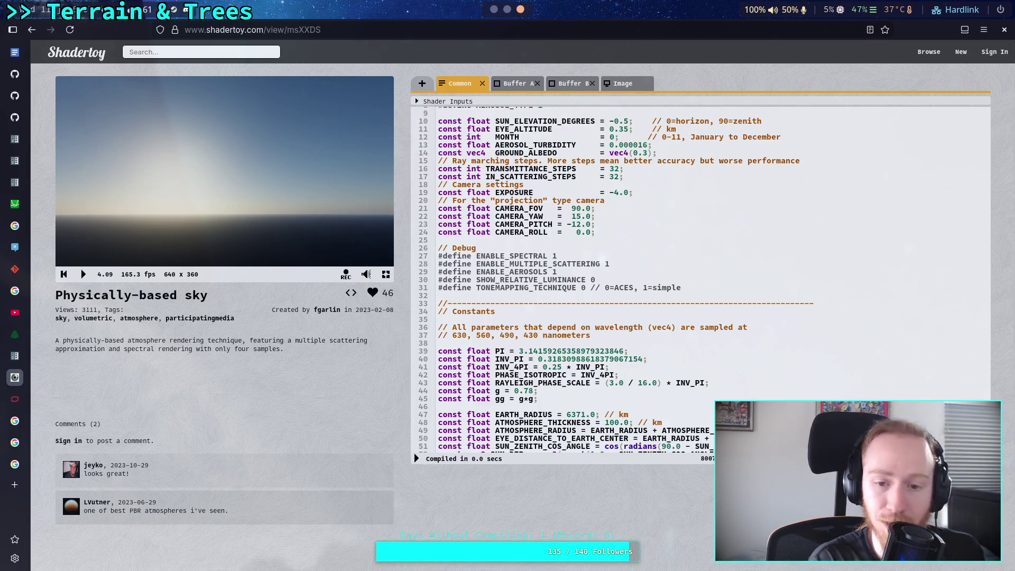
key(alt+Tab)
Step: Save common_inc.glsl in Neovim
key(super+1)
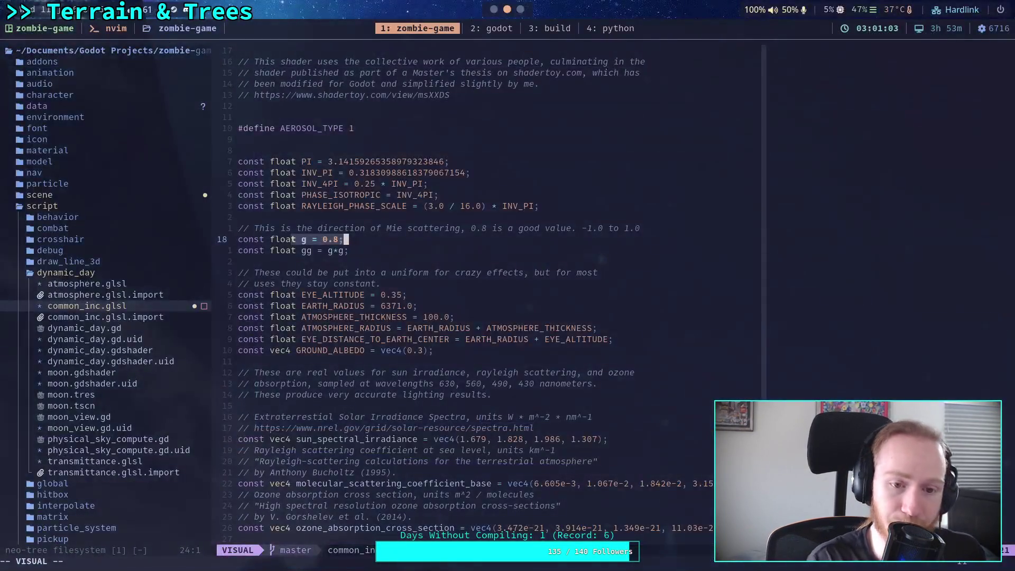
key(Escape)
text(:w)
key(Return)
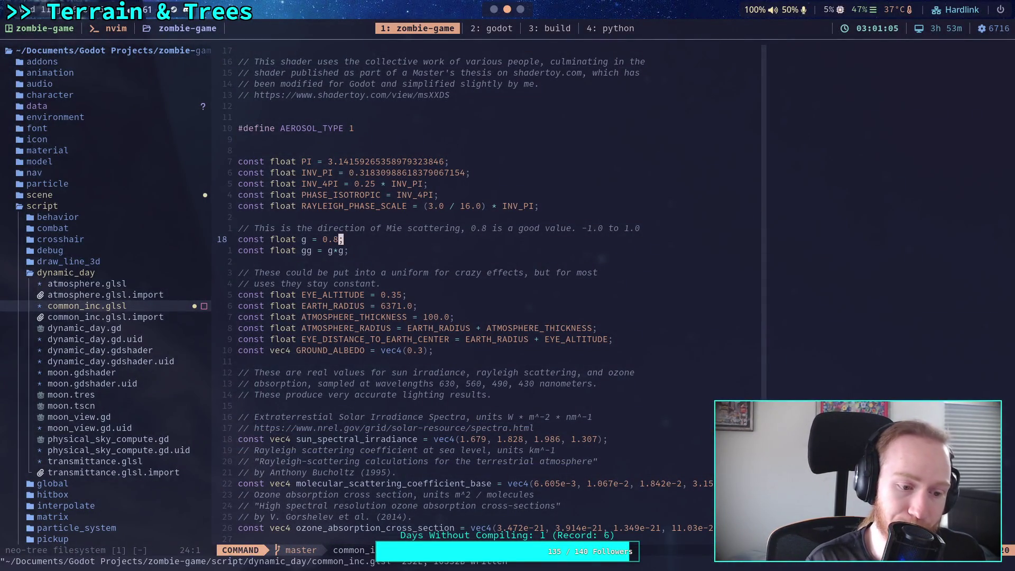
Step: Review the scattering and ozone constants in common_inc.glsl before returning to Shadertoy
scroll(547, 358, down, 9)
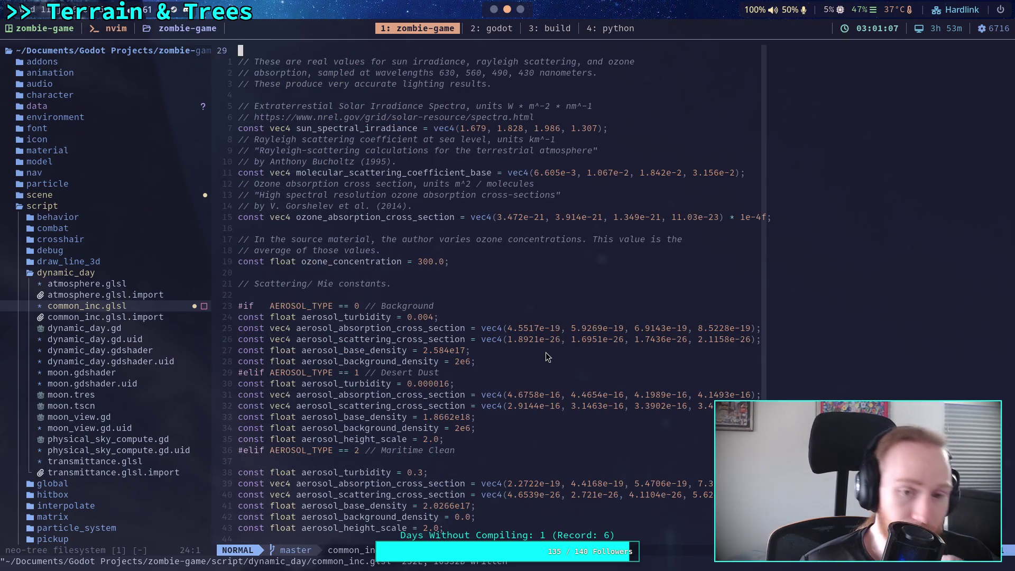
scroll(543, 301, up, 4)
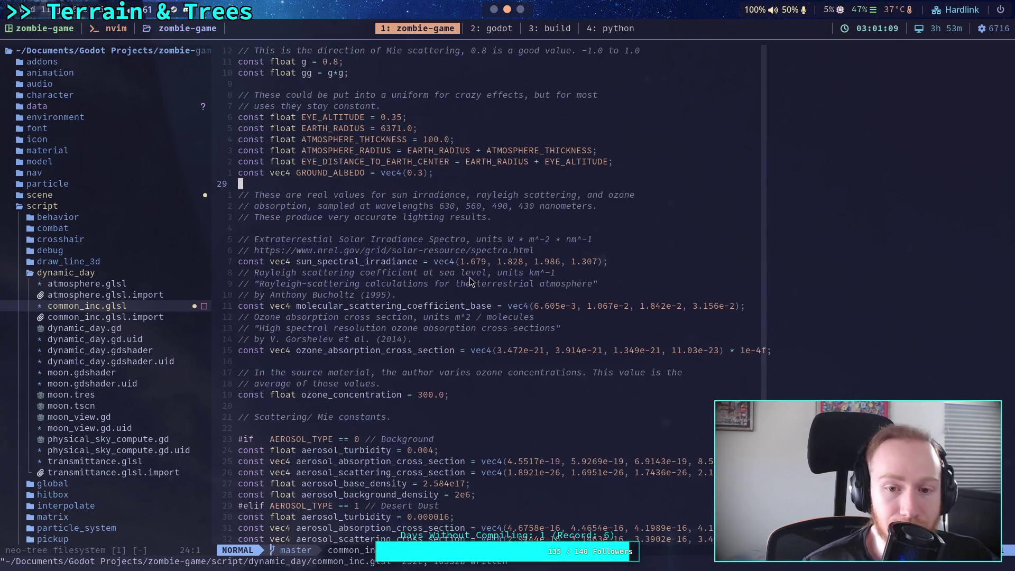
mouse_move(406, 307)
mouse_down()
mouse_move(340, 317)
mouse_move(740, 353)
mouse_move(616, 356)
mouse_up()
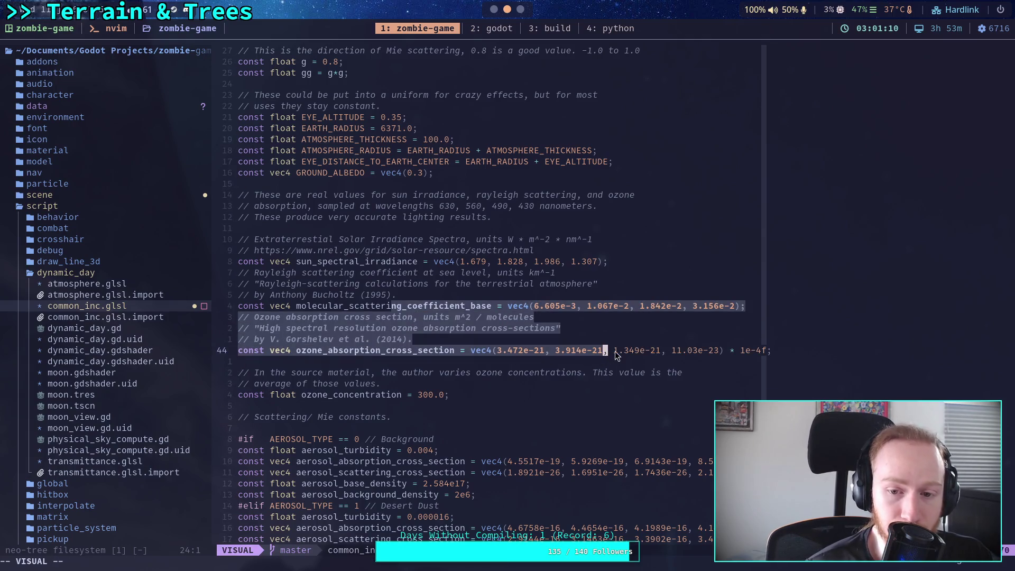
click(620, 353)
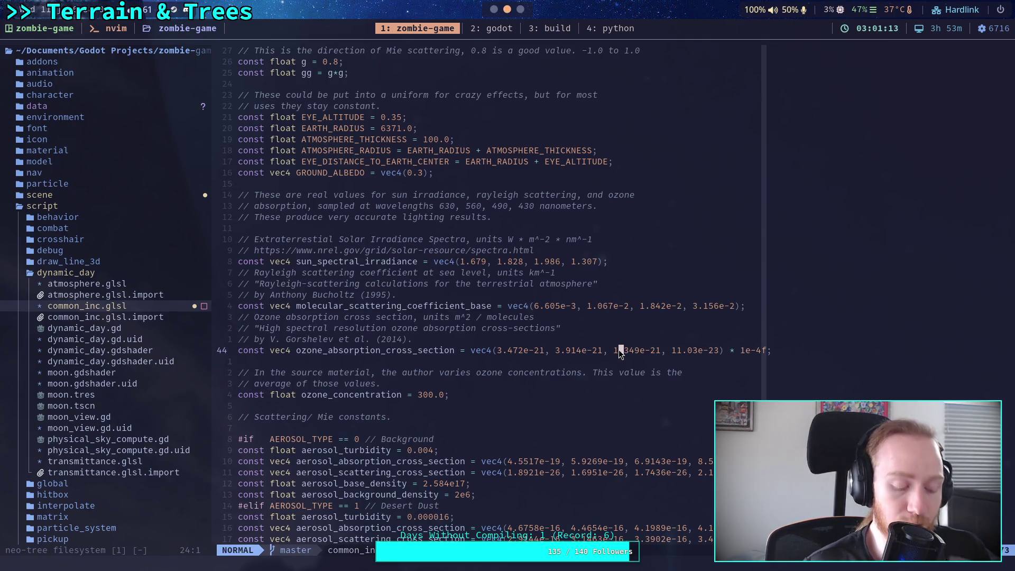
key(super+3)
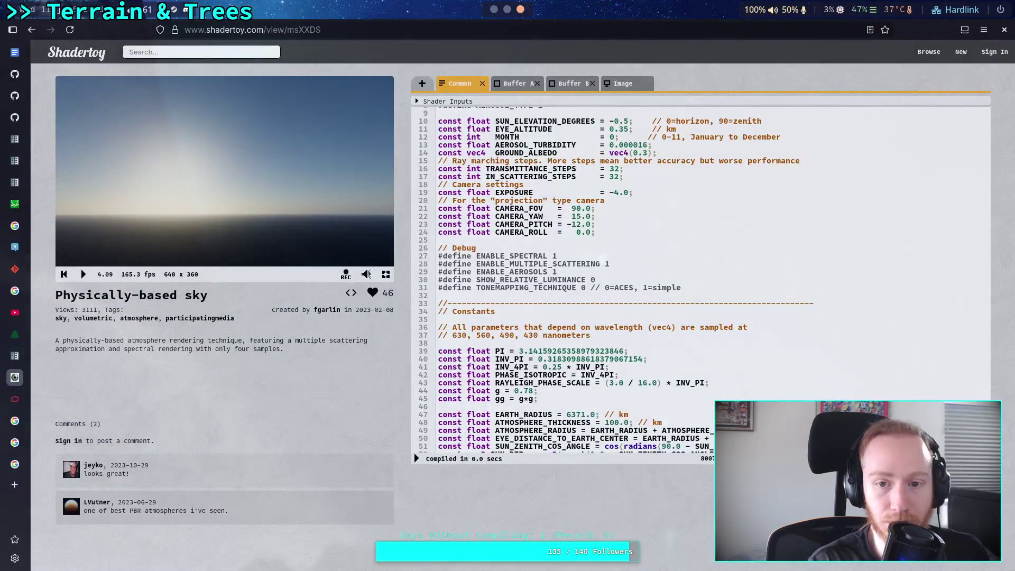
Step: Copy Shadertoy's solar irradiance, Rayleigh and ozone cross-section constants (lines 55–65) for Neovim
scroll(725, 287, down, 5)
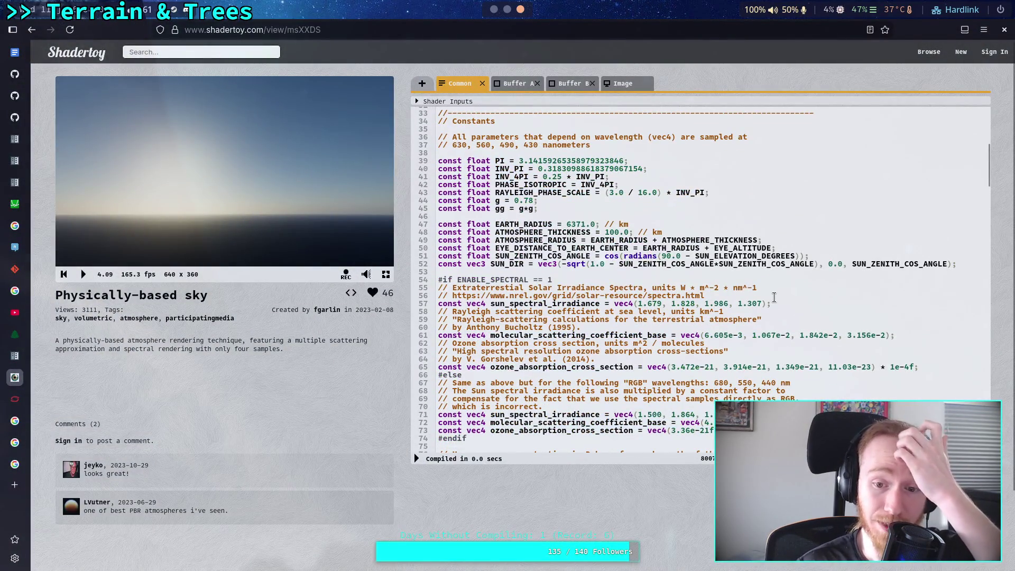
scroll(774, 297, down, 2)
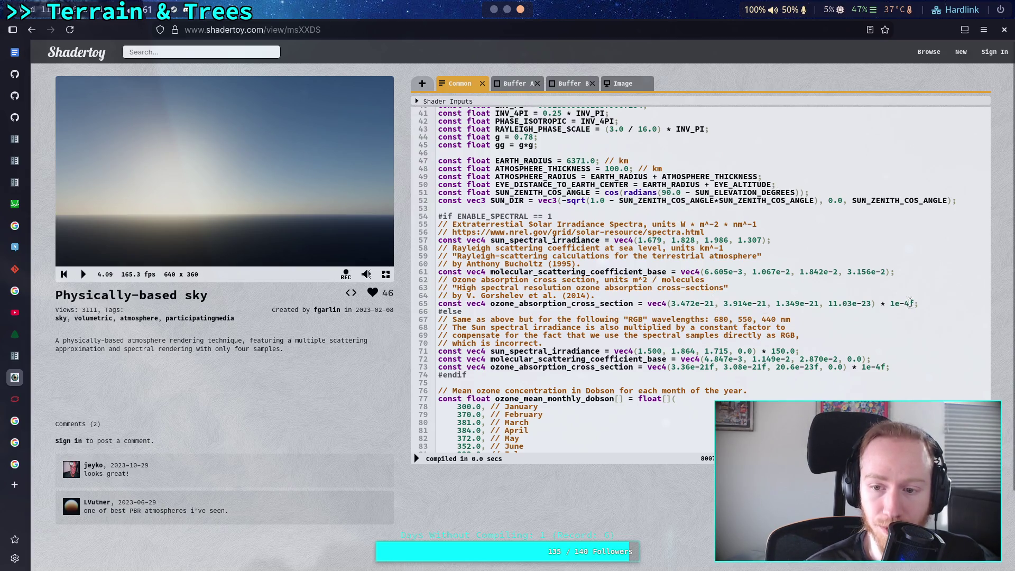
mouse_move(927, 301)
mouse_down()
mouse_move(450, 309)
mouse_move(429, 226)
mouse_up()
right_click(510, 243)
click(540, 297)
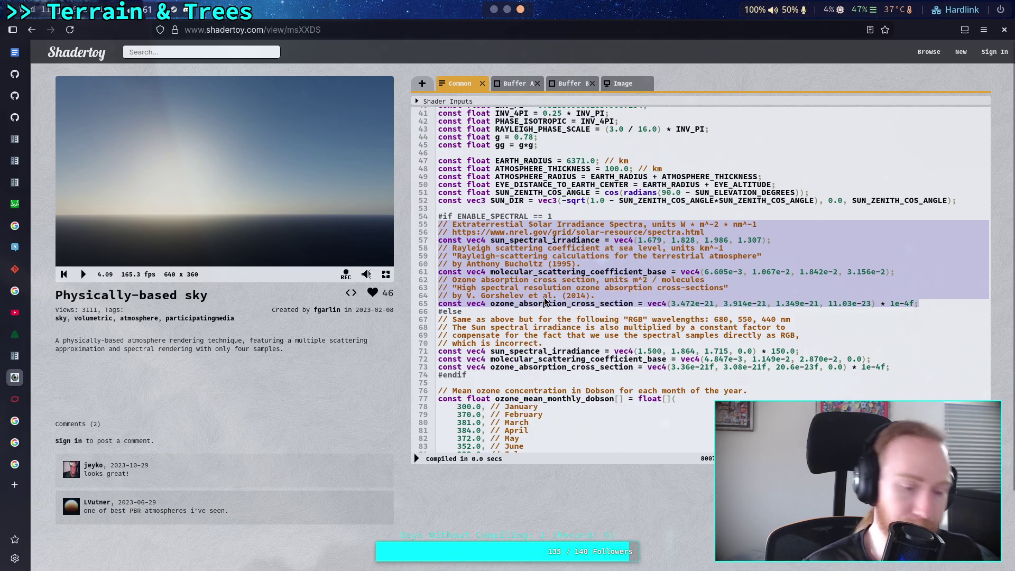
key(super+1)
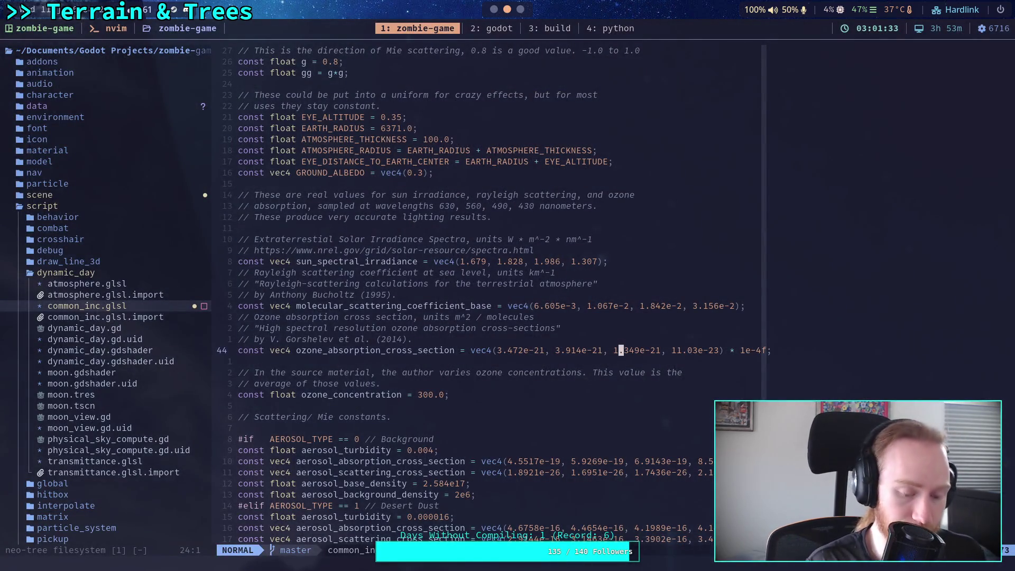
Step: Replace the spectral constant block in common_inc.glsl with the copied Shadertoy constants
key(shift+v)
key(k)
key(k)
key(k)
key(k)
key(k)
key(k)
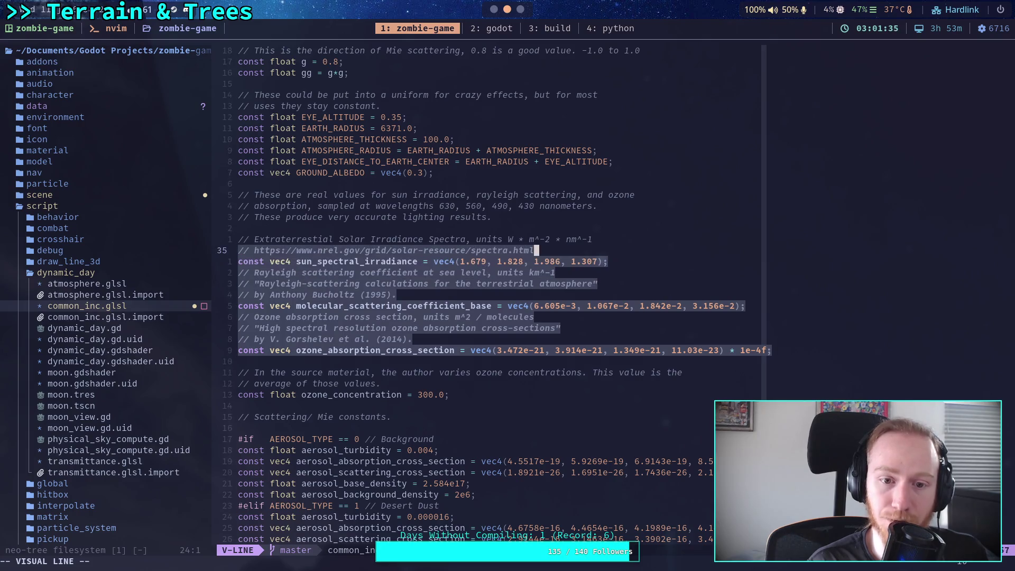
key(c)
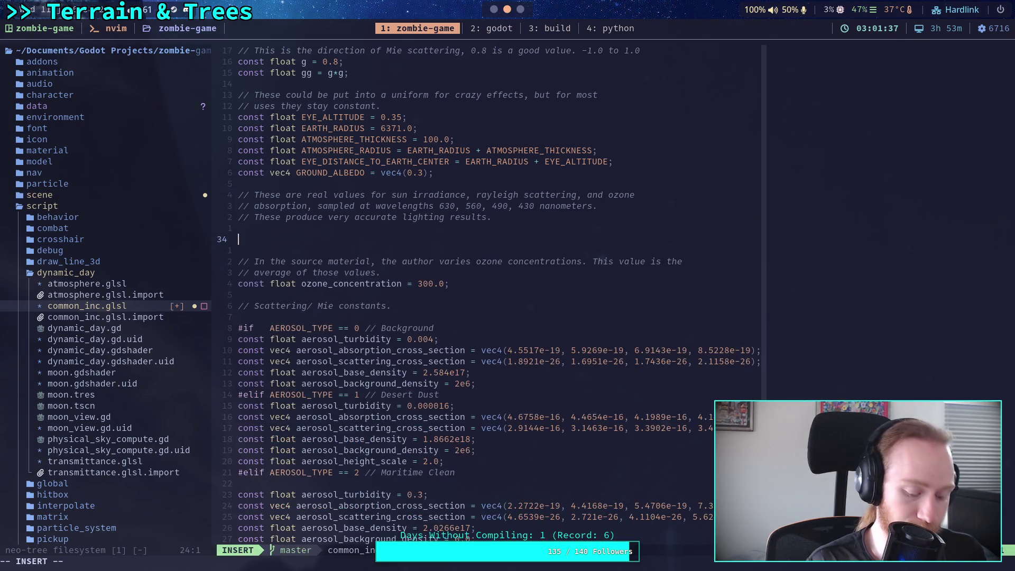
key(ctrl+shift+v)
key(Escape)
Step: Save common_inc.glsl with :w and quit Neovim back to bash
text(:)
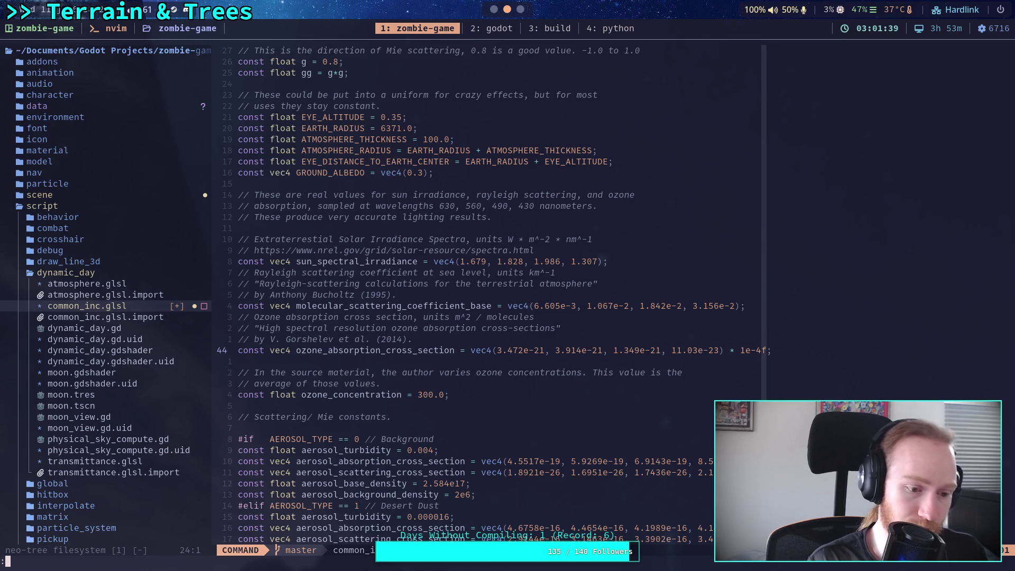
text(w)
key(Return)
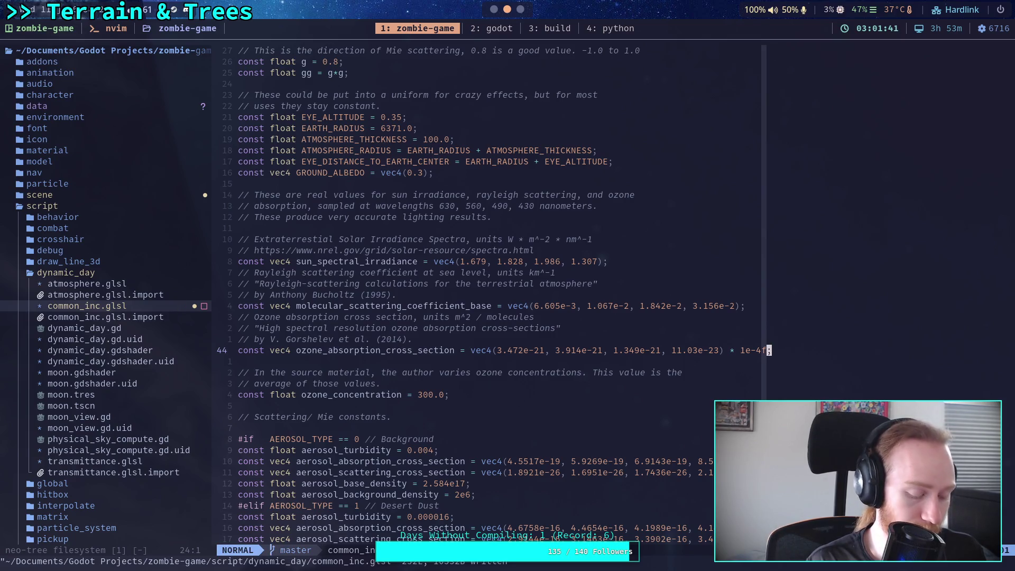
text(:q)
key(Return)
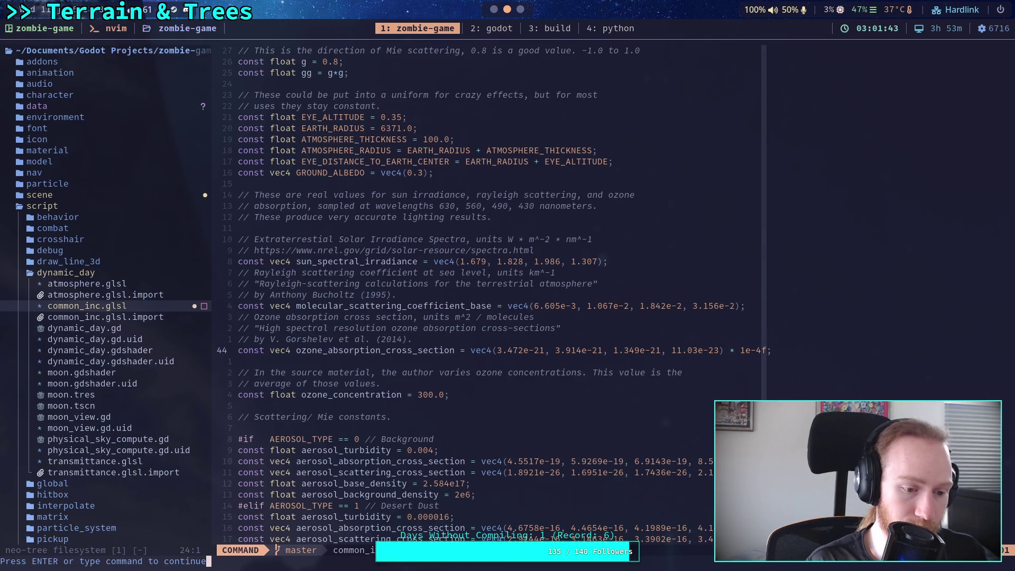
Step: Run git diff on script/dynamic_day/ to review the altitude 0.35, albedo 0.3 and ozone 300 changes
text(git )
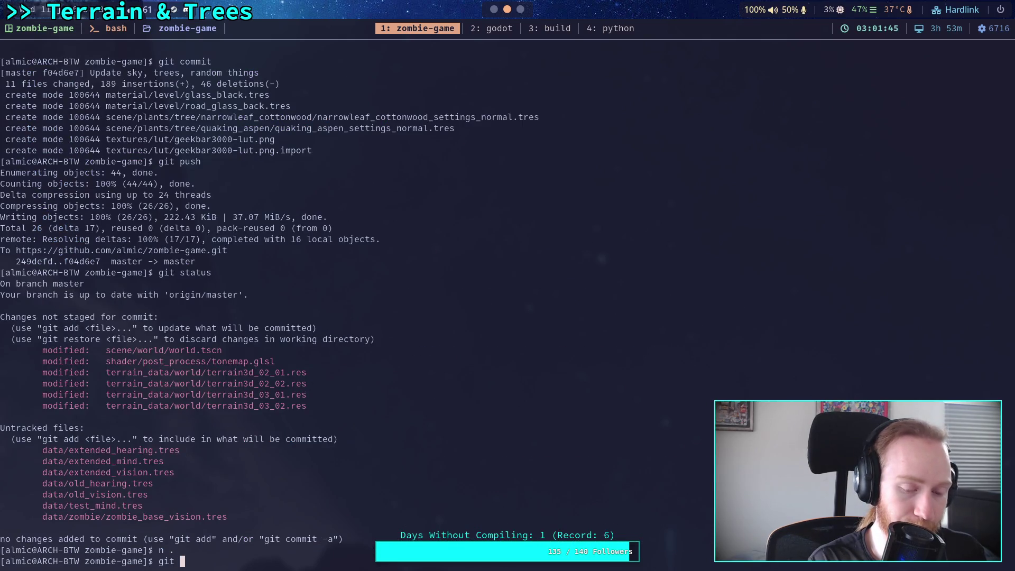
text(d)
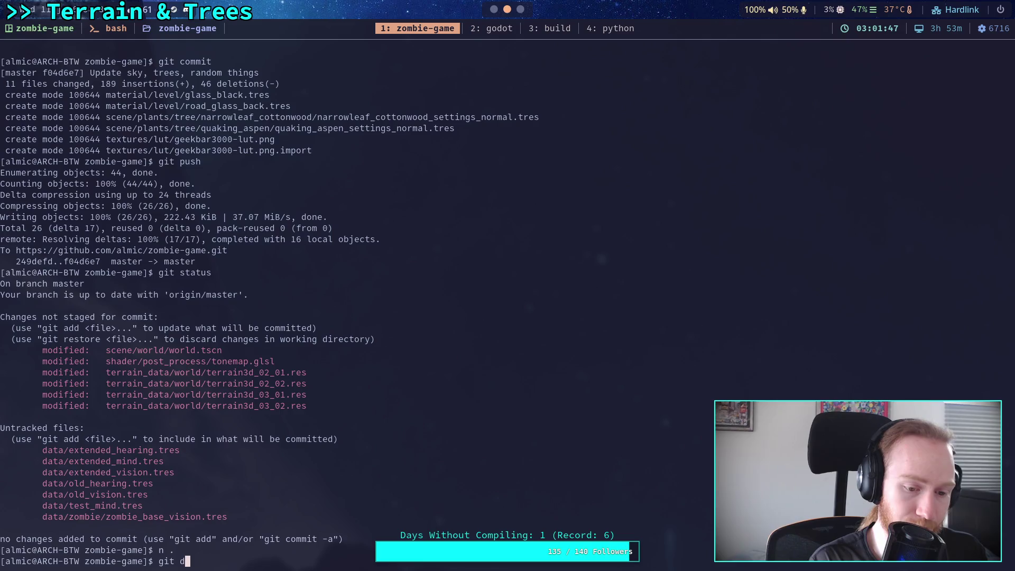
text(iff script/)
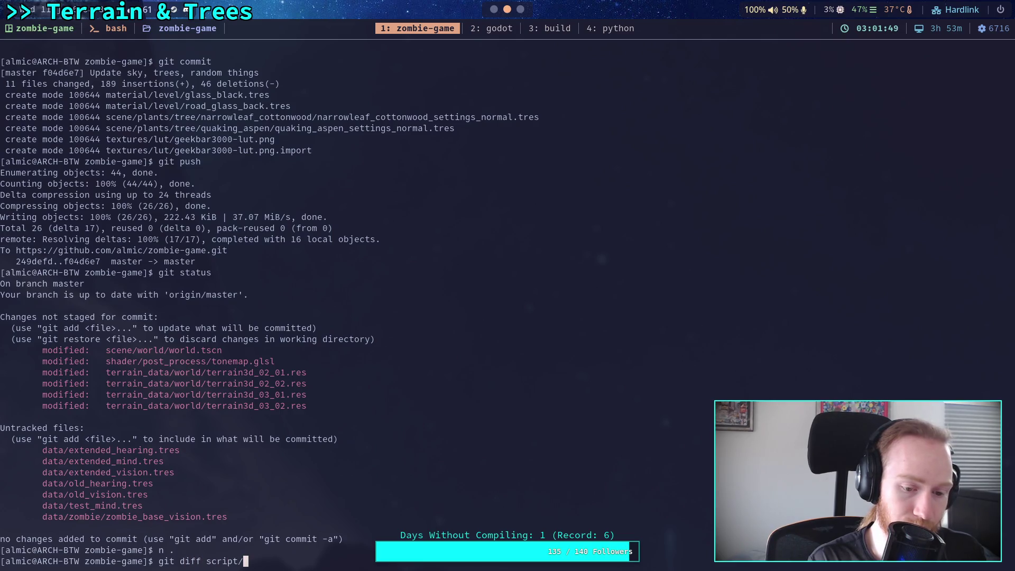
text(dy)
key(Tab)
key(Return)
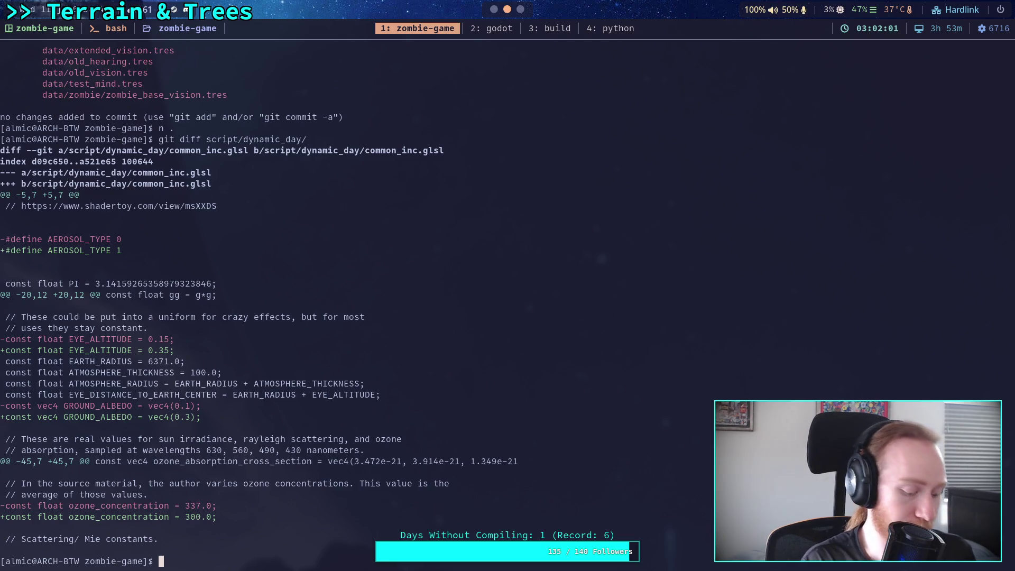
key(super+2)
Step: Dismiss the Load Errors dialog and reload the current Godot project
click(508, 413)
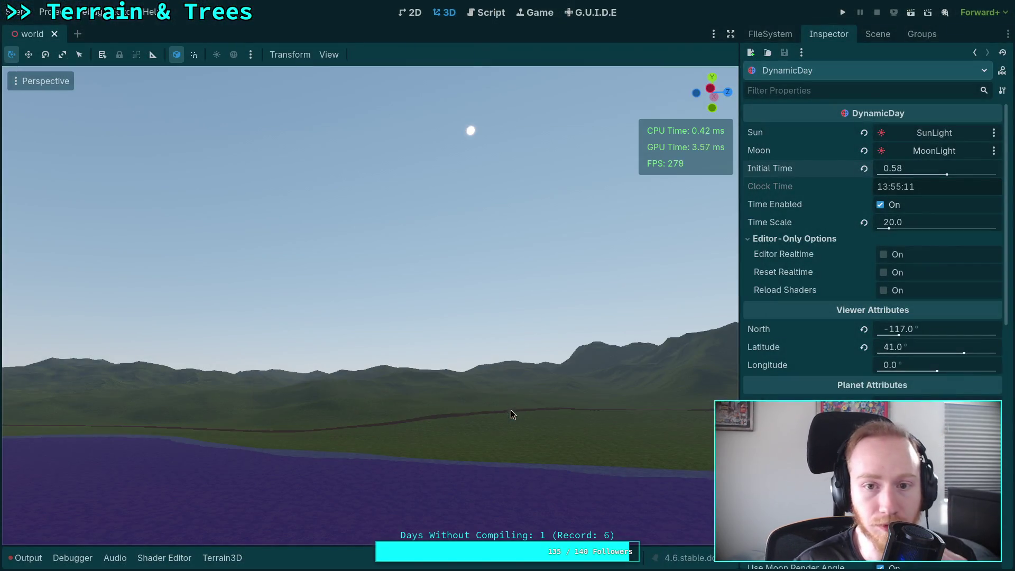
click(23, 12)
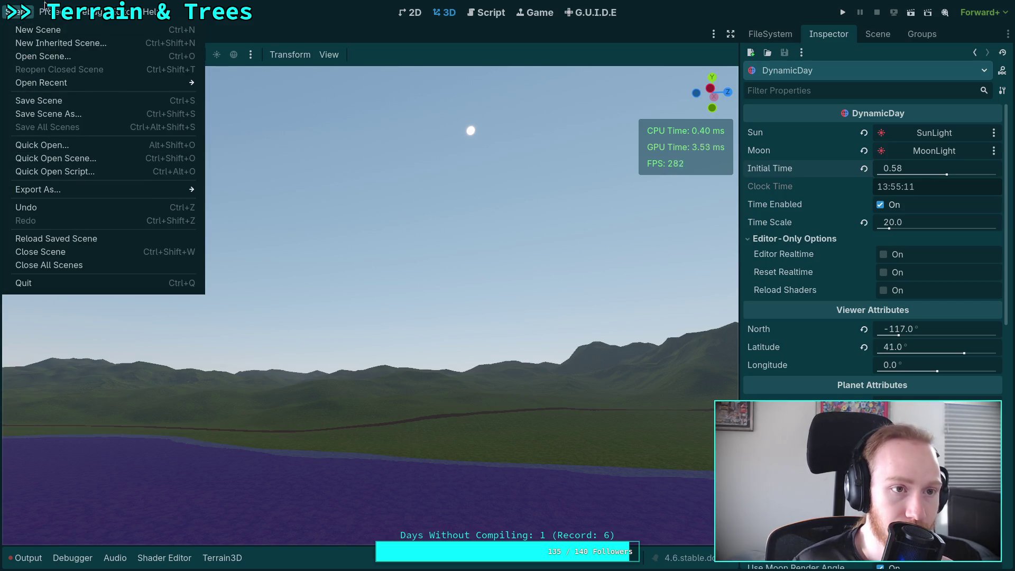
mouse_move(53, 12)
click(96, 155)
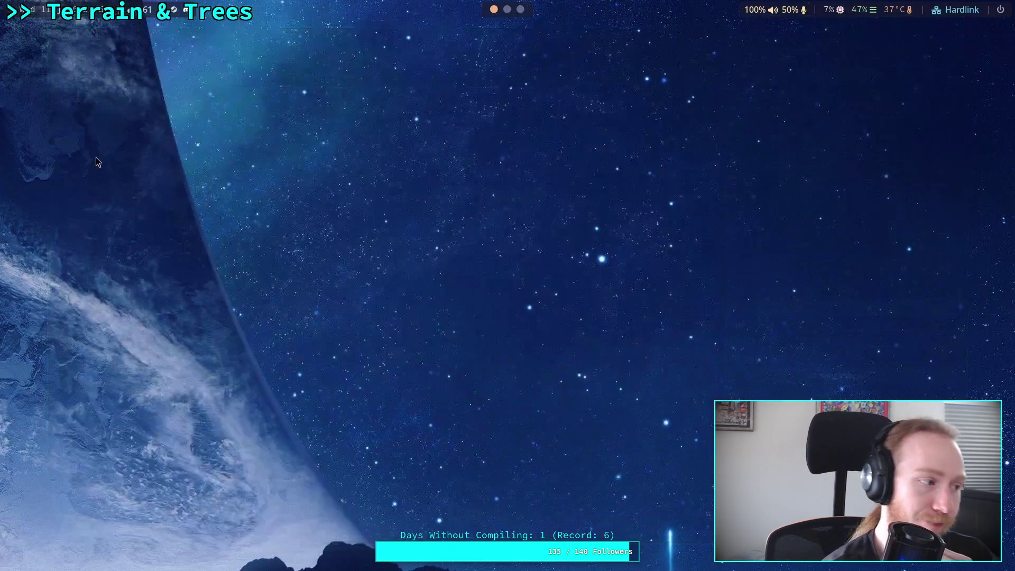
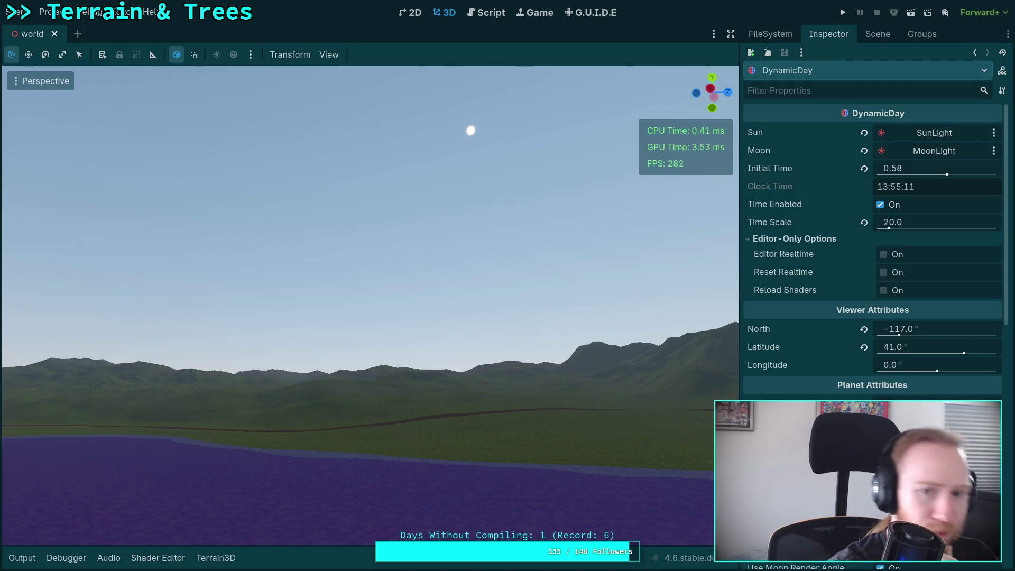
Step: Orbit and fly the viewport camera to survey the sky, sun and purple water
mouse_move(300, 158)
mouse_down()
mouse_move(300, 121)
mouse_move(361, 135)
mouse_move(227, 114)
mouse_move(401, 82)
mouse_move(295, 167)
mouse_move(254, 138)
mouse_move(301, 148)
mouse_move(286, 158)
mouse_move(471, 333)
mouse_up()
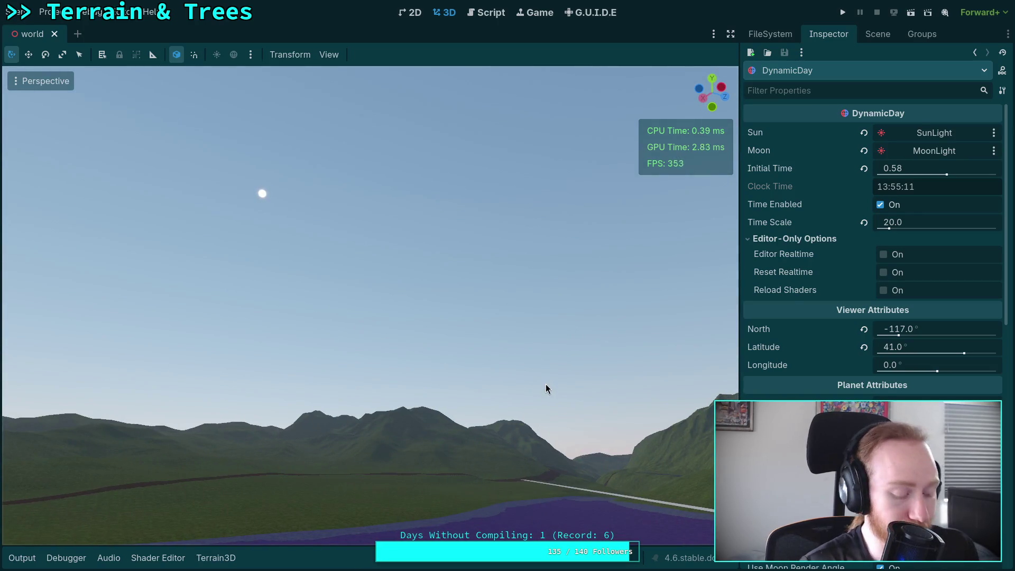
drag(546, 388, 592, 439)
key(w)
scroll(370, 304, up, 5)
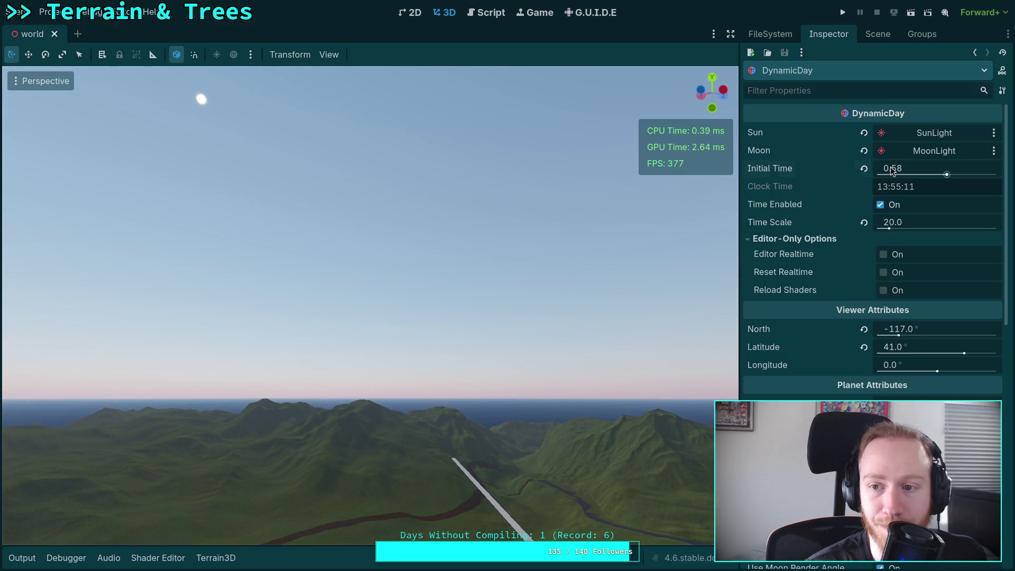
Step: Drag DynamicDay's Initial Time through dusk and settle it at 0.7582
drag(899, 168, 956, 169)
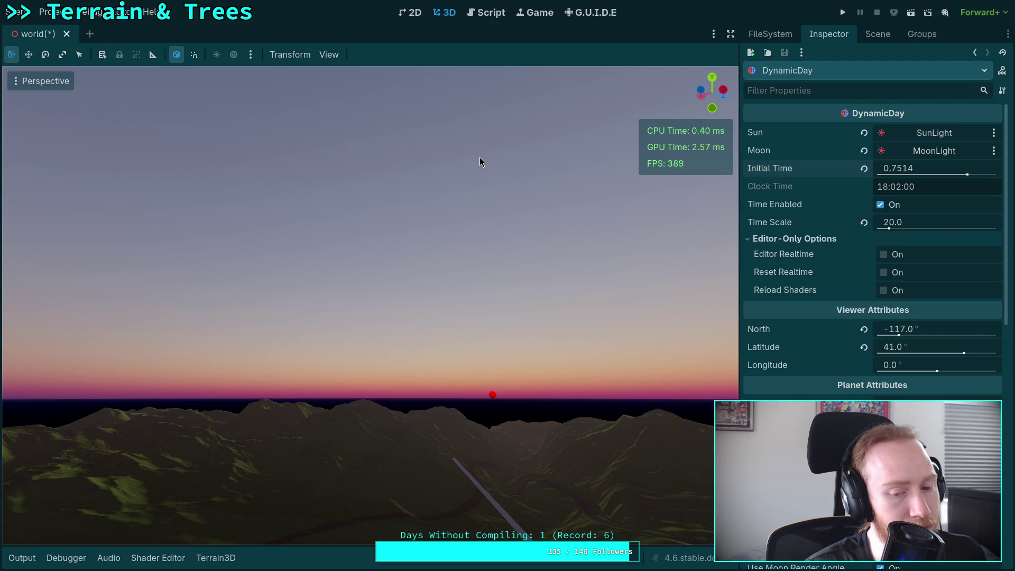
mouse_move(480, 157)
mouse_down()
mouse_move(480, 201)
mouse_move(508, 207)
mouse_up()
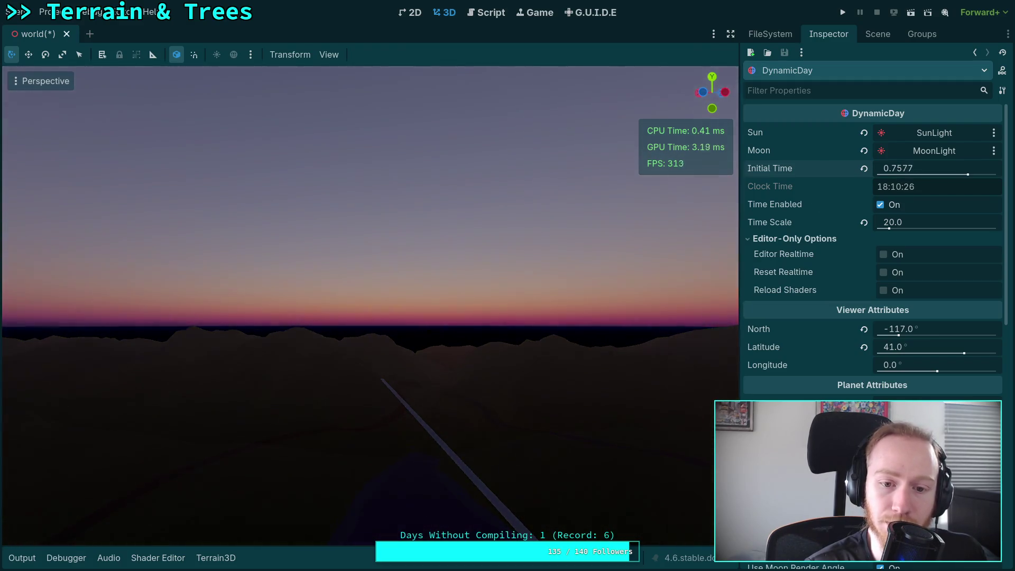
drag(508, 207, 507, 201)
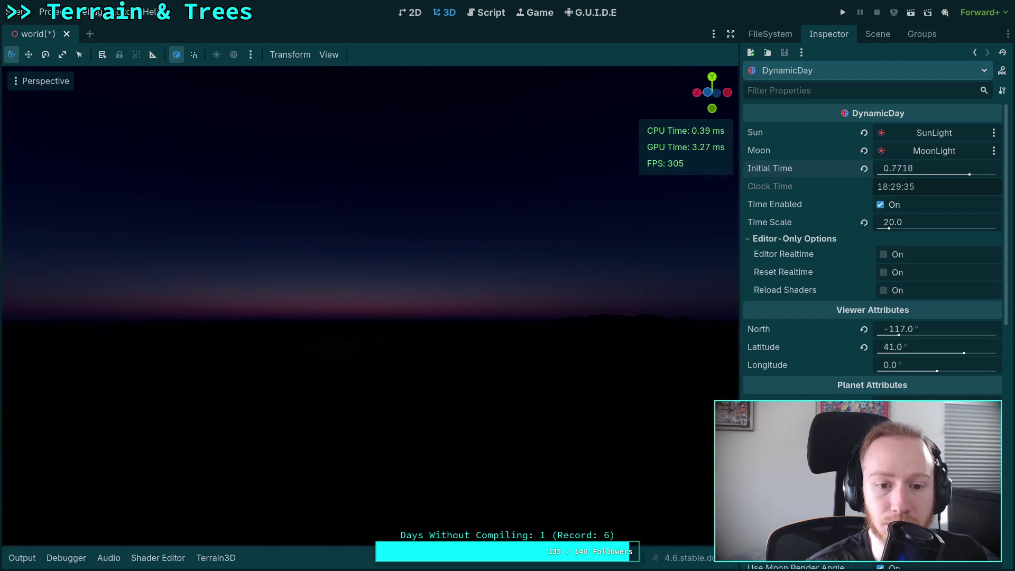
drag(899, 169, 876, 168)
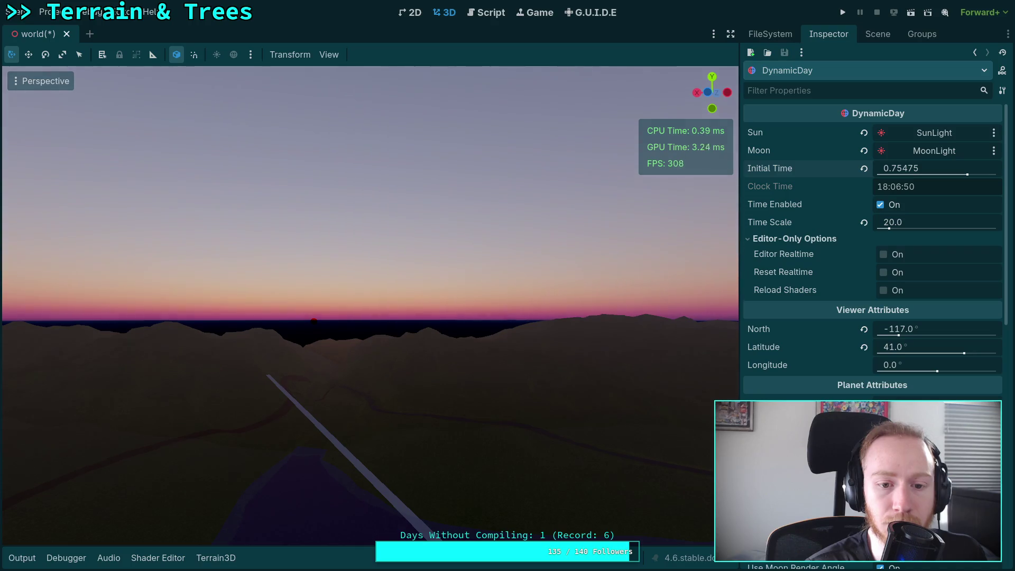
drag(876, 168, 883, 168)
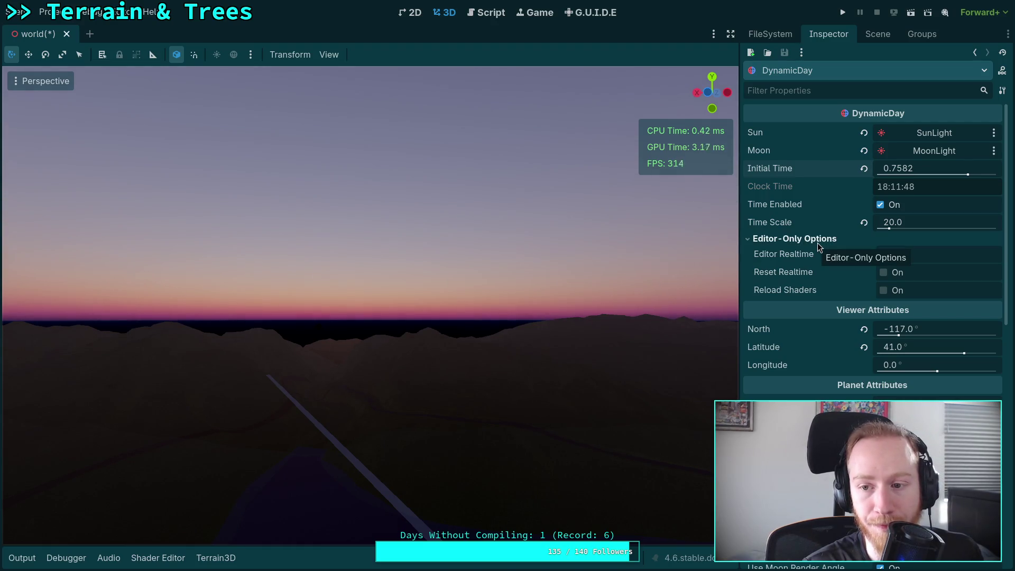
Step: In Shadertoy's Common code, highlight the aerosol turbidity and ground albedo constants on lines 13–14
key(super+2)
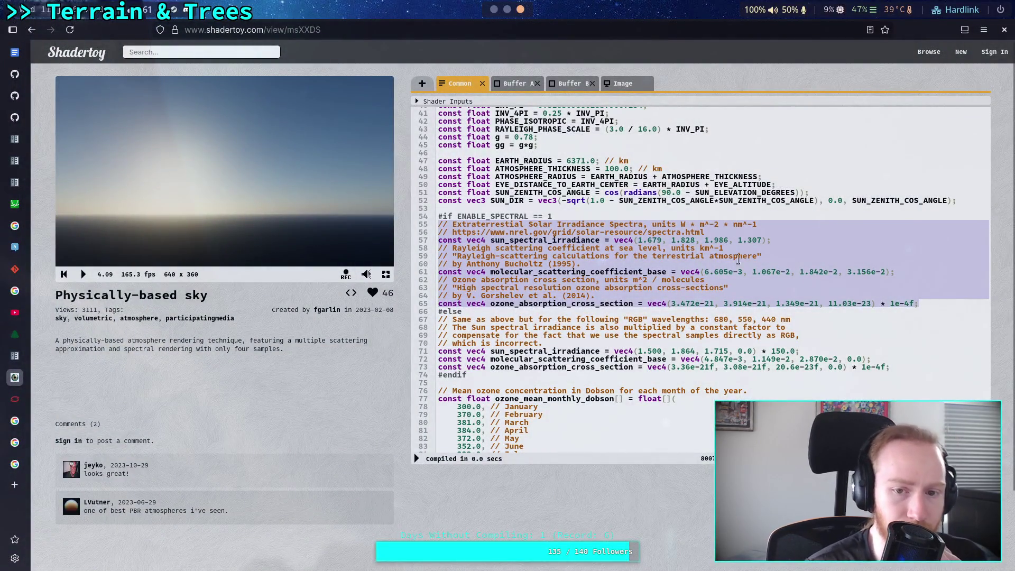
scroll(590, 251, up, 5)
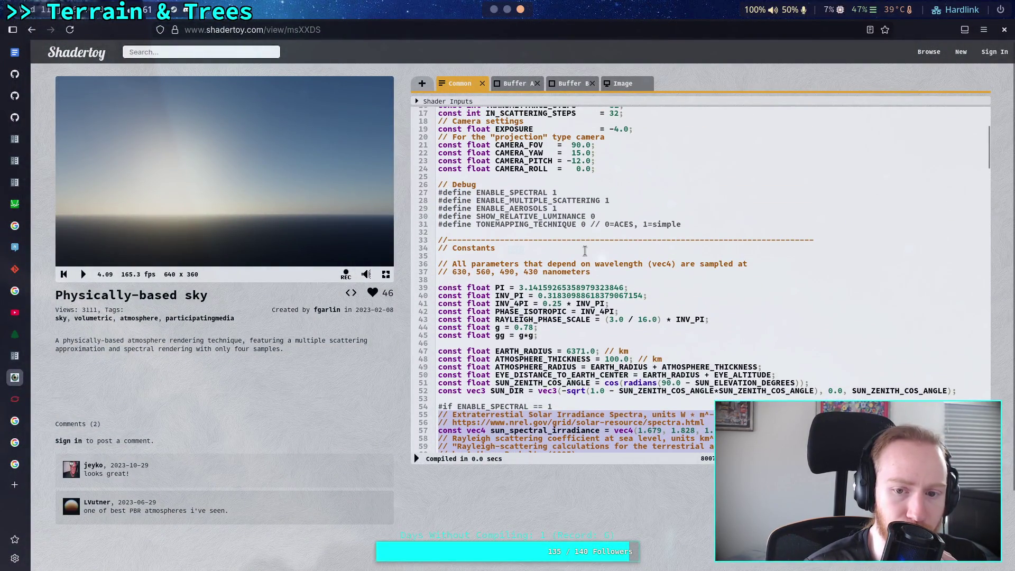
scroll(586, 251, down, 2)
scroll(585, 251, up, 5)
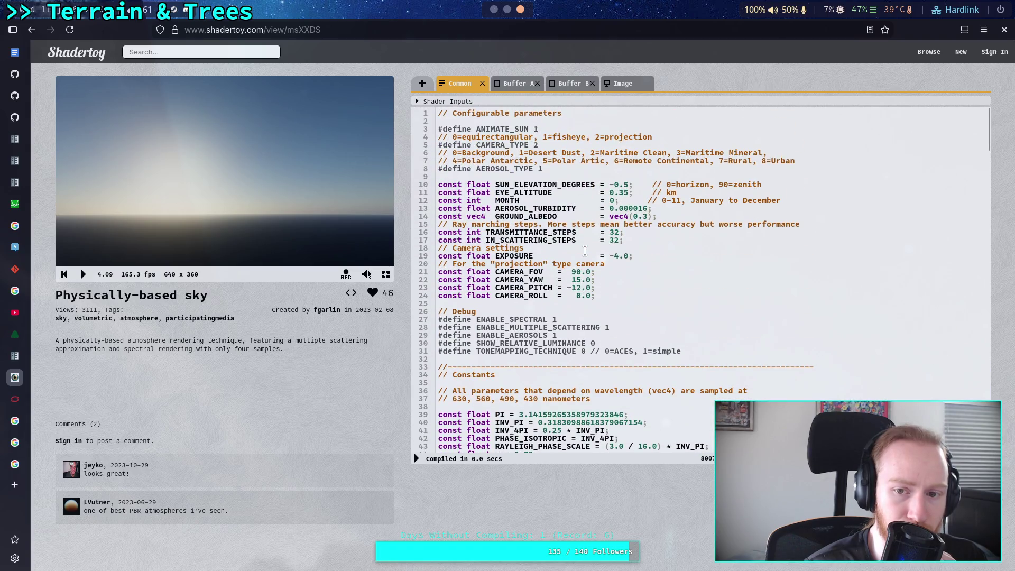
drag(615, 208, 646, 212)
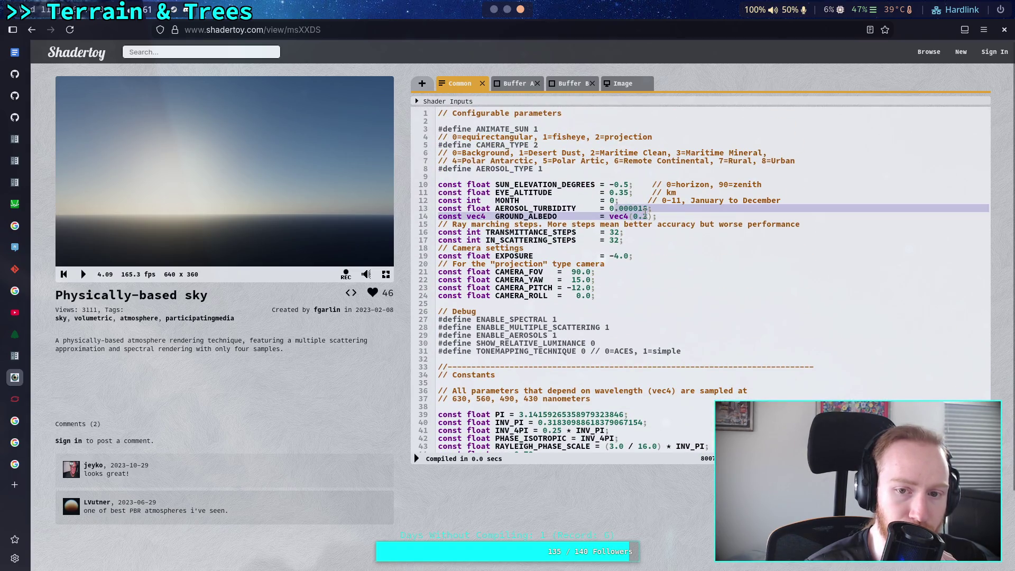
click(586, 218)
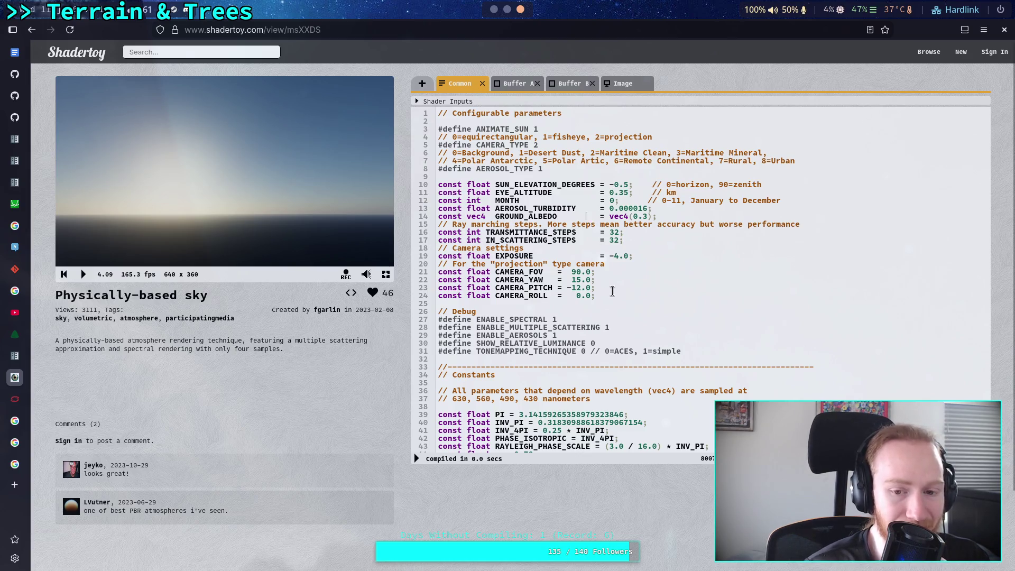
Step: Scroll down the Common code to the aerosol-type presets
scroll(616, 287, down, 5)
scroll(617, 287, down, 10)
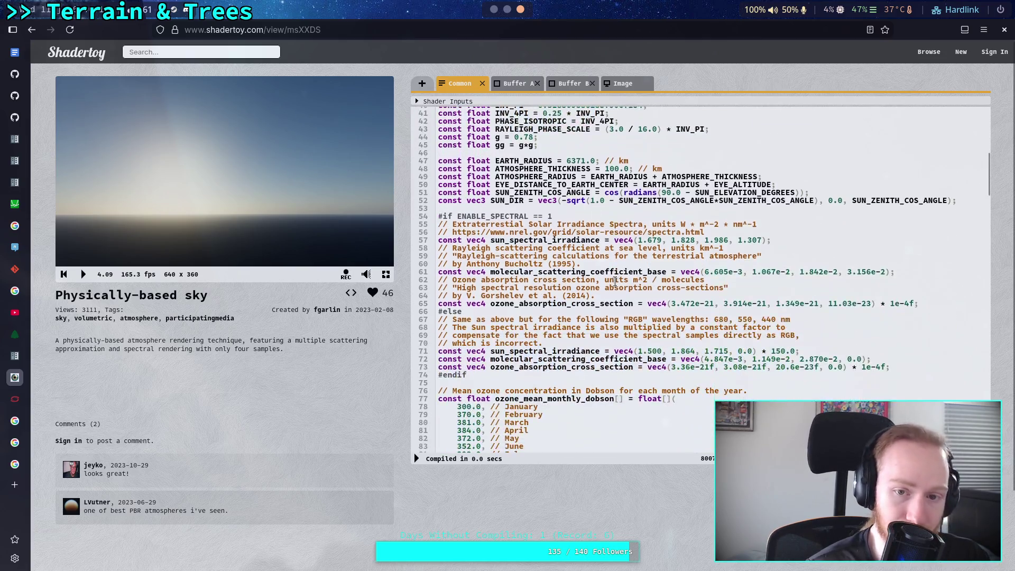
scroll(615, 282, down, 7)
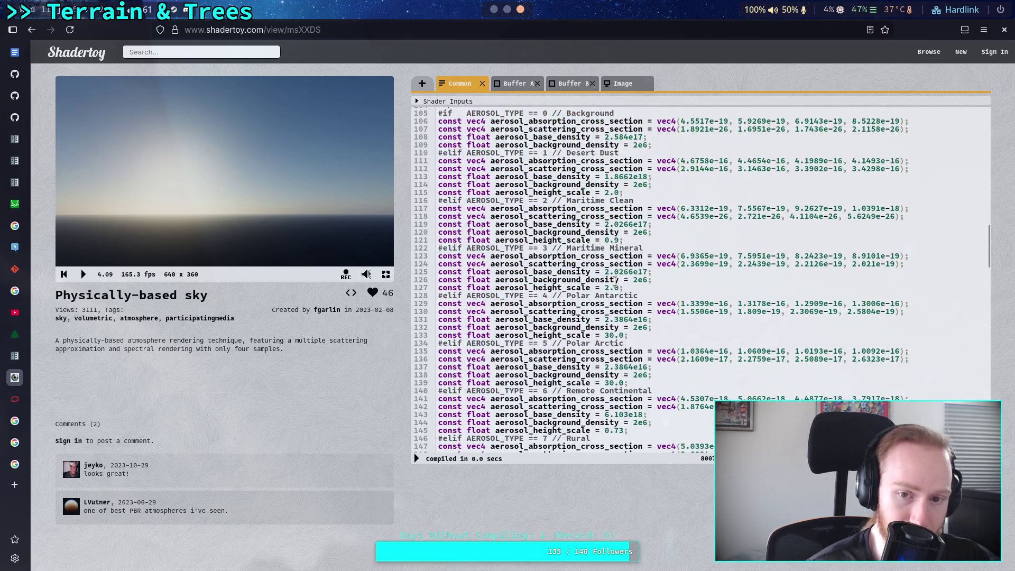
scroll(616, 282, down, 5)
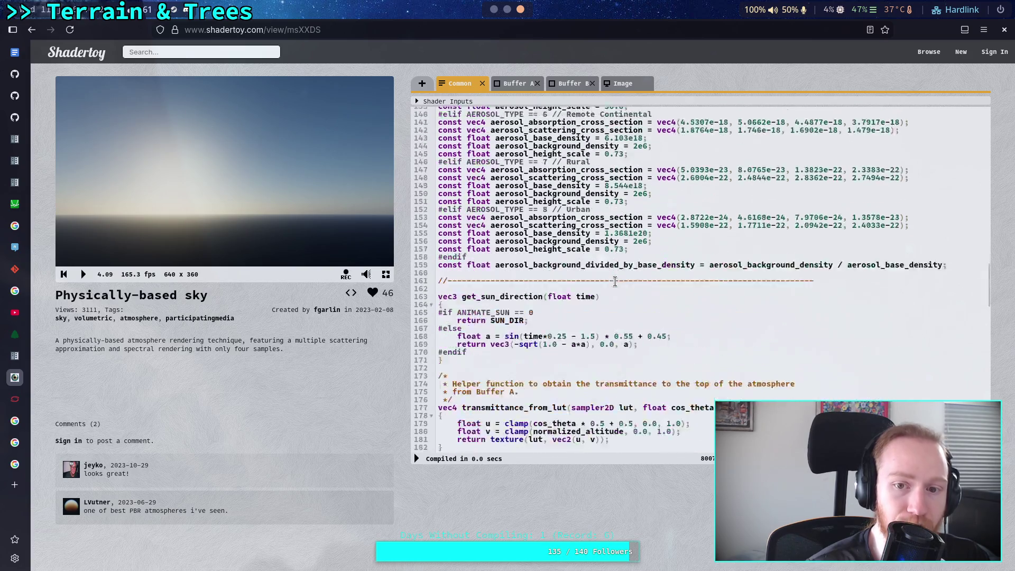
Step: In the terminal, run `n script/dynamic_day/` to open the folder in Neovim
key(super+1)
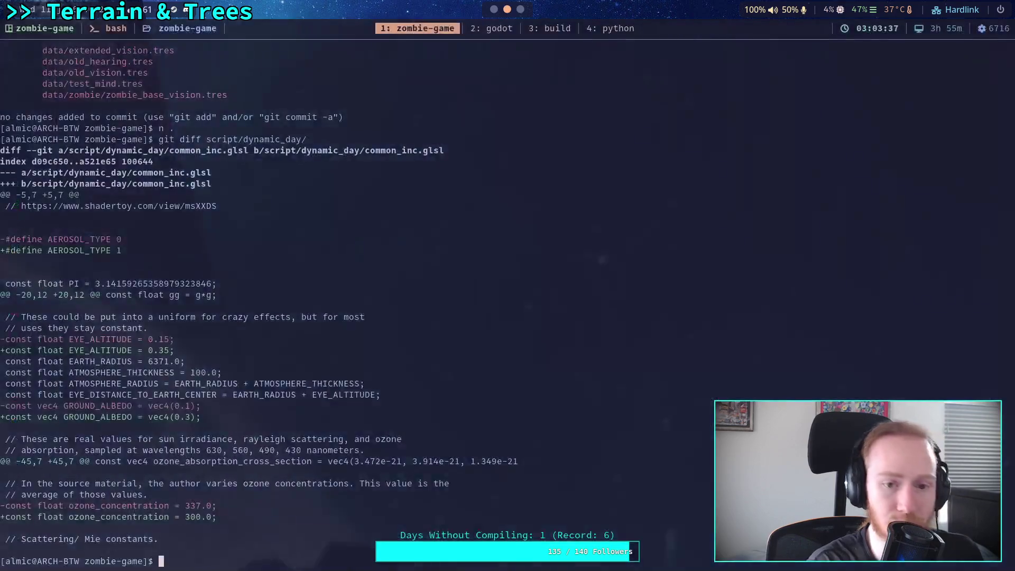
text(n .)
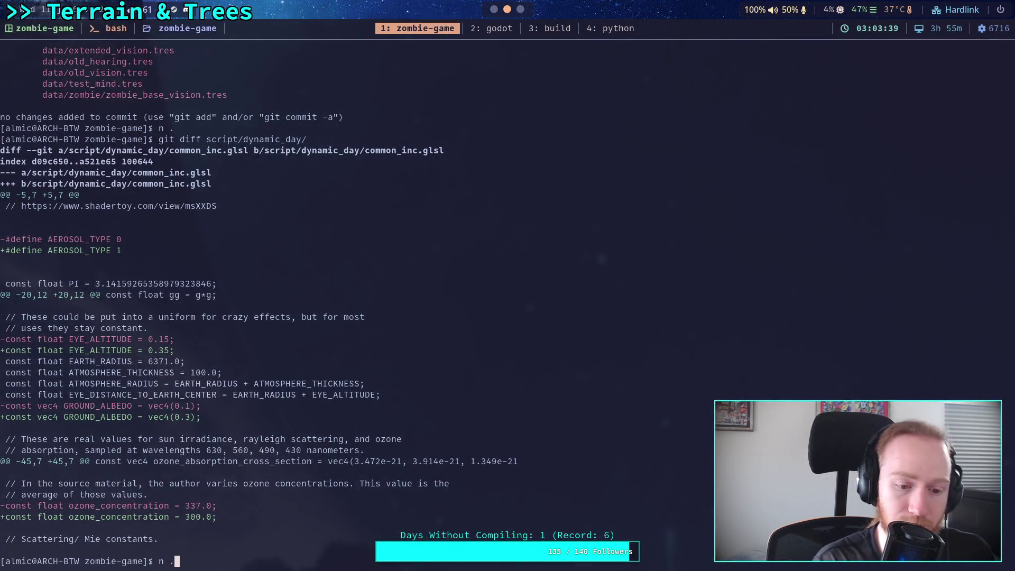
key(BackSpace)
text(script/pd)
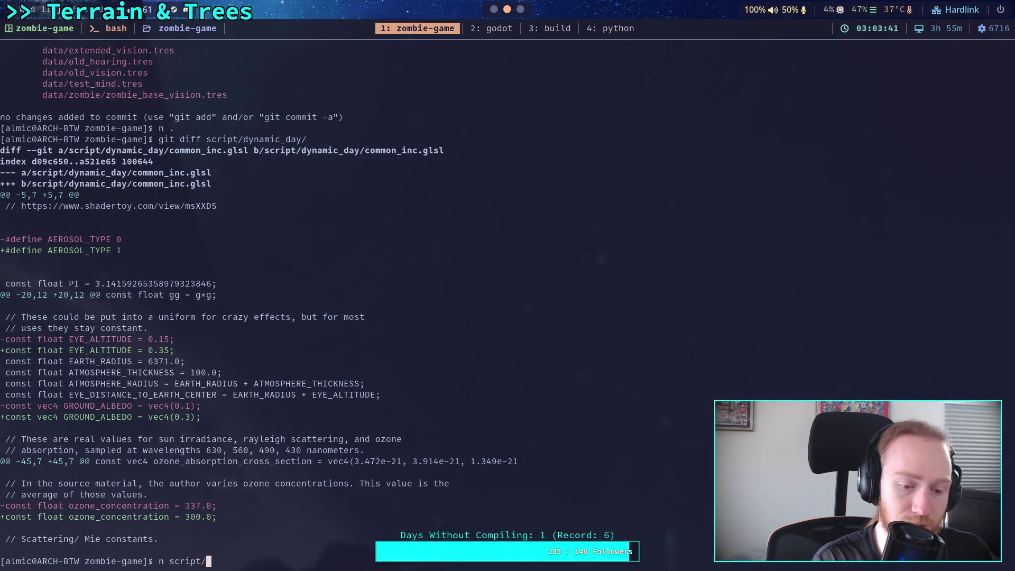
key(BackSpace)
key(BackSpace)
text(d)
key(Tab)
key(Return)
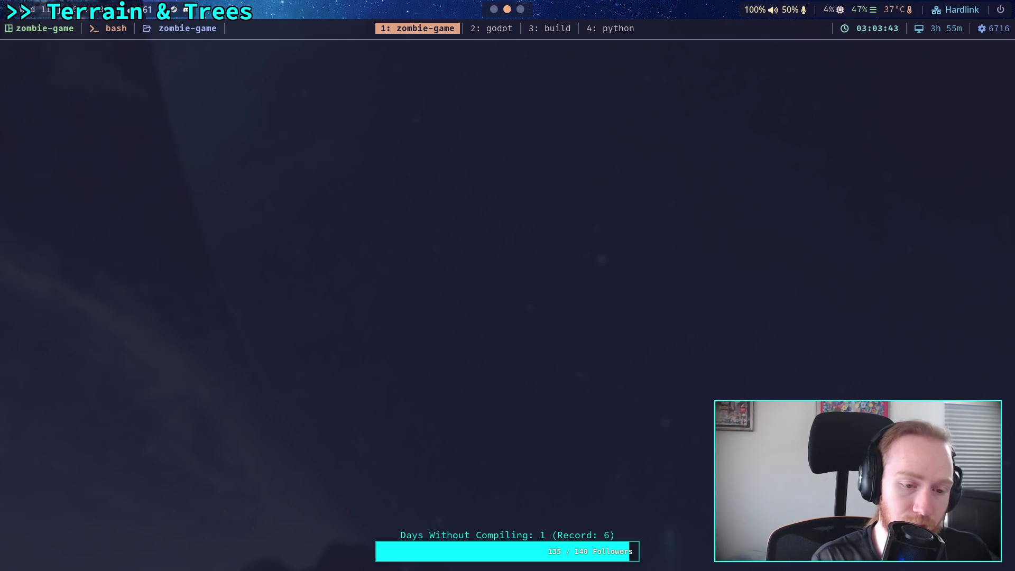
Step: Open common_inc.glsl and read through its constants, ozone settings and aerosol presets
key(j)
key(j)
key(Return)
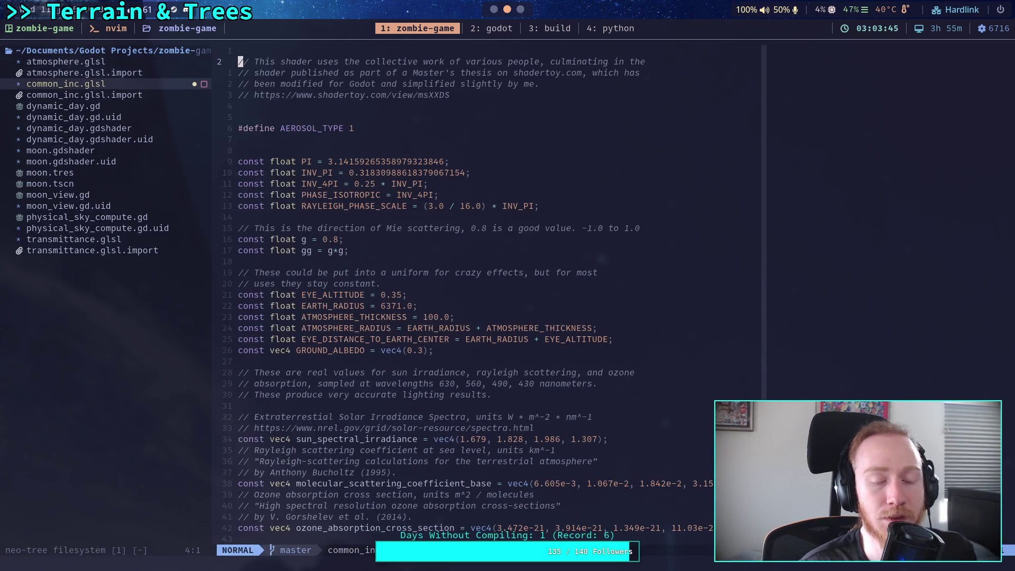
key(j)
key(j)
key(j)
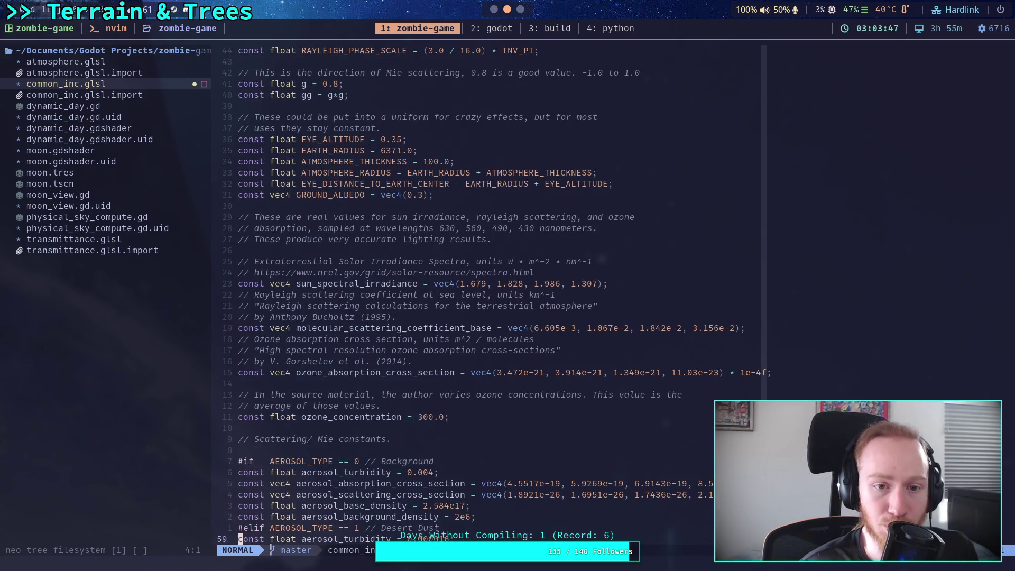
key(j)
key(j)
key(j)
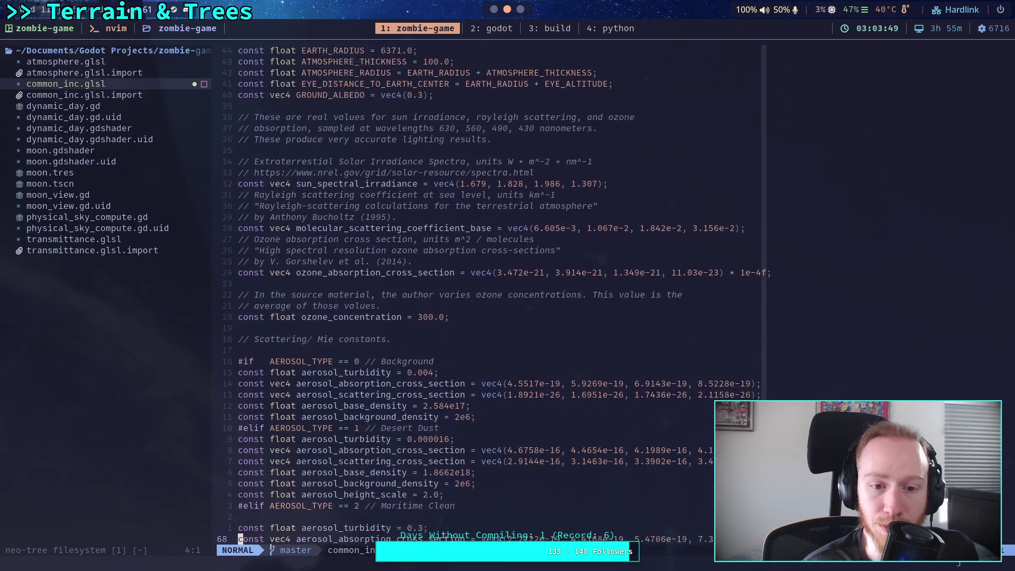
key(j)
key(j)
key(j)
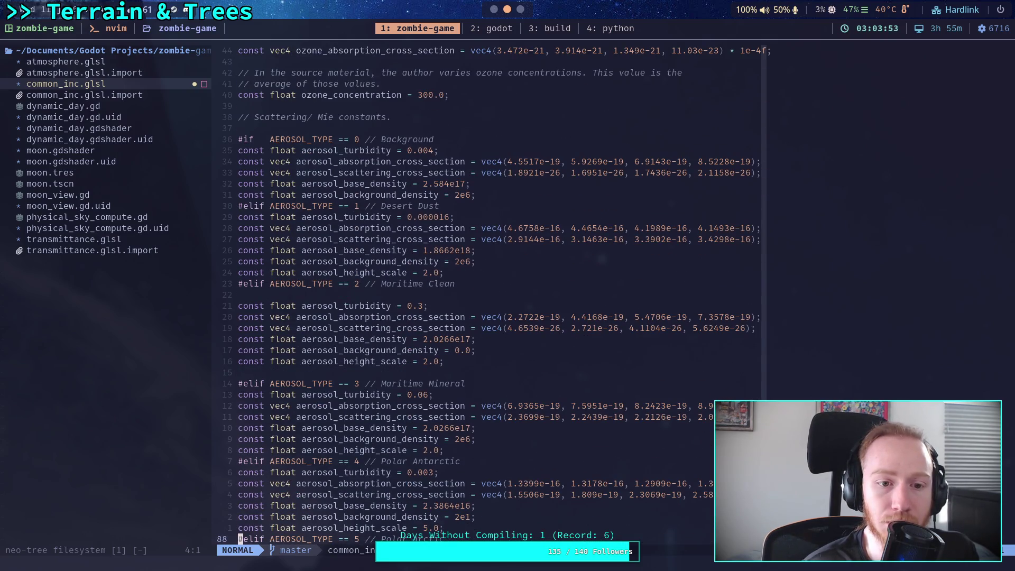
key(j)
key(j)
key(j)
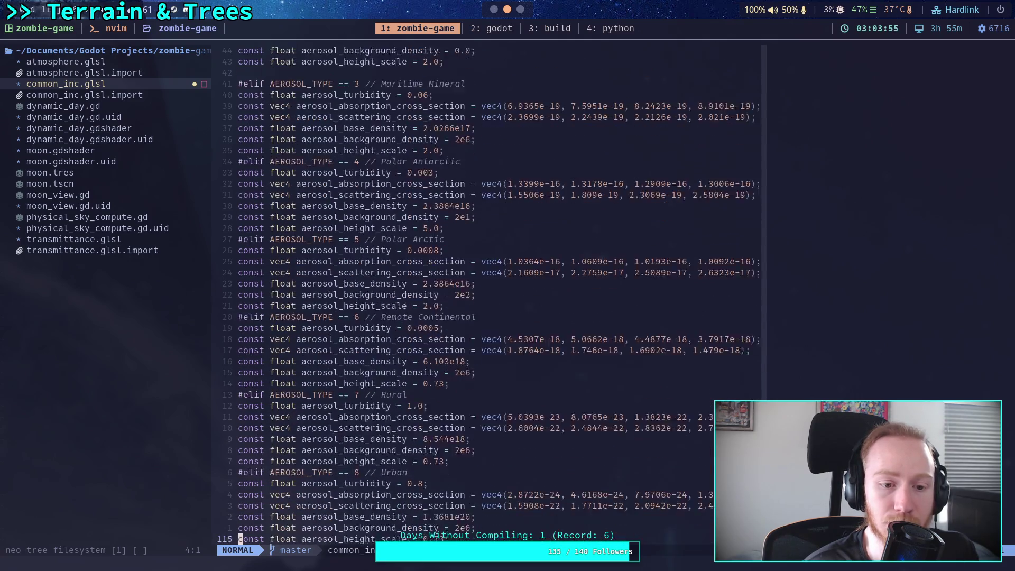
key(j)
key(j)
key(j)
key(j)
key(j)
key(j)
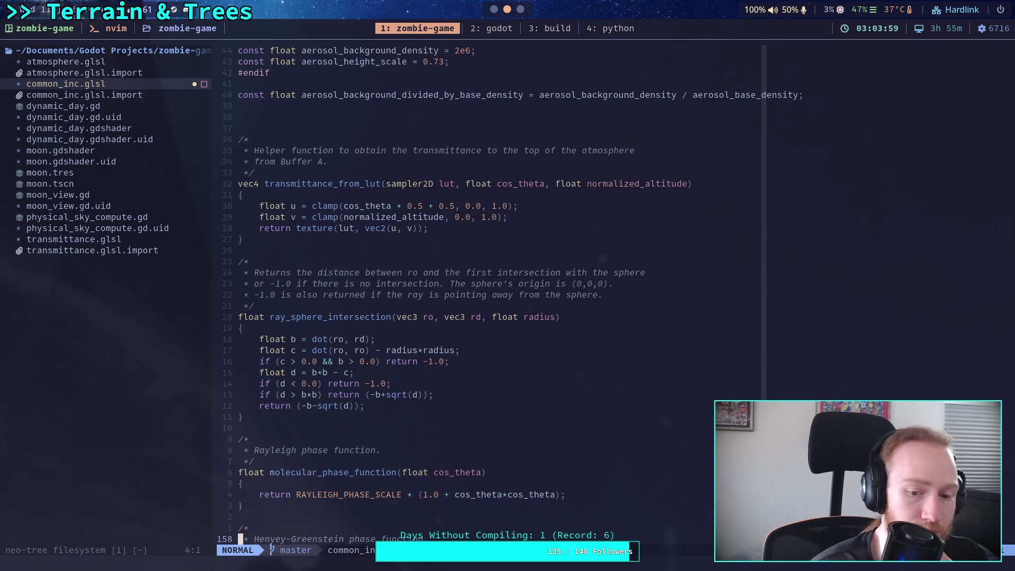
Step: Page through common_inc.glsl's scattering and density functions to the end, then open atmosphere.glsl
key(ctrl+f)
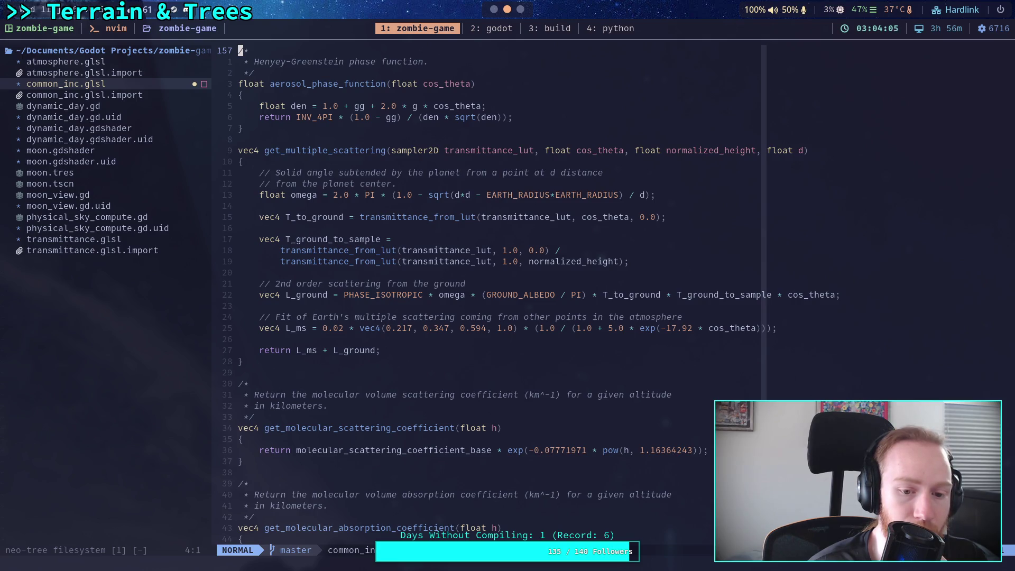
key(ctrl+f)
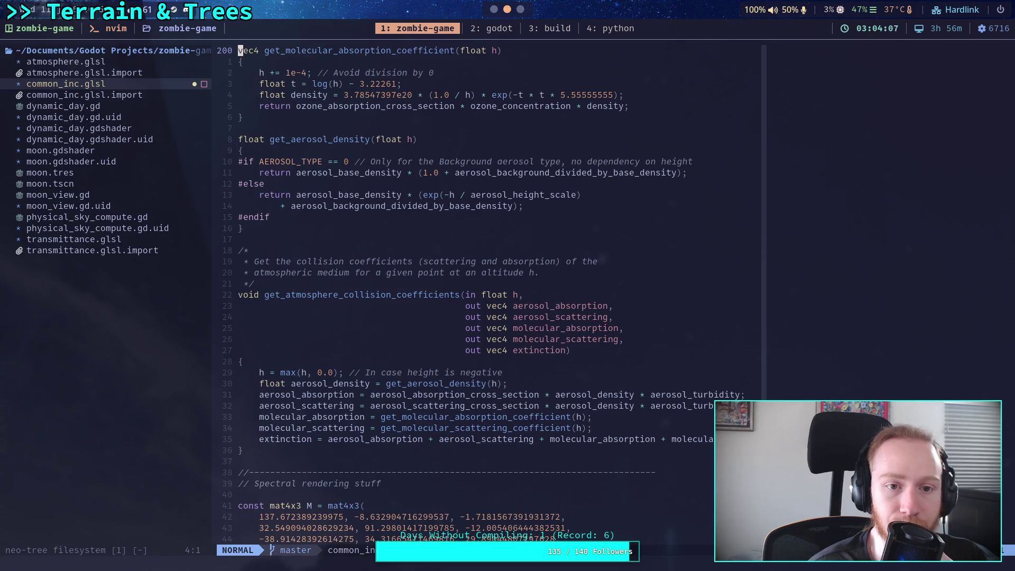
key(bracketleft)
key(f)
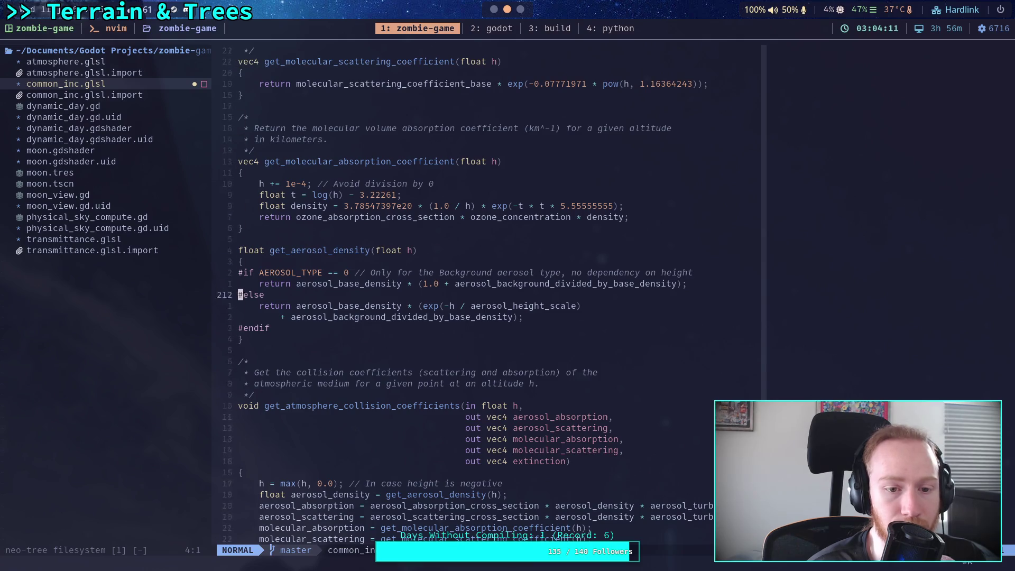
click(240, 328)
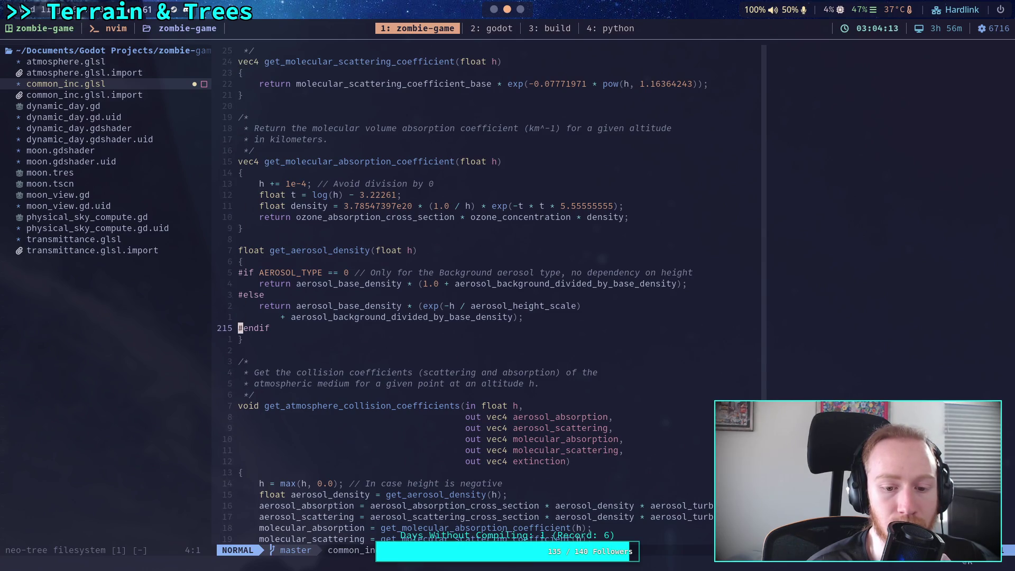
key(G)
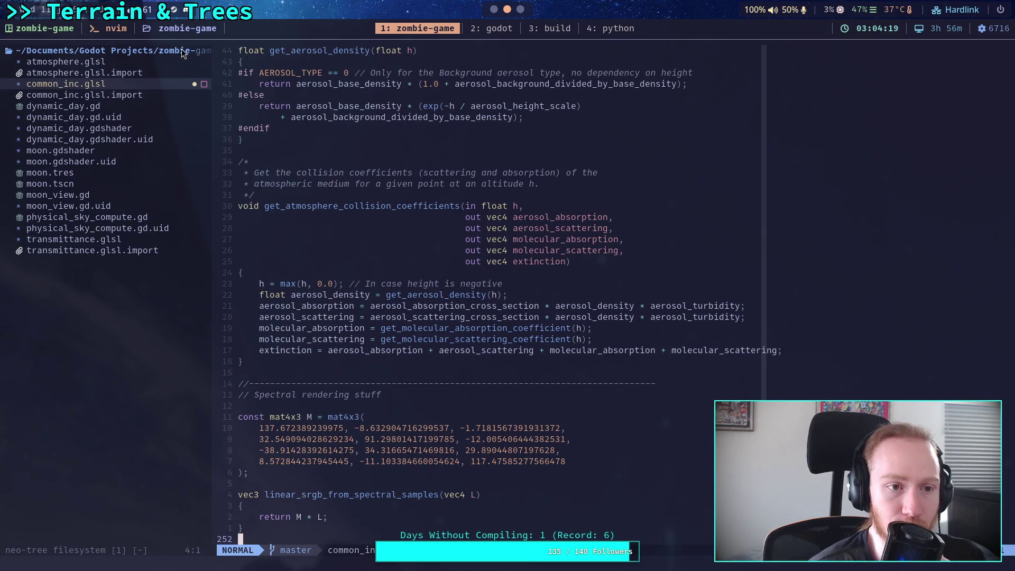
click(144, 65)
Step: Read compute_inscattering in atmosphere.glsl, from its signature through the ray-marching loop and main
key(Return)
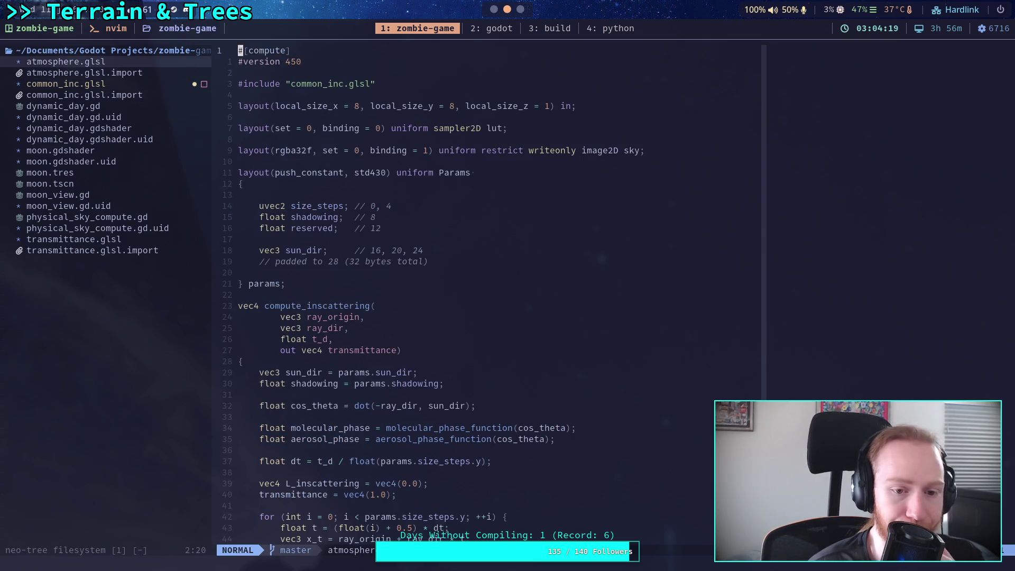
key(ctrl+f)
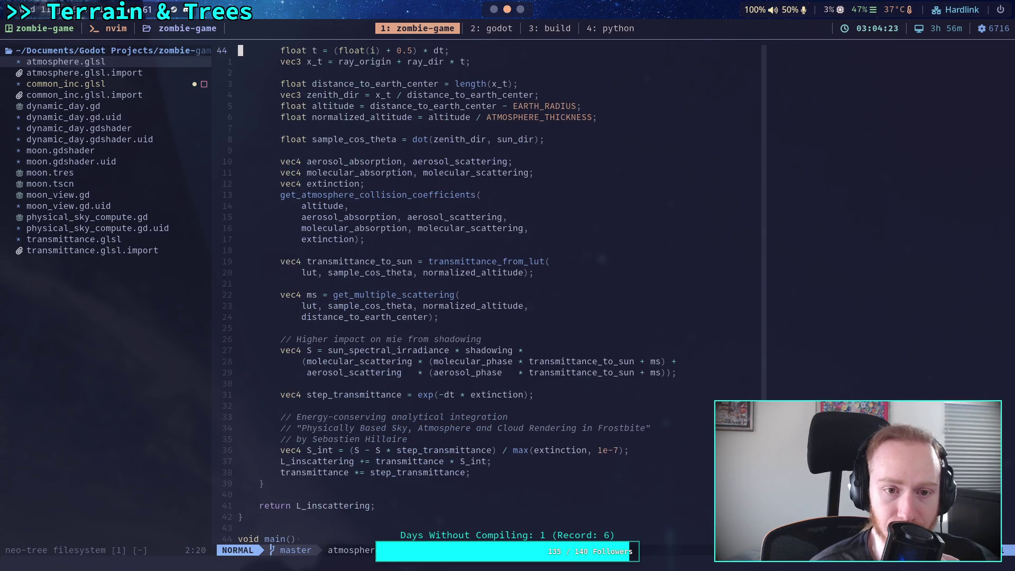
key(k)
key(k)
key(k)
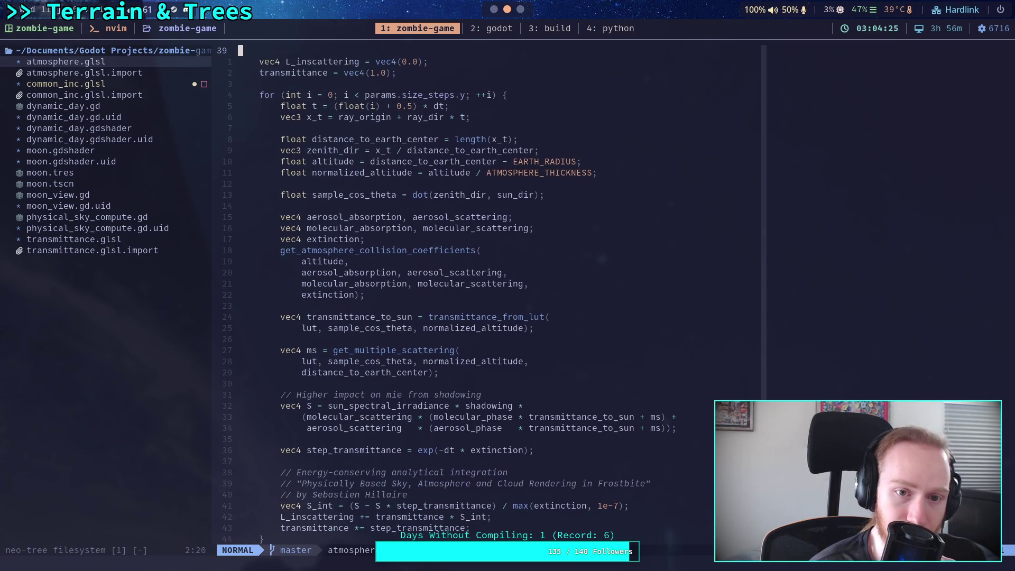
key(j)
key(j)
key(j)
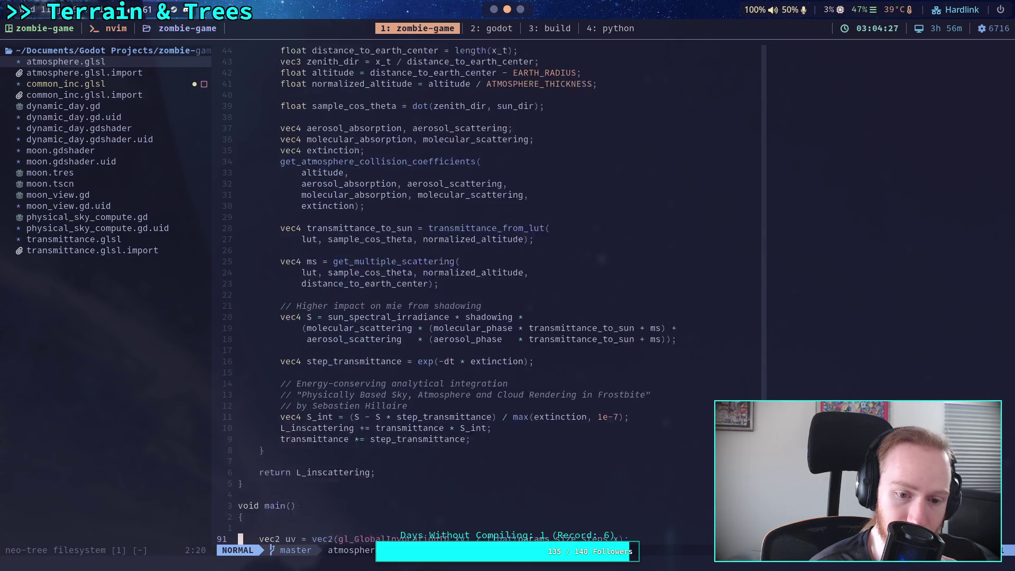
key(k)
key(k)
key(k)
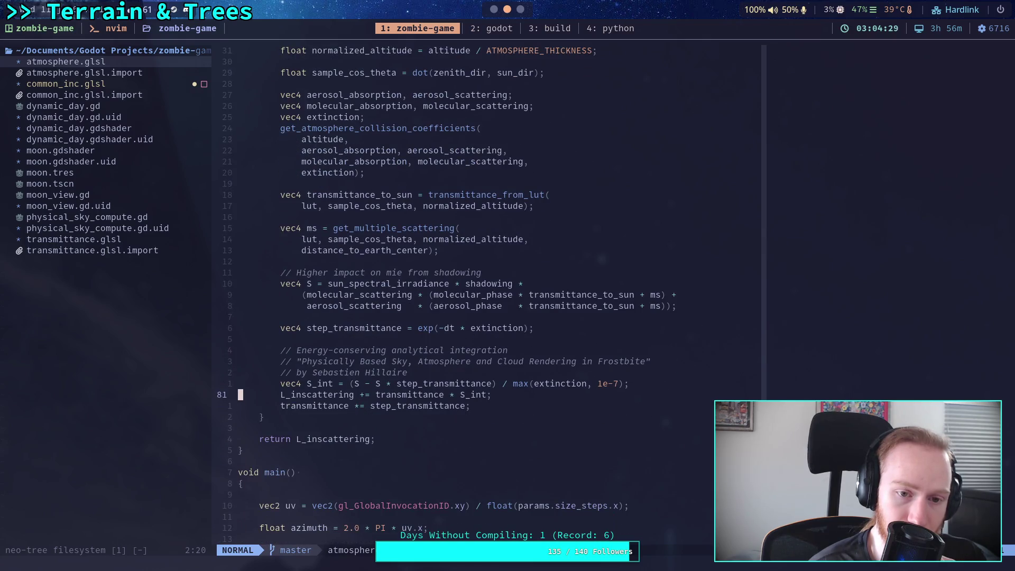
key(k)
key(k)
key(k)
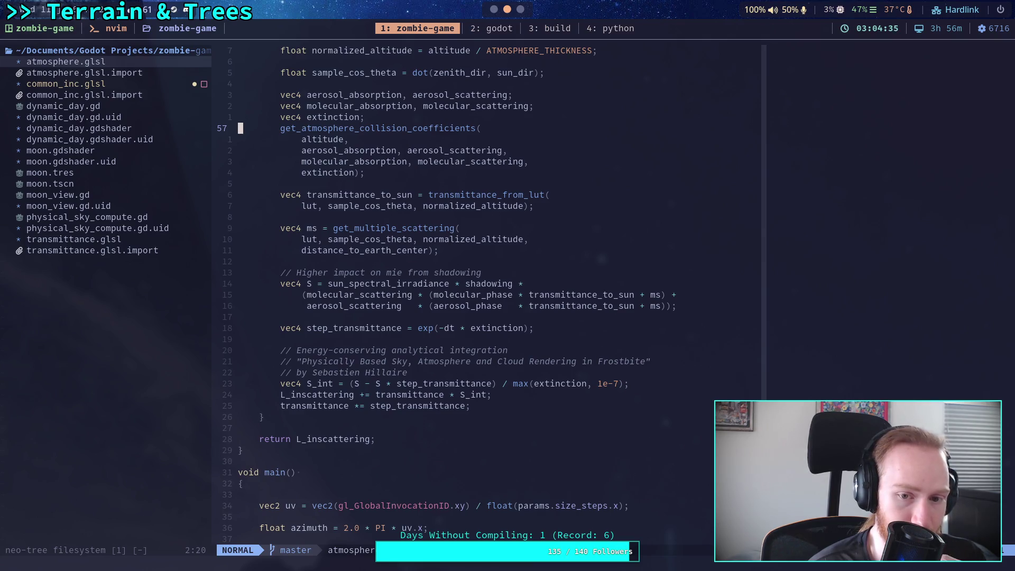
key(k)
key(k)
key(k)
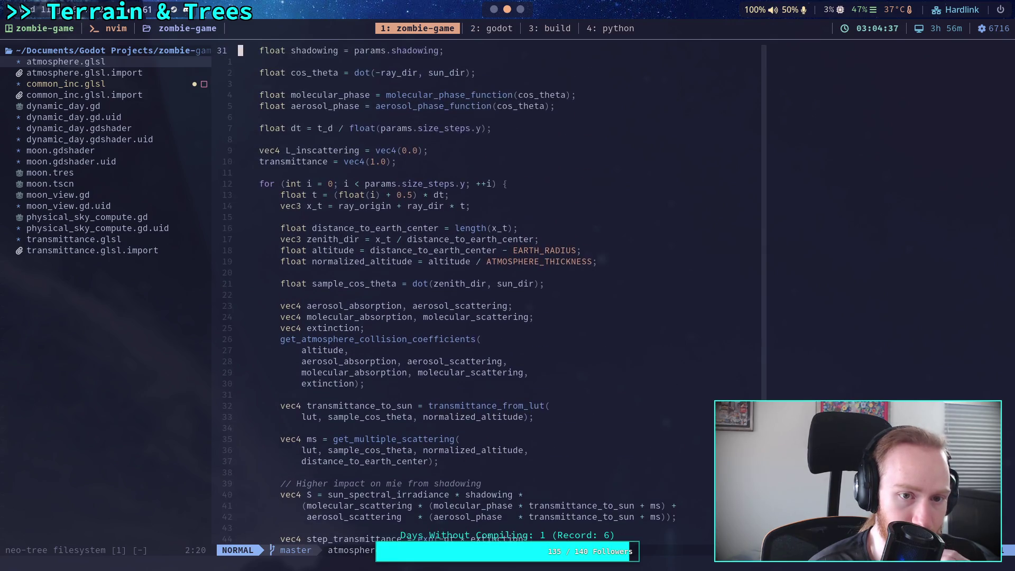
key(k)
key(k)
key(k)
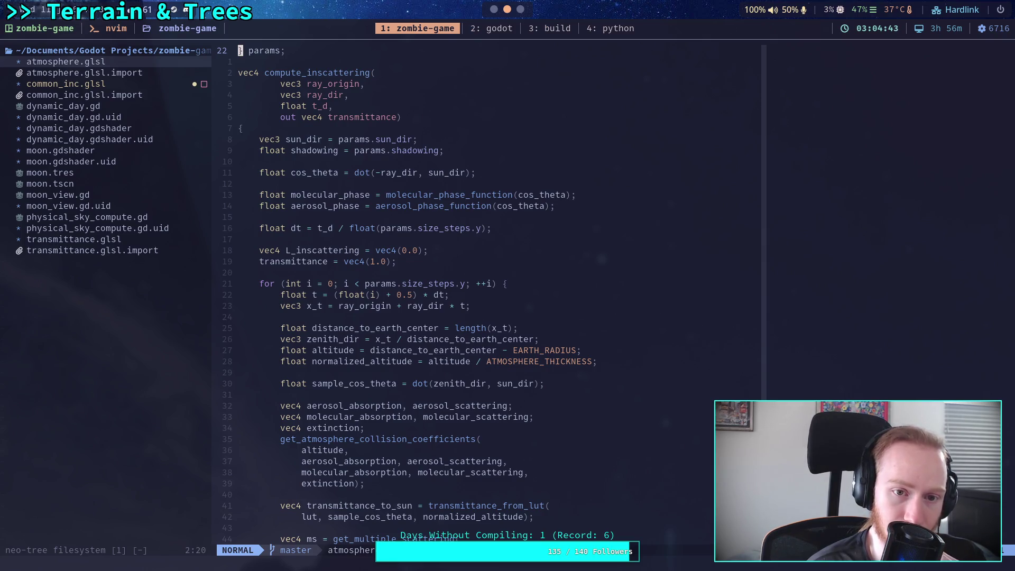
key(j)
key(j)
key(j)
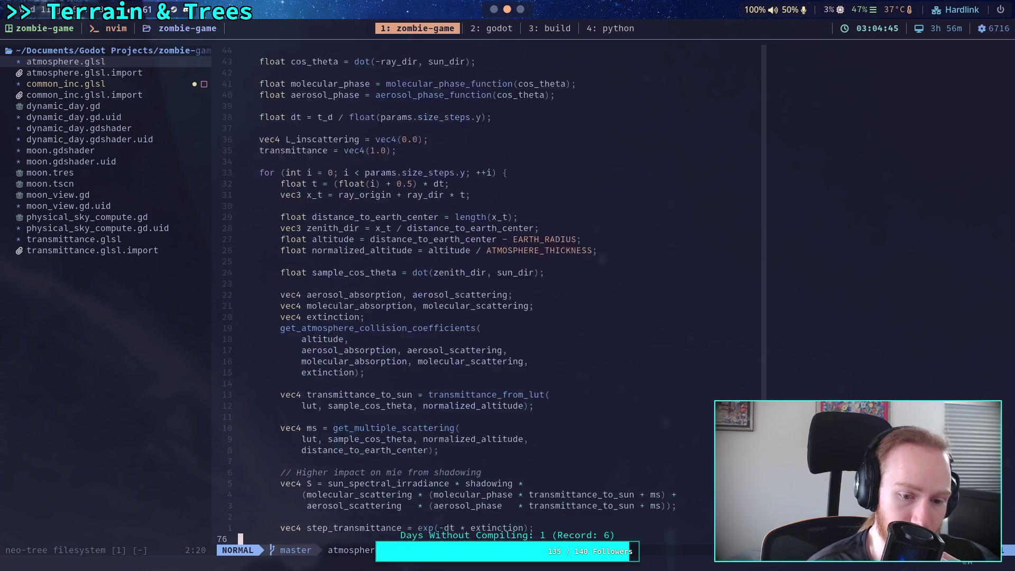
key(j)
key(j)
key(j)
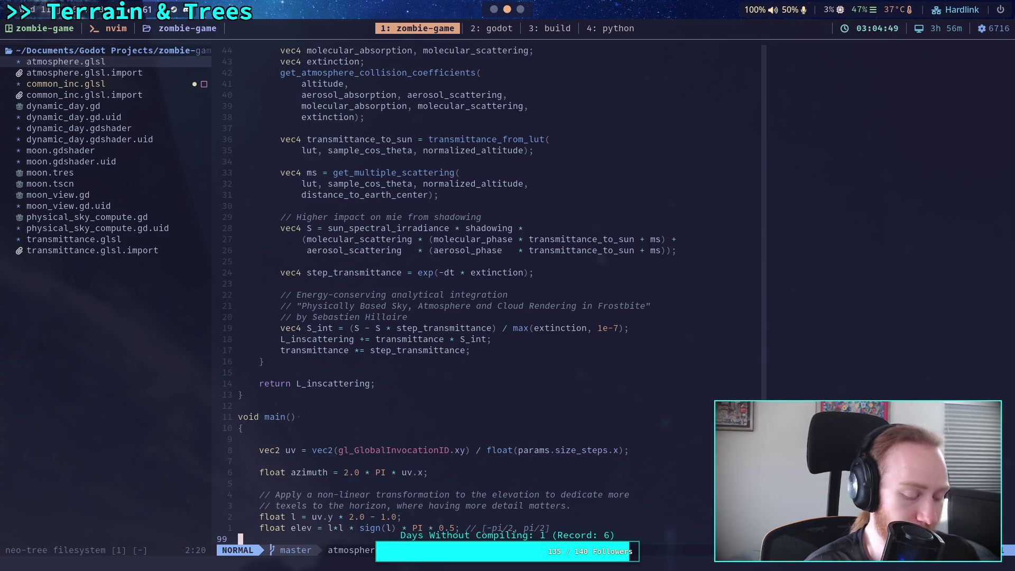
key(k)
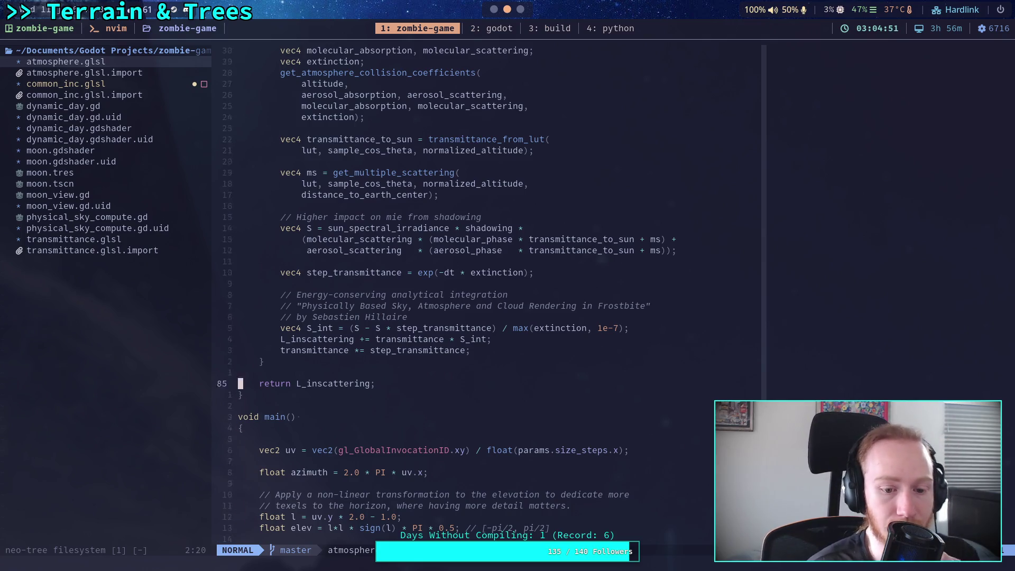
key(k)
key(k)
key(k)
key(k)
key(k)
key(k)
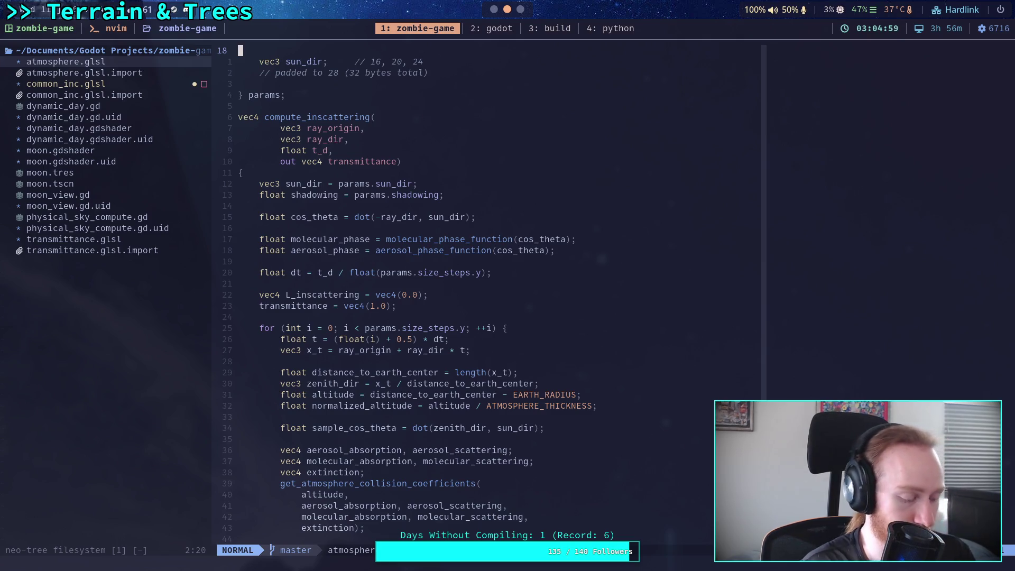
Step: Open transmittance.glsl, read its main() and push constant block, then bring up Shadertoy
click(141, 240)
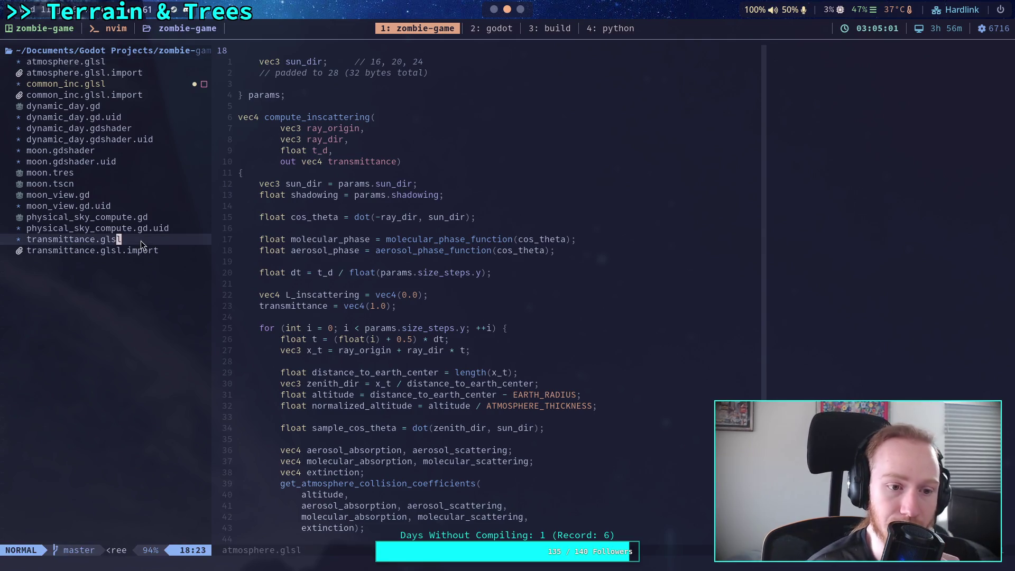
key(Return)
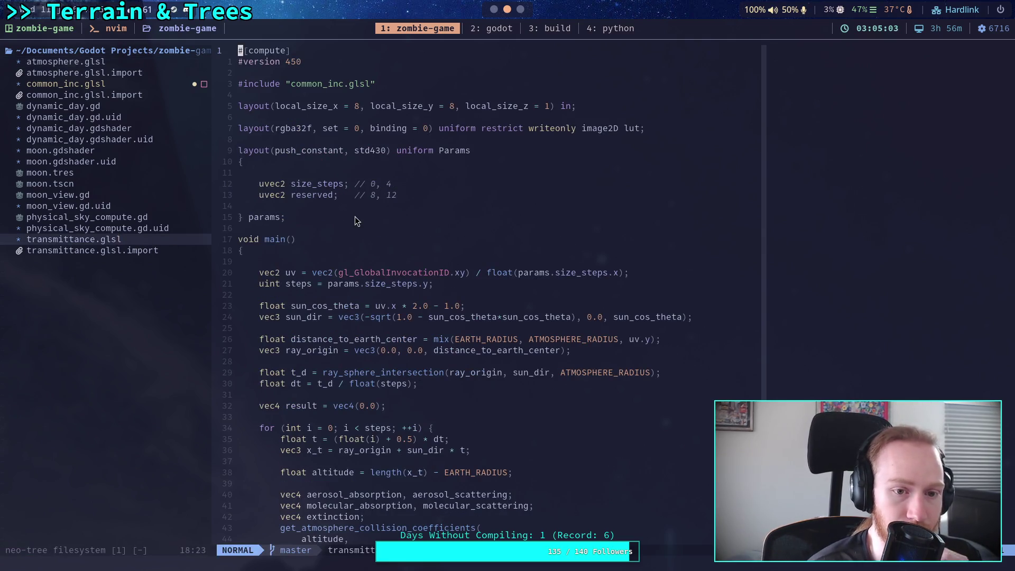
key(j)
key(j)
key(j)
key(j)
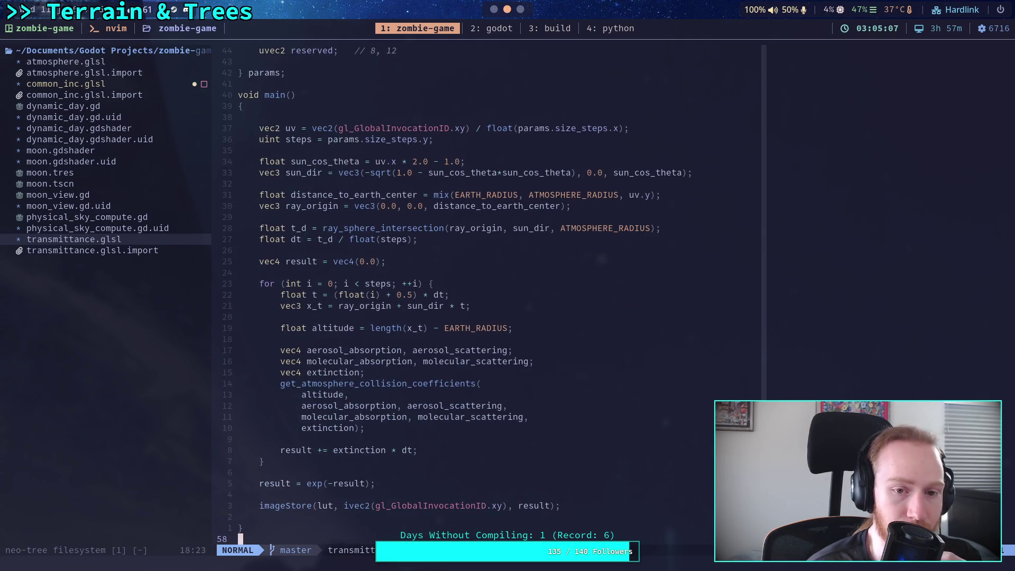
key(k)
key(k)
key(k)
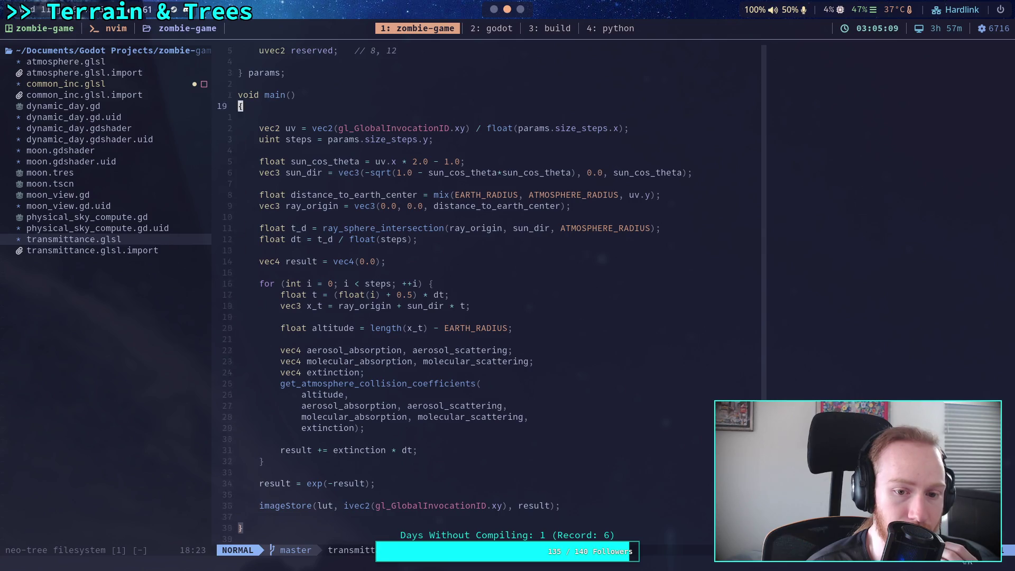
key(k)
key(k)
key(k)
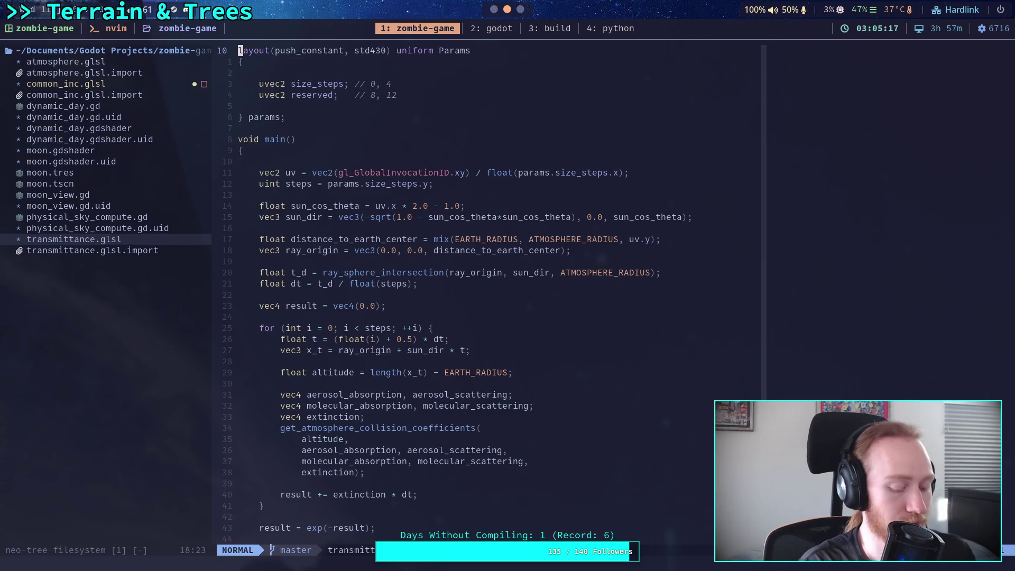
key(super+3)
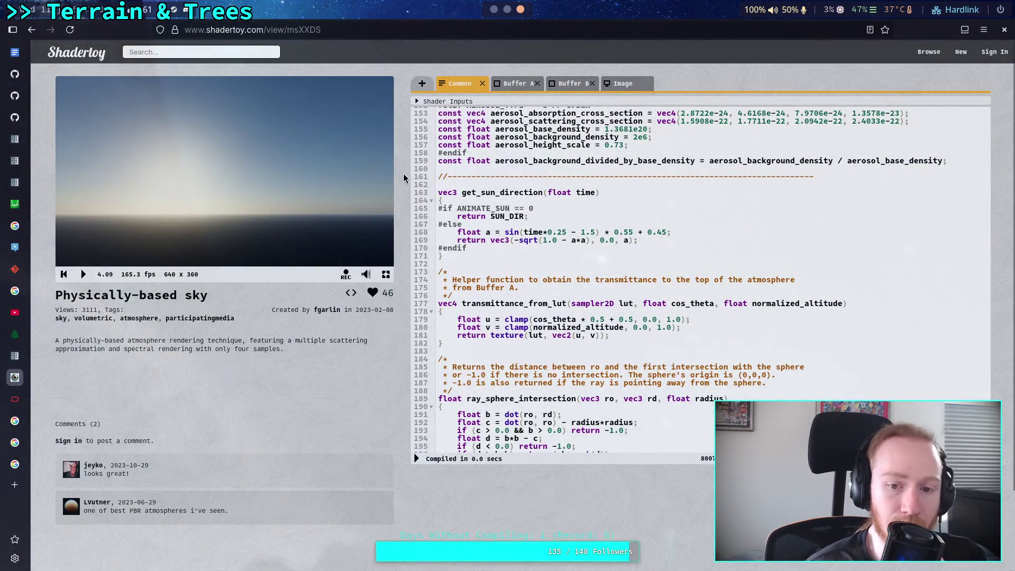
Step: Quit to the project list without saving the world scene and reopen Zombie Game
click(493, 9)
click(49, 12)
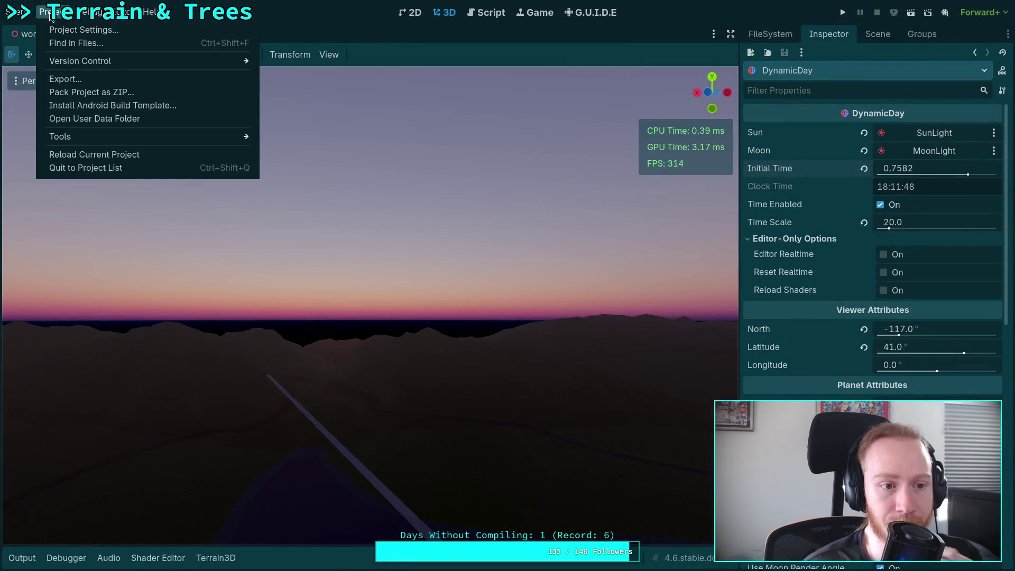
click(103, 170)
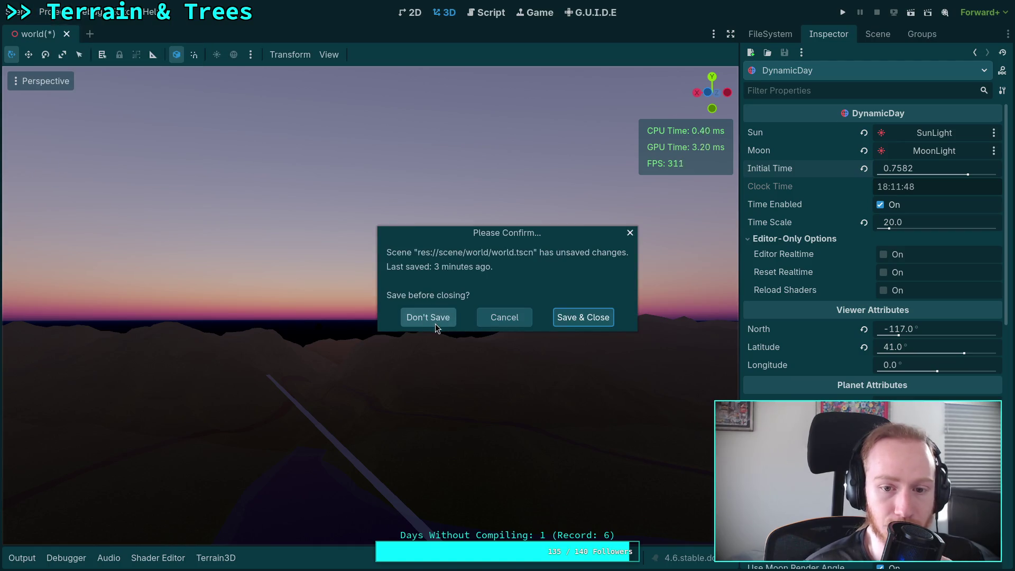
click(439, 322)
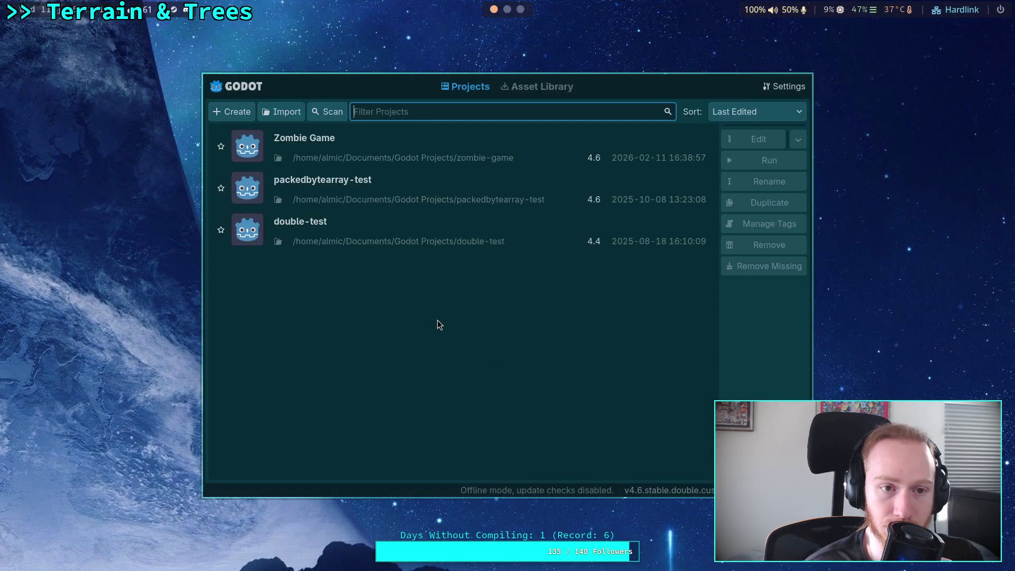
key(ctrl+q)
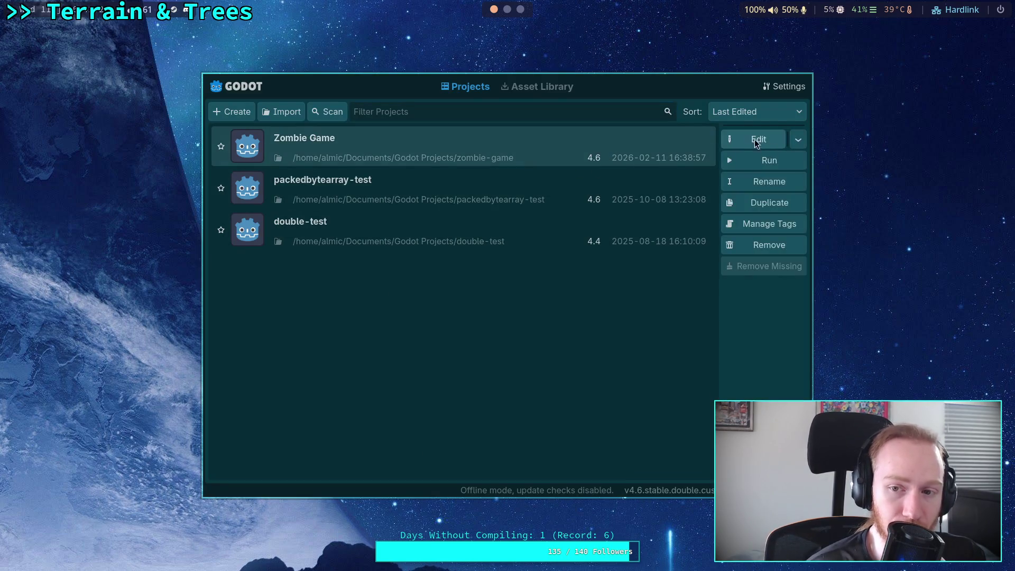
click(756, 141)
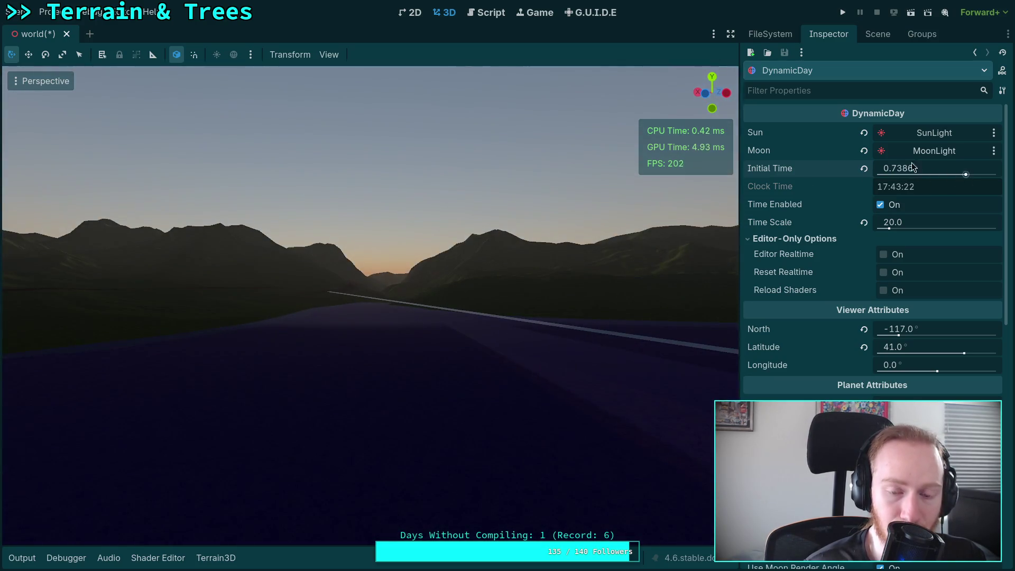
Step: Look around the sky and drag Initial Time back toward morning and dawn
right_click(468, 225)
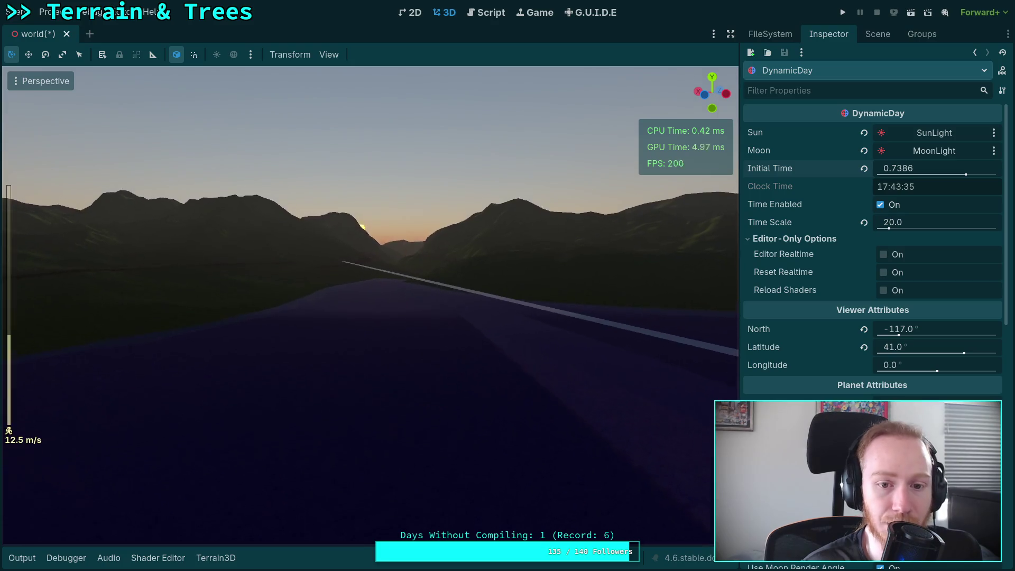
scroll(370, 304, up, 15)
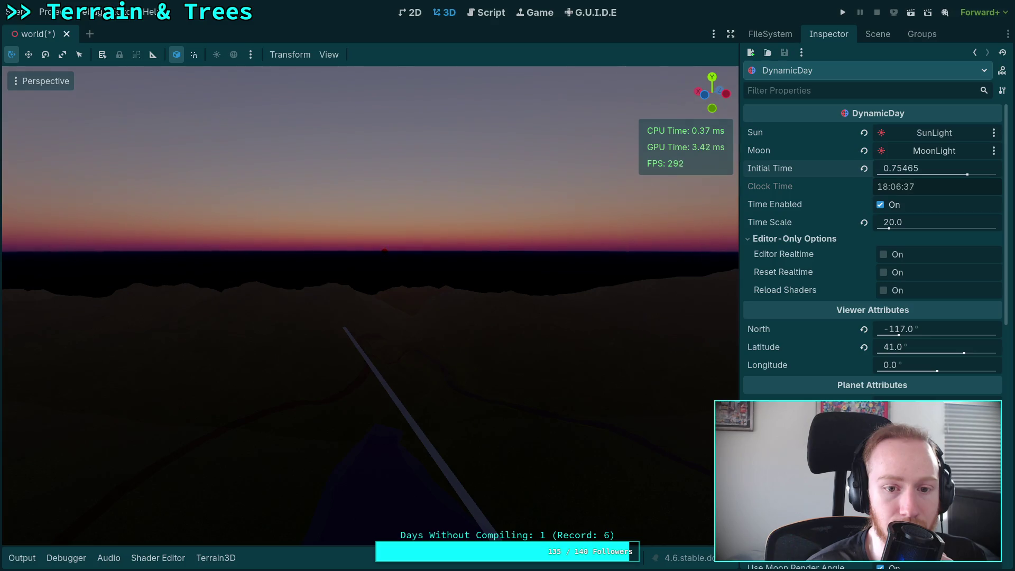
right_click(371, 304)
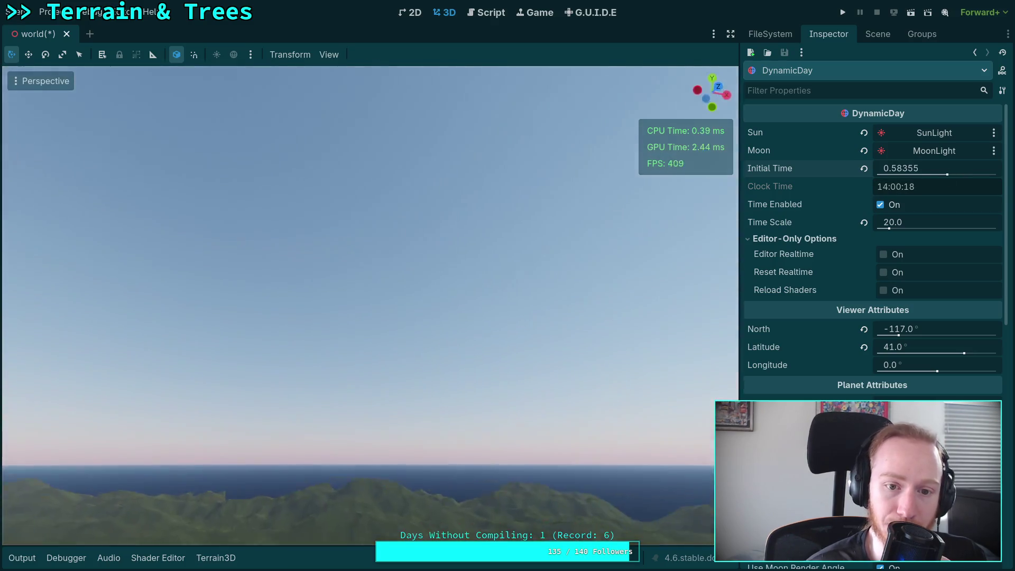
drag(943, 178, 851, 178)
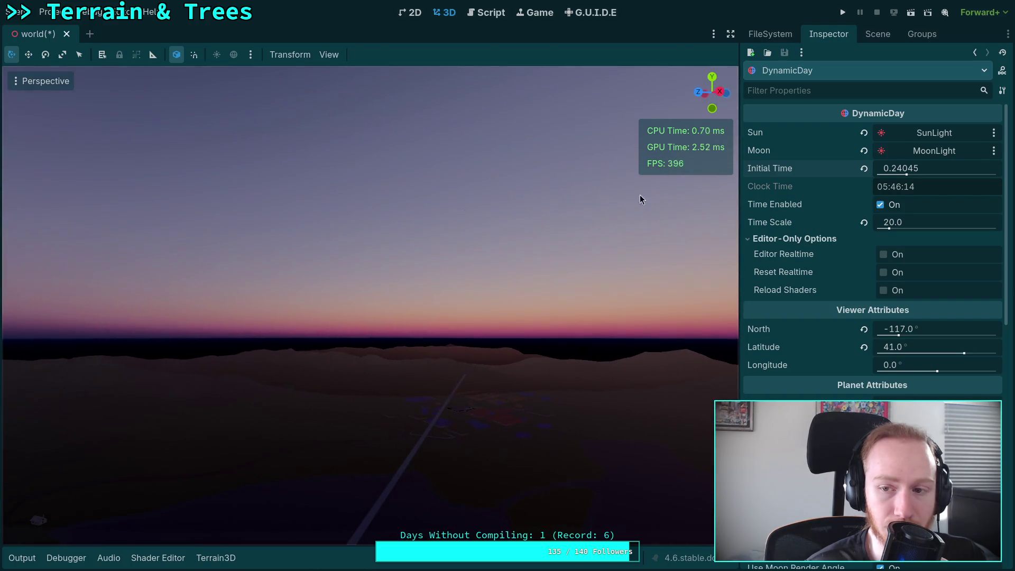
mouse_move(893, 174)
mouse_down()
mouse_move(904, 174)
mouse_move(894, 174)
mouse_up()
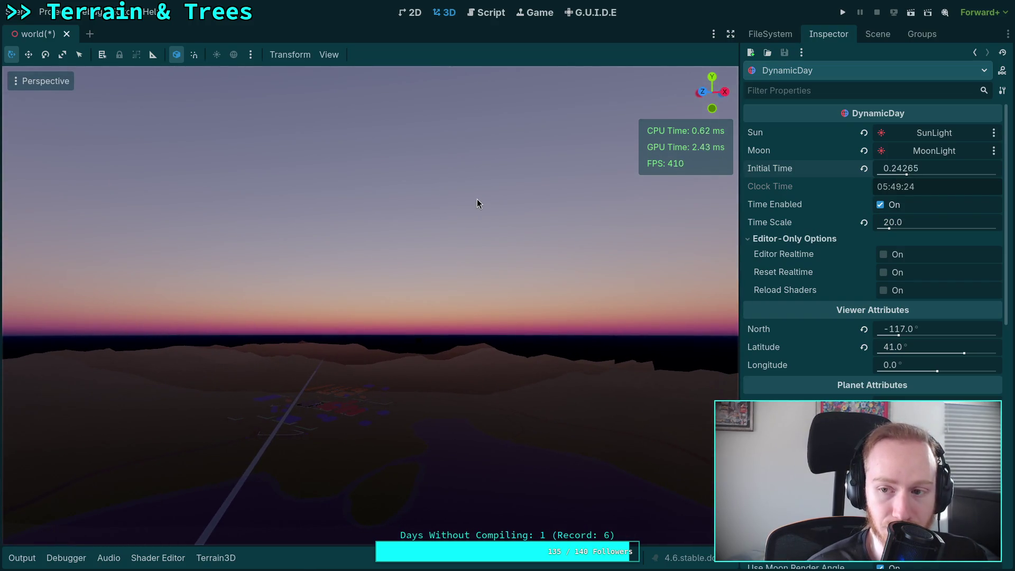
Step: Switch to a Front Orthogonal view and zoom in and out on the sky
click(703, 92)
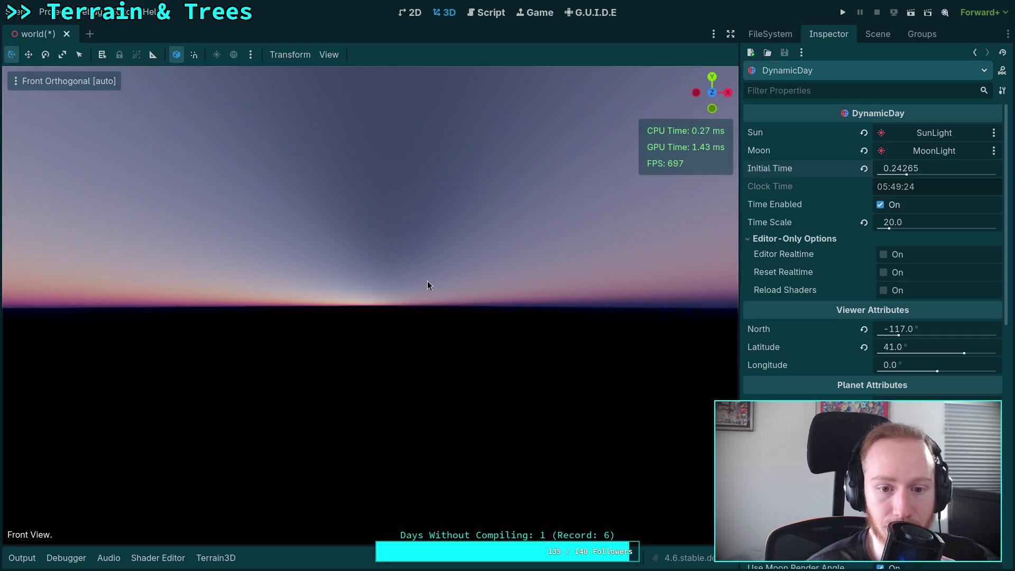
scroll(379, 313, up, 2)
scroll(381, 312, up, 10)
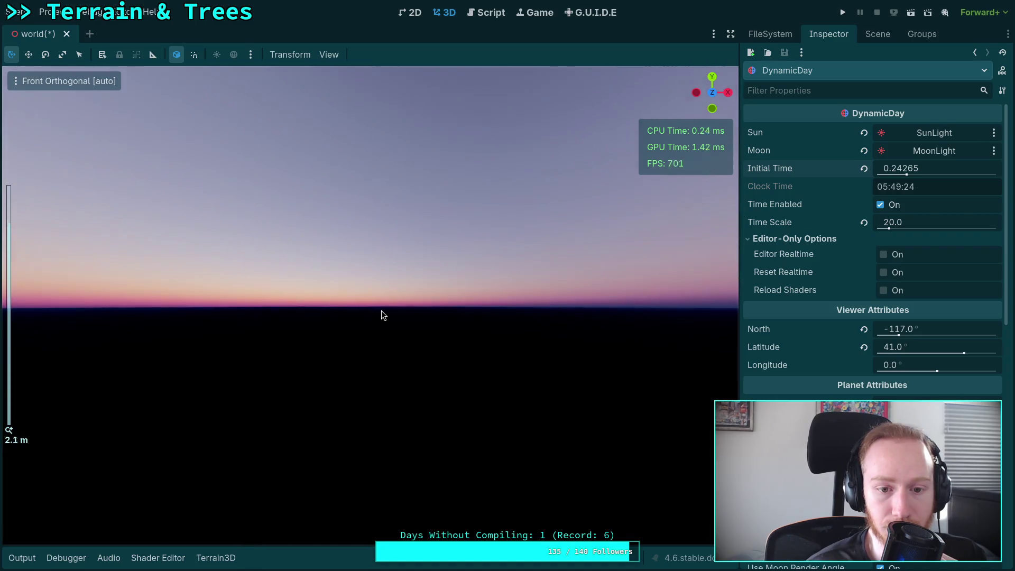
scroll(381, 312, down, 5)
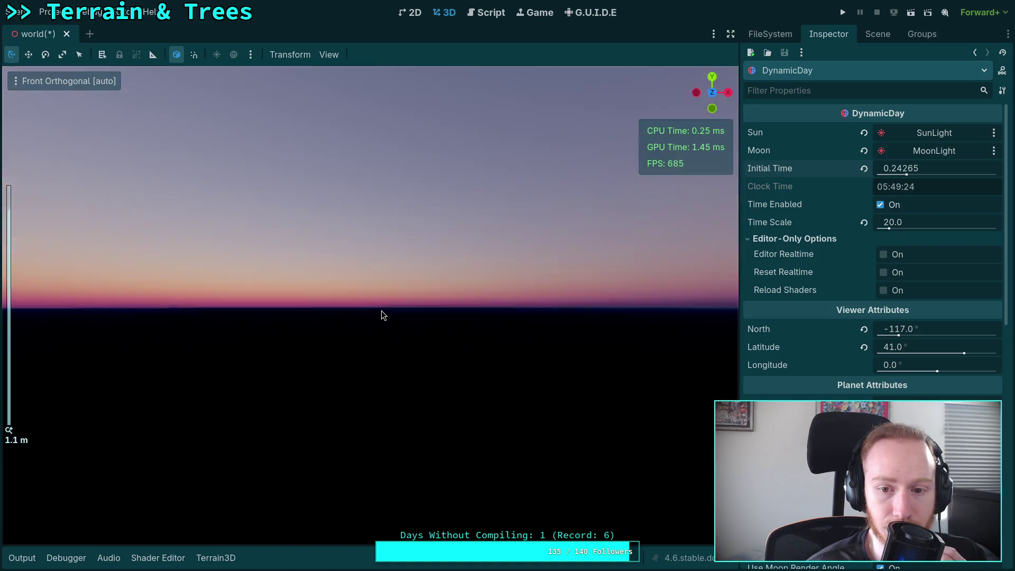
scroll(382, 310, up, 2)
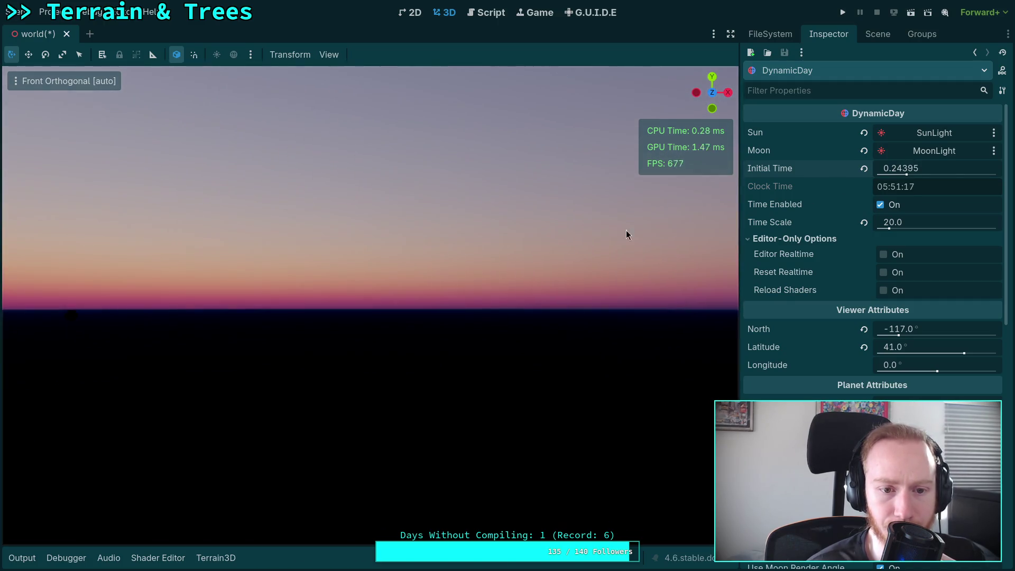
scroll(253, 276, down, 2)
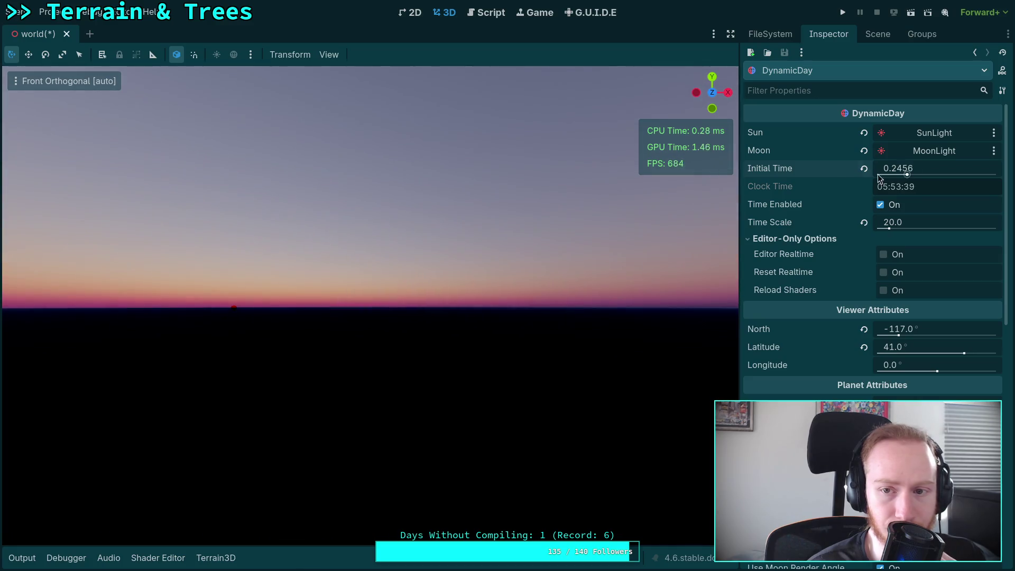
Step: In Rear Orthogonal view, set Initial Time to about 0.7546 for a sunset
click(712, 92)
mouse_move(919, 174)
mouse_down()
mouse_move(969, 174)
mouse_move(905, 171)
mouse_up()
drag(902, 168, 898, 169)
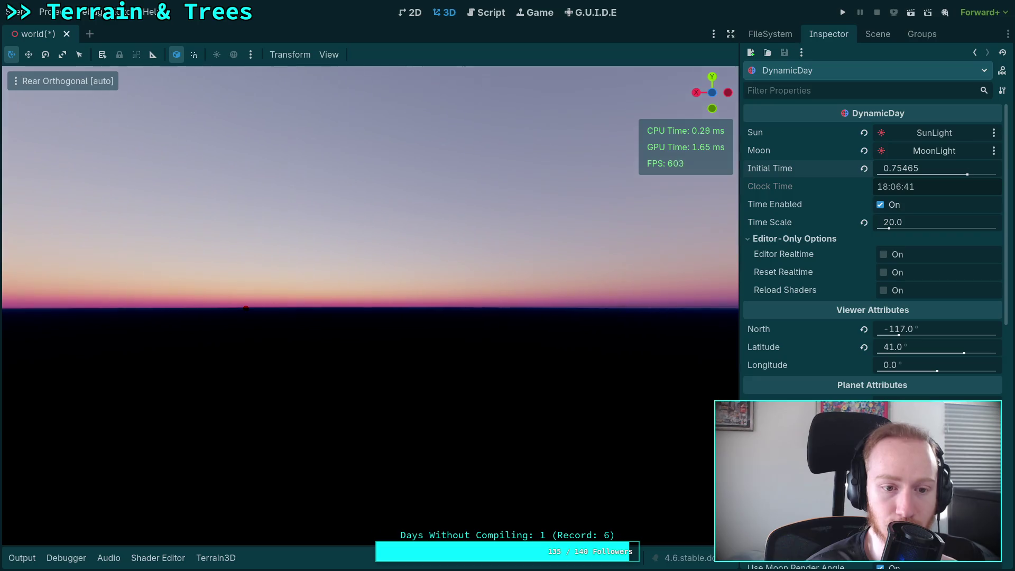
key(super+3)
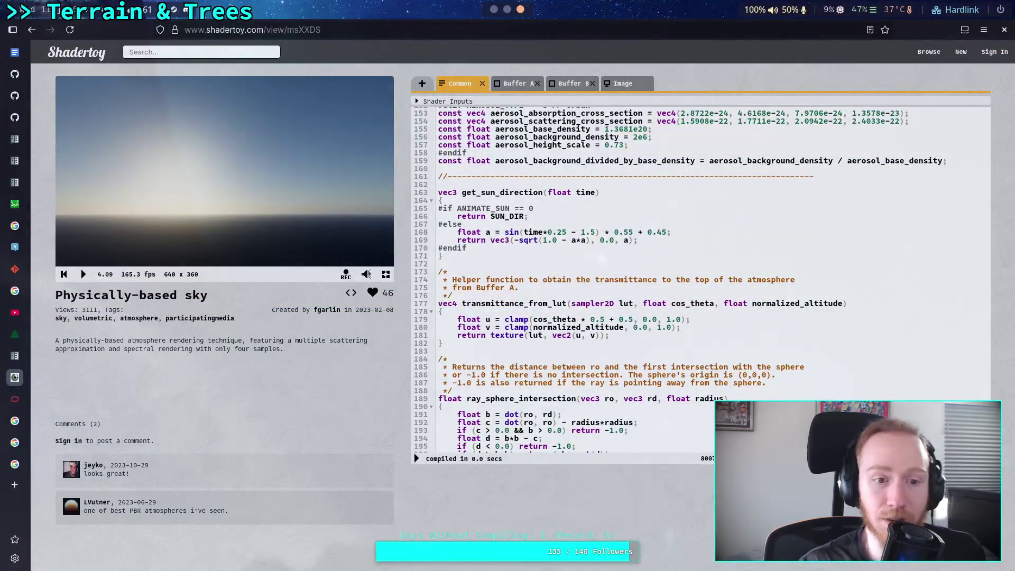
Step: Play, reset and recompile the Shadertoy sky with TONEMAPPING_TECHNIQUE set to 1
scroll(529, 190, up, 20)
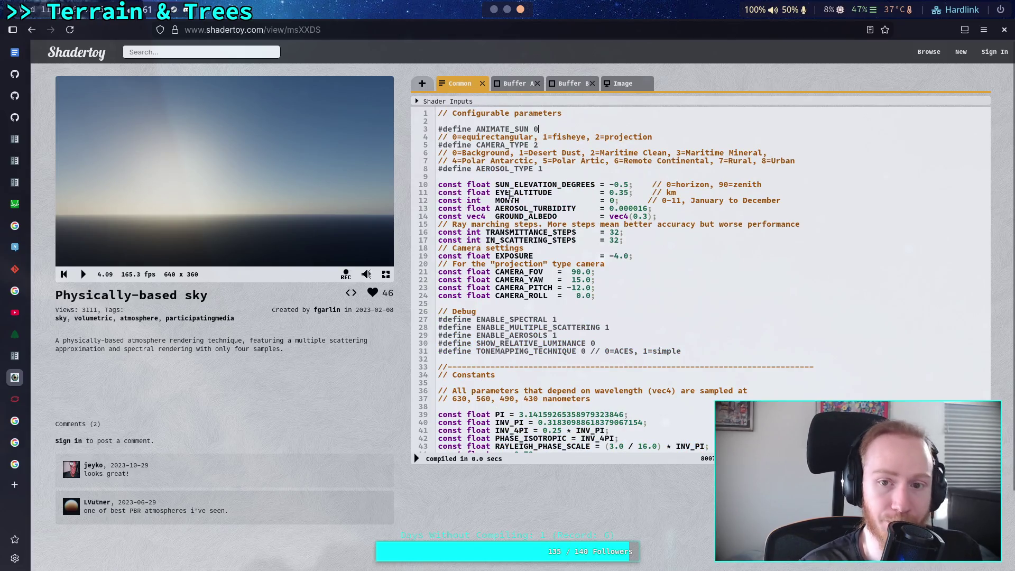
click(82, 275)
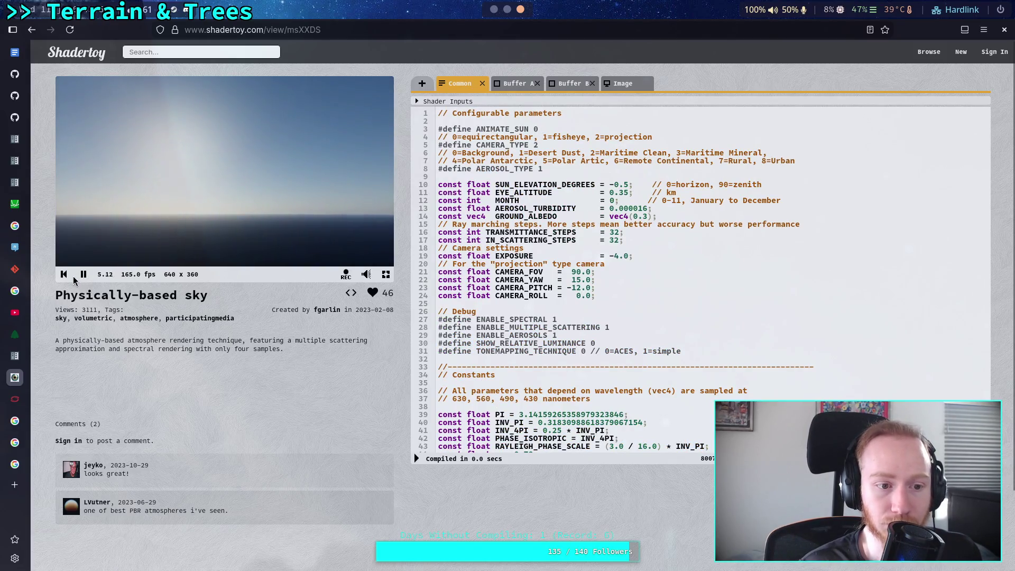
click(63, 274)
click(418, 459)
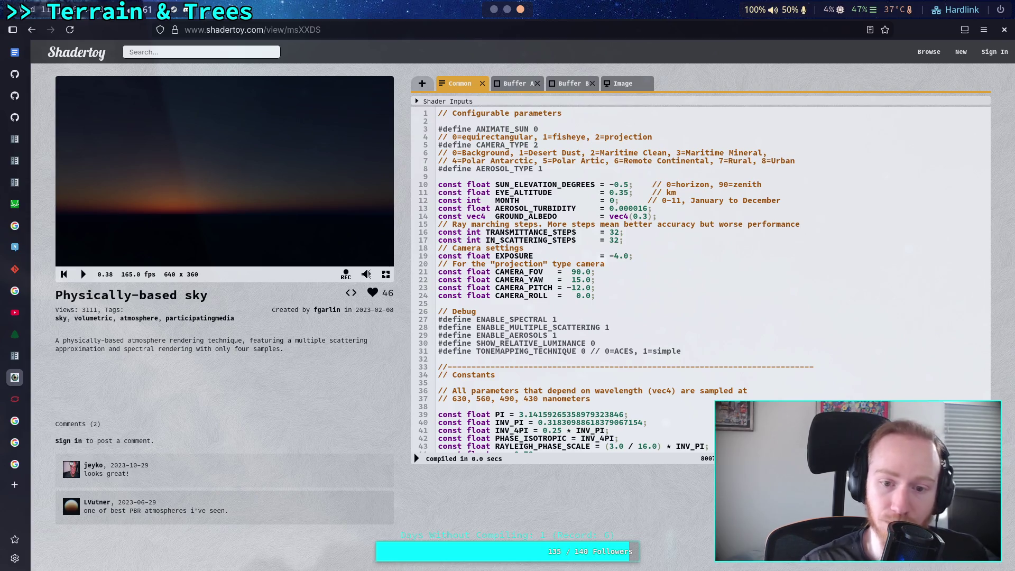
click(627, 85)
scroll(540, 165, up, 15)
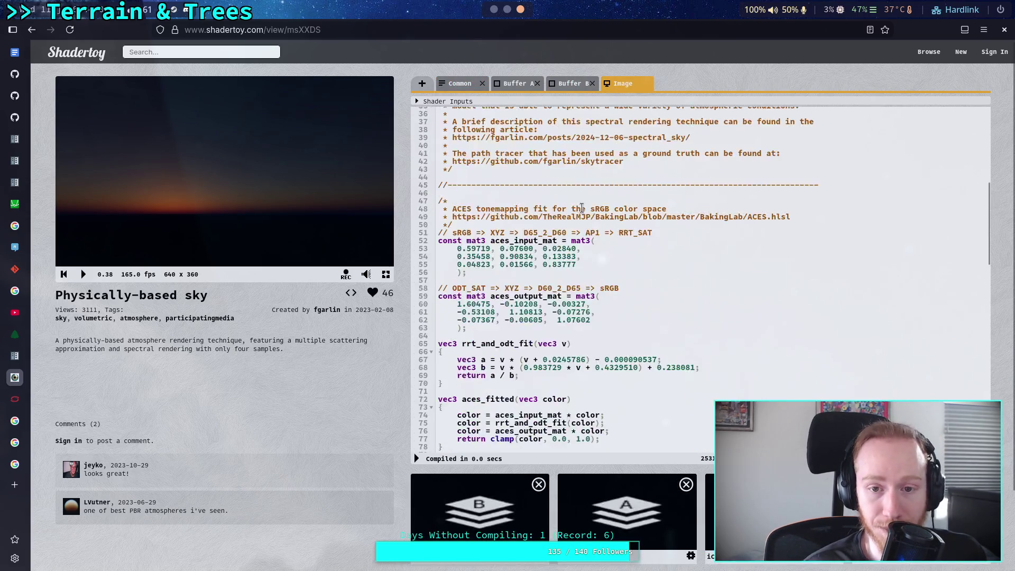
click(461, 84)
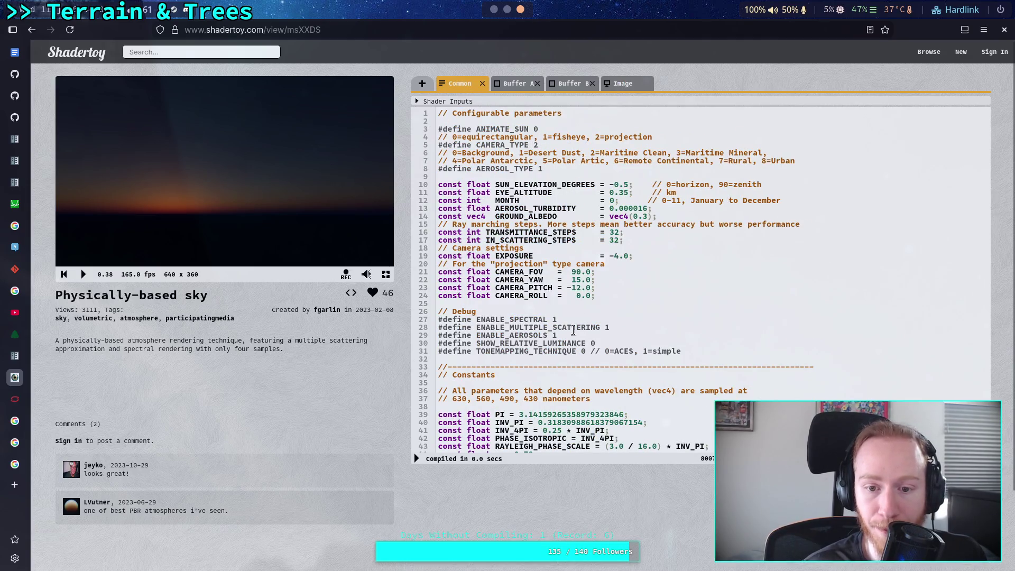
Step: Compare the reference sunset with Godot's sky, then save the world scene
key(alt+Tab)
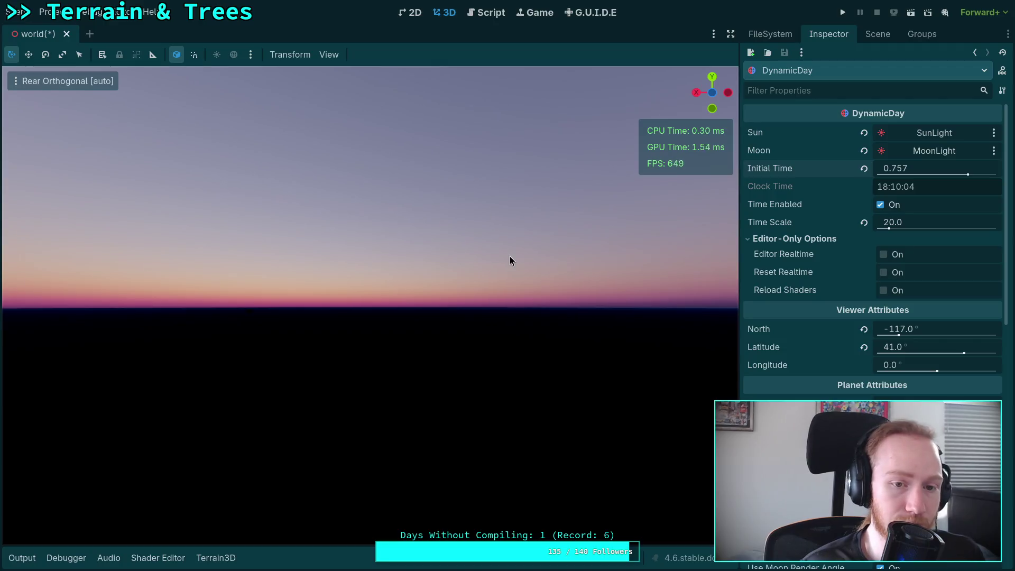
key(alt+Tab)
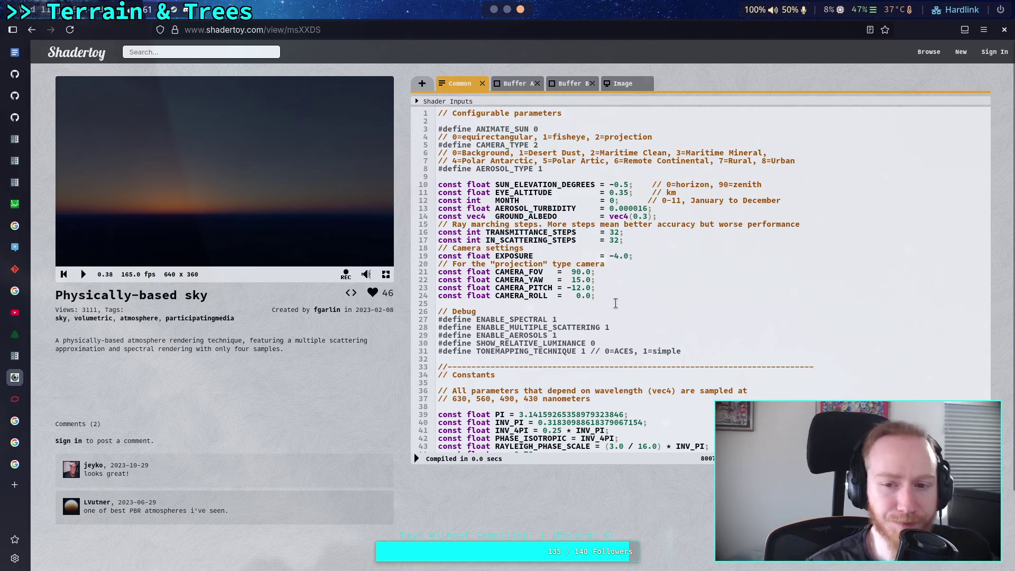
scroll(592, 271, down, 6)
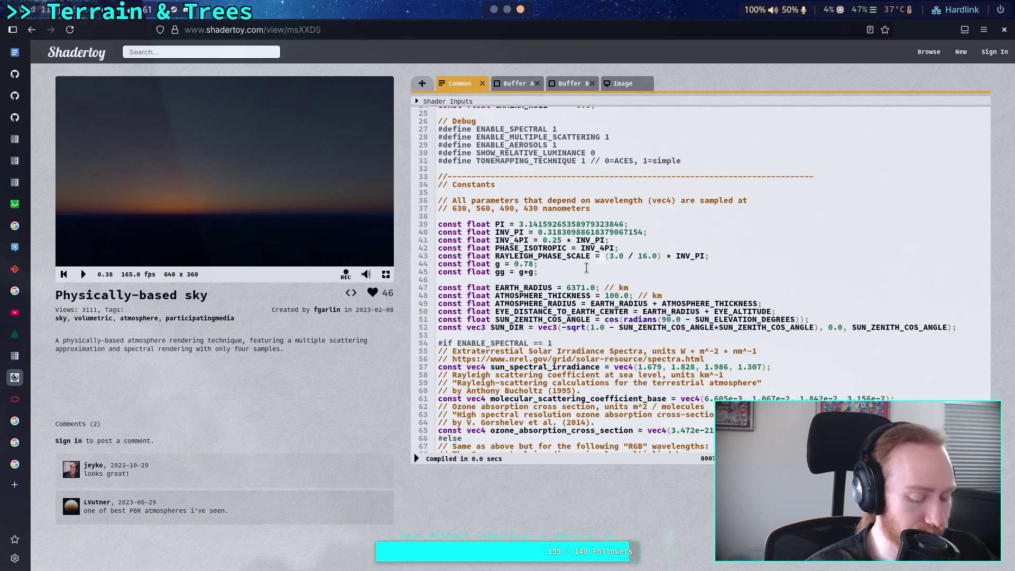
key(alt+Tab)
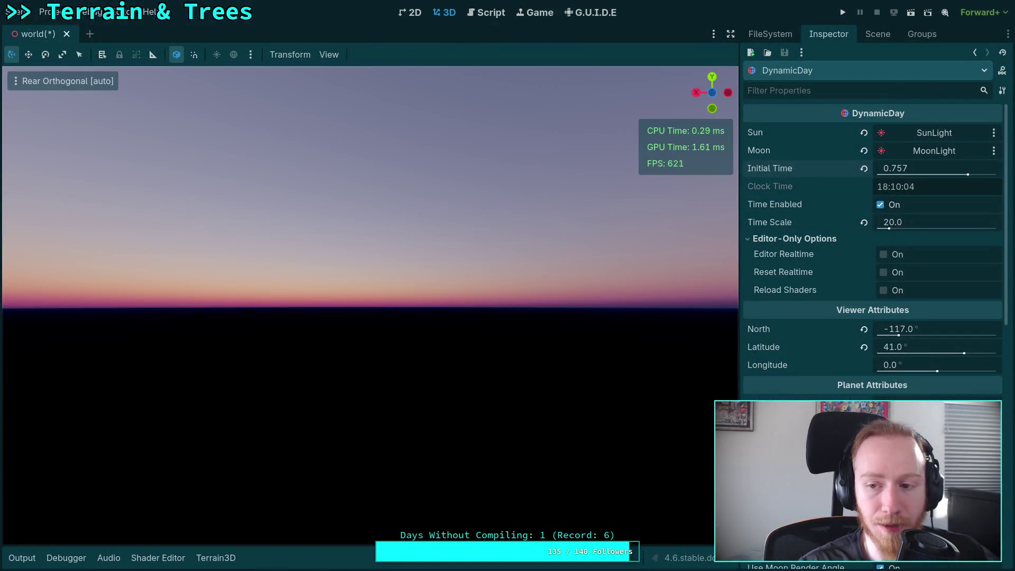
key(ctrl+s)
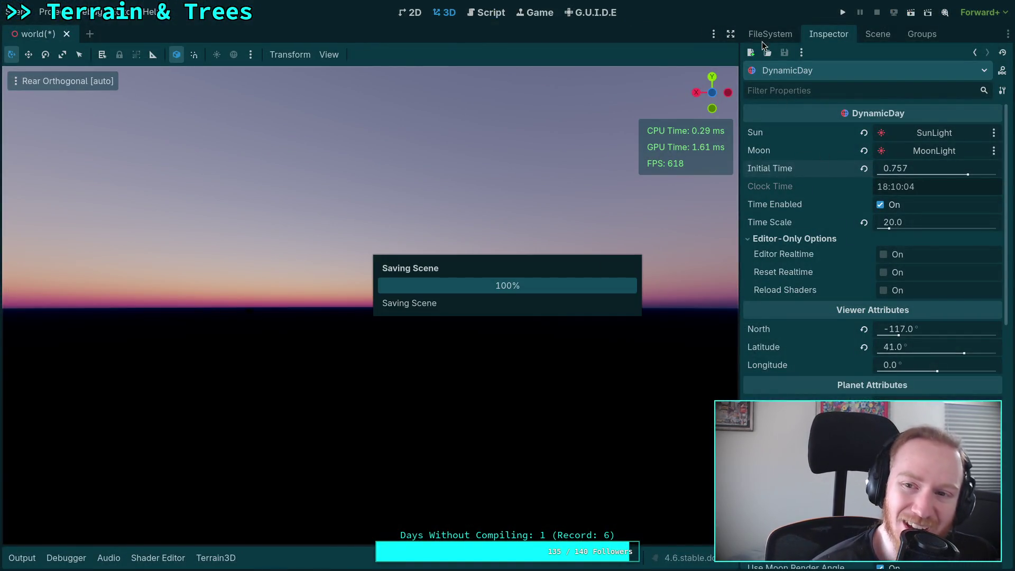
Step: Reimport atmosphere.glsl and common_inc.glsl from the FileSystem dock, dismissing the load error
click(770, 34)
scroll(831, 363, down, 10)
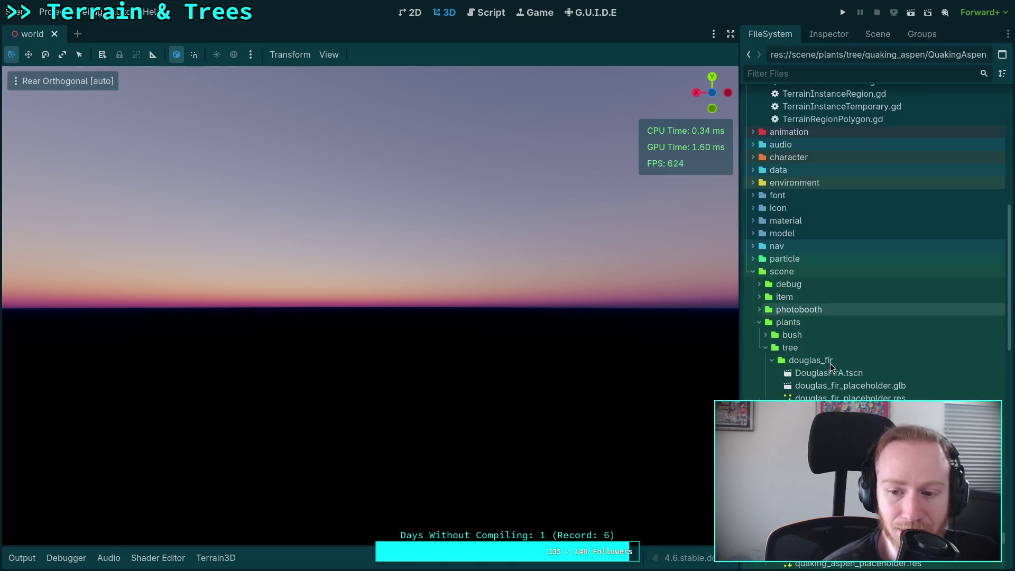
scroll(834, 362, down, 2)
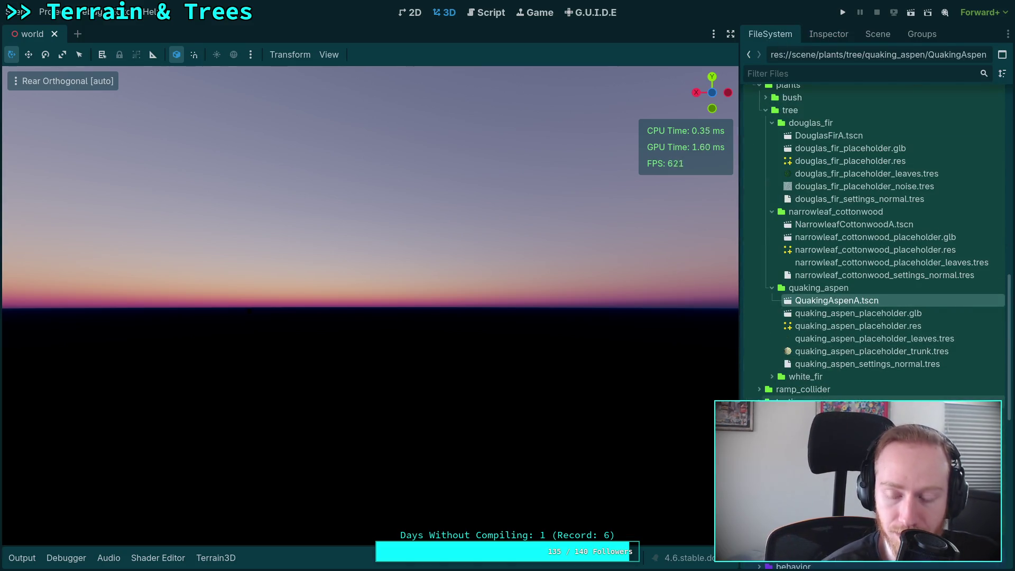
scroll(832, 313, down, 10)
scroll(787, 400, down, 3)
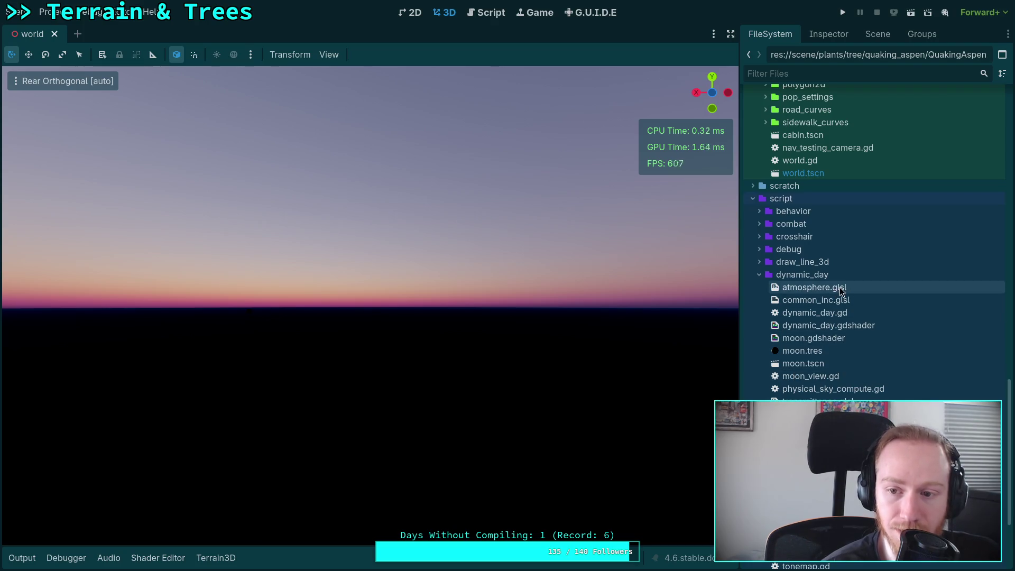
right_click(817, 288)
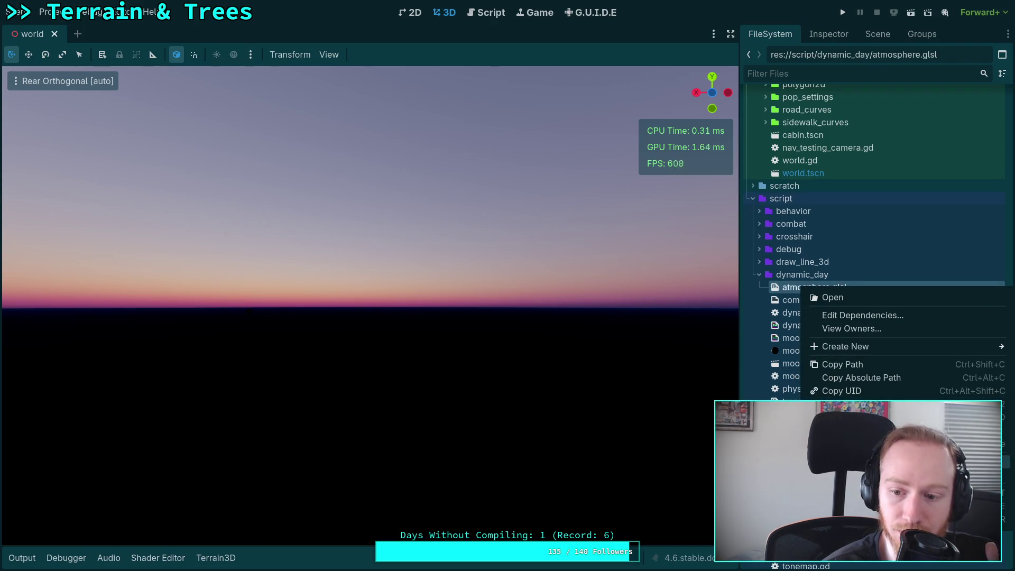
click(856, 423)
right_click(816, 301)
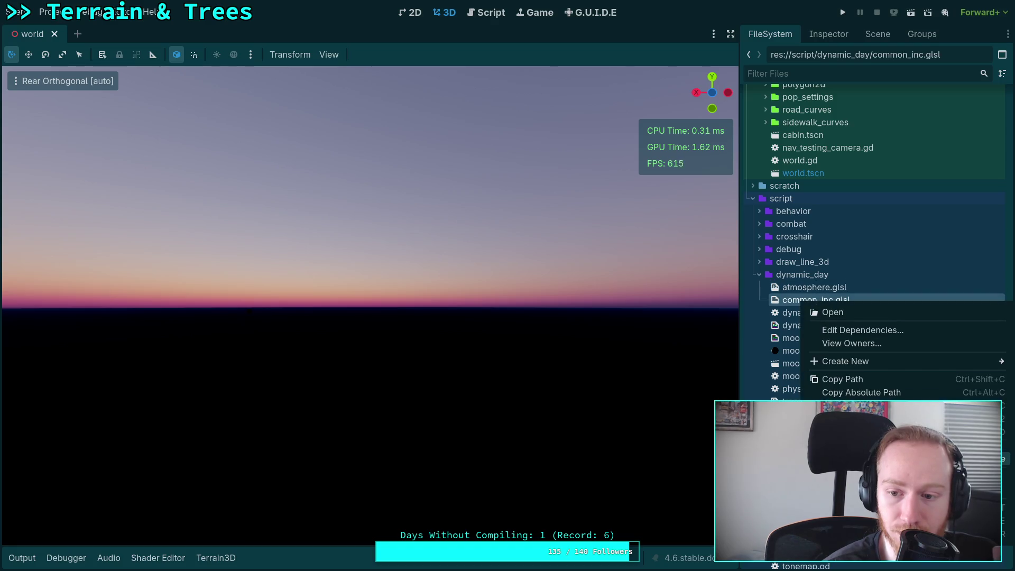
click(832, 312)
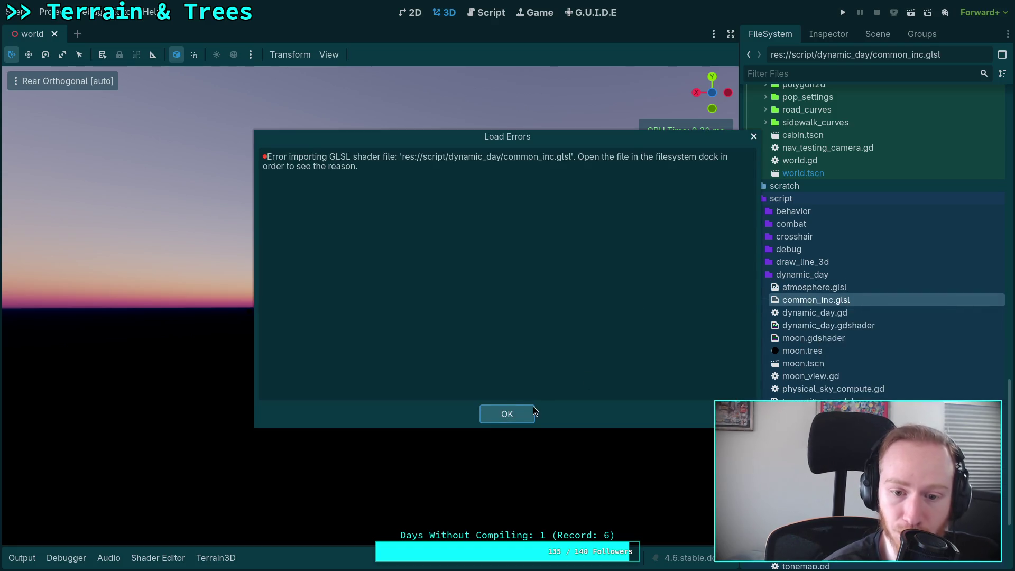
click(505, 414)
right_click(800, 288)
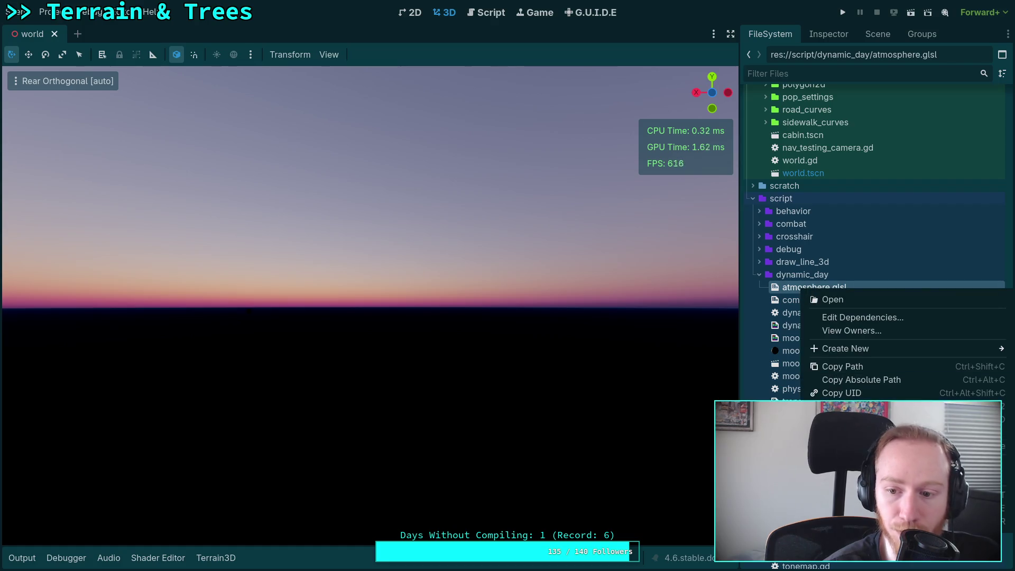
click(794, 401)
right_click(793, 402)
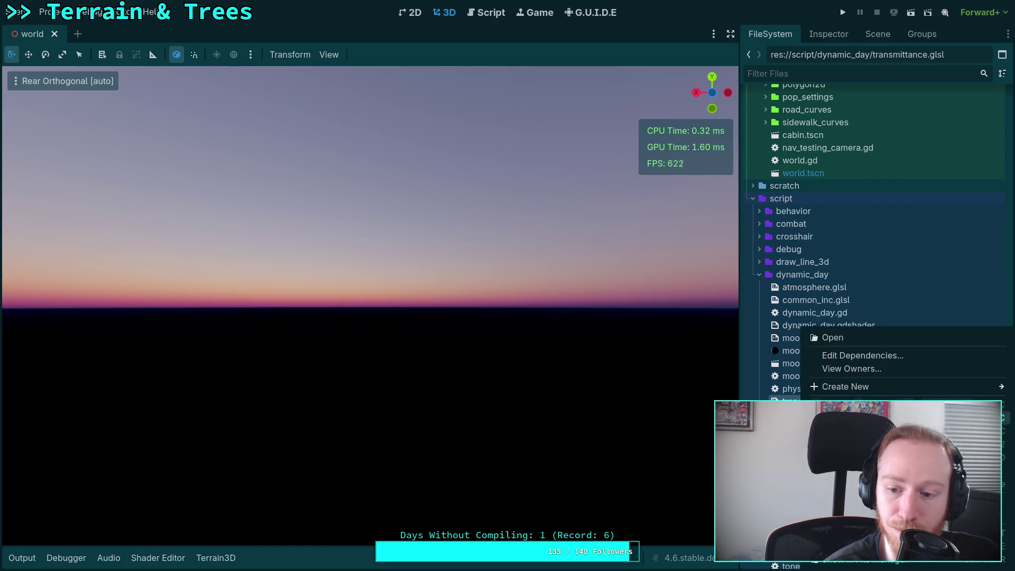
key(Escape)
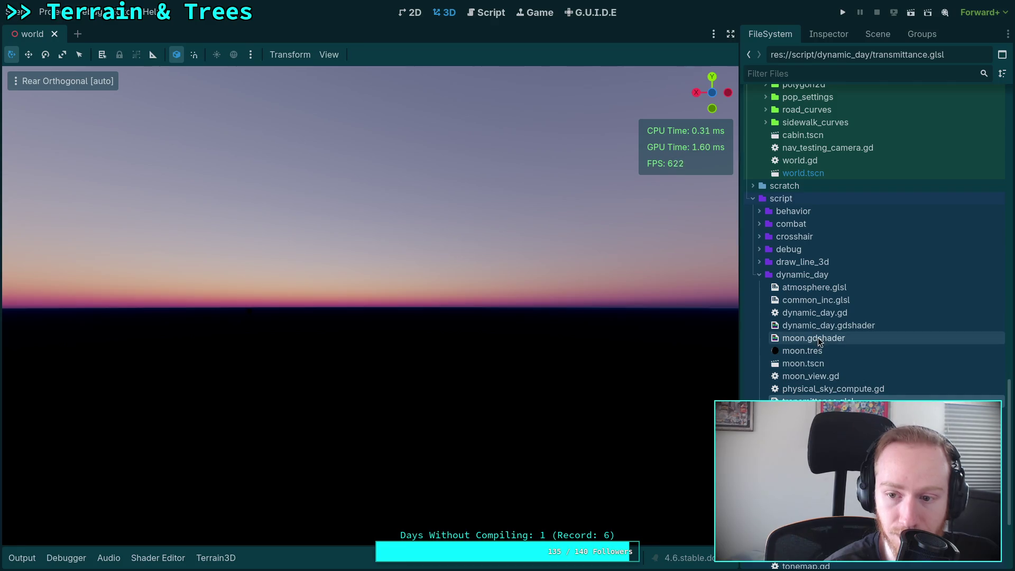
Step: Reload the current project and return to DynamicDay's Inspector properties
click(50, 11)
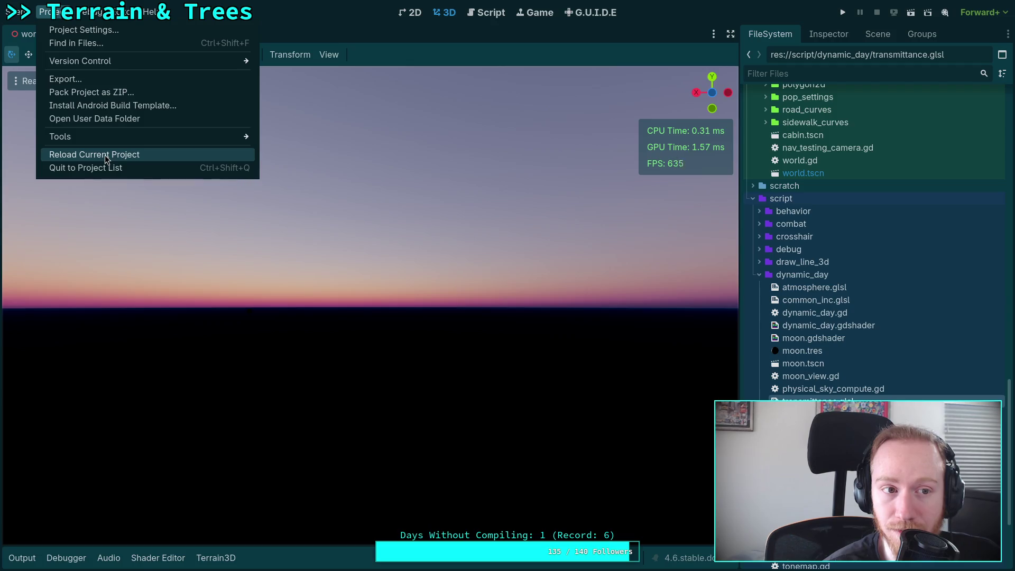
click(105, 156)
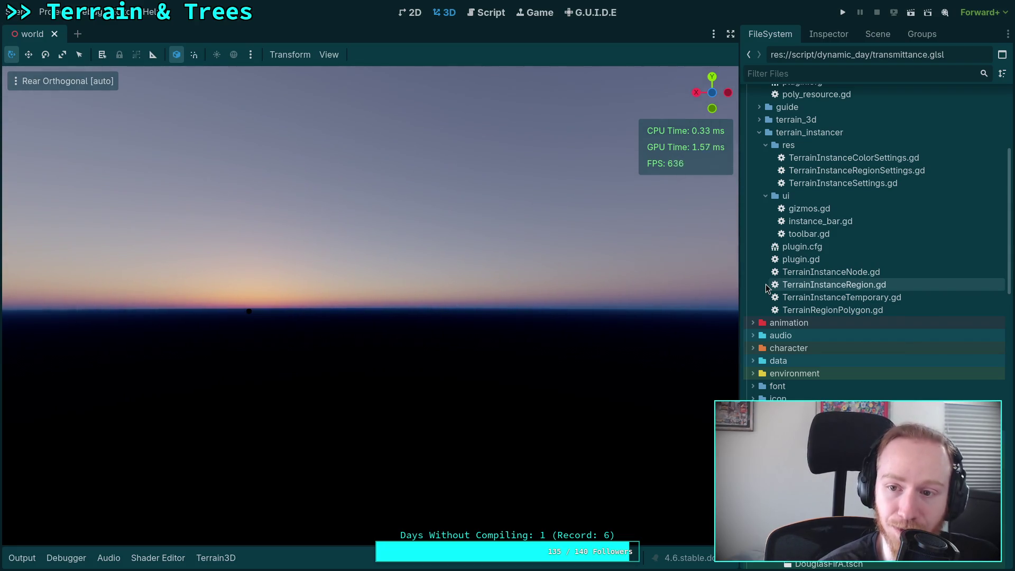
click(829, 34)
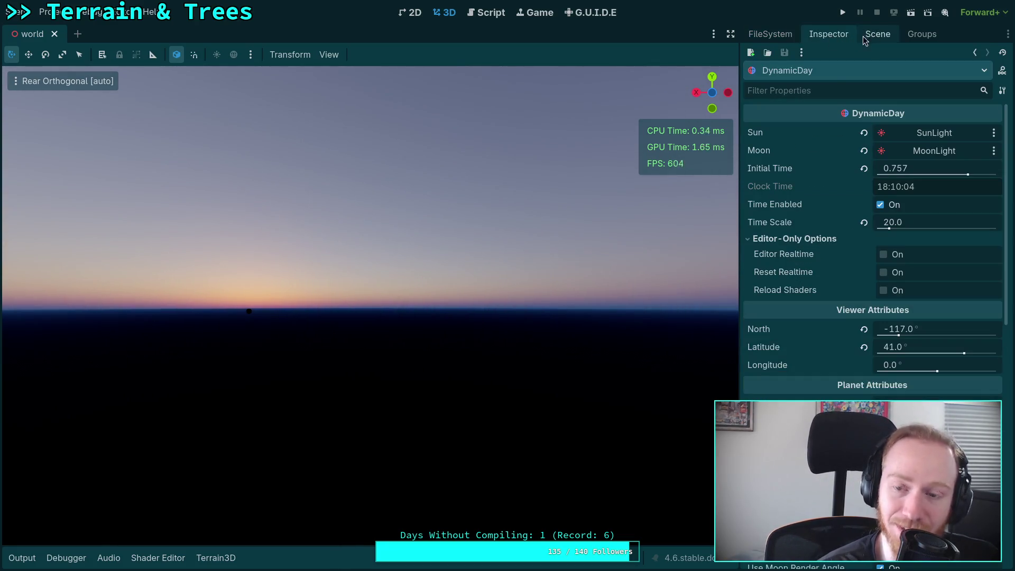
Step: After checking Shadertoy, set Initial Time to 0.7537 and return to Perspective with the Scene tree shown
key(alt+Tab)
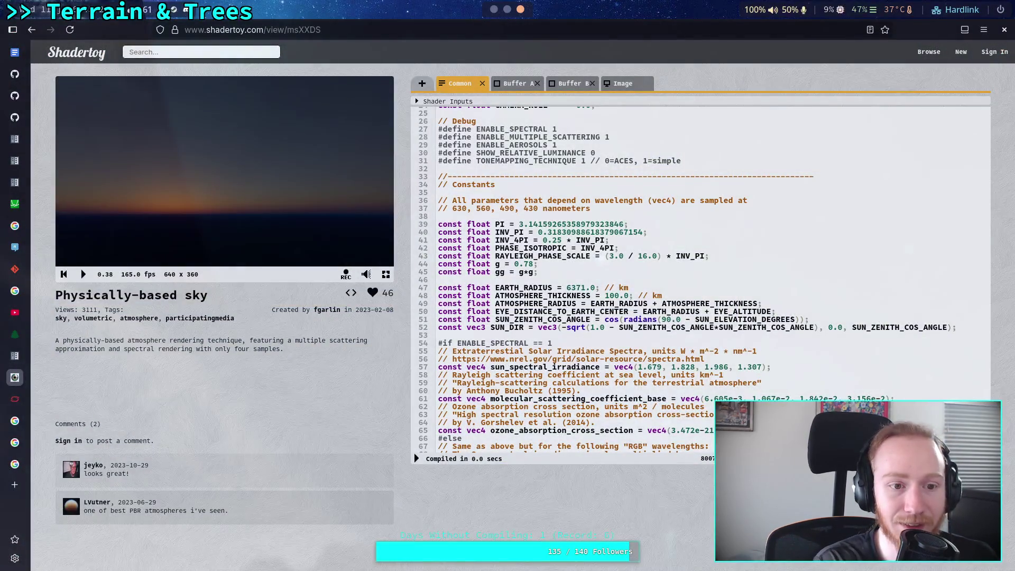
key(alt+Tab)
key(alt+Tab)
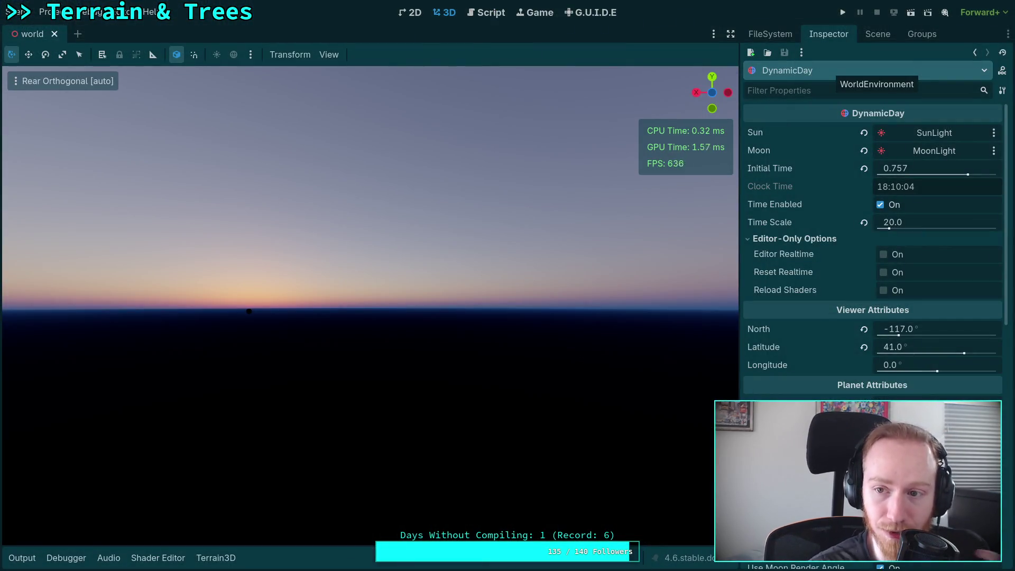
mouse_move(917, 168)
mouse_down()
mouse_move(944, 168)
mouse_move(899, 168)
mouse_move(925, 168)
mouse_move(914, 168)
mouse_up()
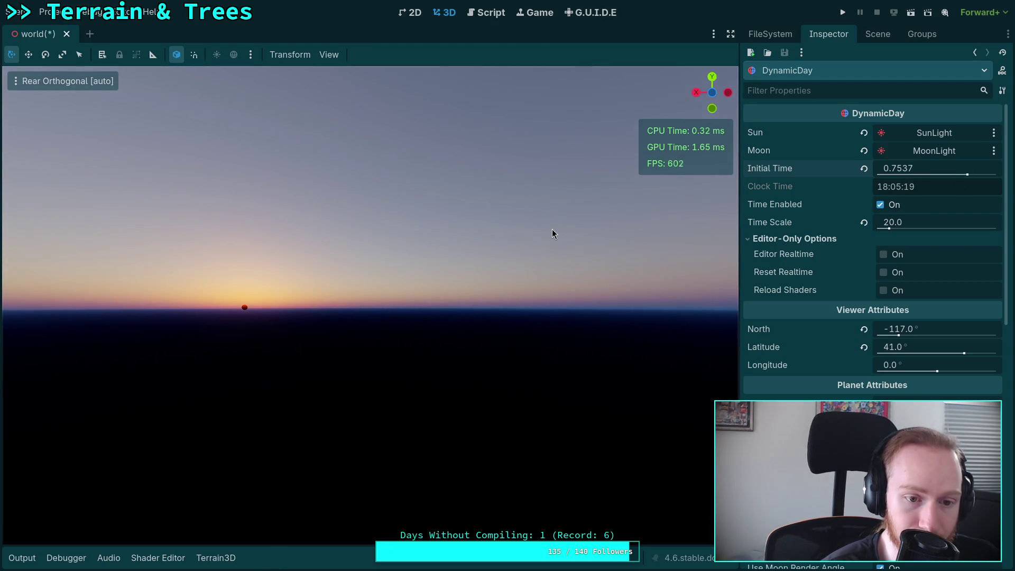
click(487, 241)
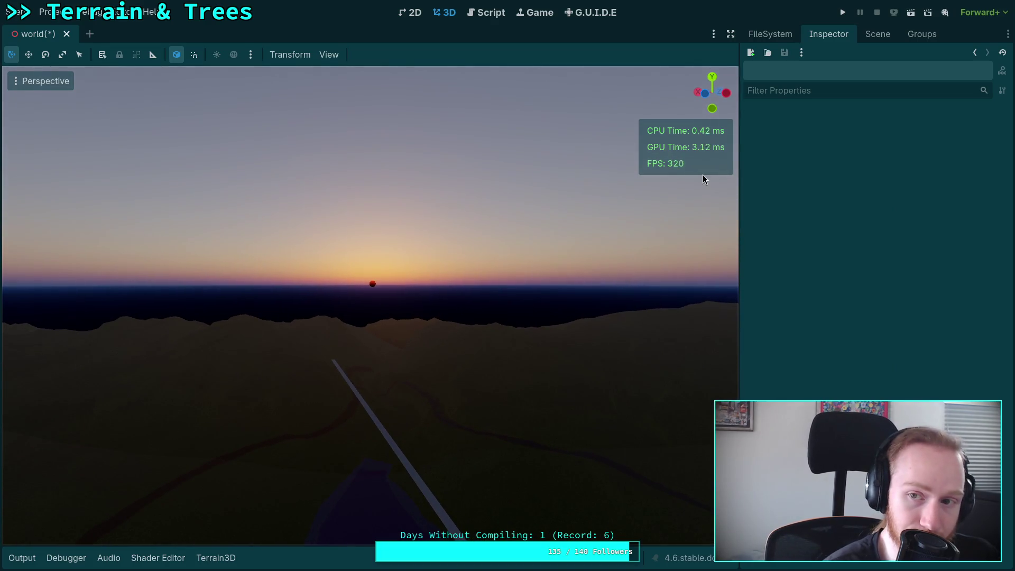
click(878, 34)
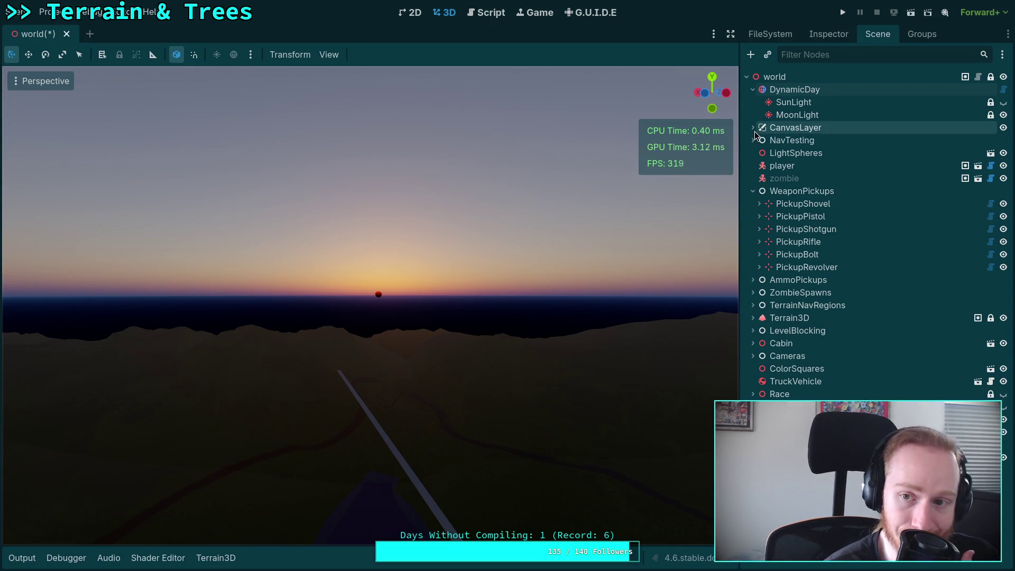
Step: Select DynamicDay, settle Initial Time at 0.7529, and open dynamic_day.gd in the Script editor
click(819, 37)
click(878, 34)
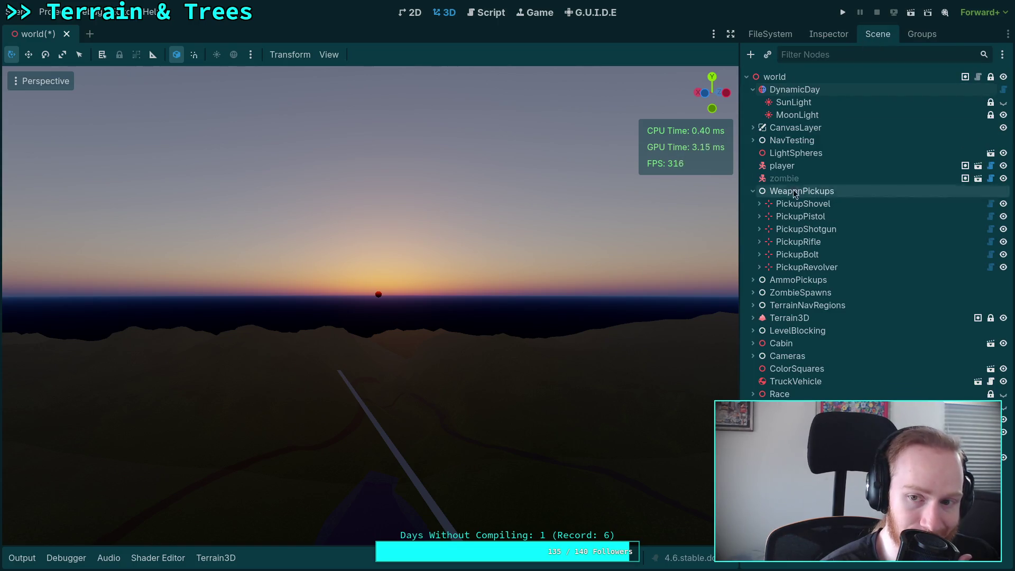
click(794, 89)
click(832, 36)
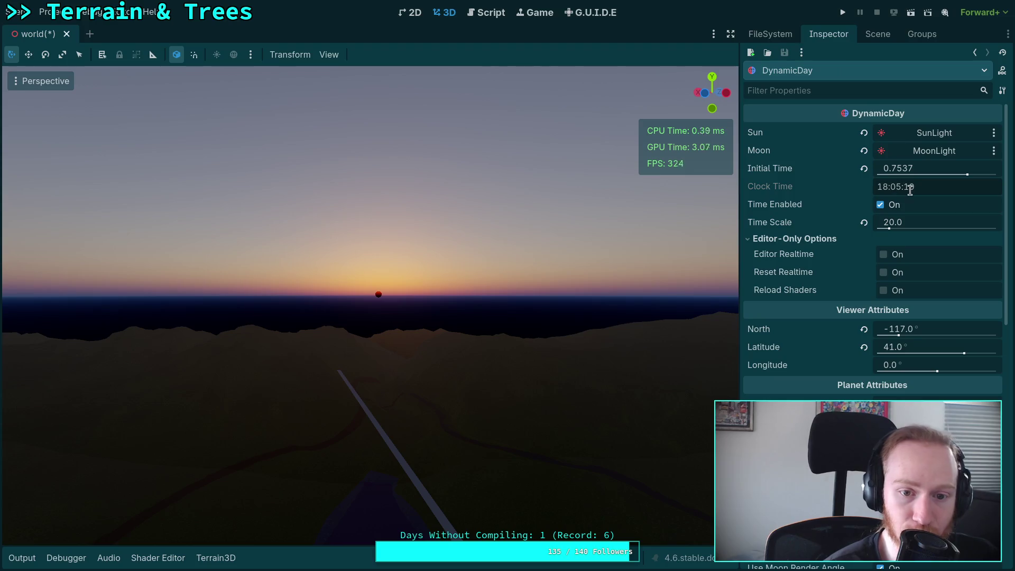
mouse_move(926, 170)
mouse_down()
mouse_move(899, 169)
mouse_move(929, 169)
mouse_up()
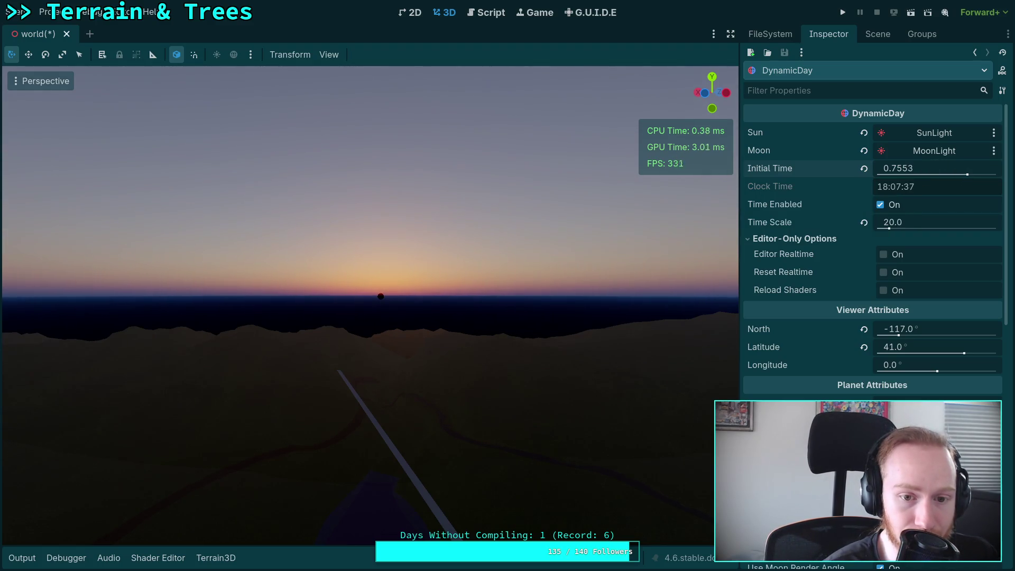
drag(928, 169, 921, 169)
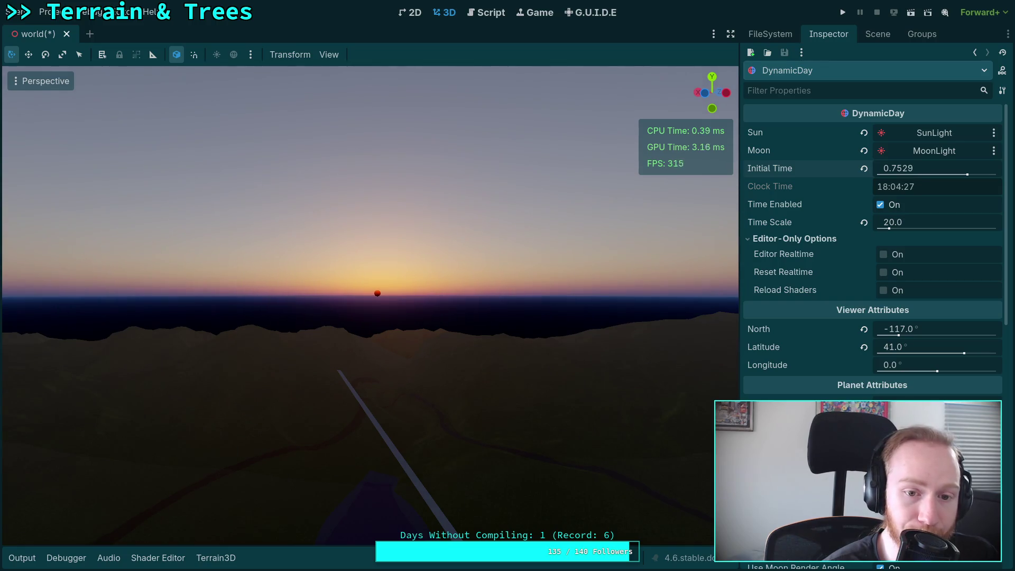
click(485, 13)
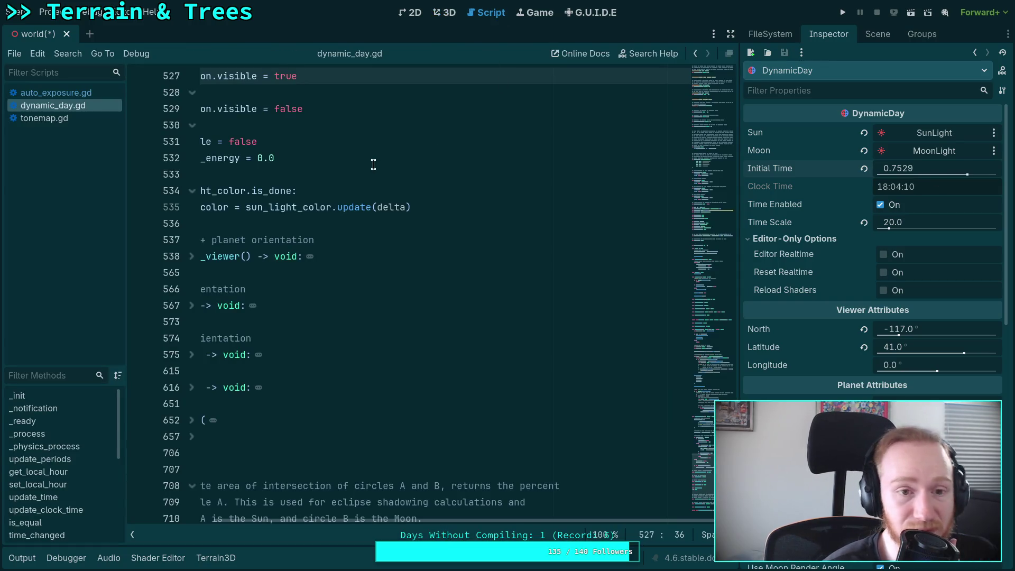
Step: Unfold the update_sun function and check the Scene and Inspector docks
drag(405, 522, 227, 506)
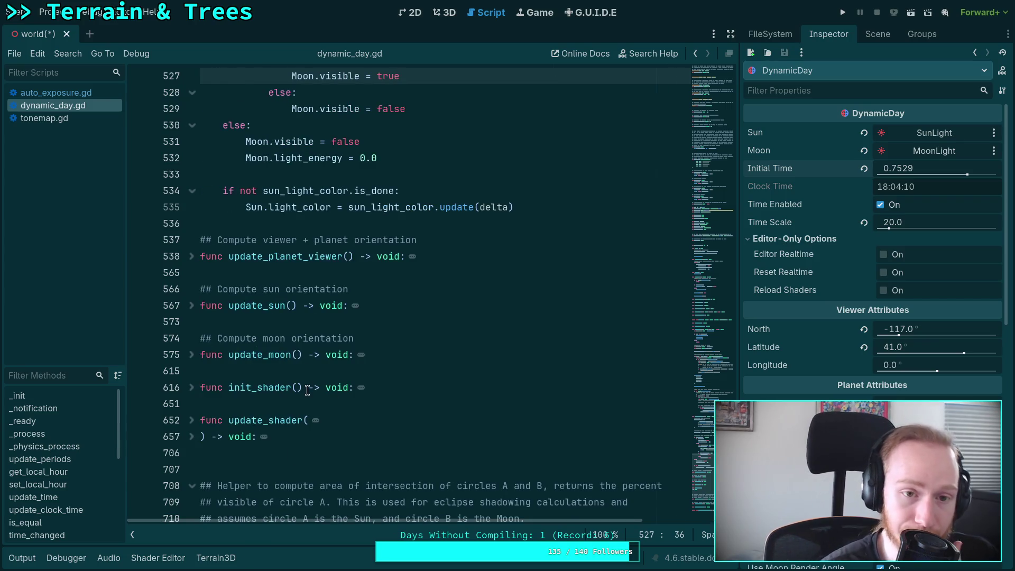
click(357, 306)
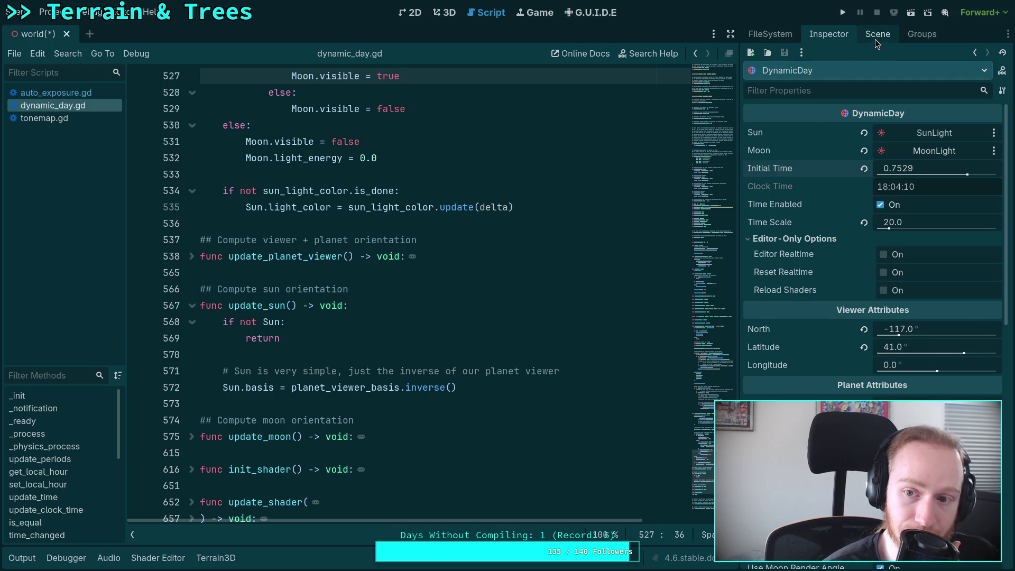
click(876, 38)
click(825, 34)
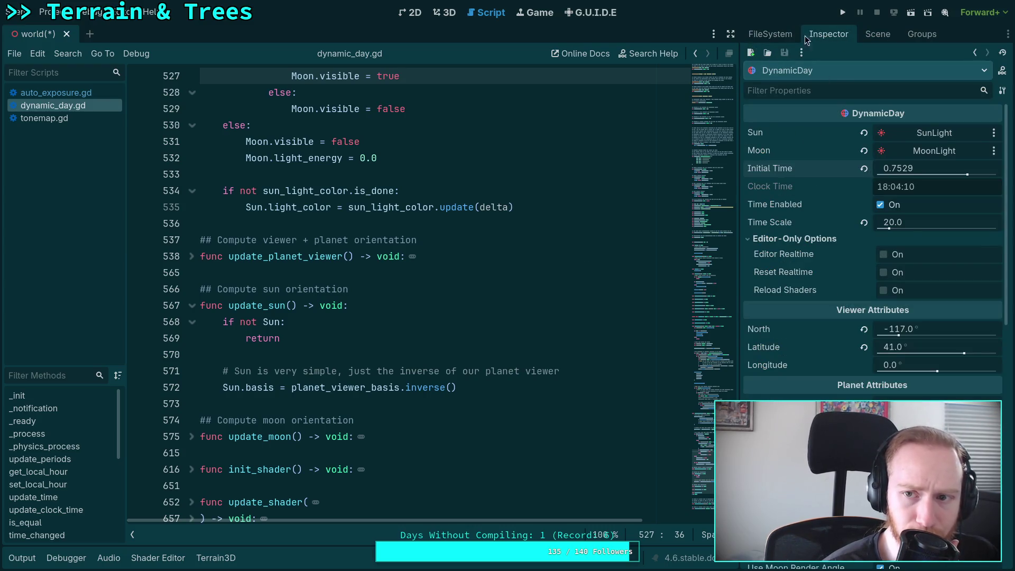
Step: Open script/dynamic_day/dynamic_day.gdshader from the FileSystem dock
click(771, 35)
scroll(867, 364, down, 5)
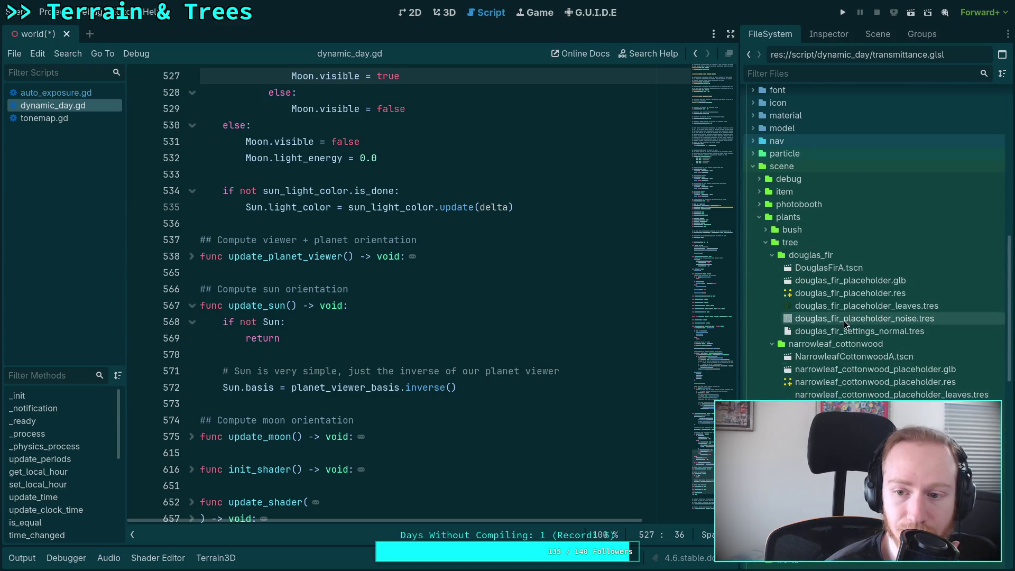
scroll(844, 320, down, 5)
scroll(843, 362, down, 3)
double_click(840, 279)
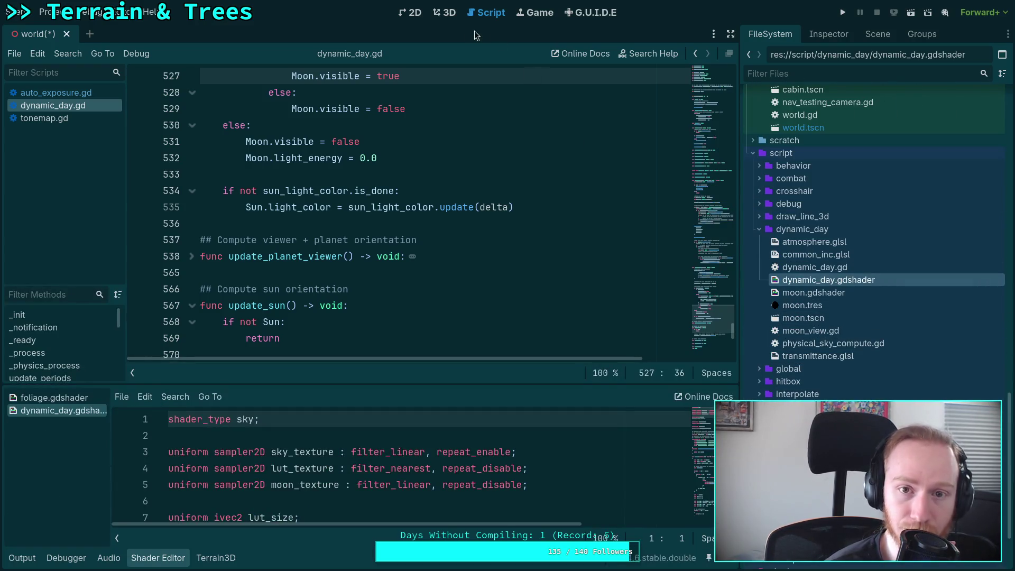
Step: Show the 3D view with a taller Shader Editor panel beneath it
click(445, 12)
scroll(348, 484, down, 5)
mouse_move(370, 385)
mouse_down()
mouse_move(371, 298)
mouse_move(370, 331)
mouse_up()
scroll(436, 440, down, 8)
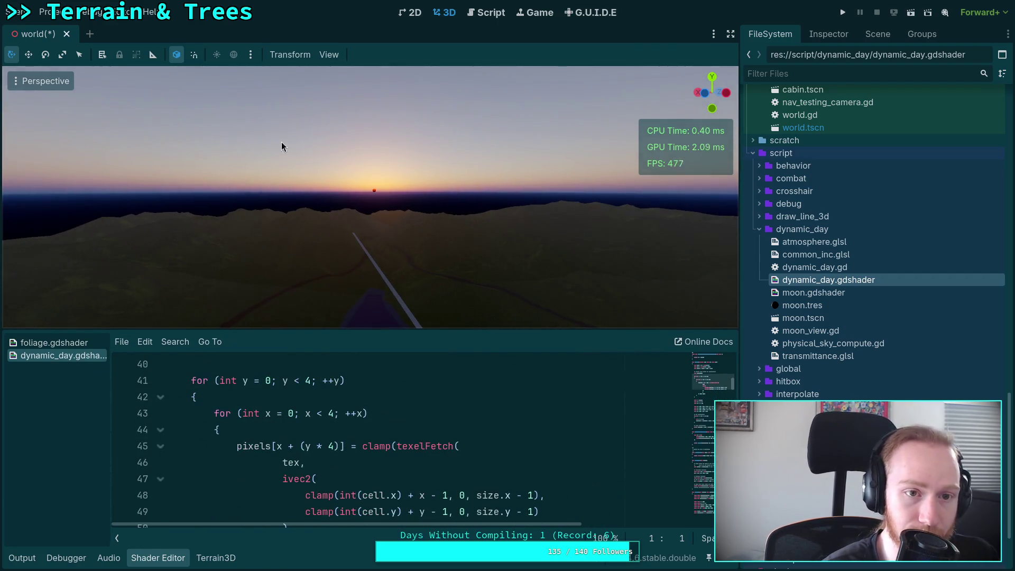
Step: Set the viewport's perspective VFOV to 10 degrees in View Settings
click(329, 54)
click(396, 233)
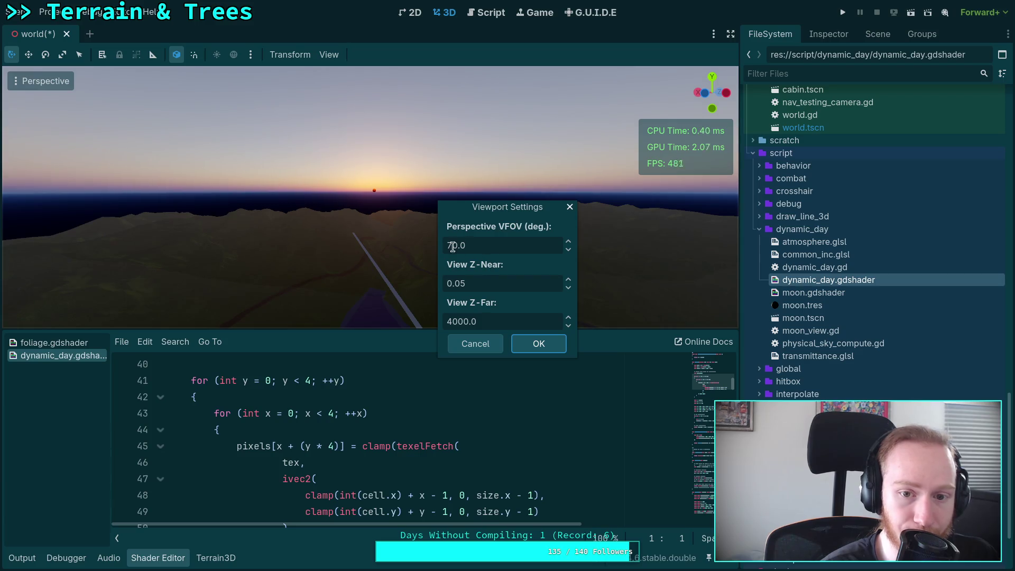
click(446, 246)
text(10)
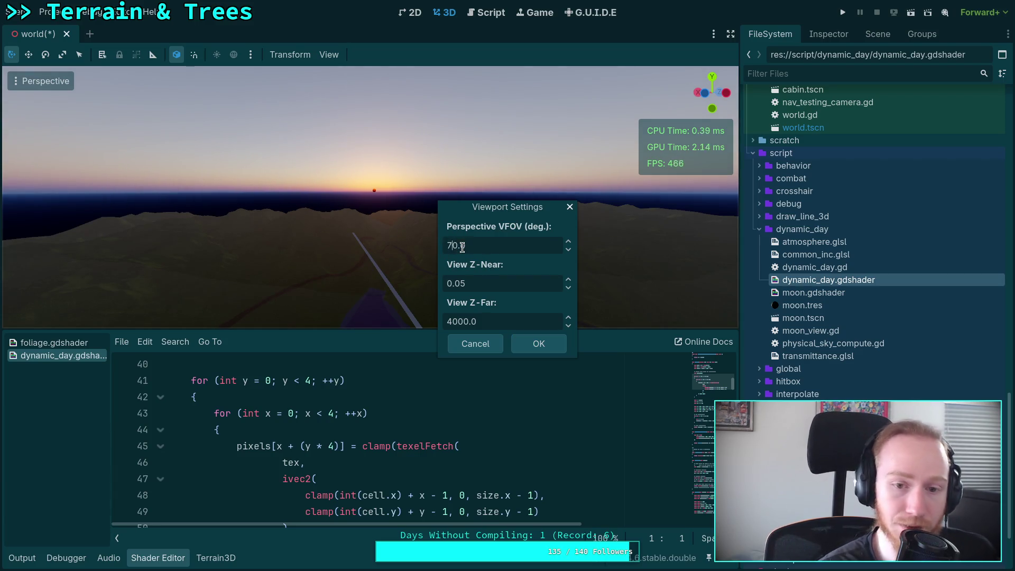
key(Return)
click(538, 343)
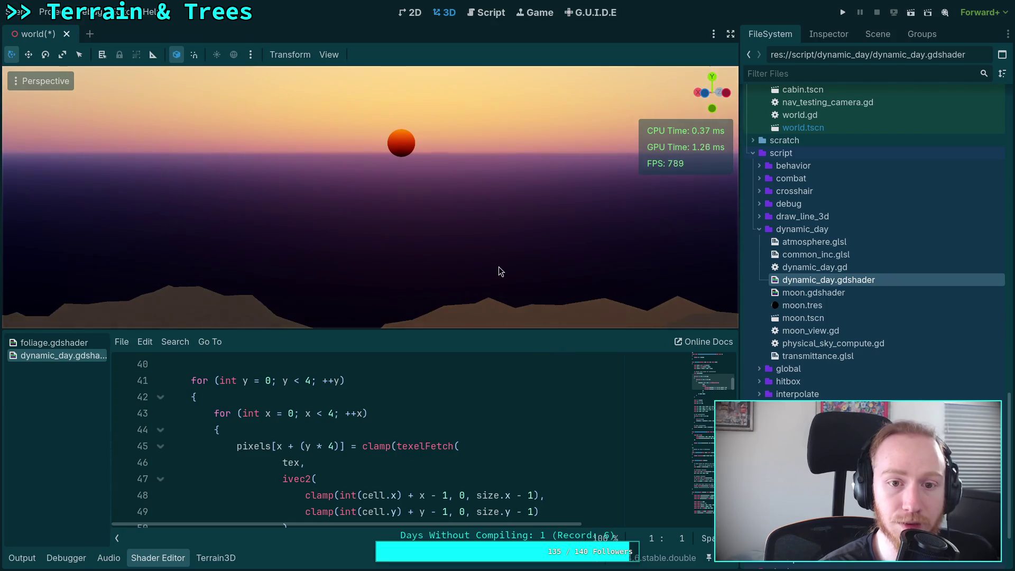
Step: Narrow the perspective VFOV further to 5 degrees
click(329, 54)
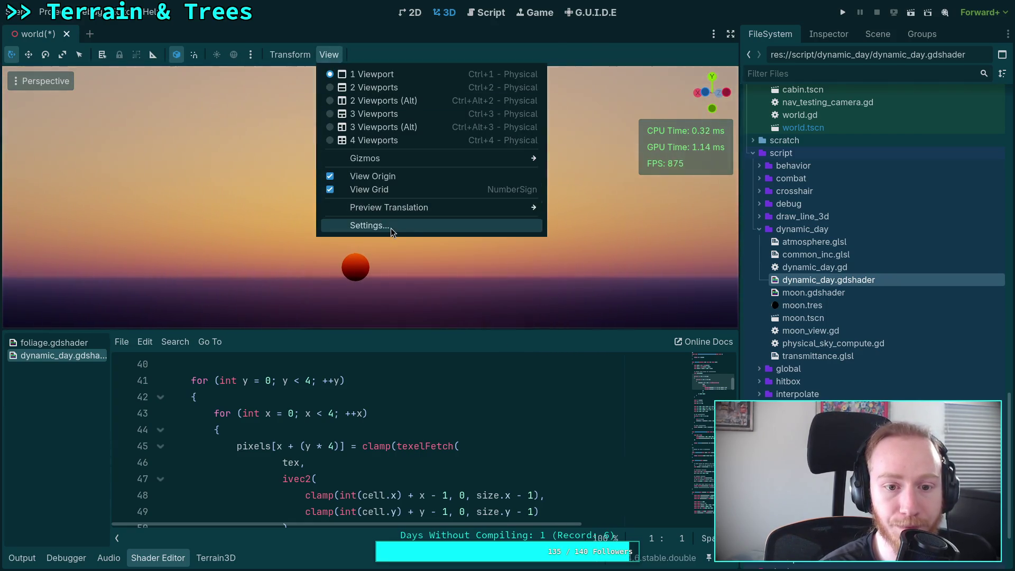
click(391, 227)
click(450, 247)
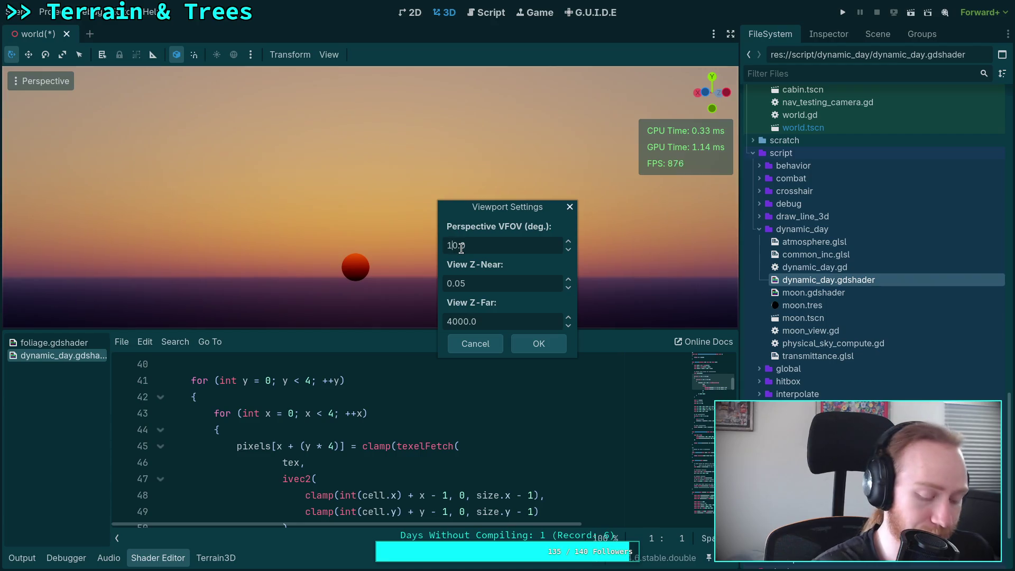
key(Left)
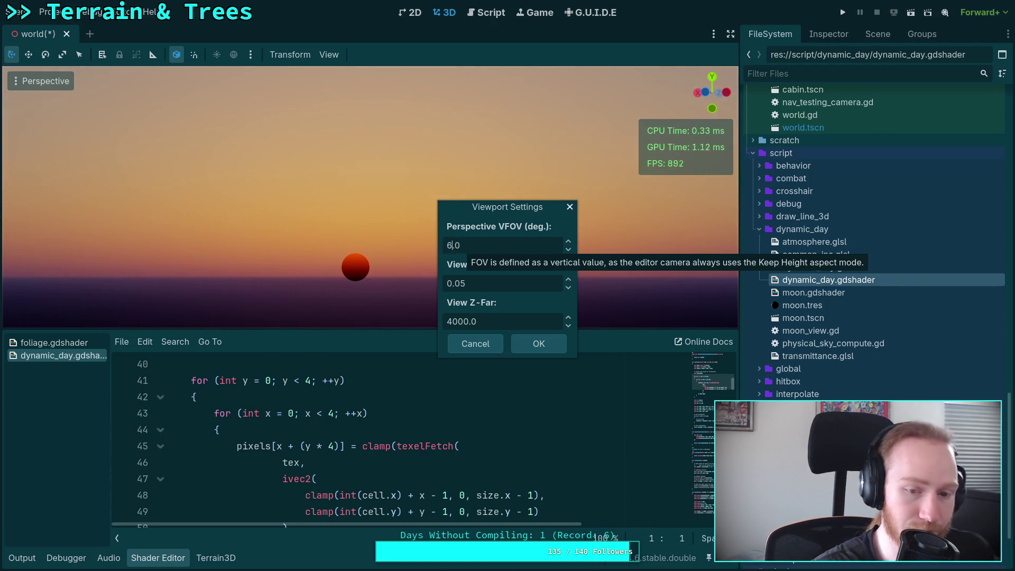
click(538, 343)
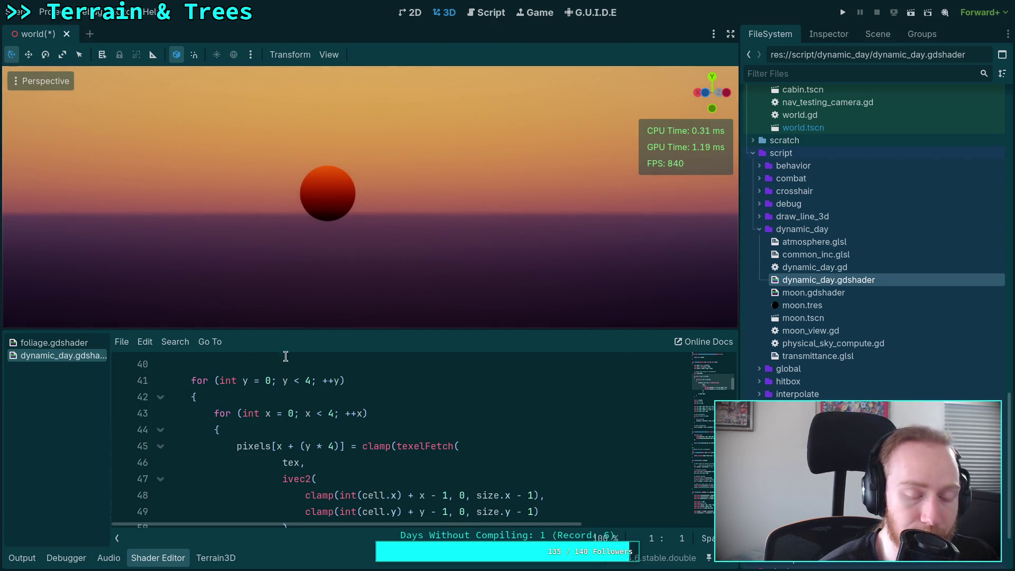
scroll(279, 427, down, 2)
scroll(260, 418, up, 5)
click(160, 397)
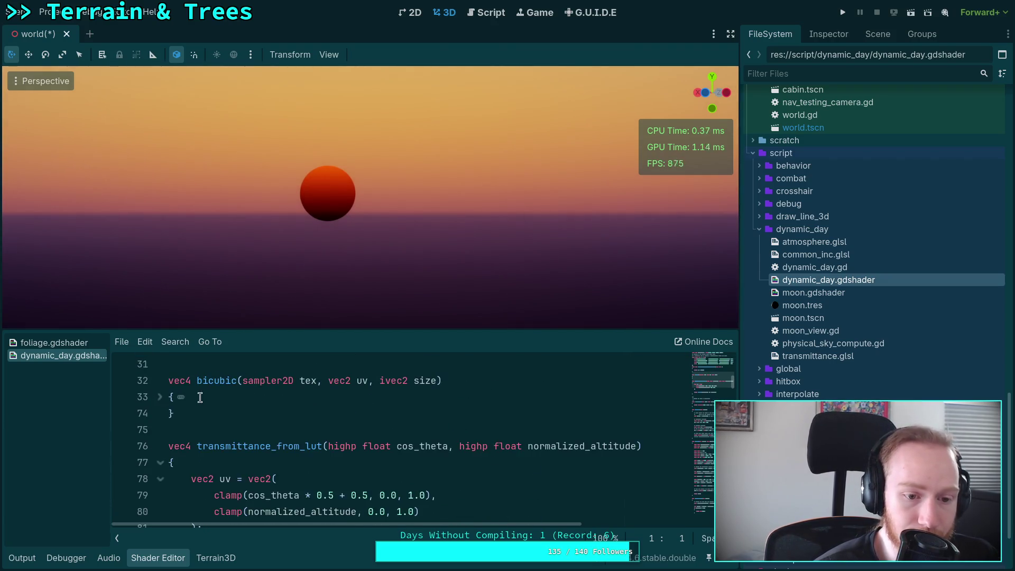
scroll(164, 455, up, 6)
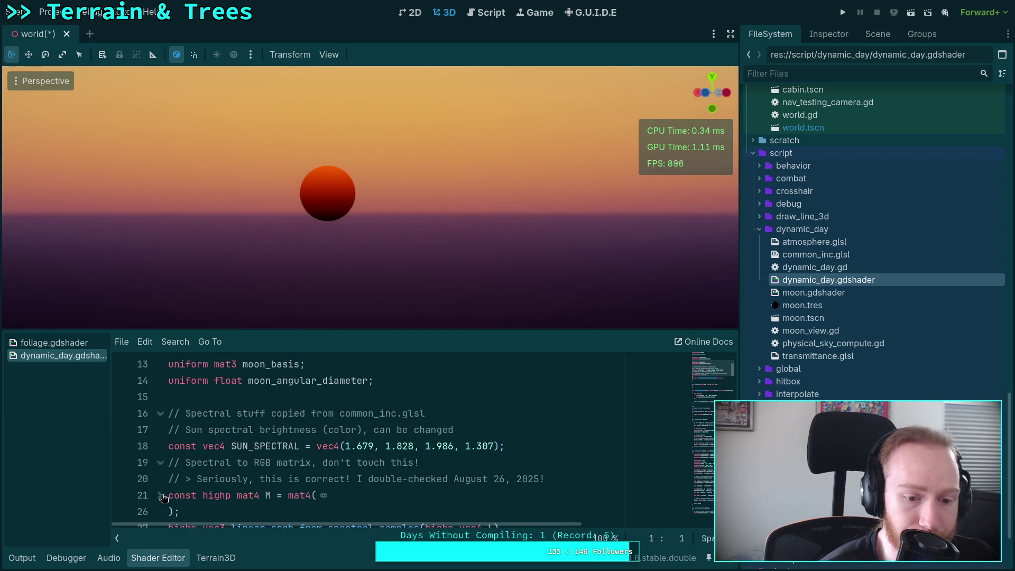
scroll(178, 429, down, 15)
click(161, 381)
scroll(168, 460, down, 1)
click(160, 445)
scroll(167, 447, down, 2)
click(160, 413)
scroll(161, 421, down, 1)
click(160, 430)
scroll(162, 447, down, 1)
click(160, 446)
scroll(183, 436, down, 2)
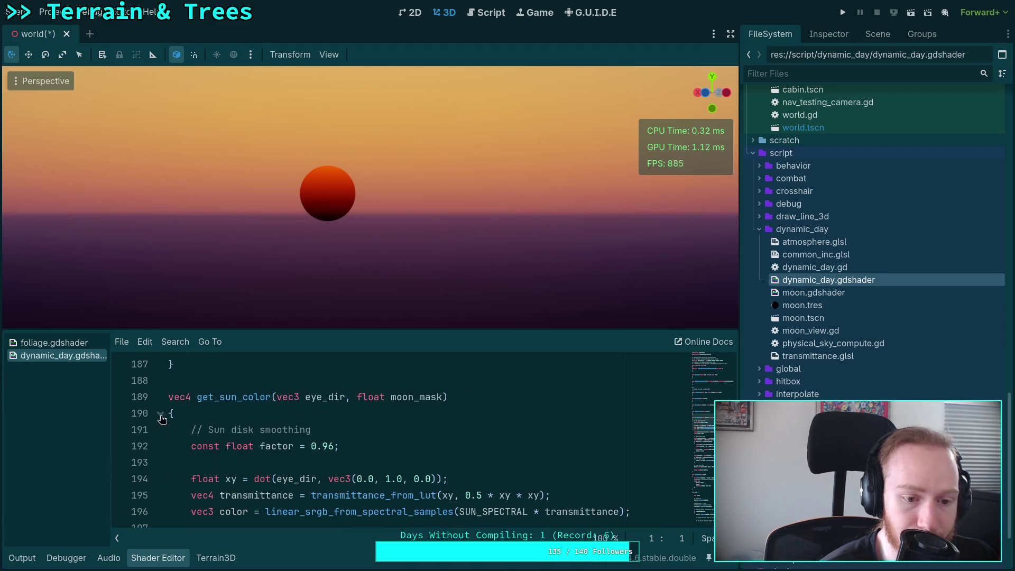
scroll(269, 431, down, 10)
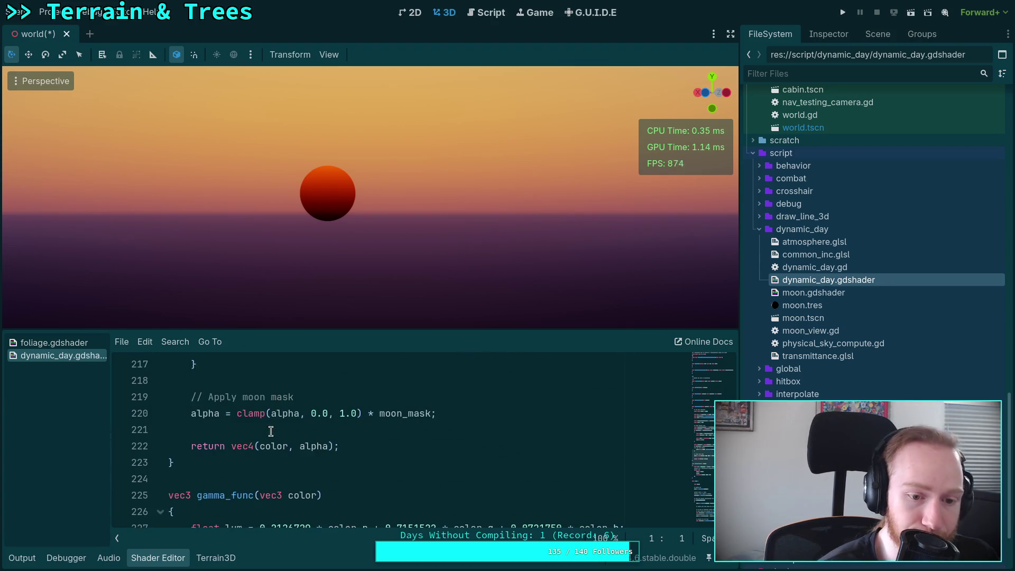
scroll(380, 459, up, 2)
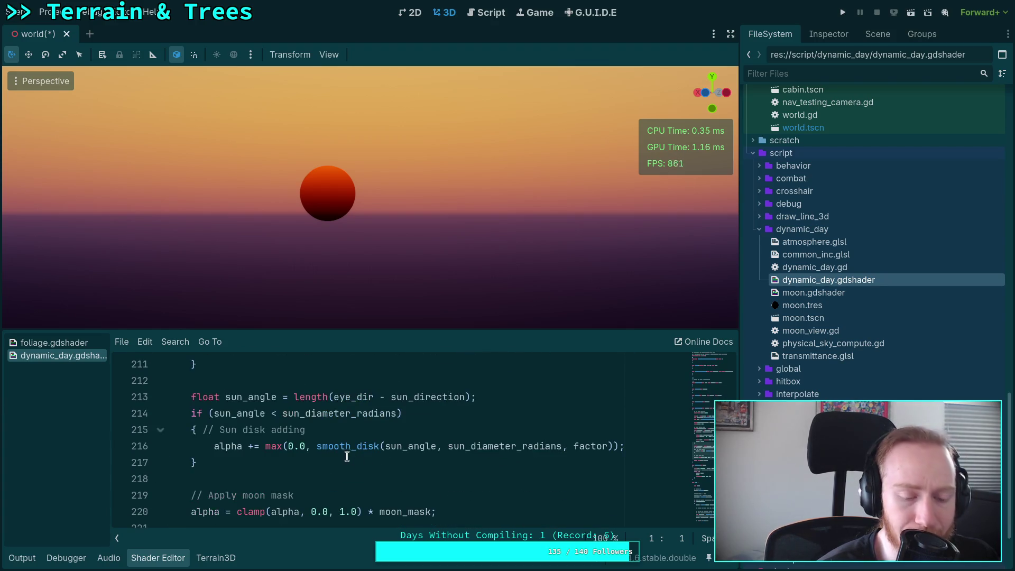
scroll(269, 442, up, 6)
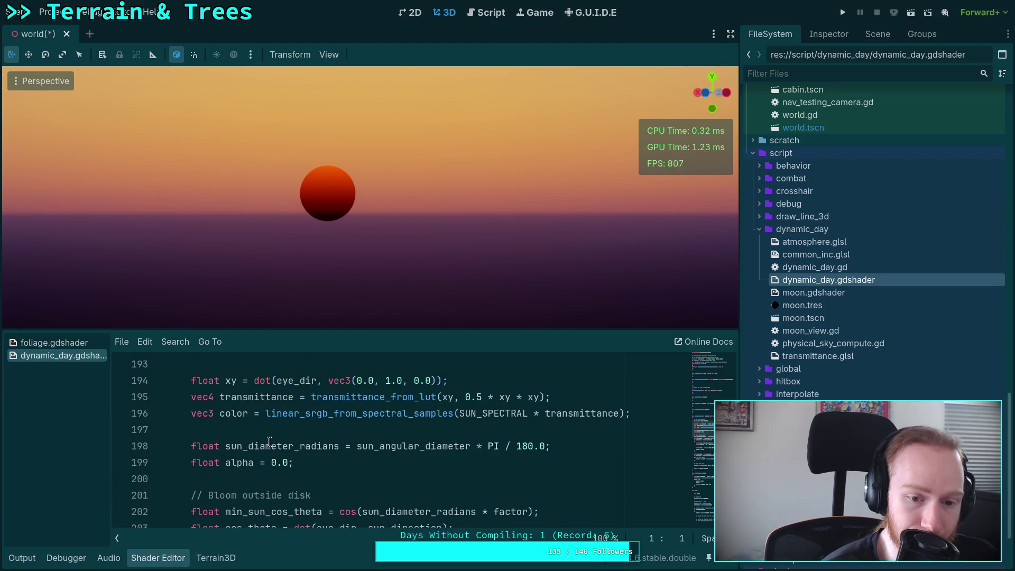
scroll(269, 442, up, 2)
scroll(269, 443, down, 2)
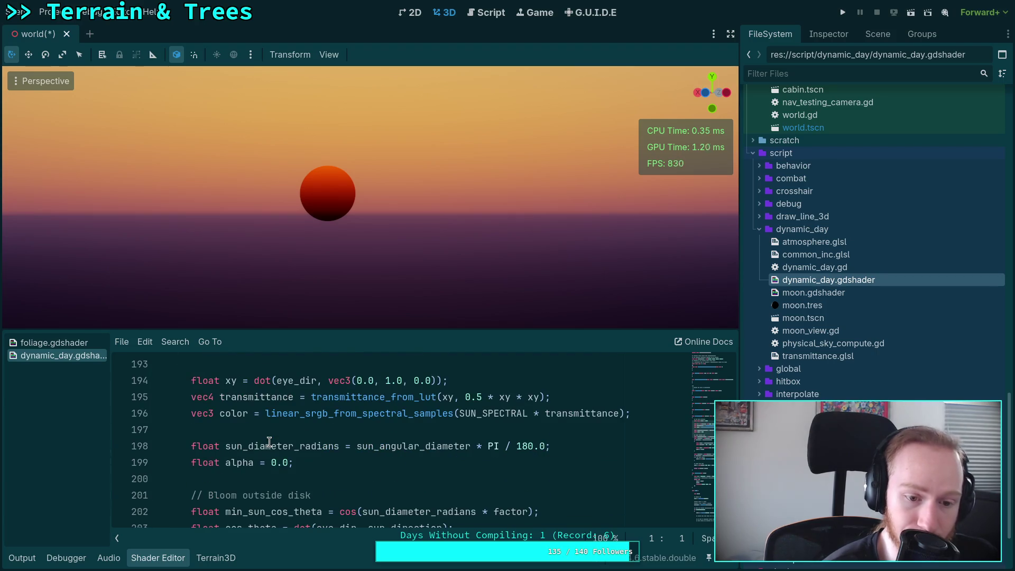
scroll(269, 442, down, 4)
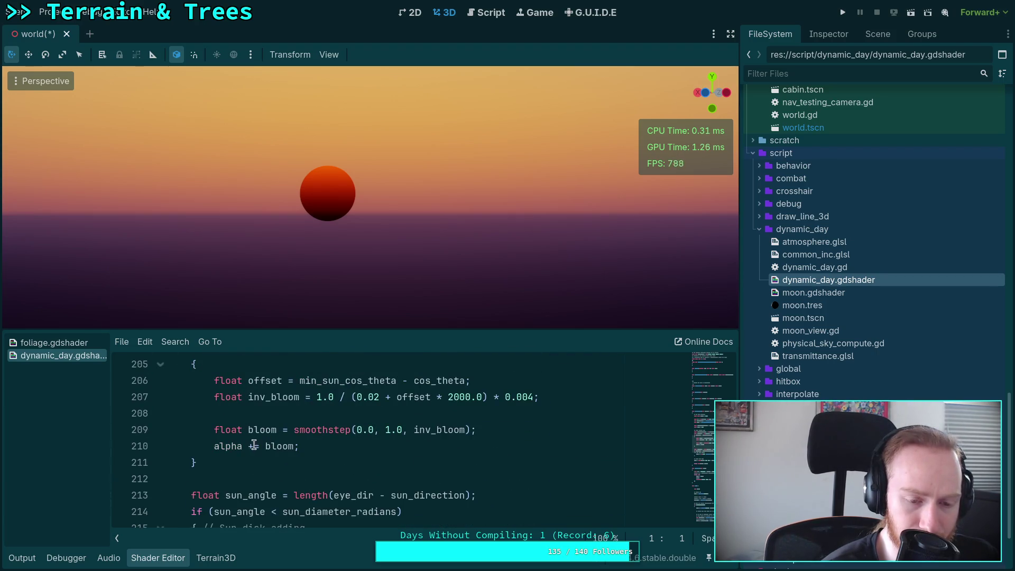
scroll(254, 445, up, 1)
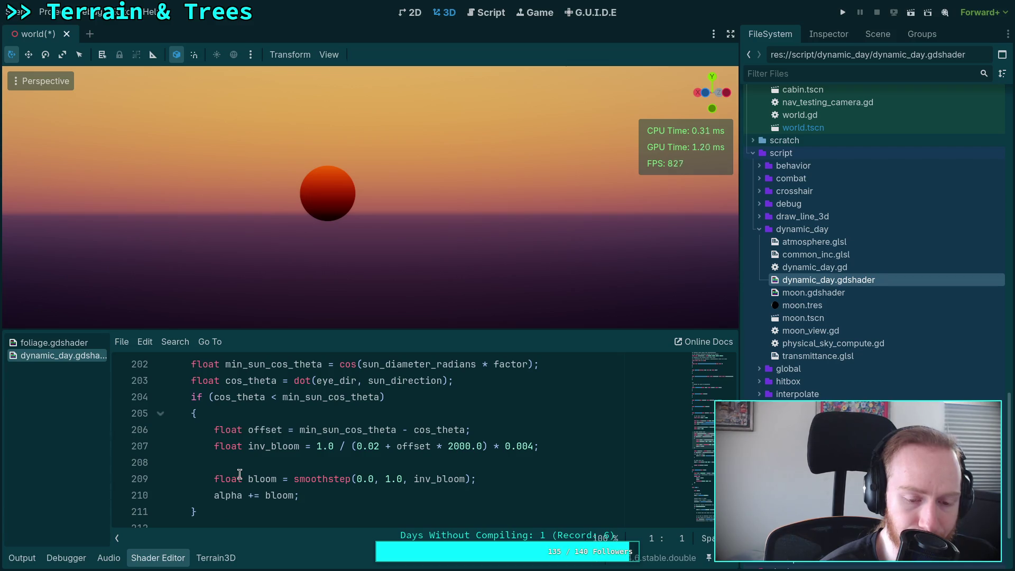
scroll(236, 442, down, 3)
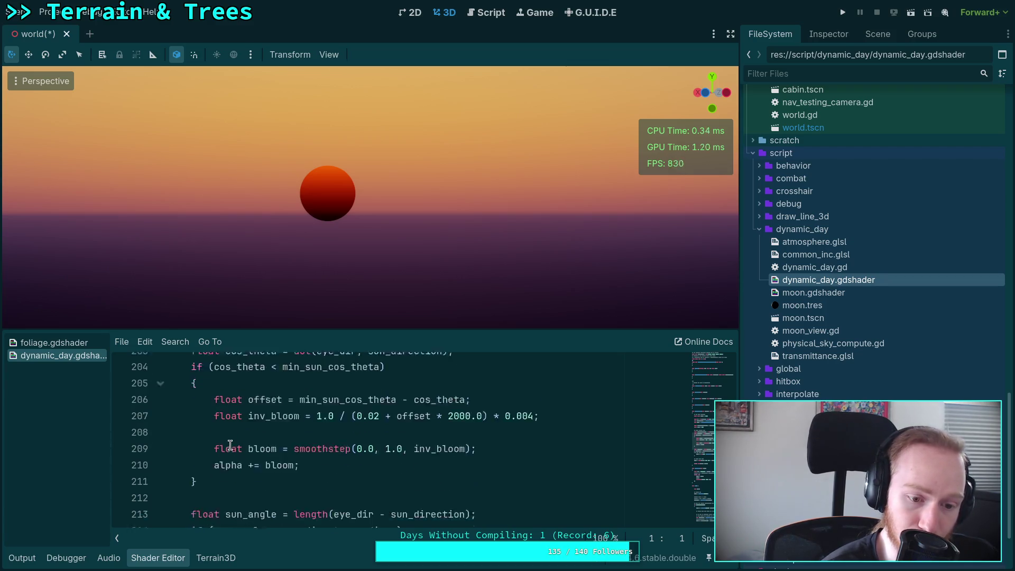
scroll(213, 451, down, 2)
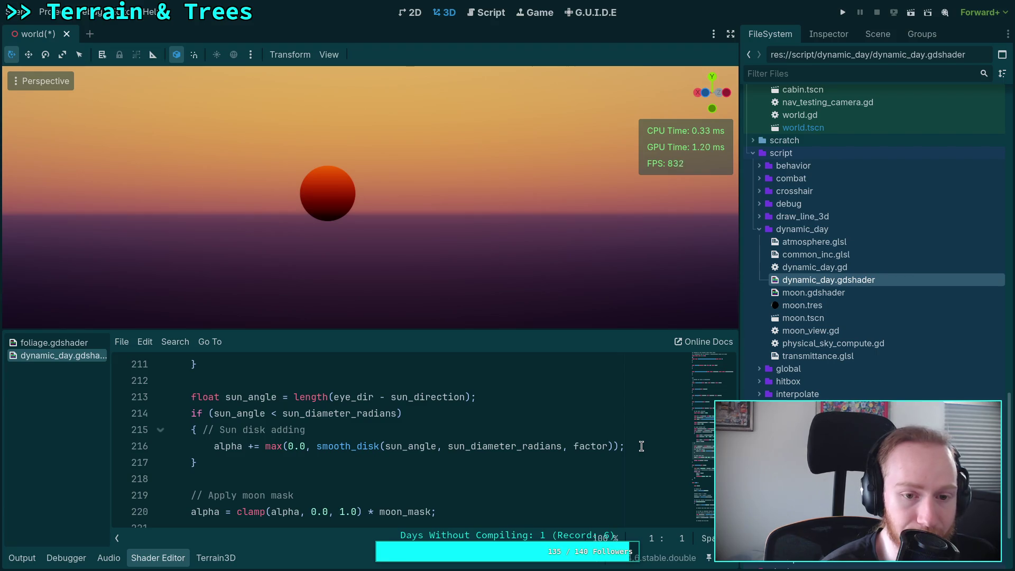
click(641, 446)
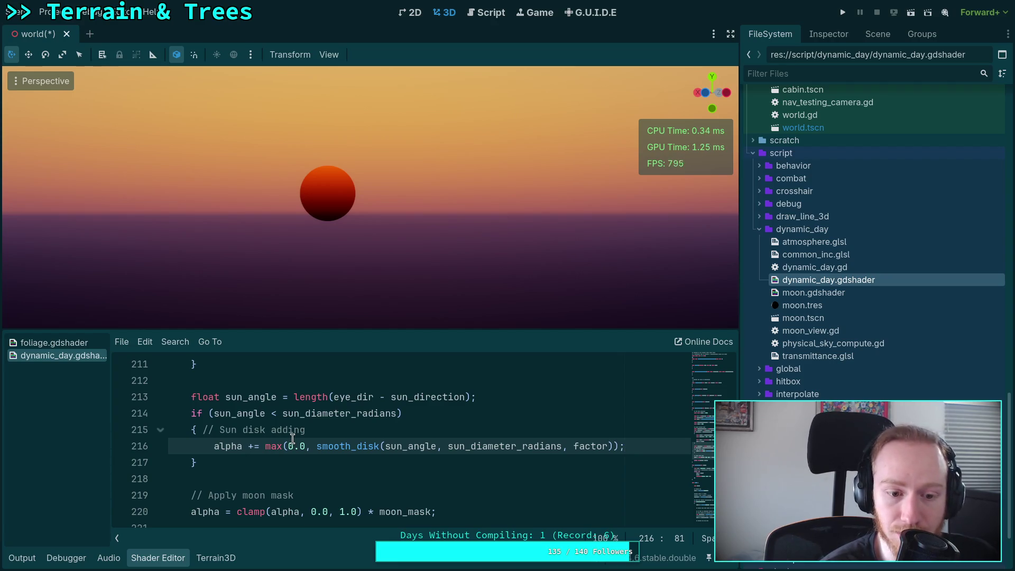
scroll(292, 439, up, 3)
scroll(293, 439, up, 3)
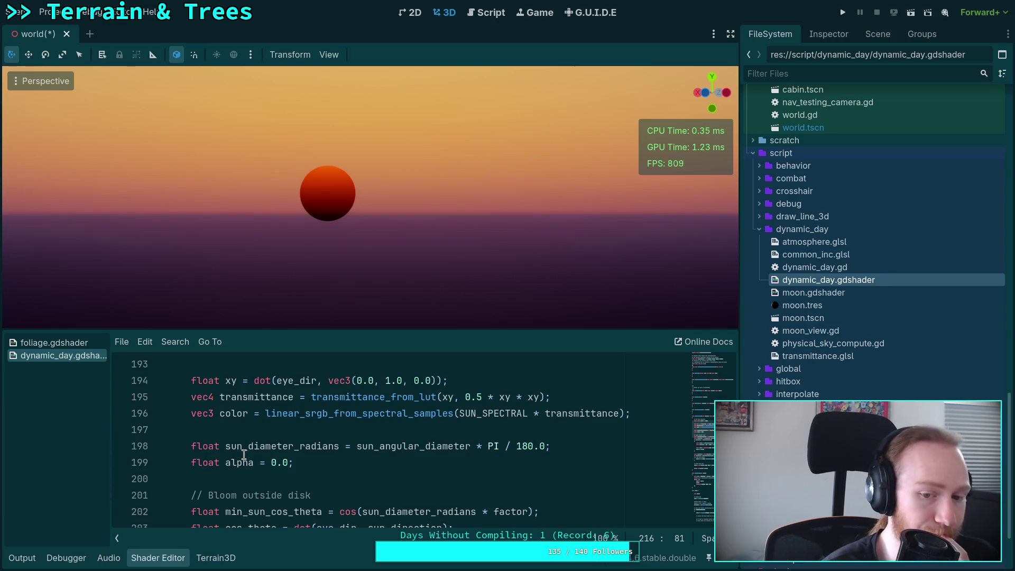
double_click(259, 397)
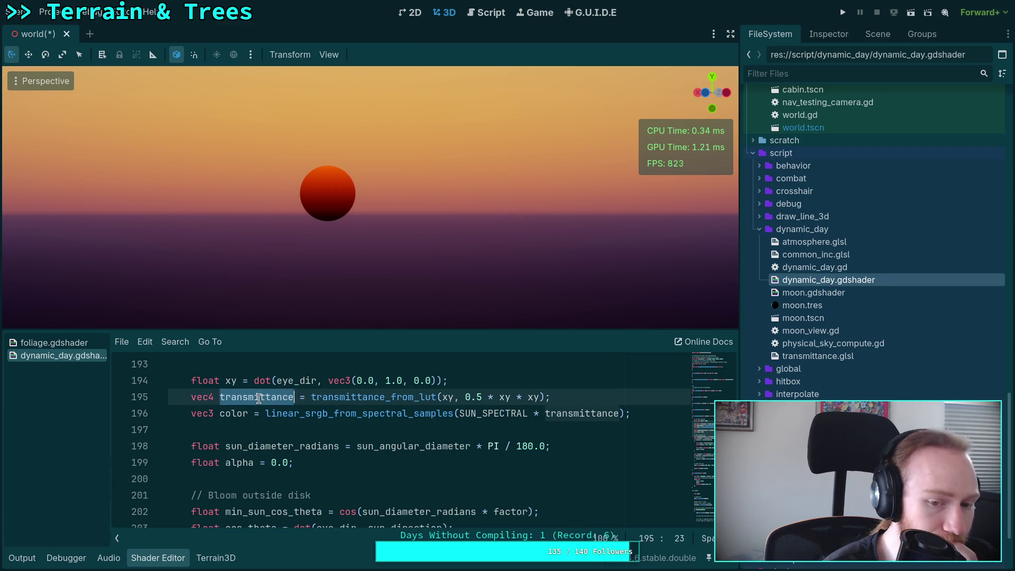
scroll(381, 443, down, 4)
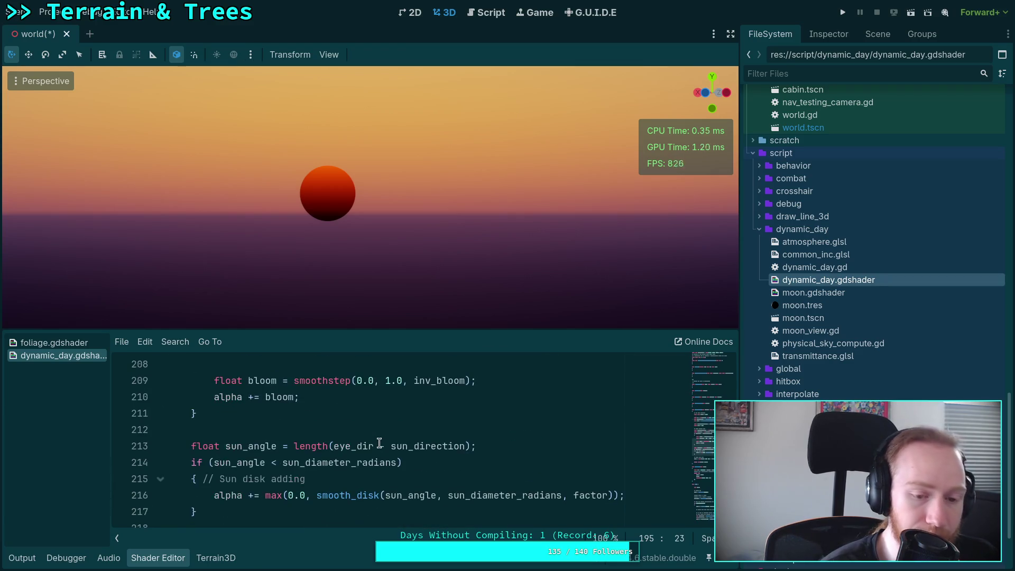
scroll(376, 438, up, 5)
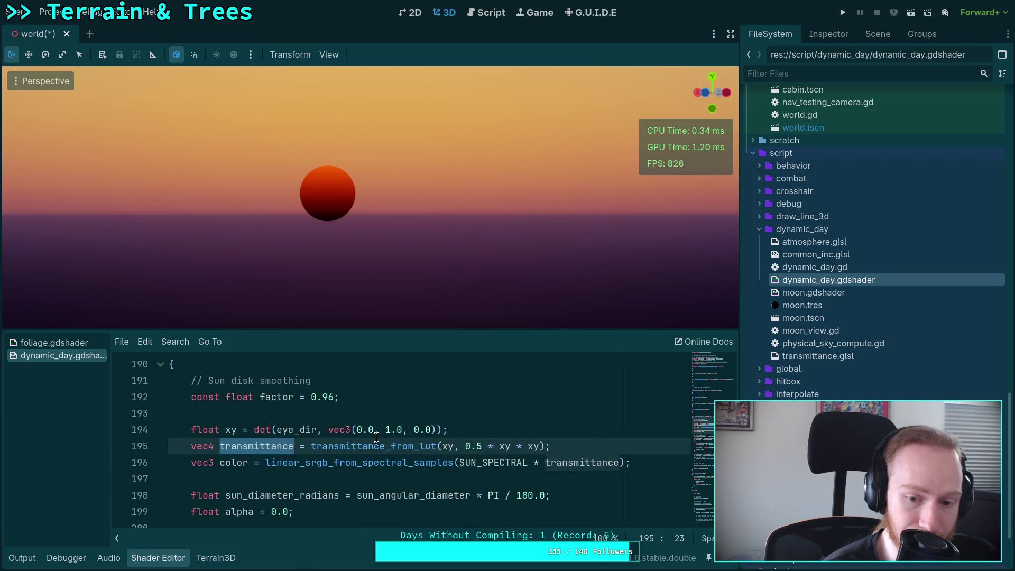
double_click(243, 462)
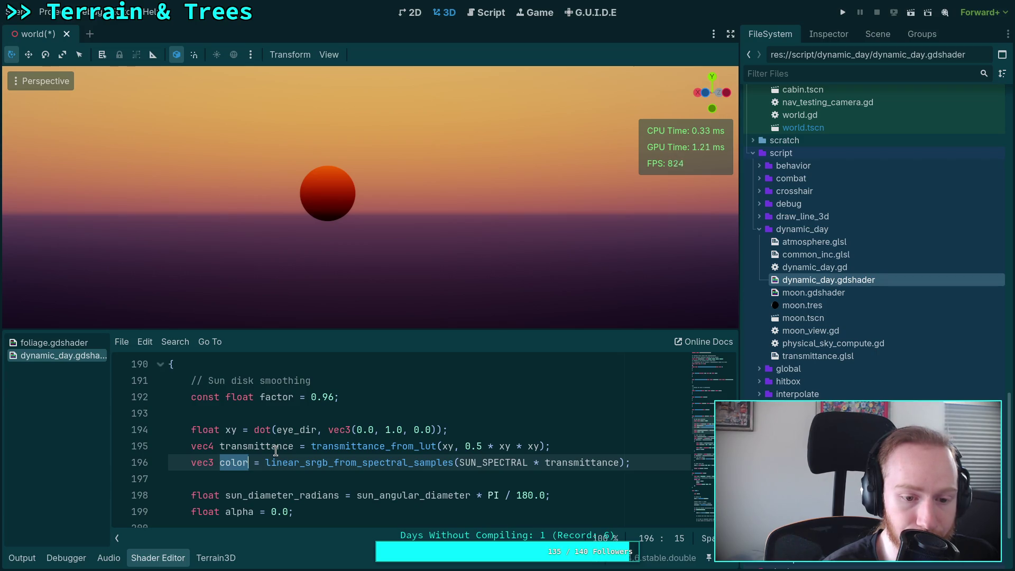
double_click(261, 445)
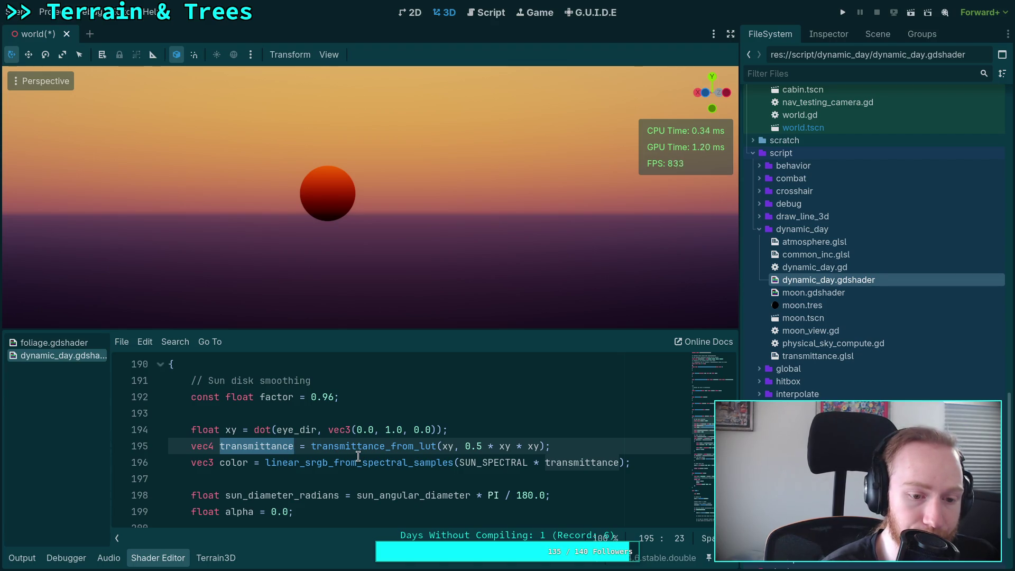
scroll(358, 455, down, 9)
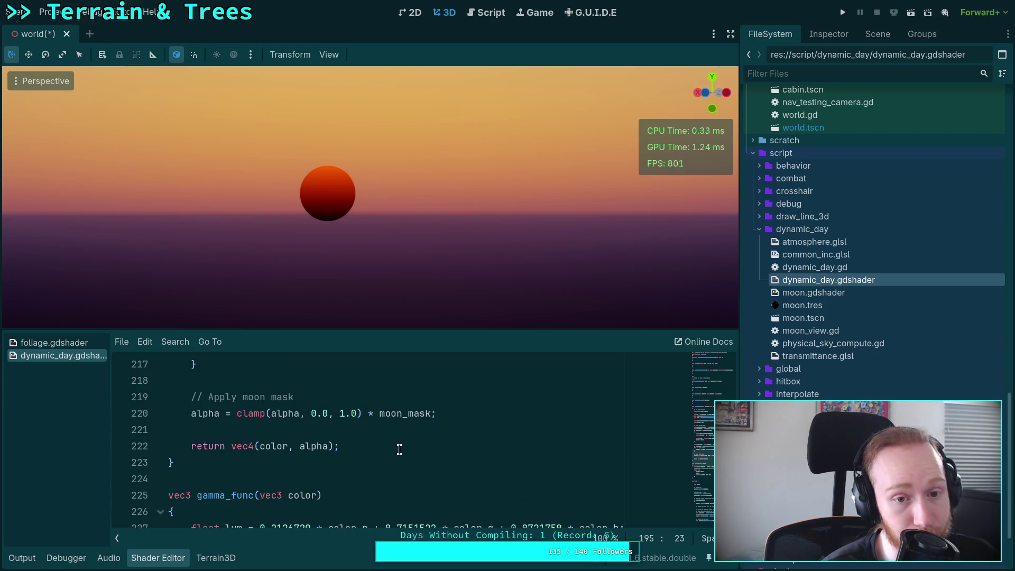
scroll(399, 448, down, 3)
scroll(386, 446, up, 6)
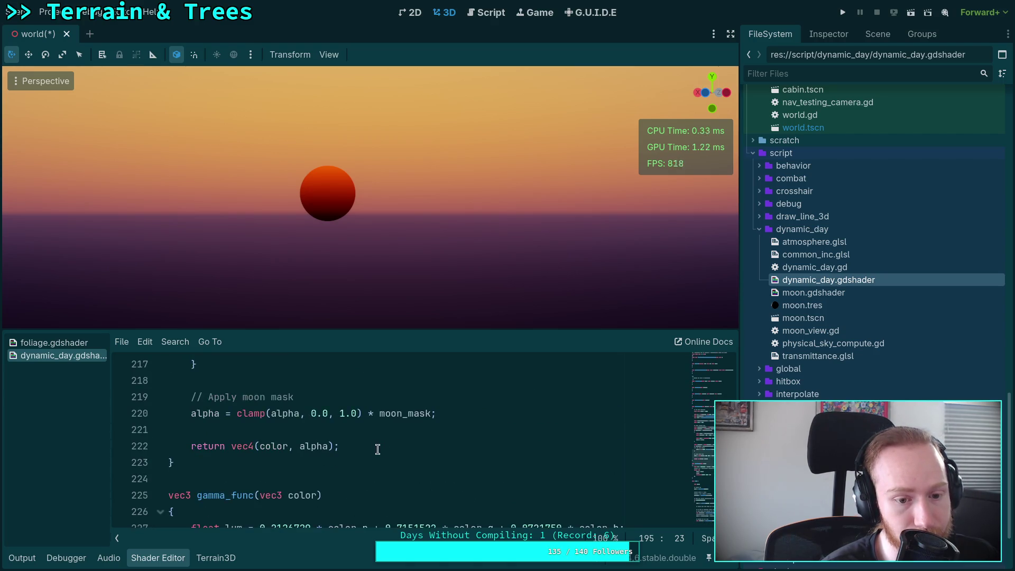
scroll(359, 447, down, 1)
click(266, 446)
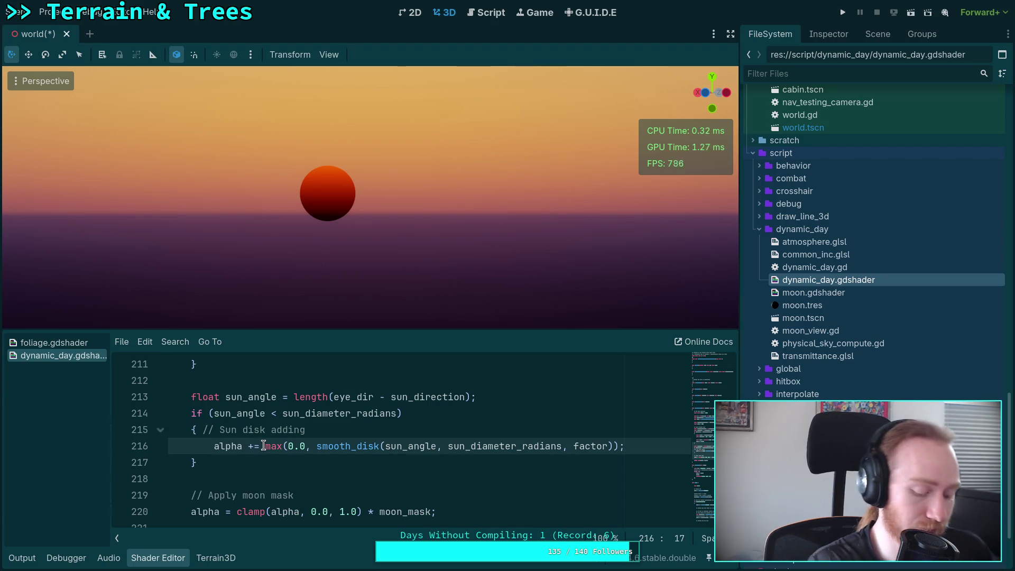
Step: On line 216, prefix the sun disk alpha's max term with clamp(transmittance.r, 0.0, 1.0) *
key(ctrl+space)
text(transmittance.)
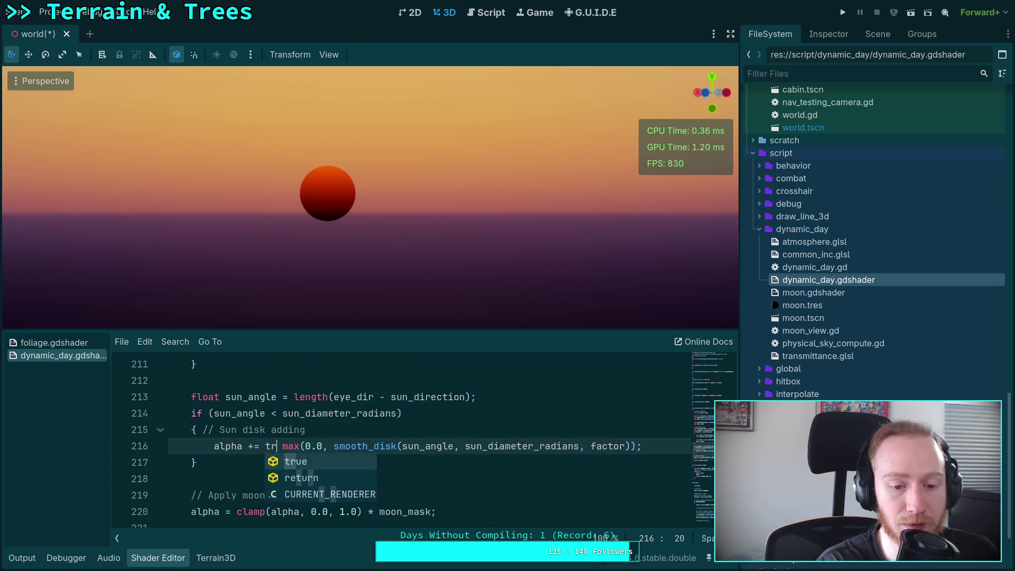
text(r)
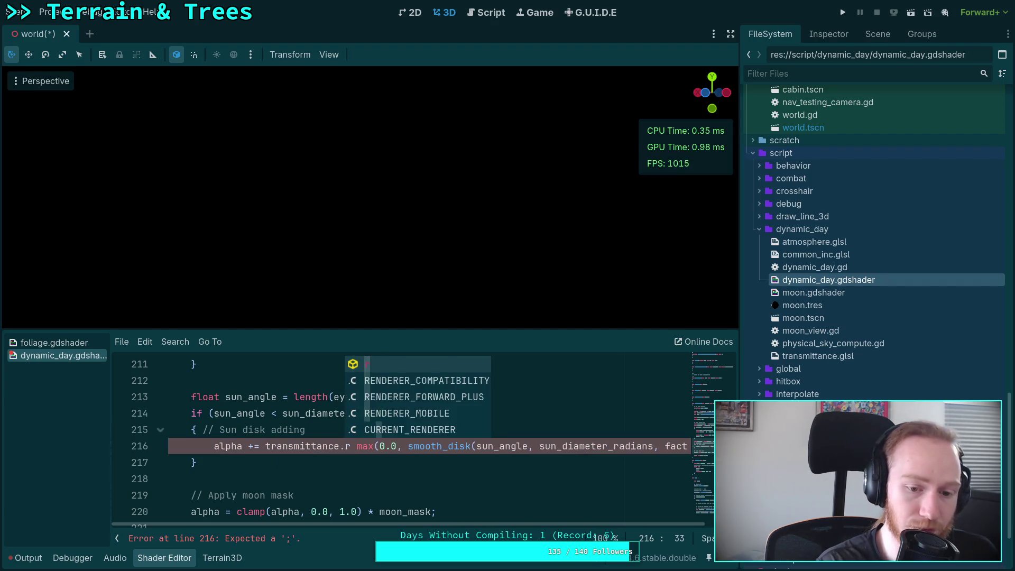
click(277, 446)
text(clamp()
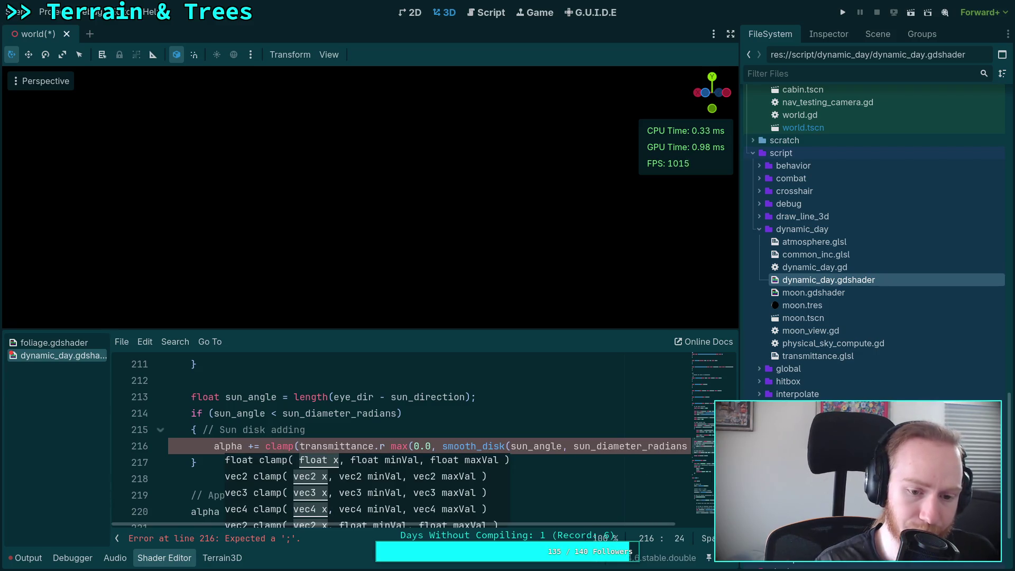
click(385, 445)
text(, 0.0,)
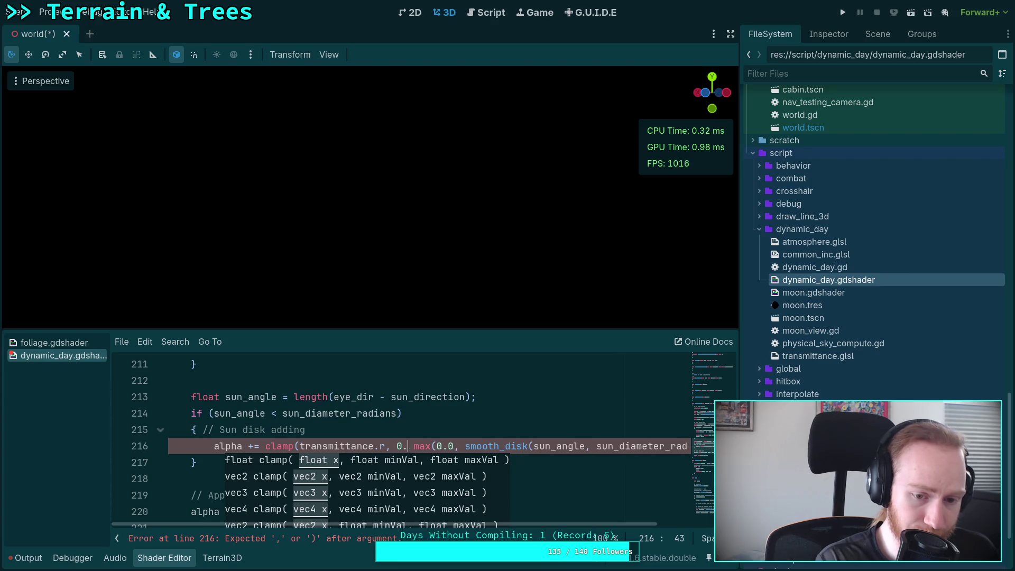
text( 1.0) *)
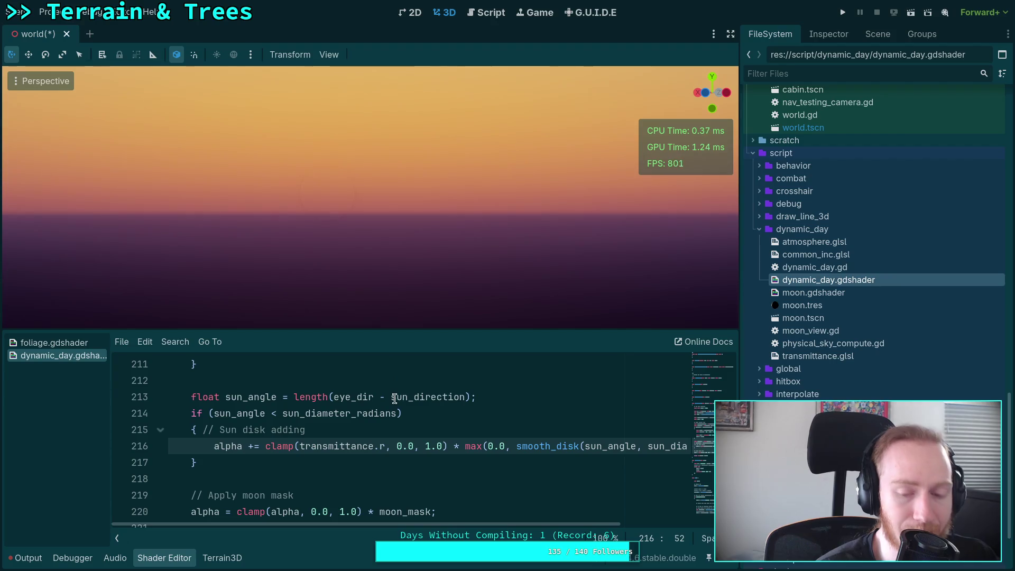
Step: Replace transmittance.r inside the clamp with color
drag(300, 447, 385, 447)
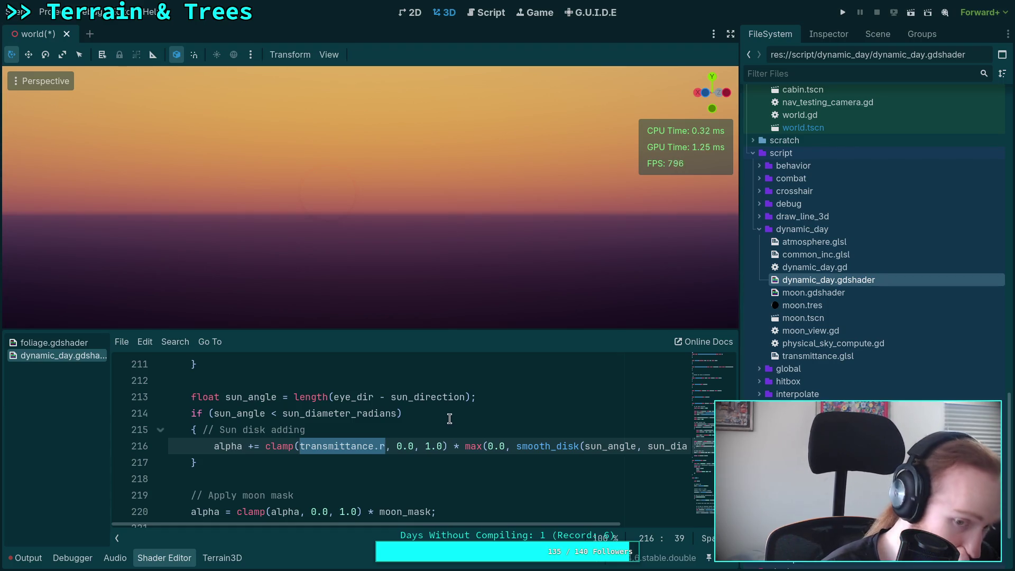
click(303, 446)
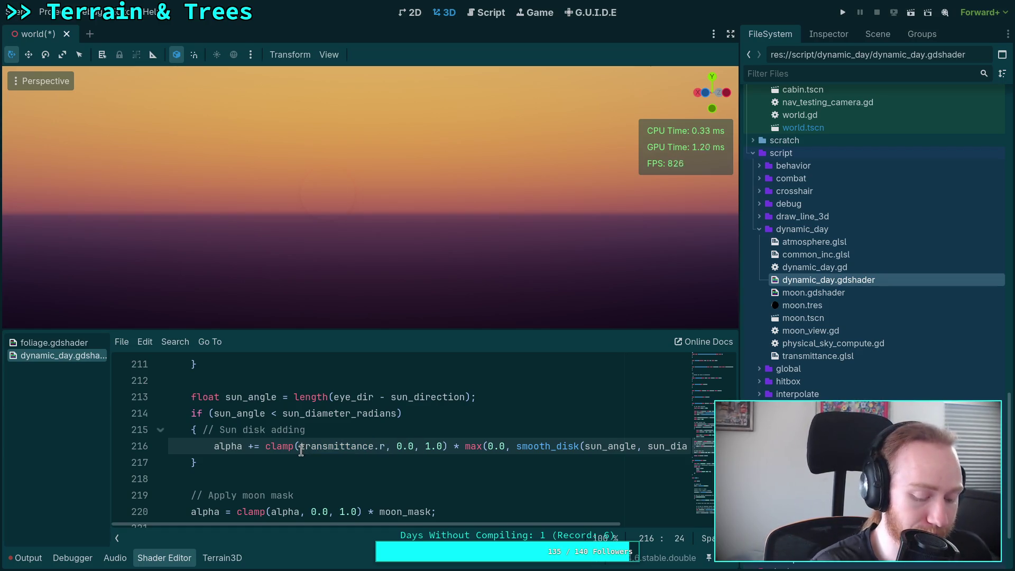
mouse_move(301, 447)
mouse_down()
mouse_move(386, 447)
mouse_move(373, 446)
mouse_up()
text(color)
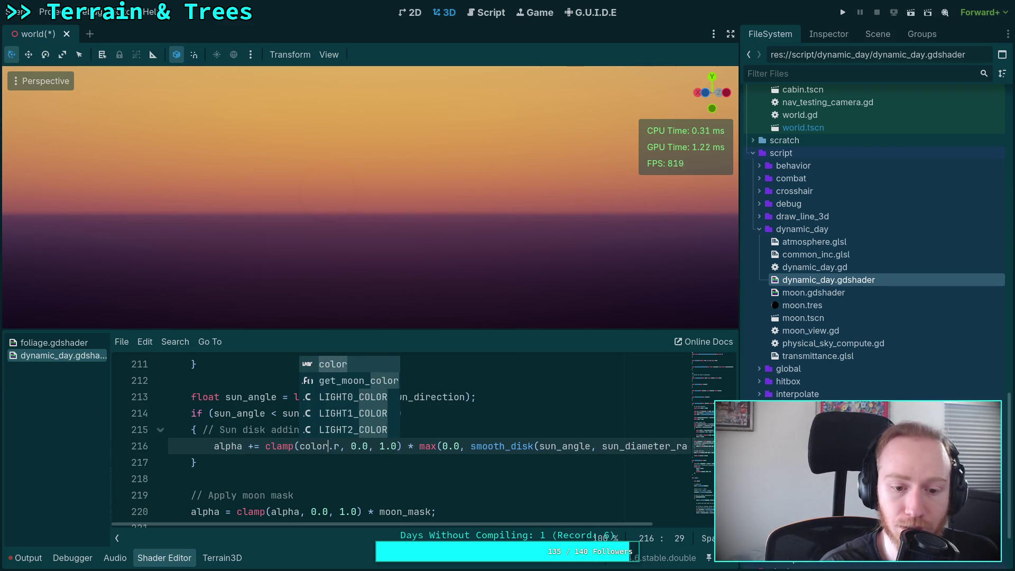
click(317, 463)
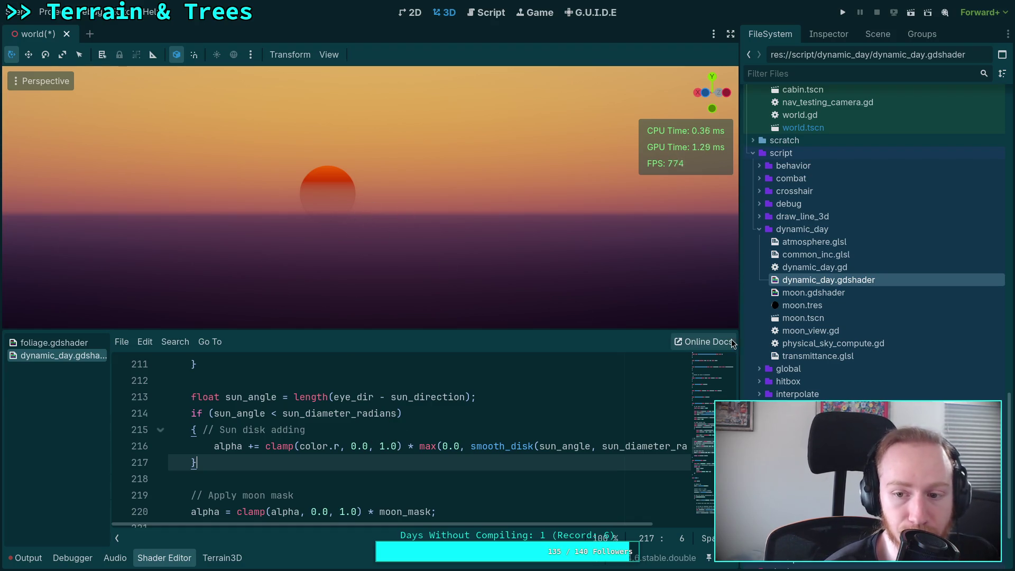
Step: Change the clamp argument to length(color)
scroll(830, 254, down, 10)
scroll(830, 254, up, 5)
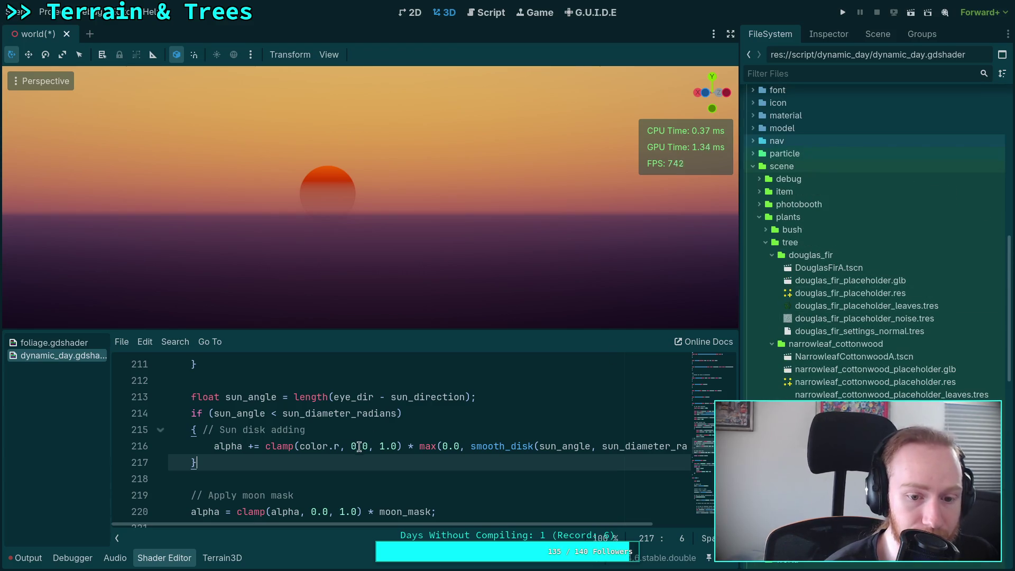
drag(299, 446, 338, 446)
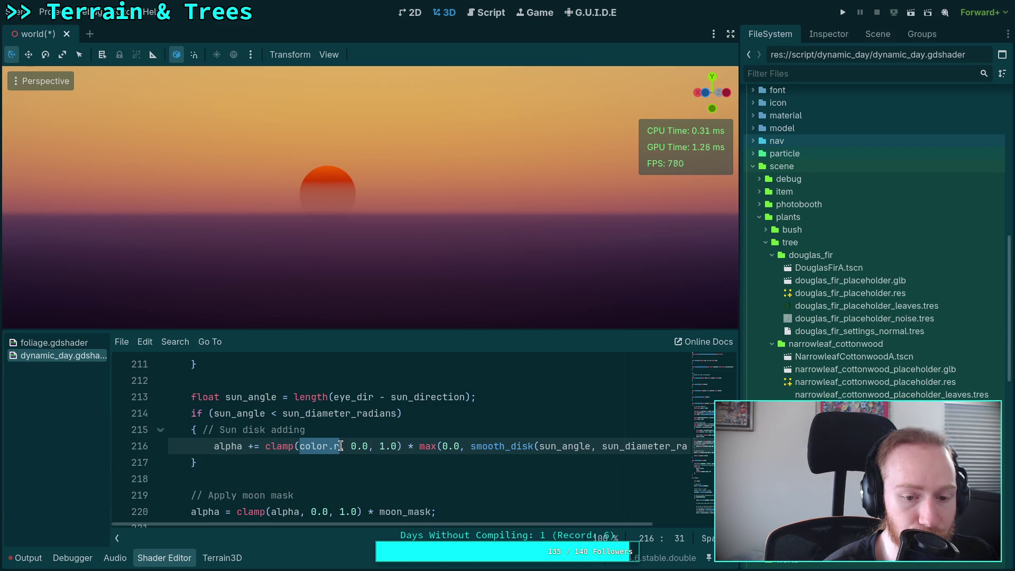
click(341, 446)
drag(299, 446, 338, 442)
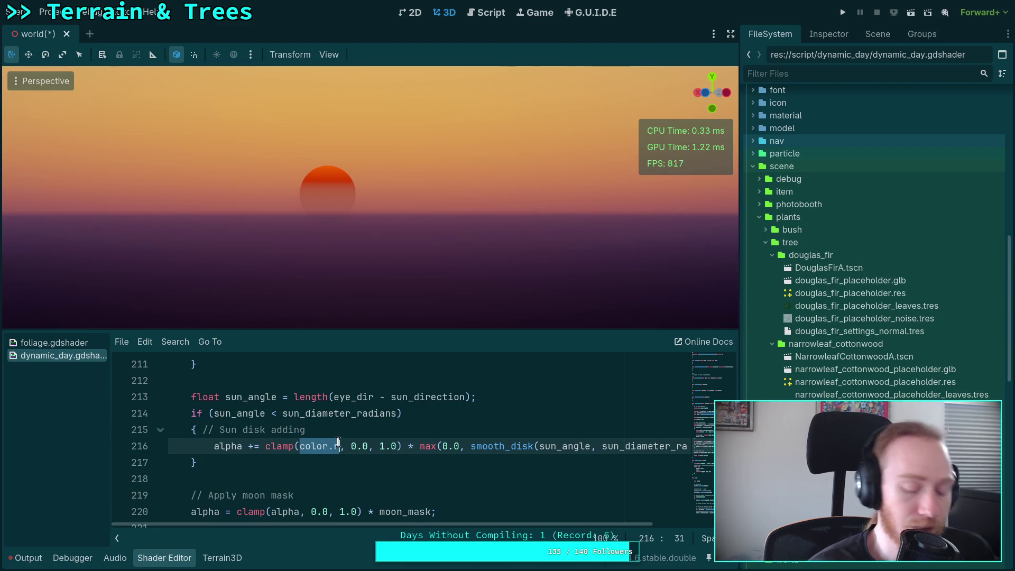
text(length(color))
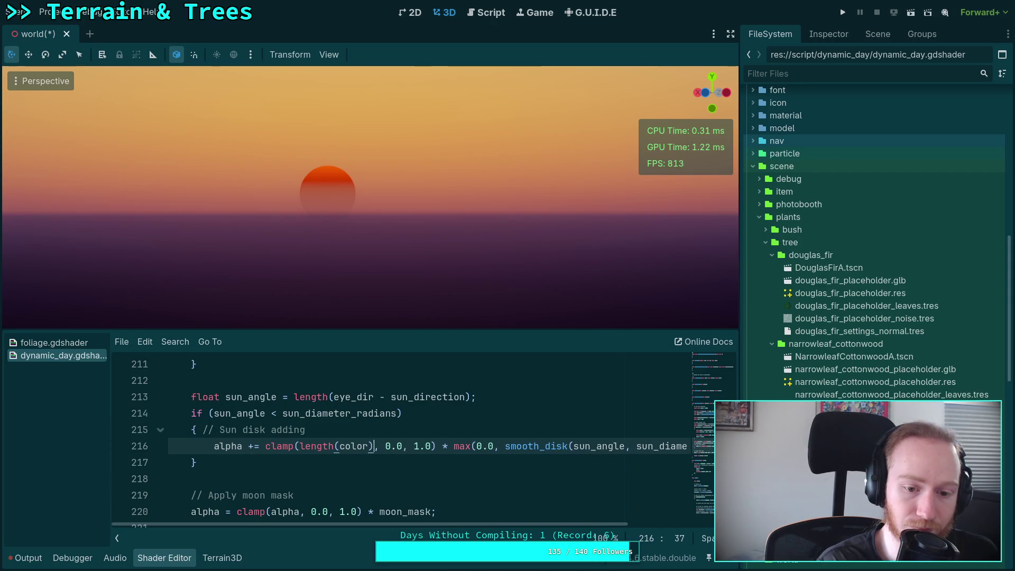
Step: Swap color for transmittance, giving clamp(length(transmittance), 0.0, 1.0), then show the Scene dock
double_click(349, 446)
text(transmittance)
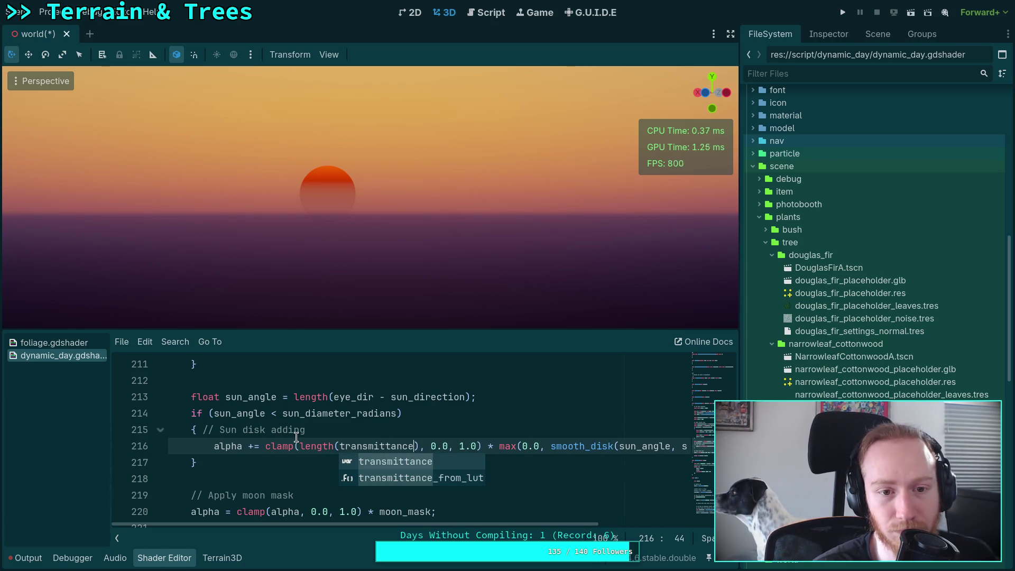
click(291, 440)
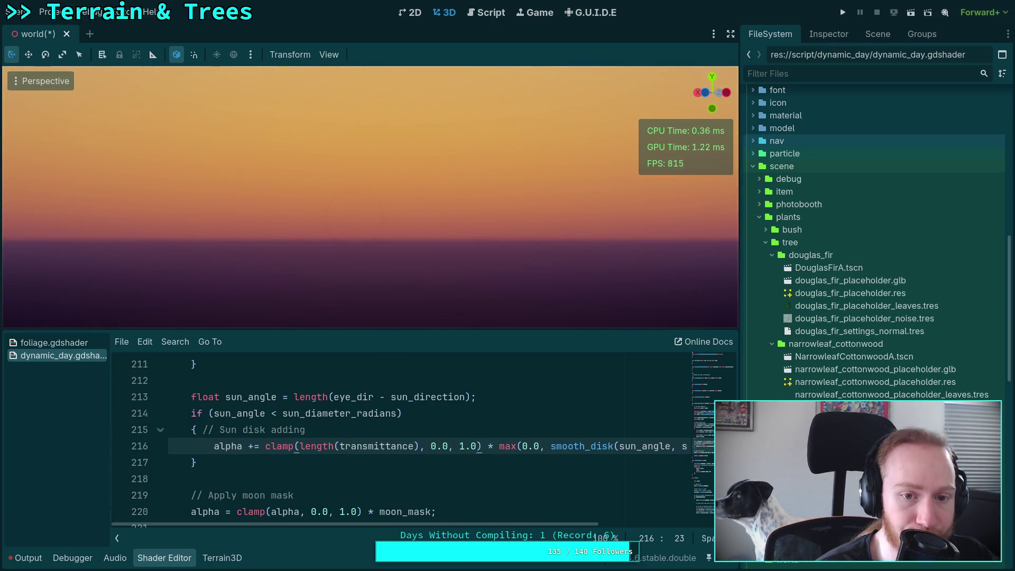
click(875, 35)
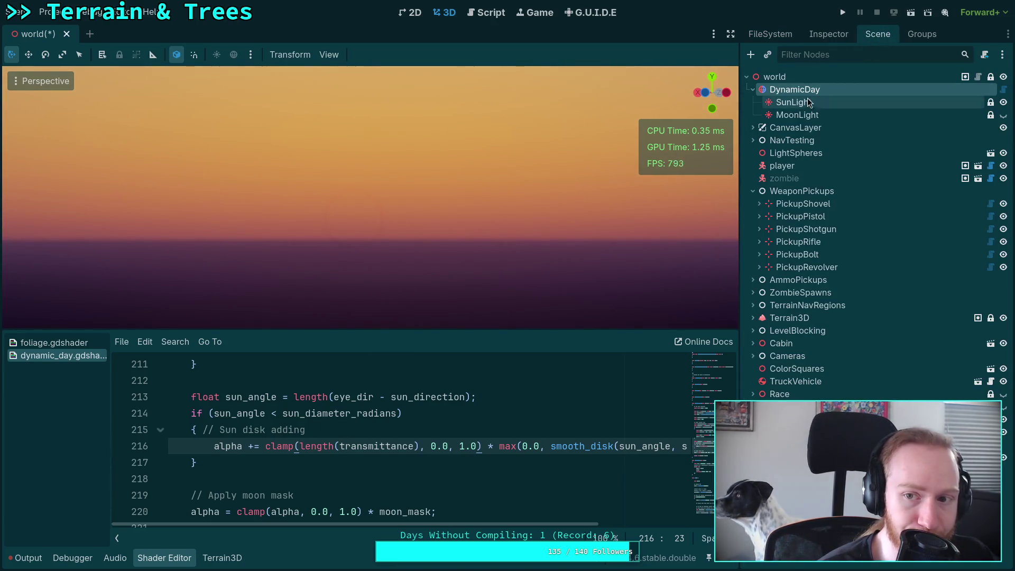
Step: Drag DynamicDay's Initial Time slider in the Inspector to about 0.7527
click(821, 35)
drag(901, 170, 911, 169)
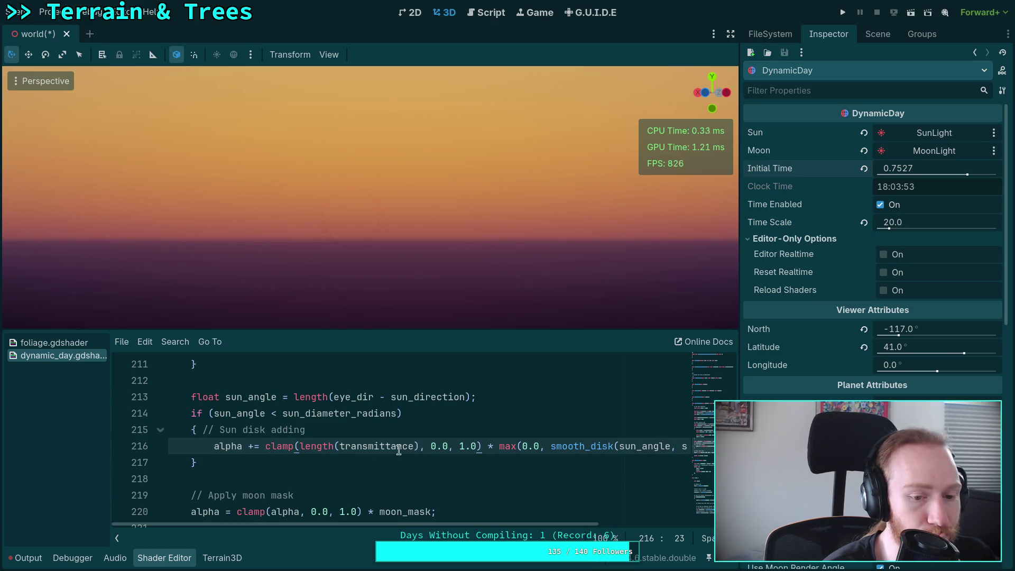
scroll(315, 446, up, 3)
scroll(315, 446, down, 2)
scroll(315, 447, up, 2)
scroll(315, 447, down, 2)
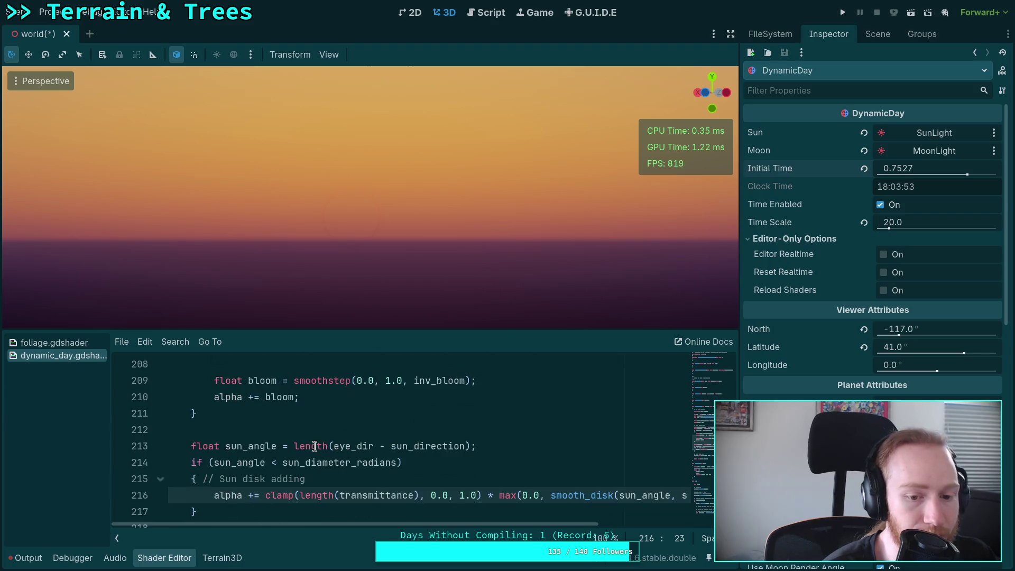
scroll(315, 447, up, 4)
scroll(316, 446, up, 3)
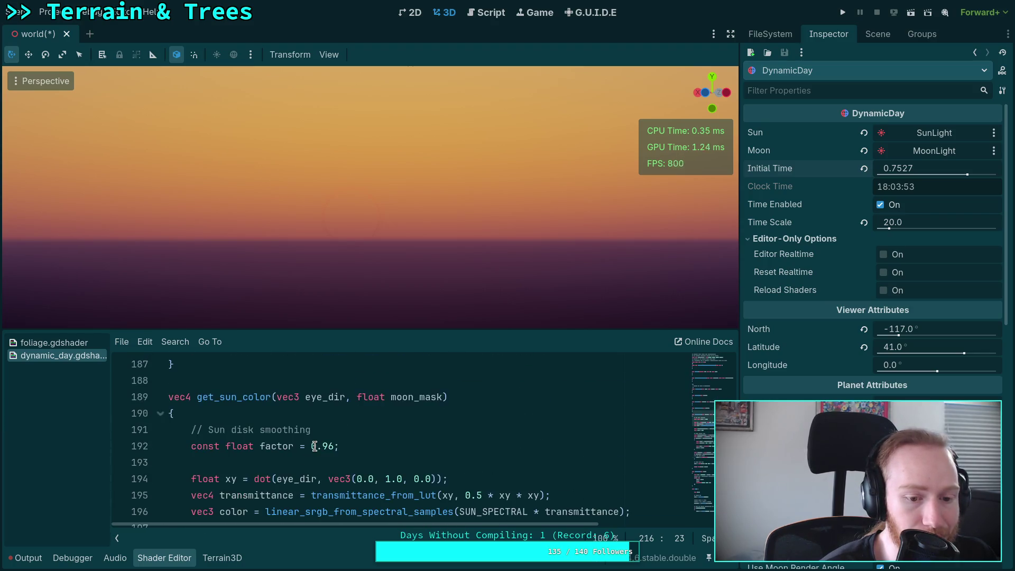
scroll(259, 430, down, 1)
click(238, 430)
double_click(236, 431)
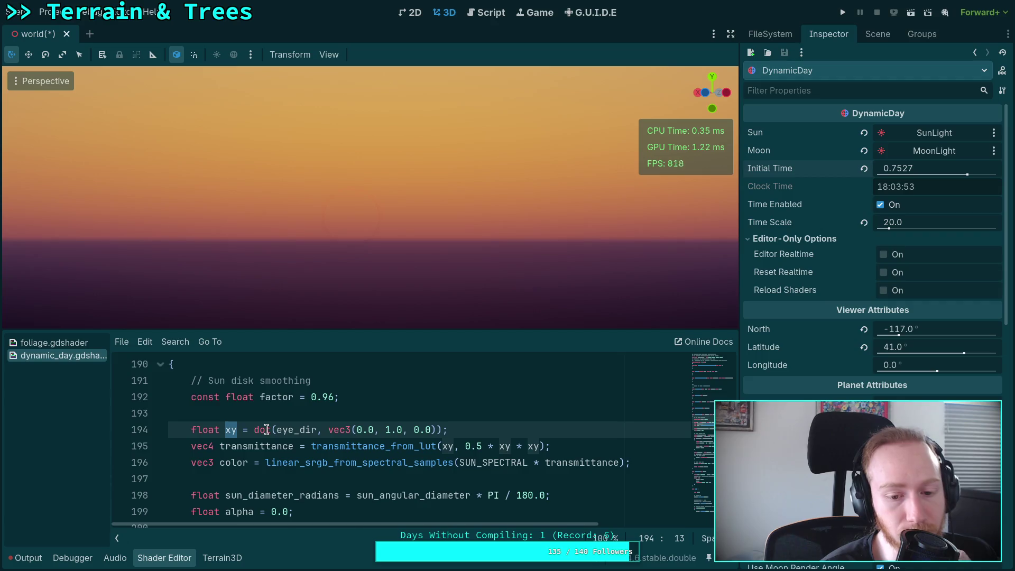
scroll(267, 429, down, 10)
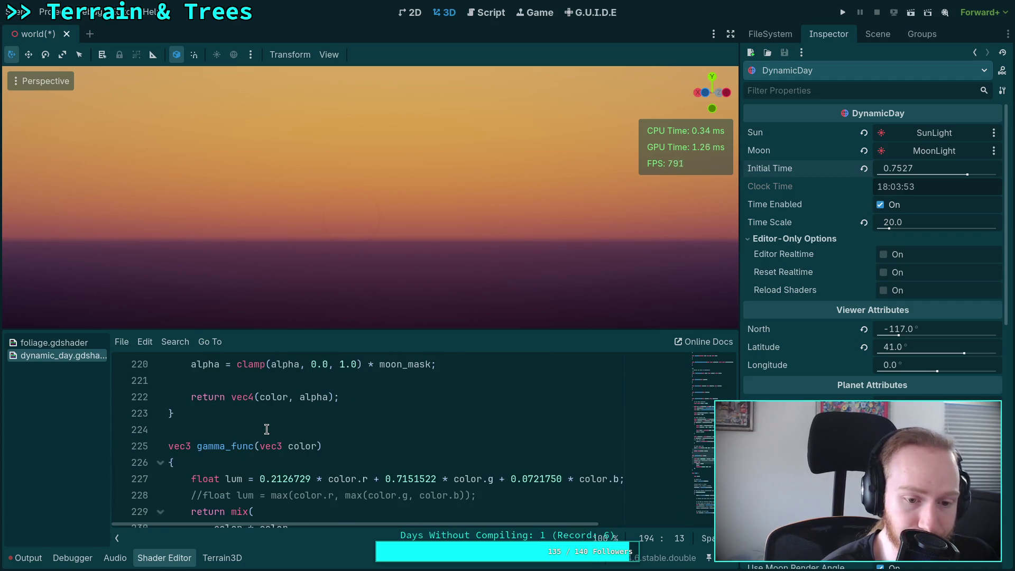
scroll(267, 429, up, 3)
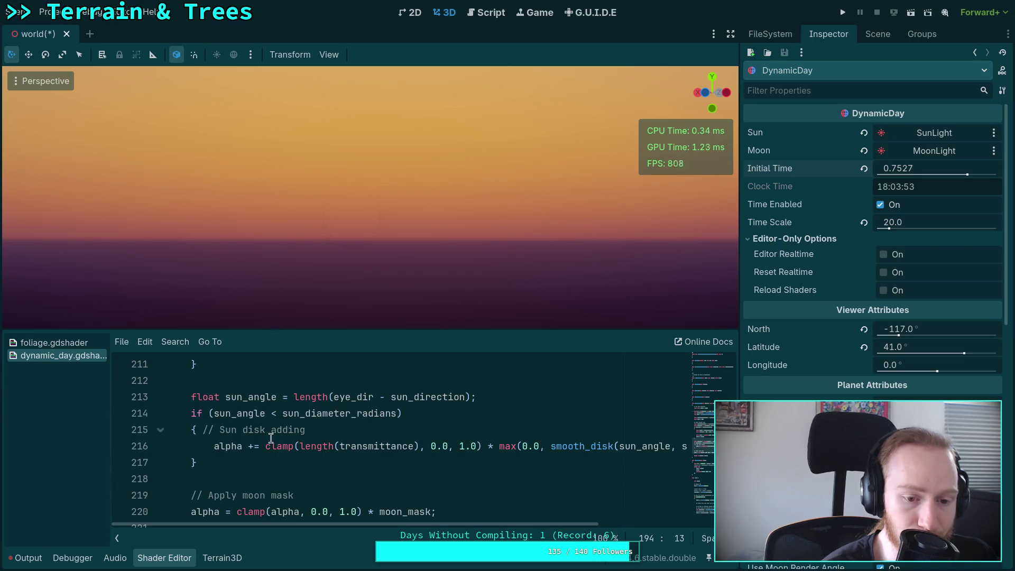
drag(266, 447, 480, 447)
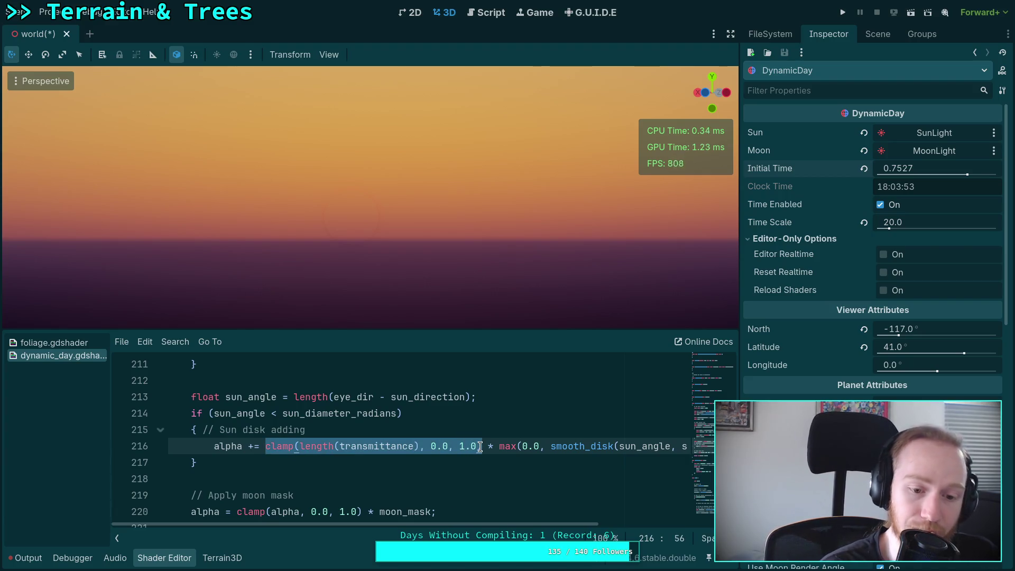
Step: Replace the transmittance clamp on line 216 with clamp(xy, 0.0, 1.0)
key(BackSpace)
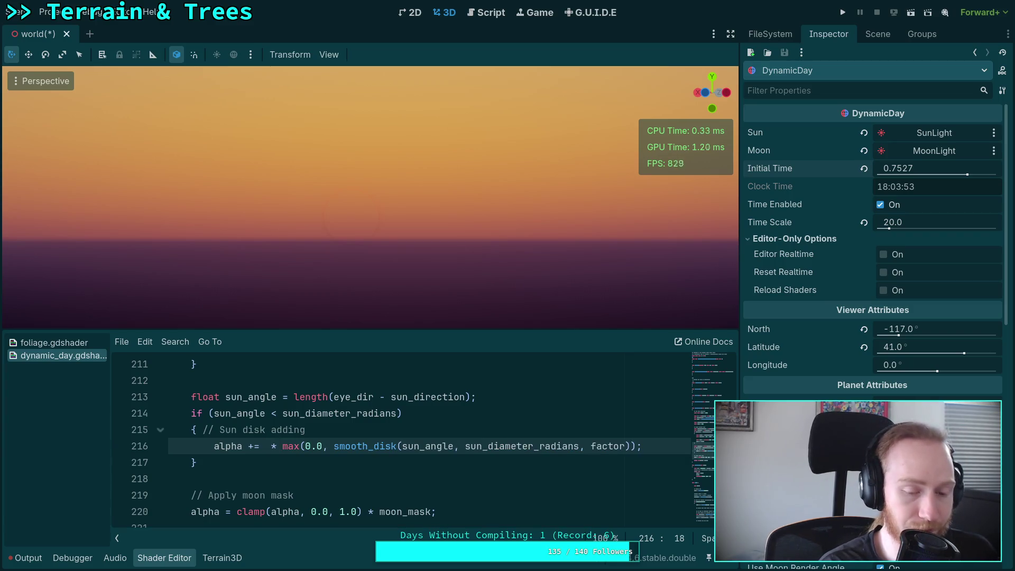
text(xy)
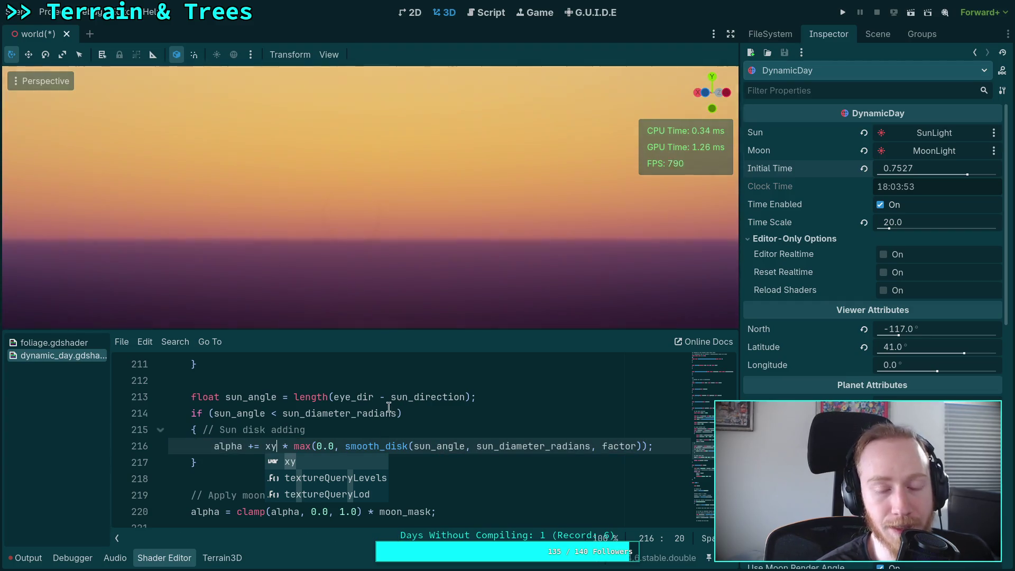
click(265, 446)
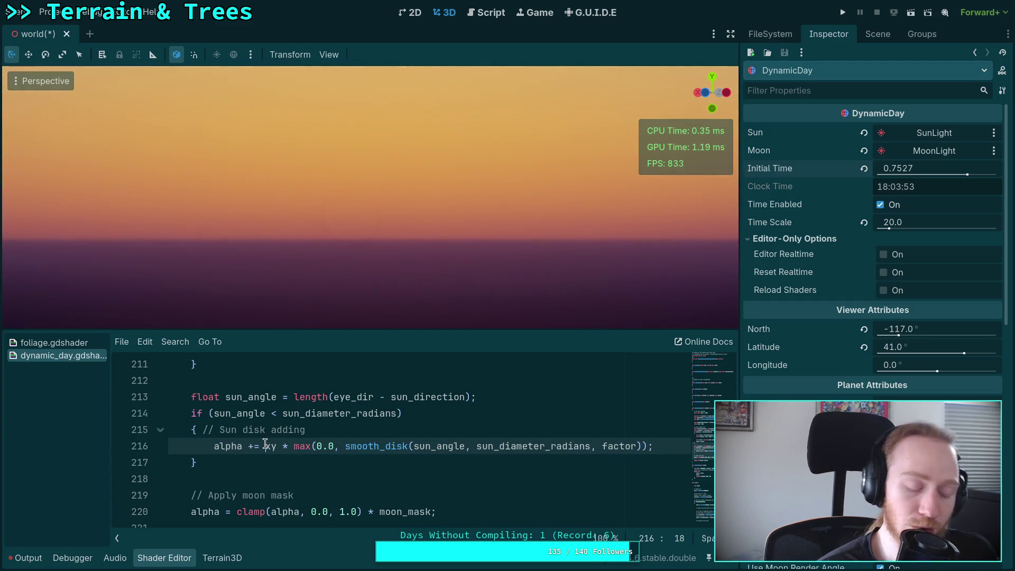
text(clam)
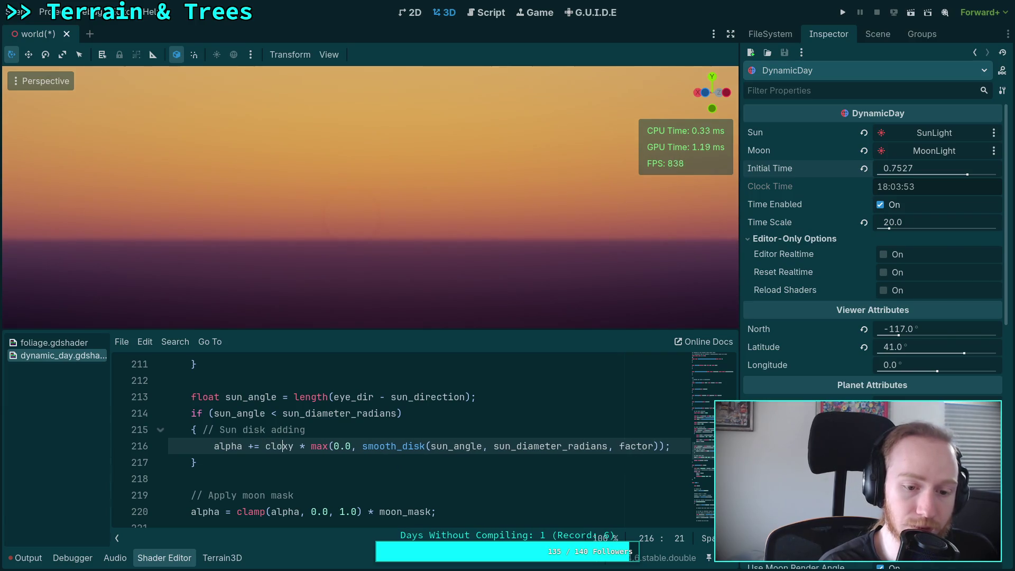
text(p()
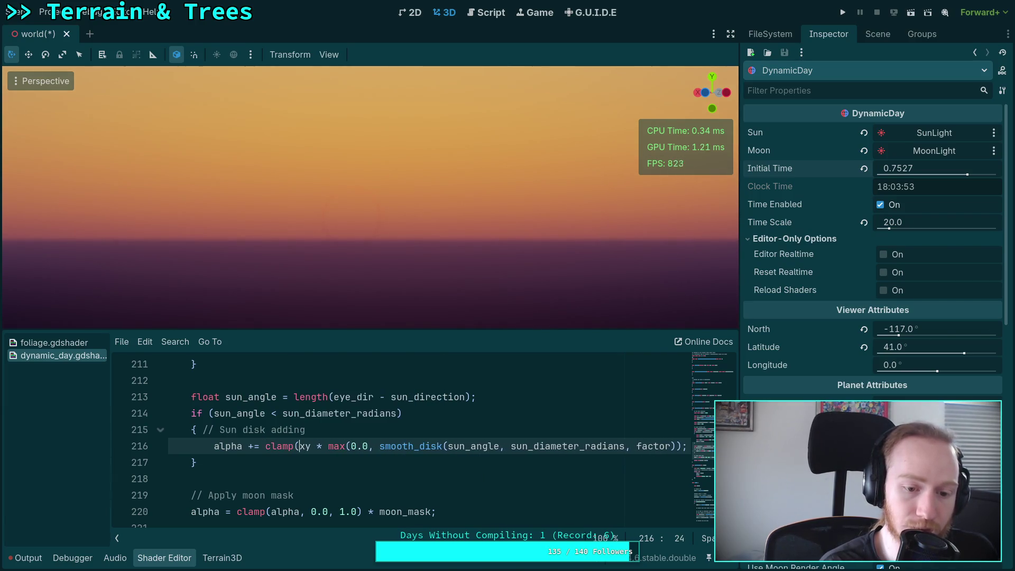
key(Right)
text(, 0.0, 1.0)
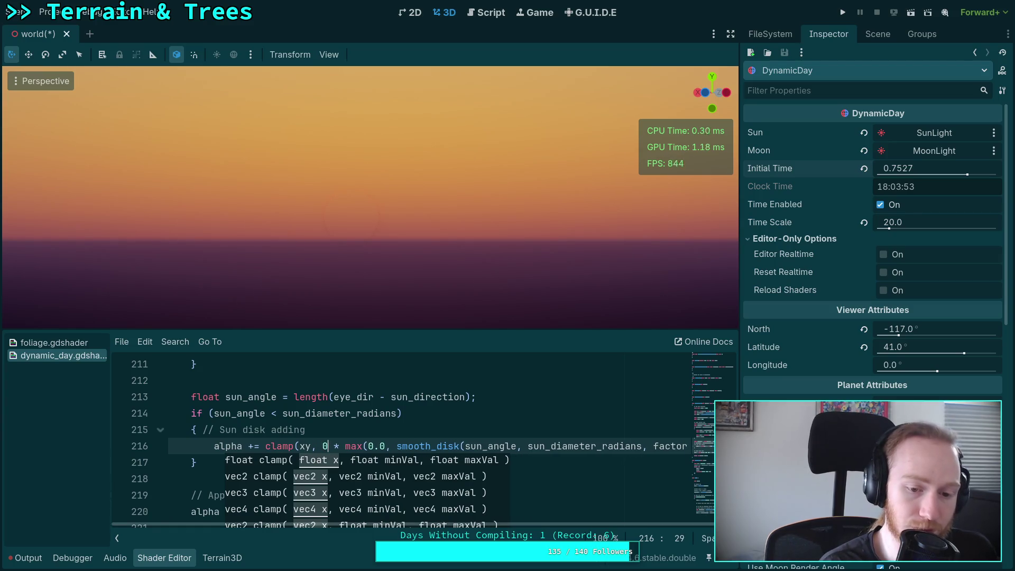
text())
Step: Try + 0.5, * 2.0, * 5.0 and * 1000.0 after xy, ending at * 100.0
click(312, 447)
text(+ 0.5)
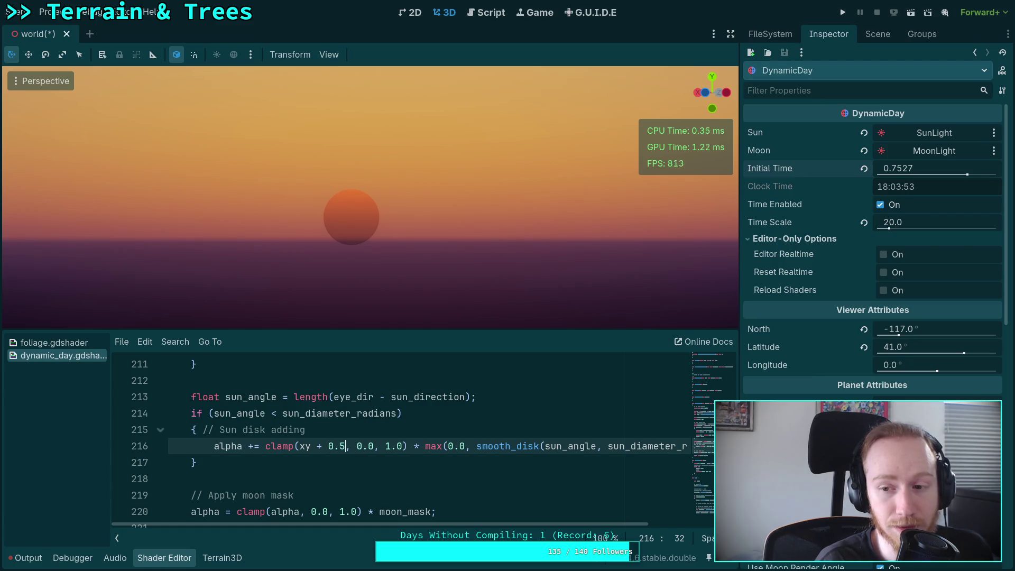
key(shift+Left)
key(shift+Left)
key(shift+Left)
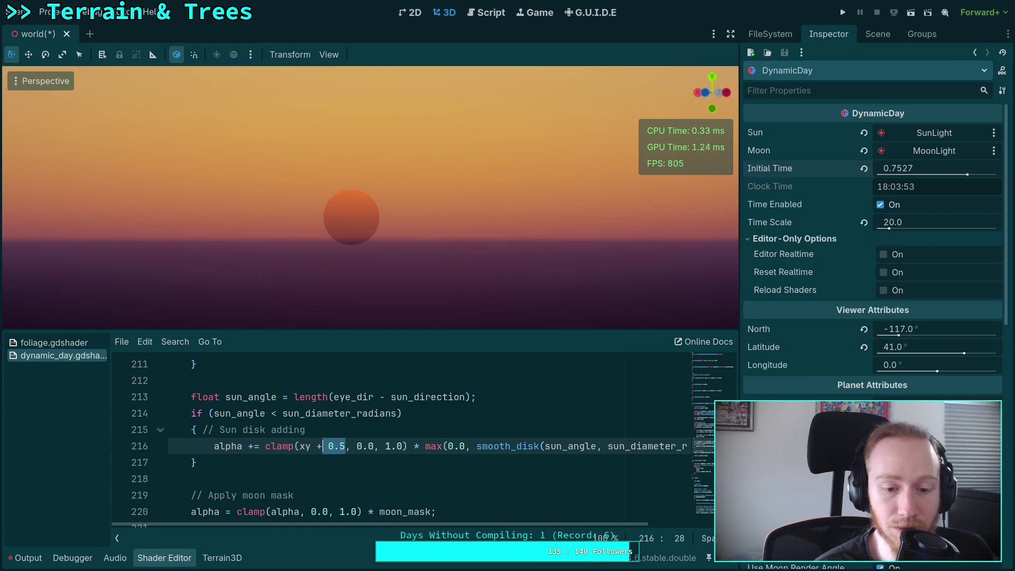
text(* 2.0)
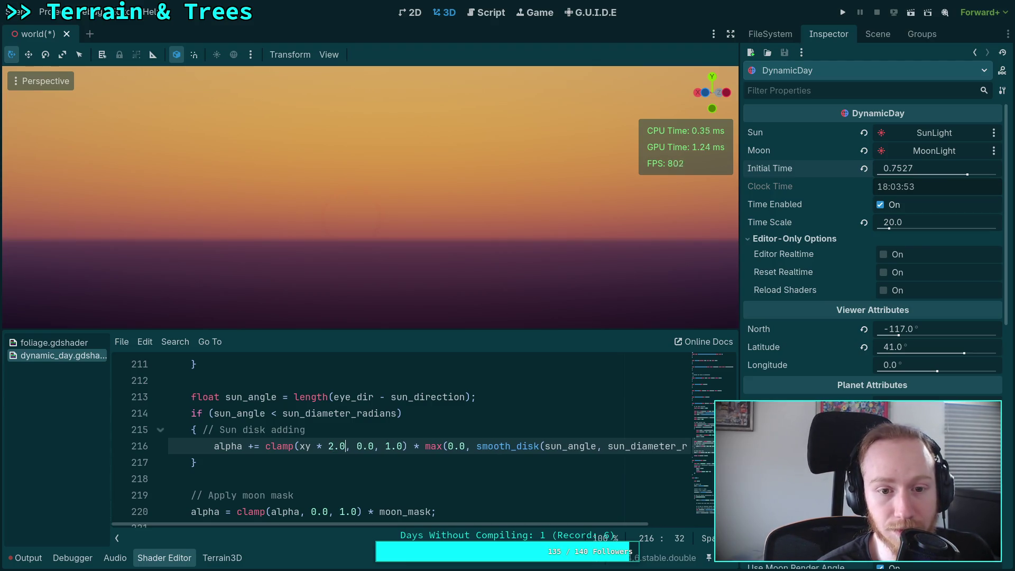
key(Left)
key(BackSpace)
text(5)
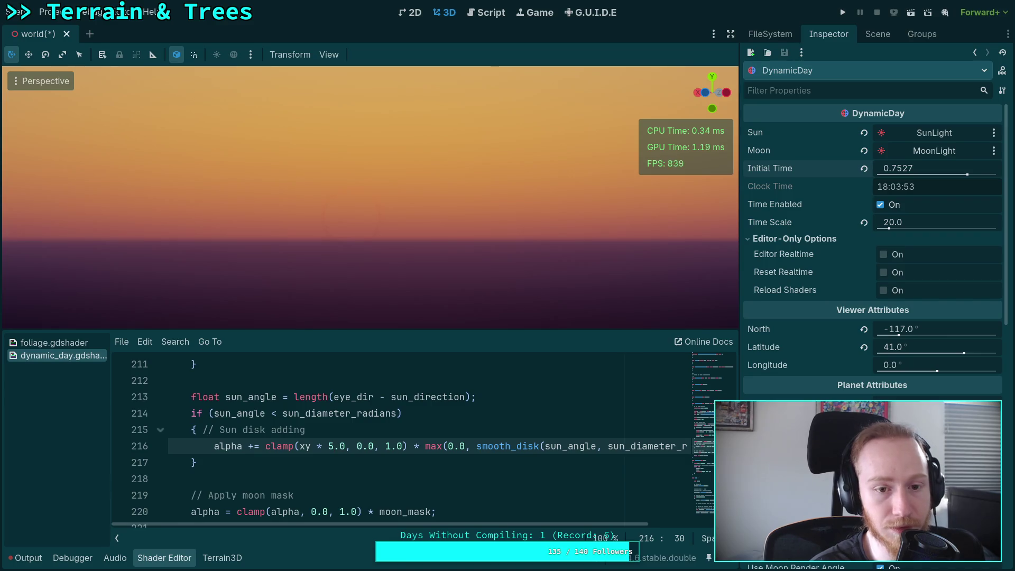
key(shift+Left)
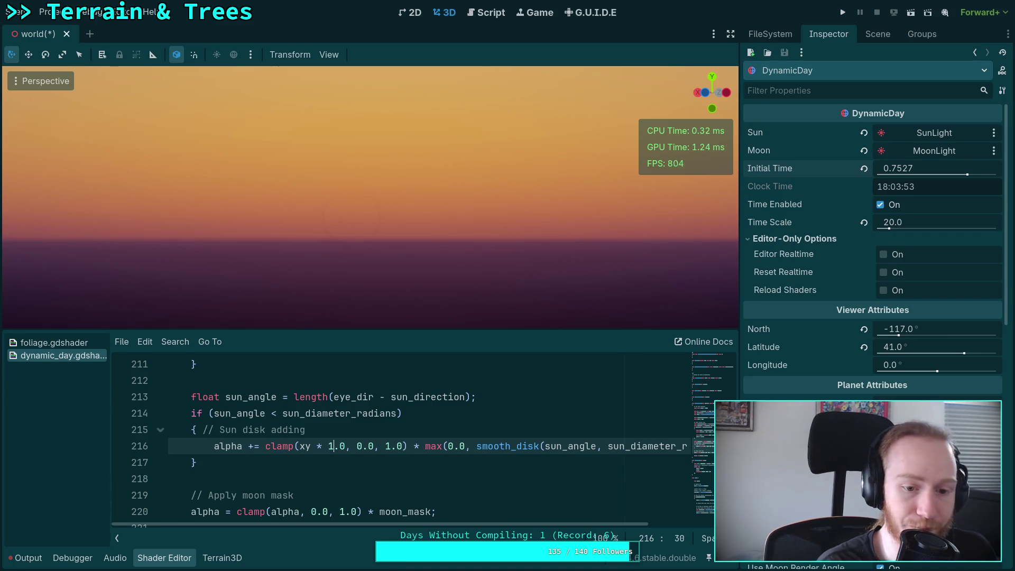
text(100)
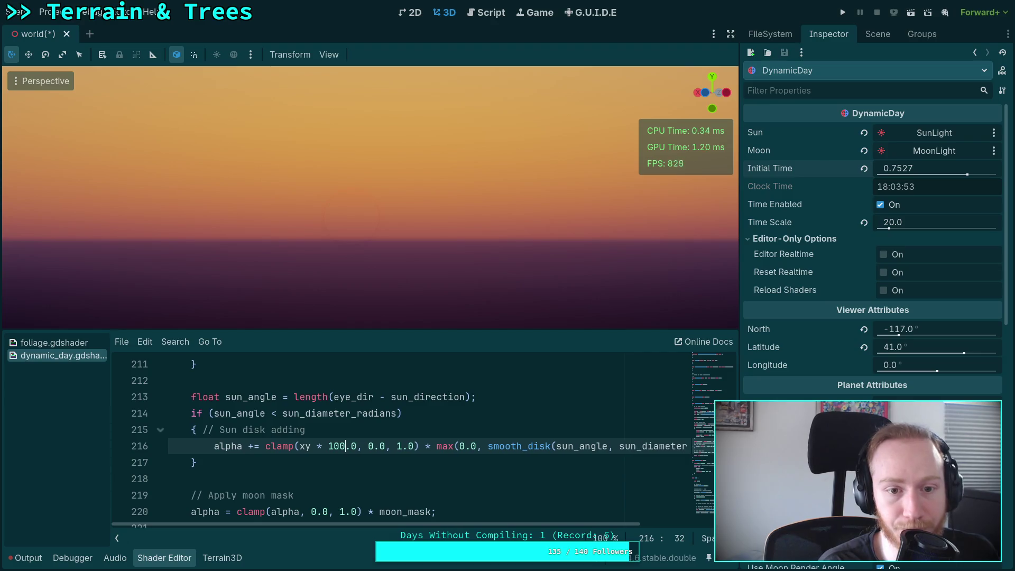
text(0)
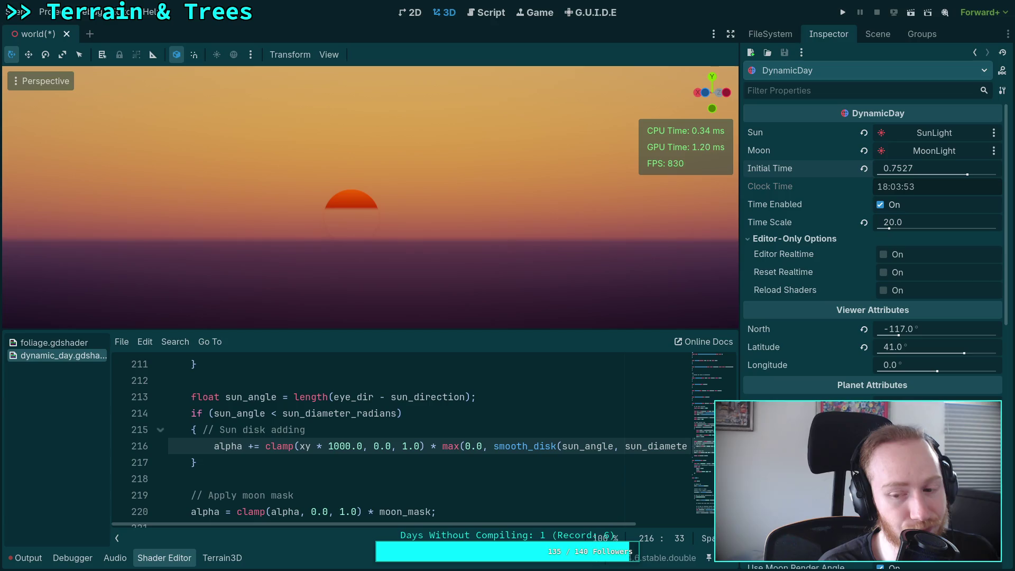
key(BackSpace)
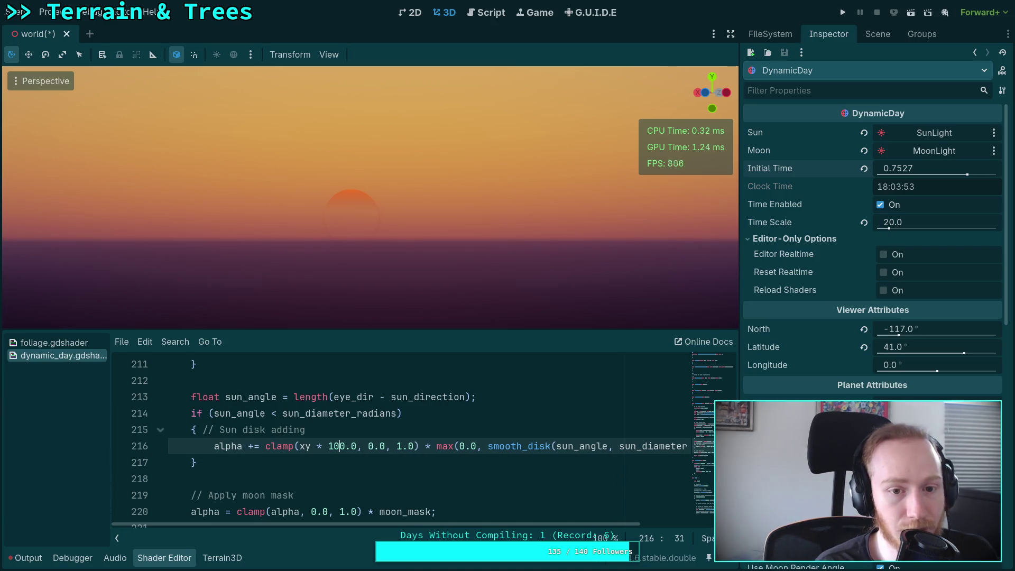
Step: Add a + 0.1 offset after the 100.0 multiplier and step it through 0.2, 0.3, 0.4
key(Left)
key(Left)
key(Left)
key(Left)
key(Left)
key(Right)
key(Right)
key(Right)
text(+ 0.1)
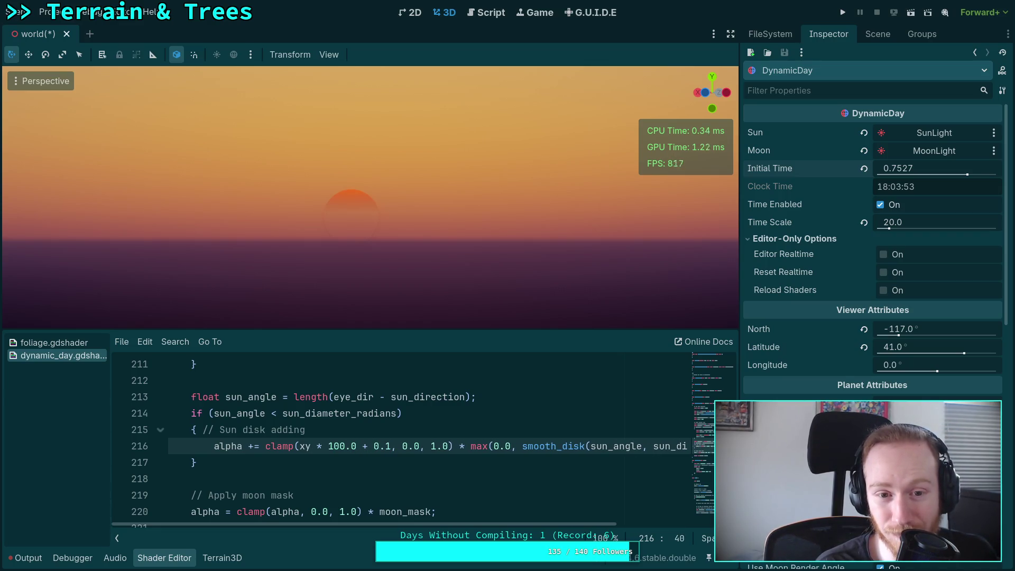
key(BackSpace)
text(2)
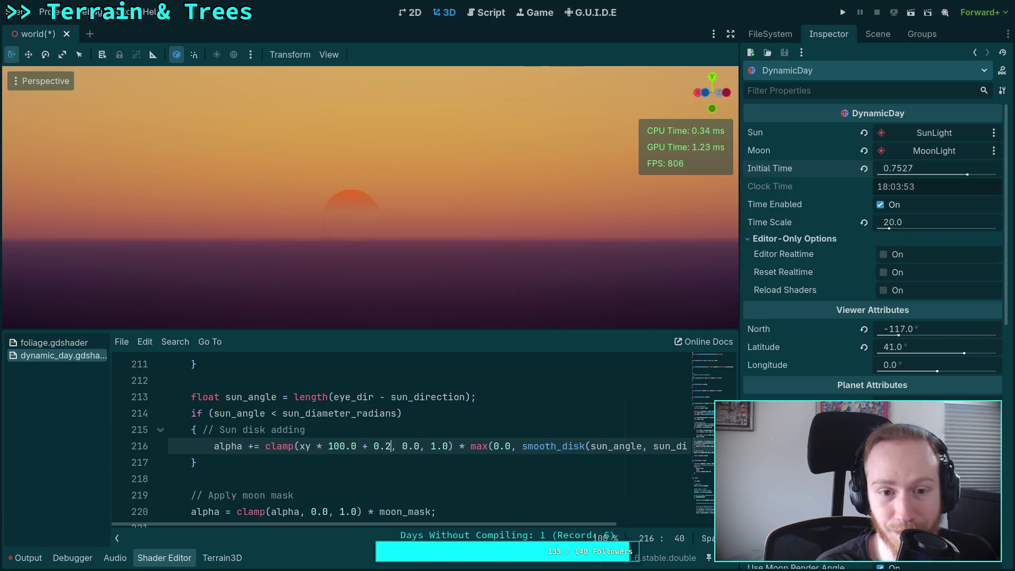
key(BackSpace)
text(3)
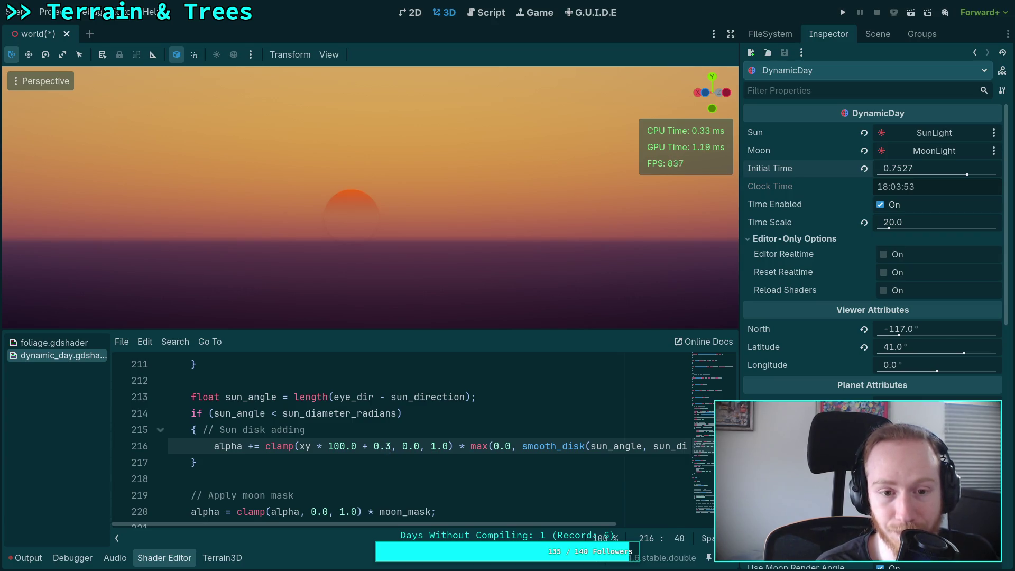
key(BackSpace)
text(4)
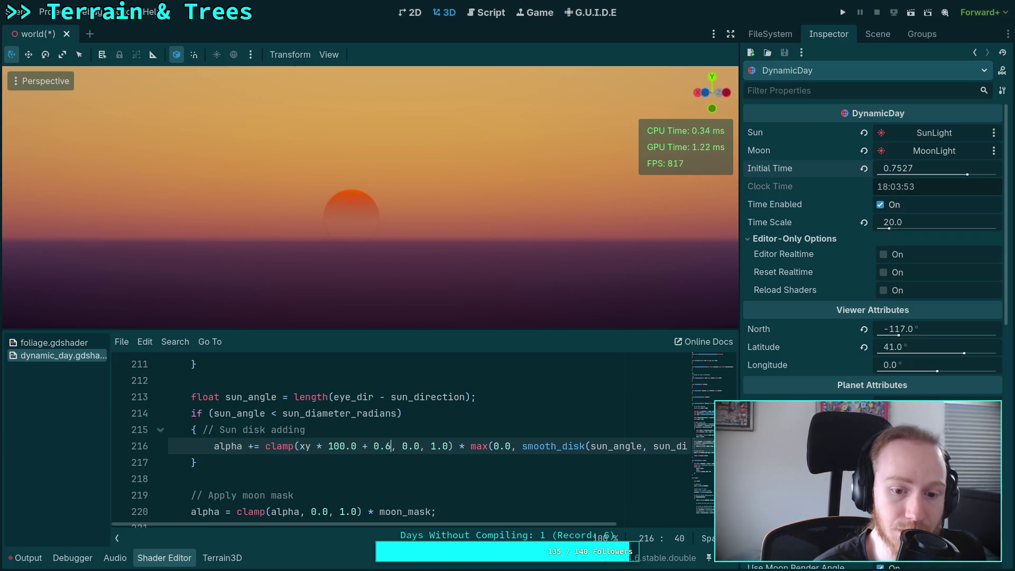
Step: Raise the offset through 0.7 and 0.8 to a final + 1.0
key(BackSpace)
text(7)
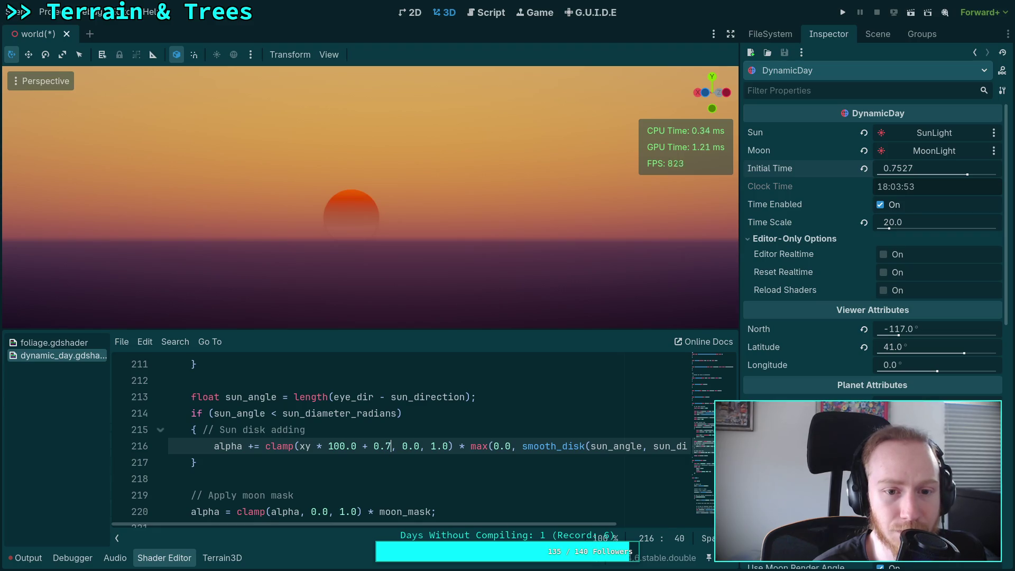
key(BackSpace)
text(8)
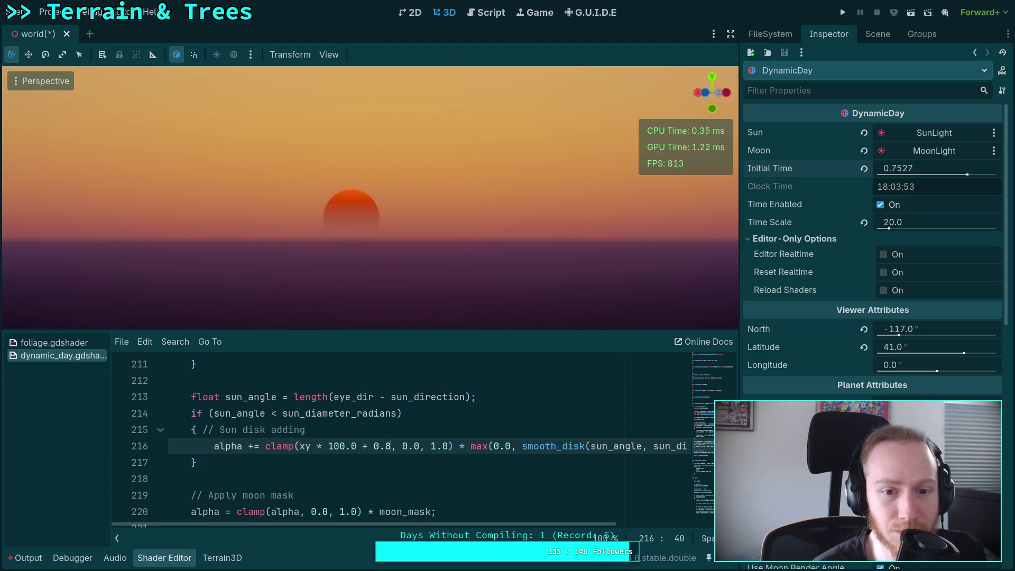
key(shift+Left)
key(shift+Left)
key(shift+Left)
text(1.0)
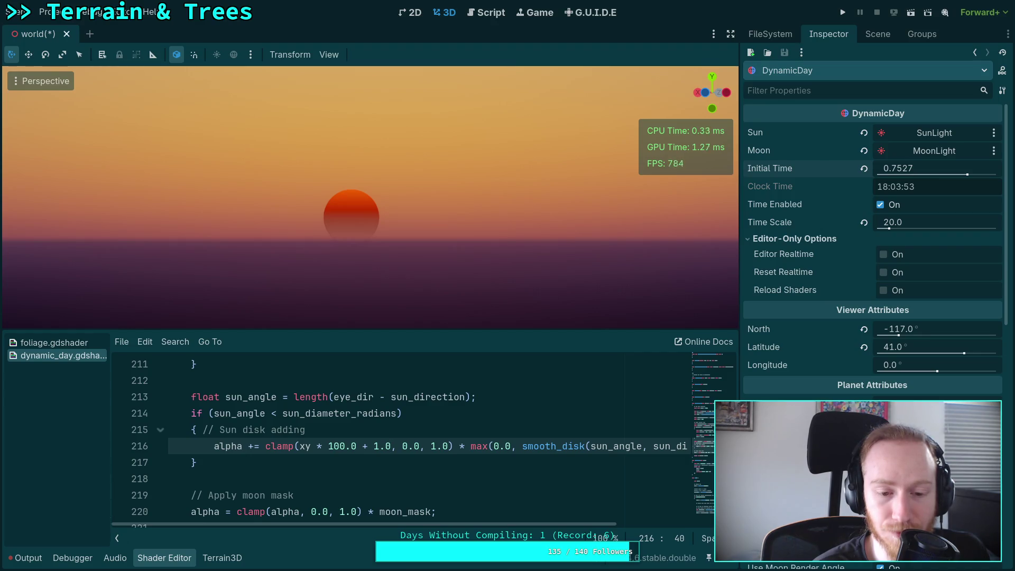
Step: Replace the * 100.0 multiplier, trying 2.0, 5.0 and 100.0
click(357, 446)
key(shift+Left)
key(shift+Left)
key(shift+Left)
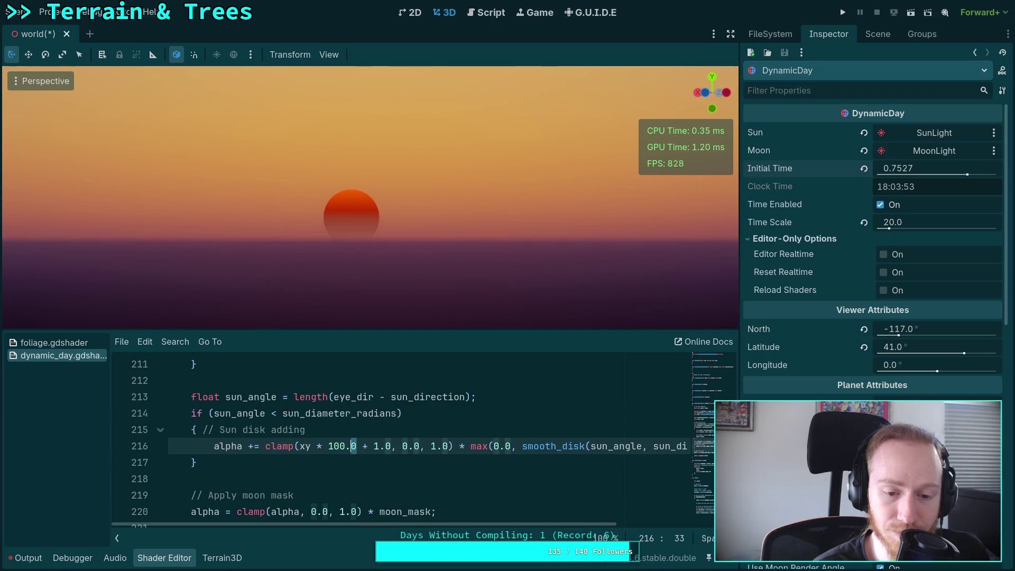
key(shift+Right)
key(BackSpace)
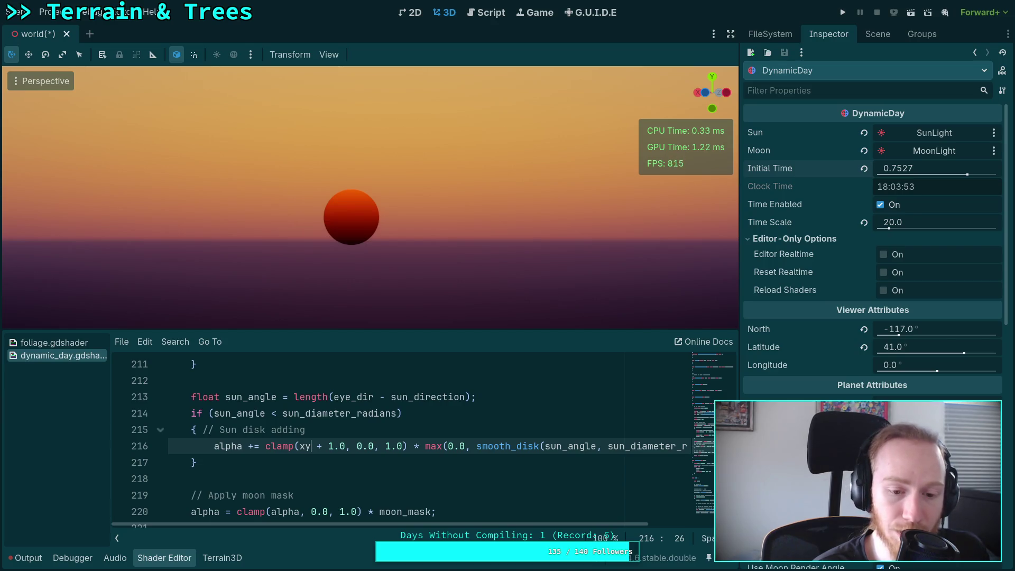
text(* 1.0)
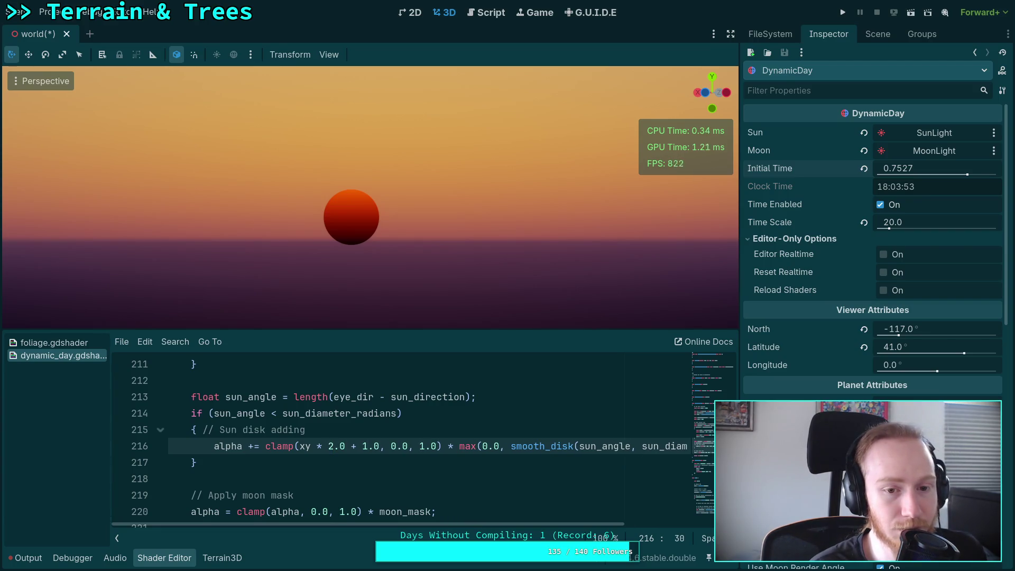
key(BackSpace)
text(5)
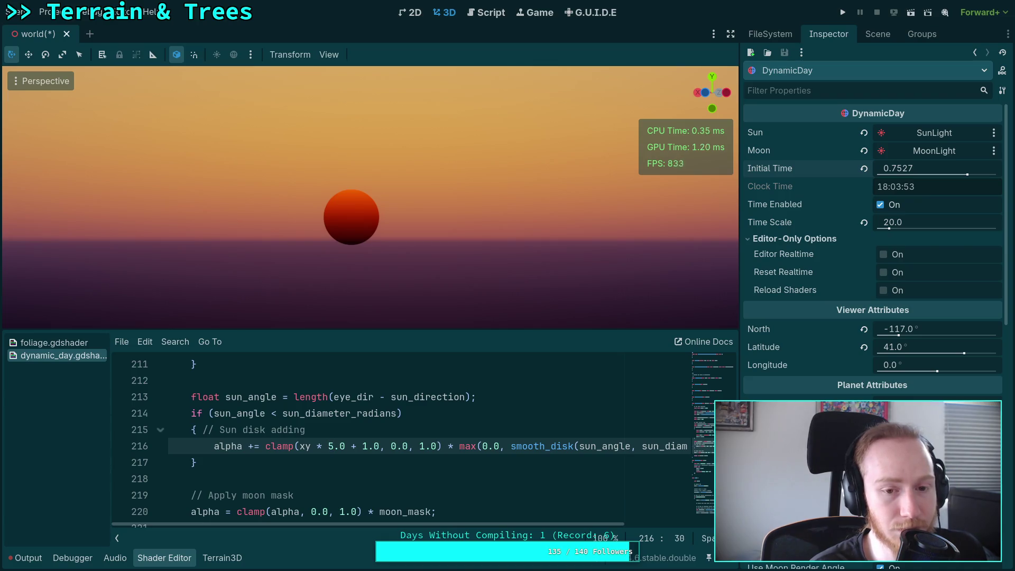
key(BackSpace)
text(10)
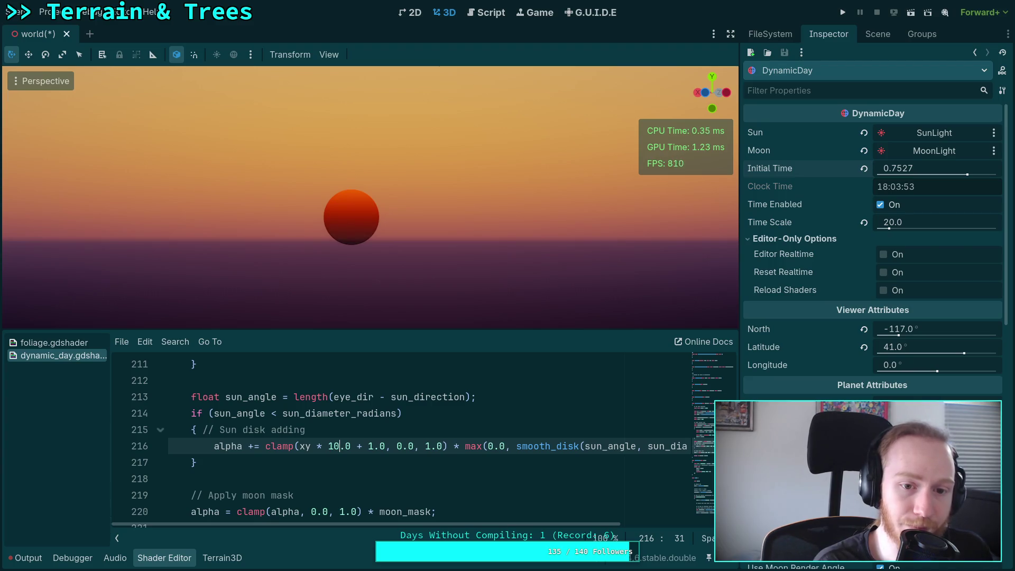
text(0)
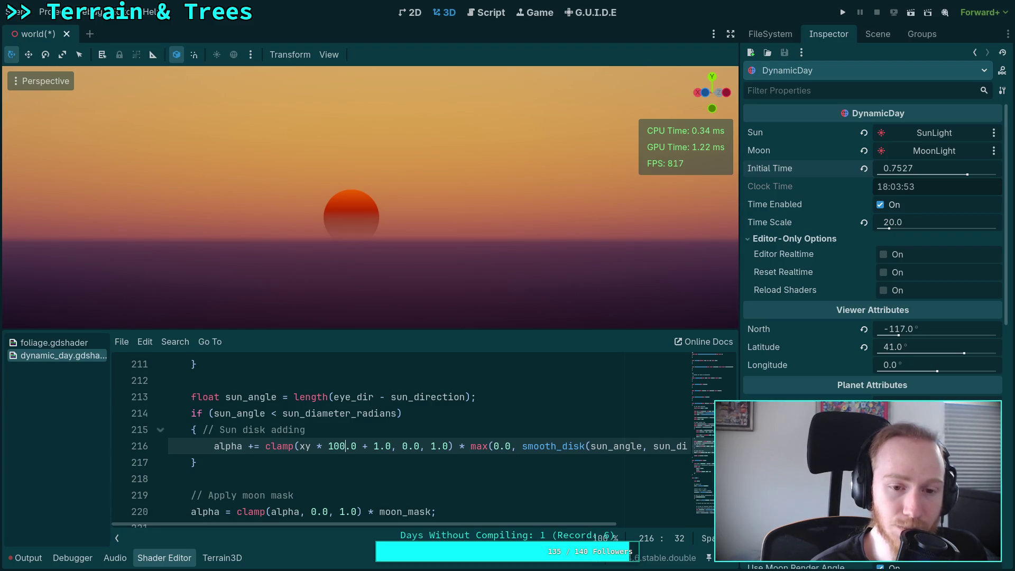
Step: Change the multiplier to 50.0, giving clamp(xy * 50.0 + 1.0, 0.0, 1.0)
key(Left)
key(shift+Right)
key(shift+Right)
text(5)
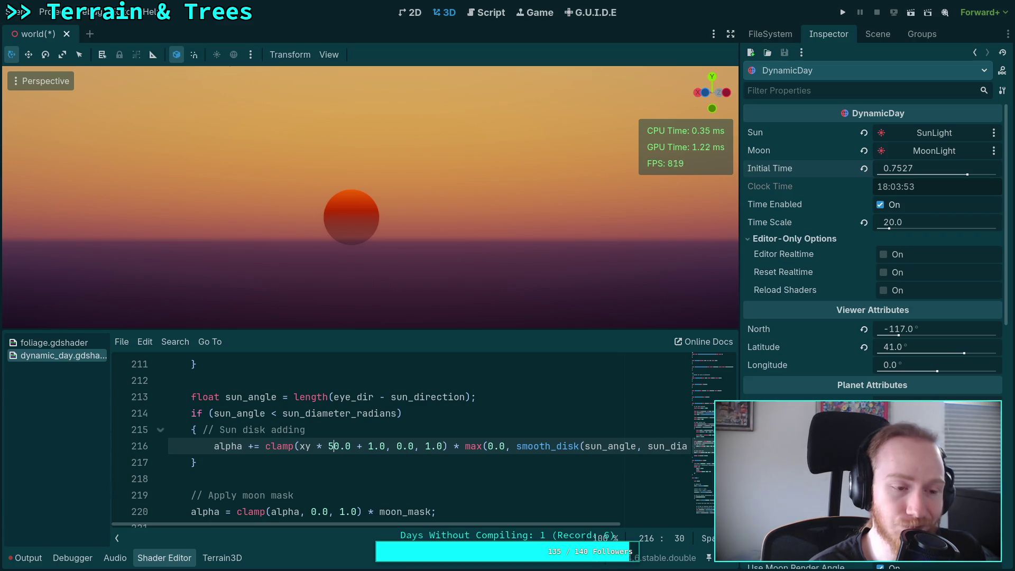
click(327, 446)
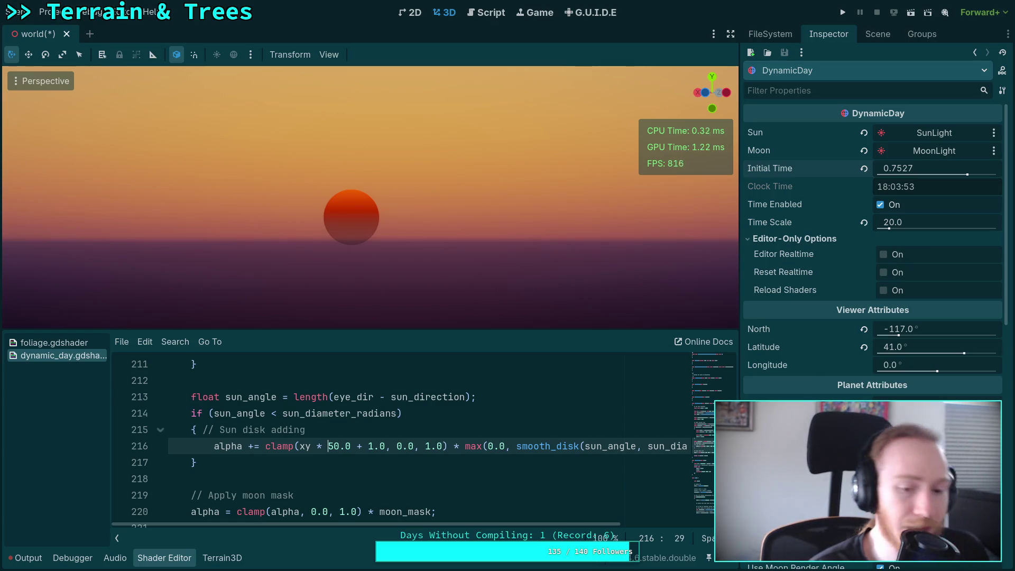
click(266, 445)
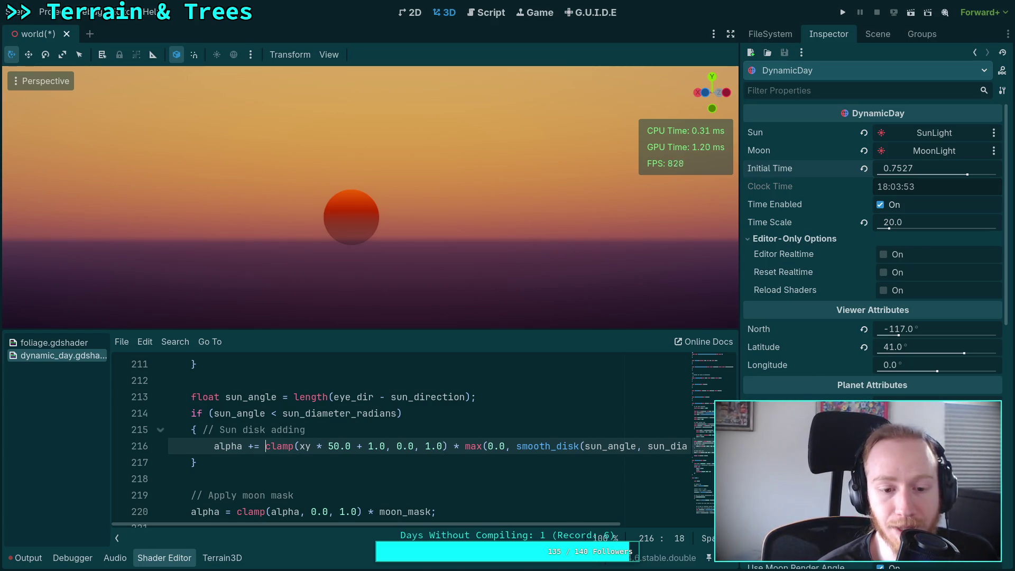
Step: Rewrite the clamp argument as length(color) * multiplier, trying 2.0, 3.0 and 5.0 toward 6.0
drag(300, 446, 386, 446)
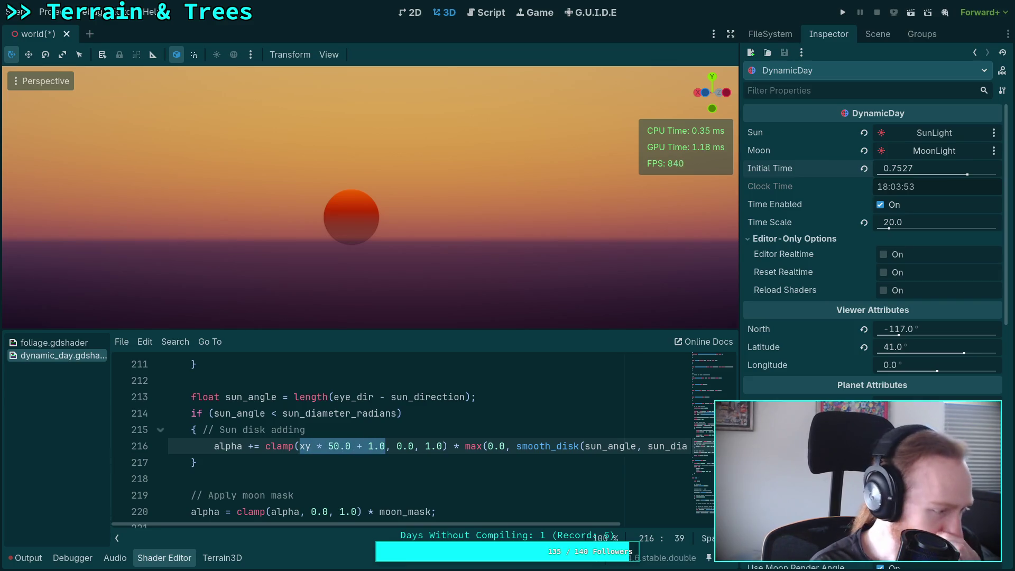
text(lamp(le)
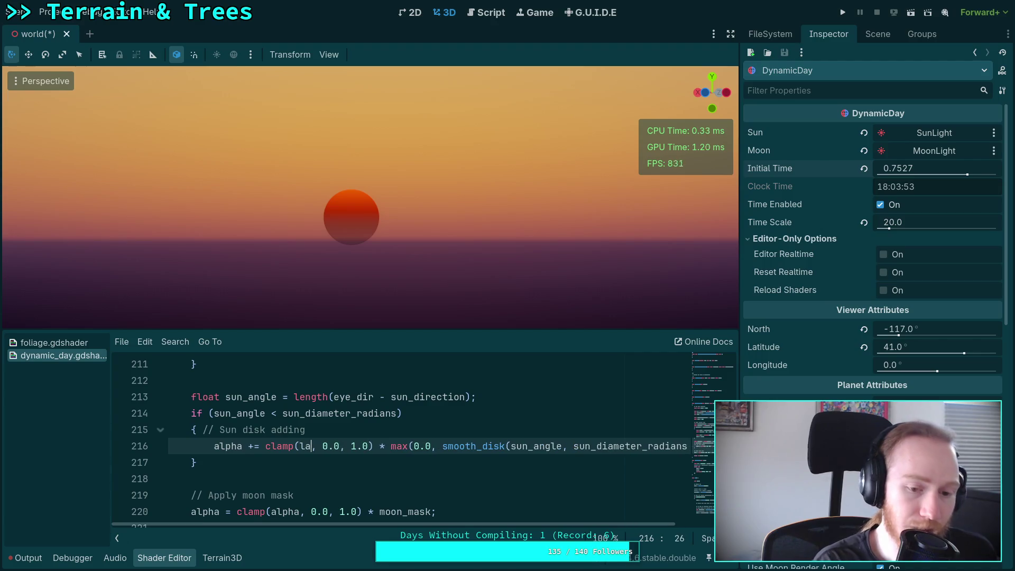
text(ngth()
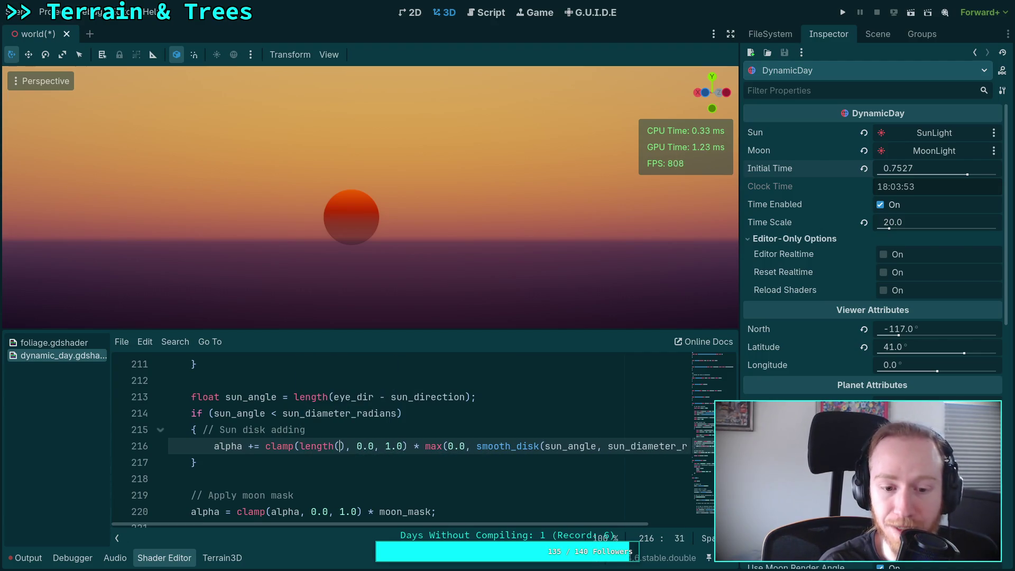
text(color))
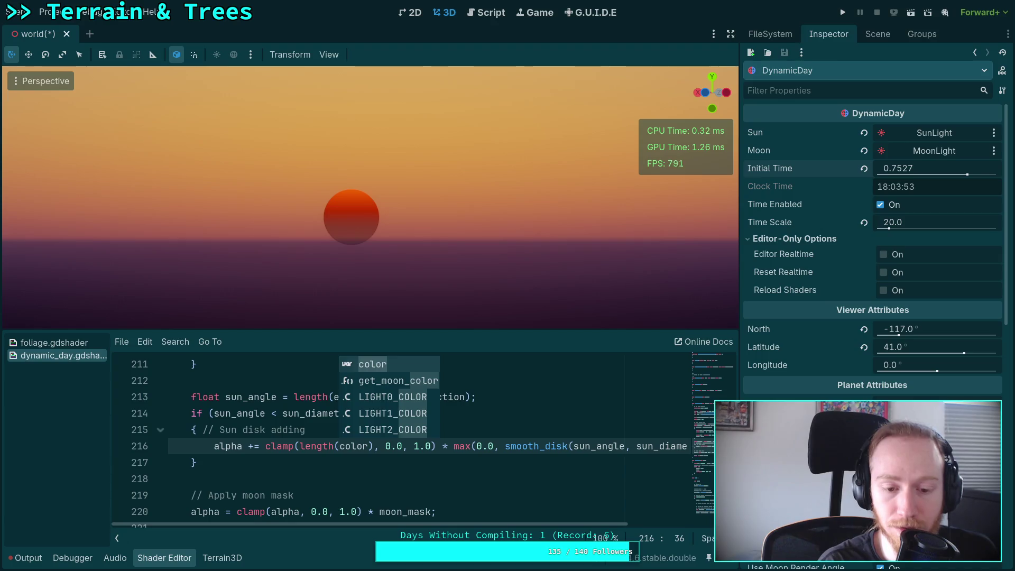
text( * )
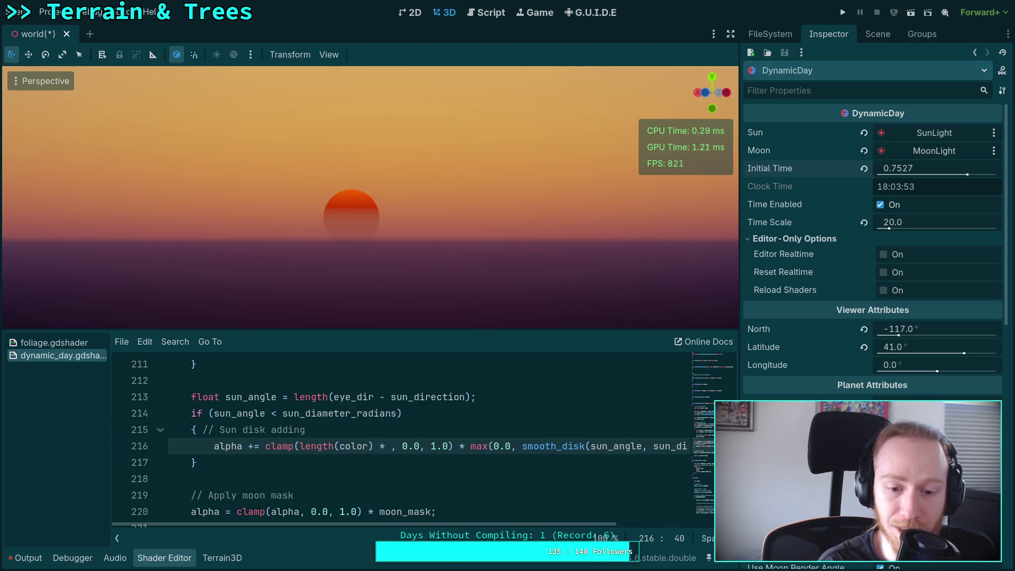
text(2.0)
key(Left)
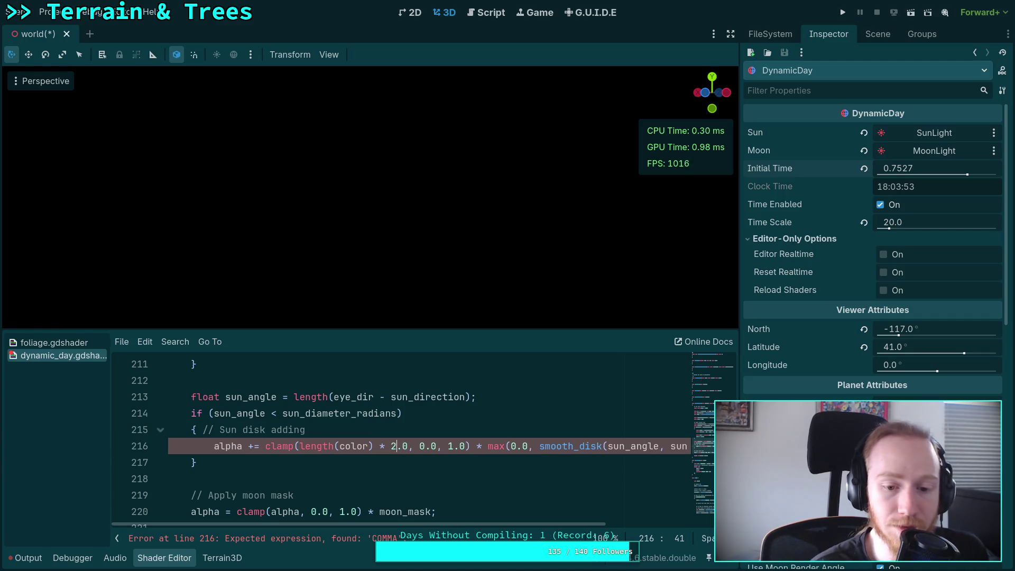
key(BackSpace)
text(3)
key(BackSpace)
text(5)
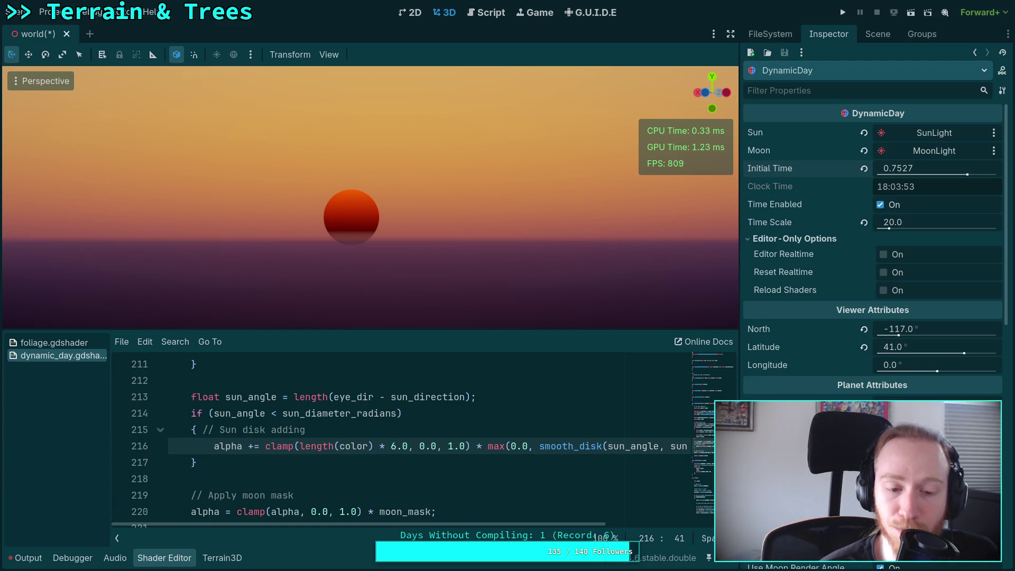
scroll(304, 447, up, 3)
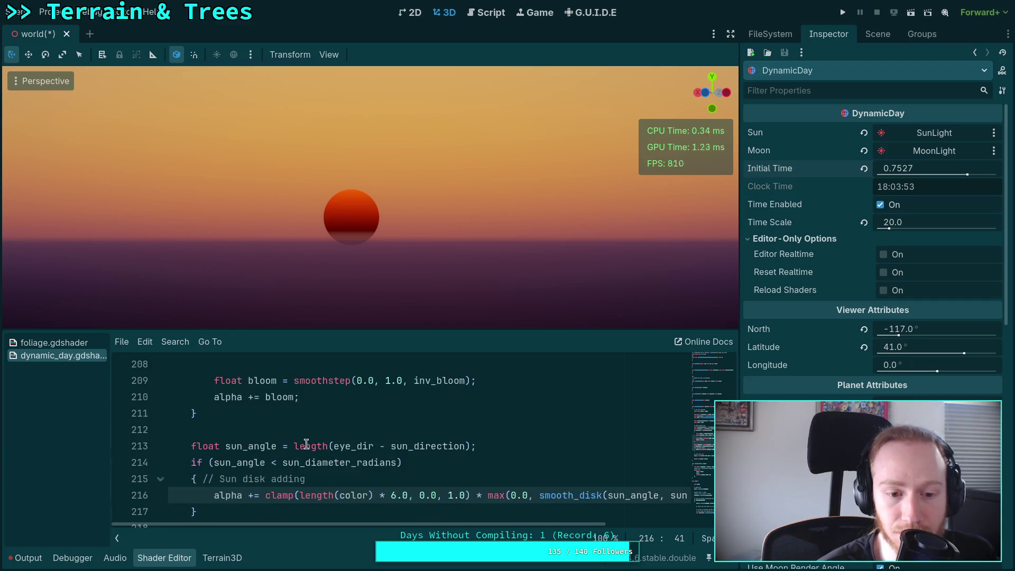
scroll(312, 435, up, 3)
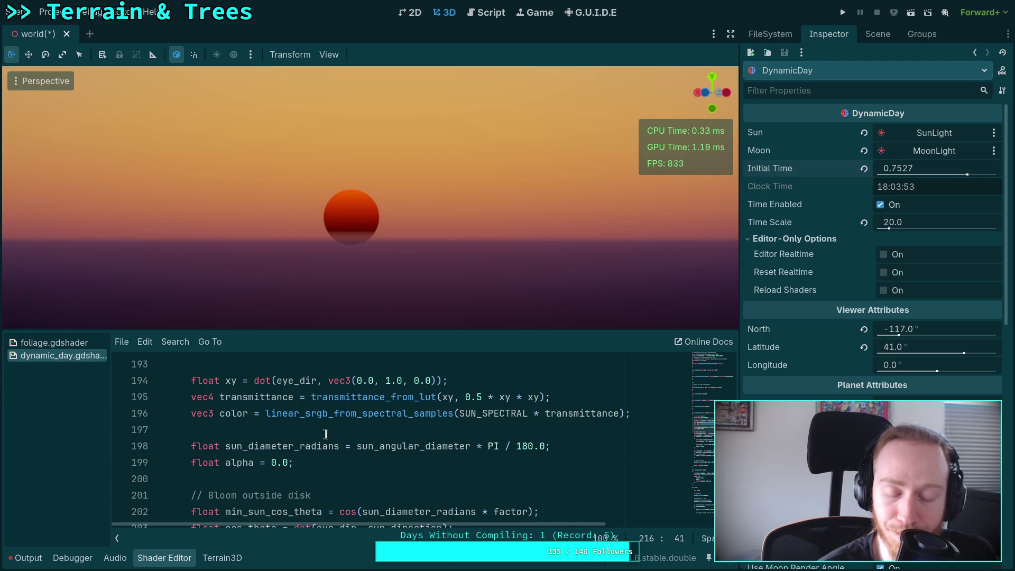
double_click(235, 413)
scroll(276, 431, down, 7)
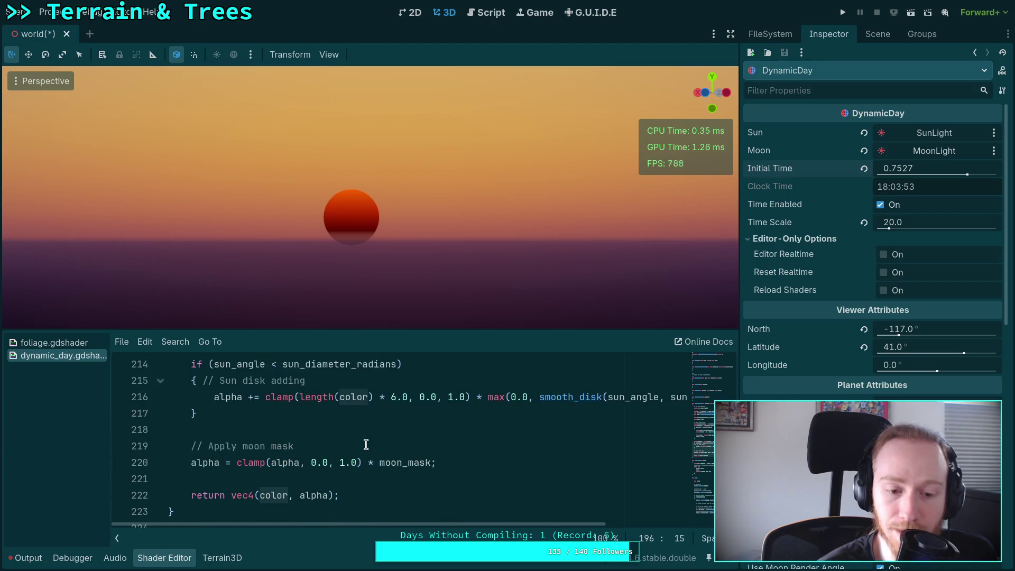
scroll(390, 448, down, 1)
scroll(390, 448, up, 4)
scroll(390, 448, down, 2)
scroll(388, 447, down, 1)
scroll(378, 446, up, 1)
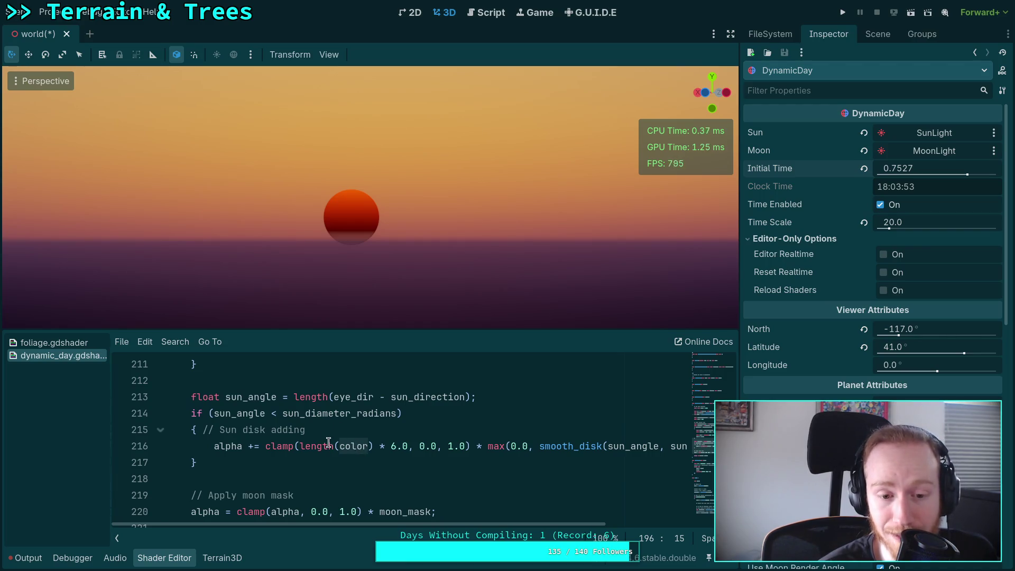
drag(266, 449, 339, 450)
click(343, 430)
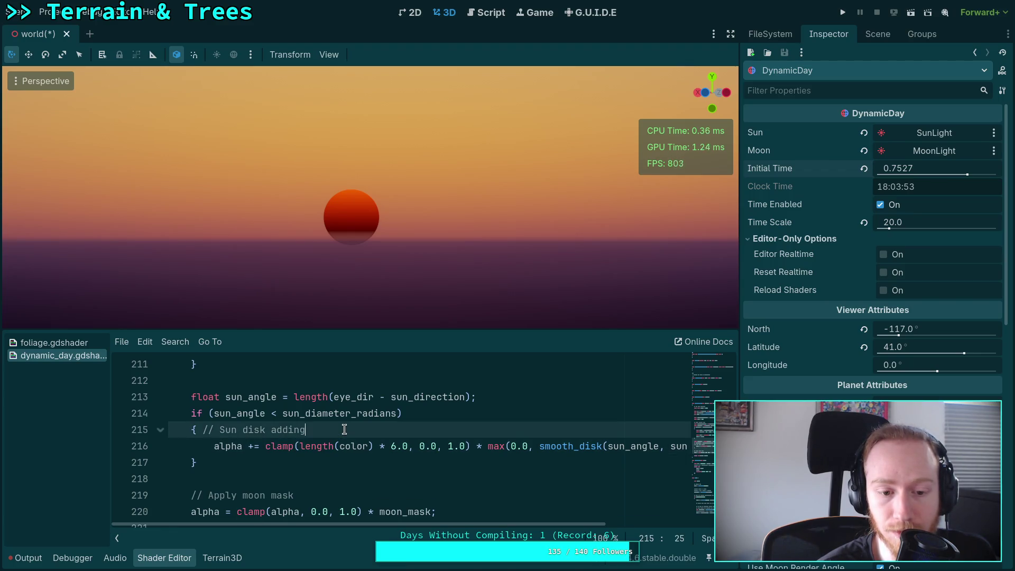
scroll(333, 434, up, 4)
scroll(333, 435, up, 3)
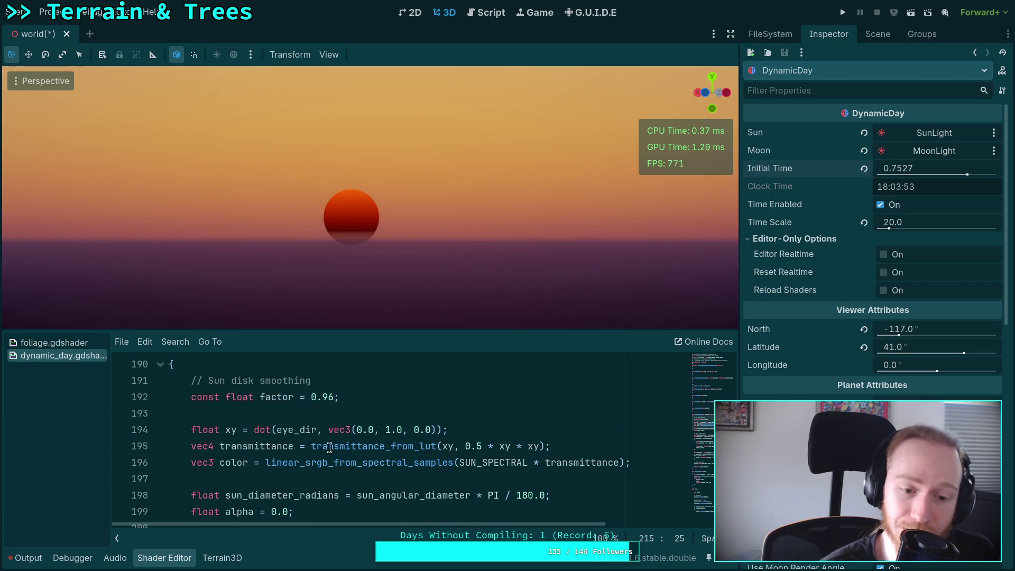
double_click(314, 466)
scroll(313, 463, down, 1)
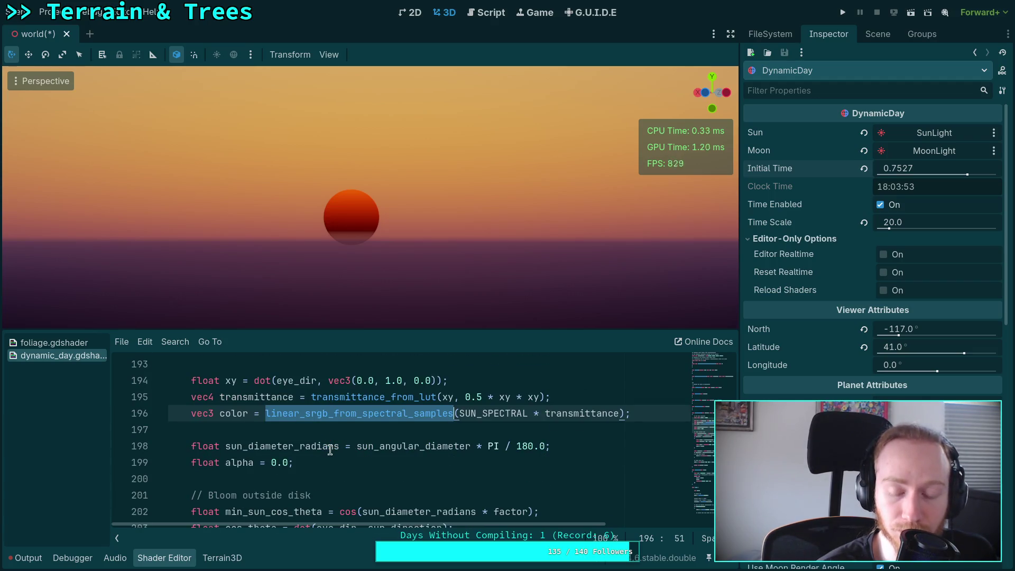
scroll(344, 443, up, 1)
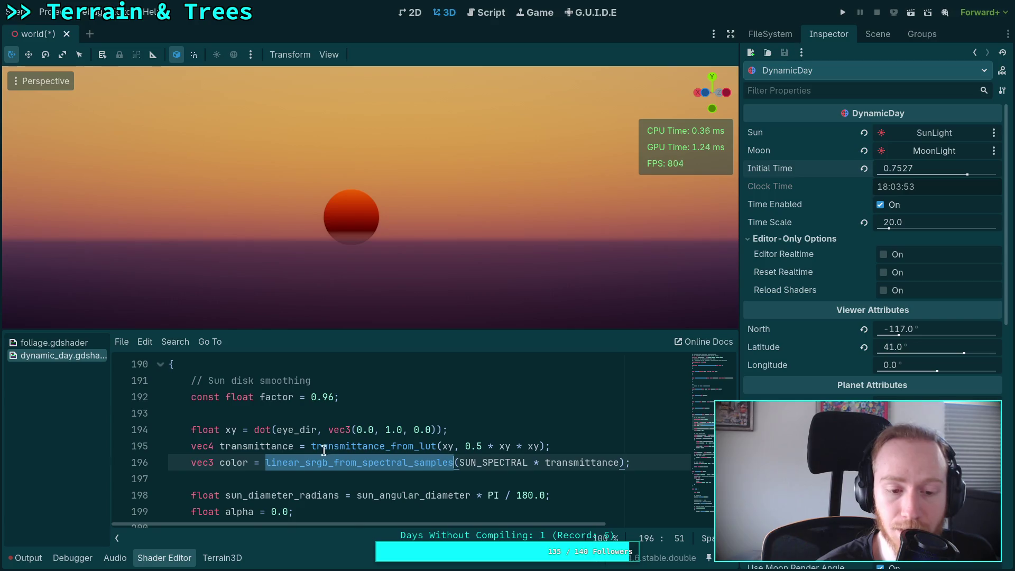
scroll(325, 451, down, 1)
double_click(222, 416)
scroll(250, 429, down, 2)
scroll(250, 429, up, 1)
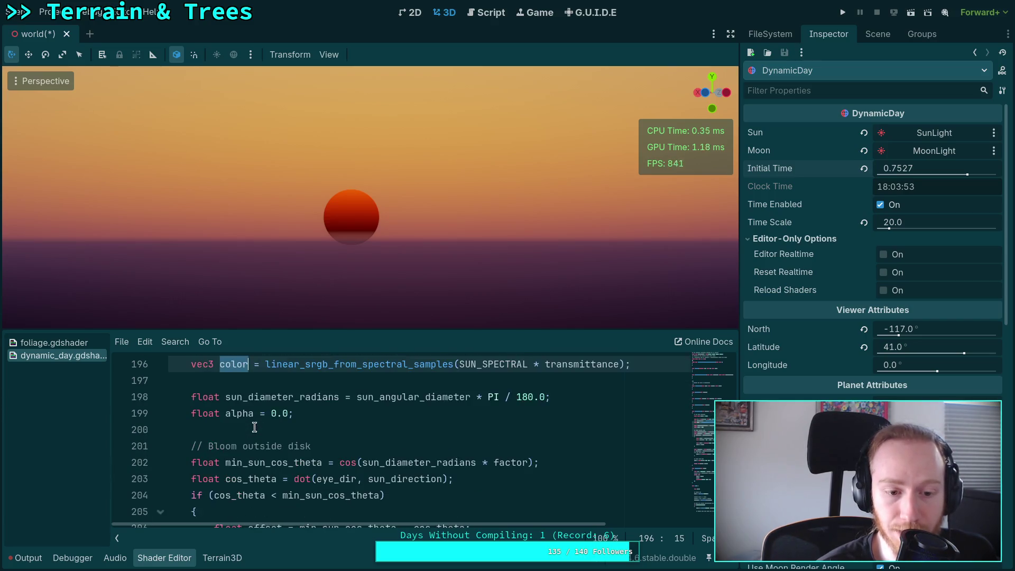
scroll(253, 426, down, 3)
scroll(271, 447, up, 1)
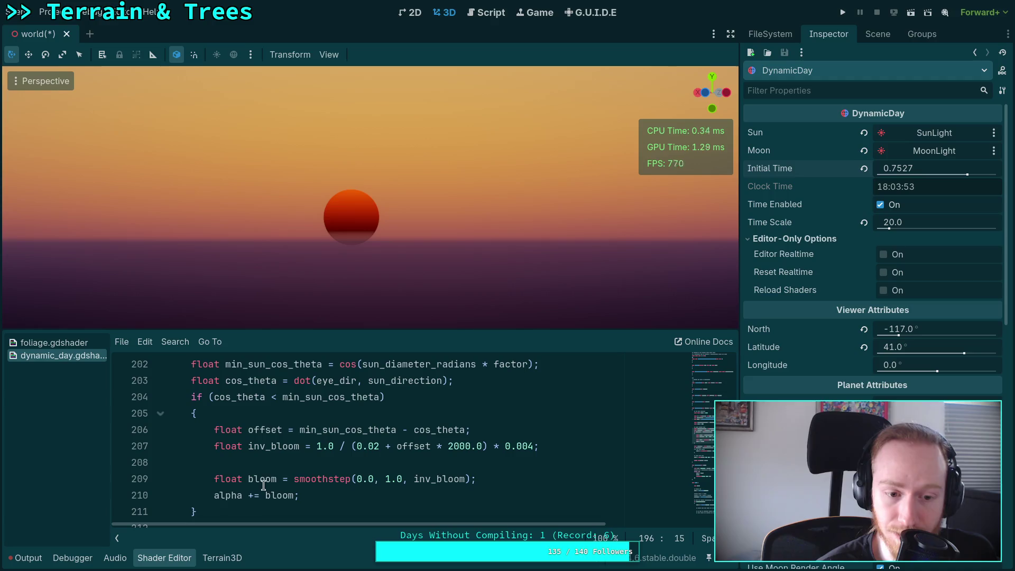
scroll(264, 444, up, 3)
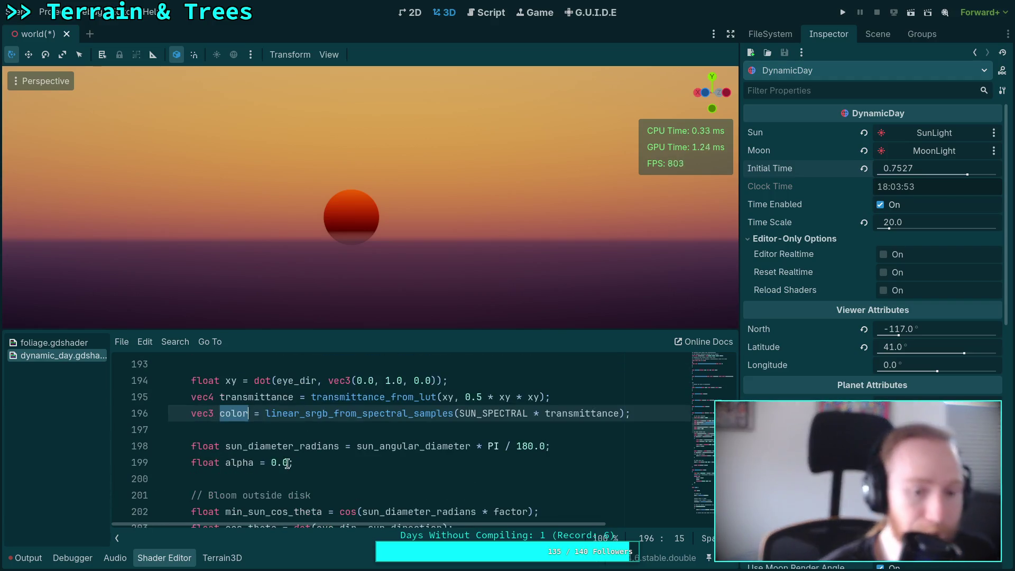
click(205, 416)
scroll(222, 418, down, 3)
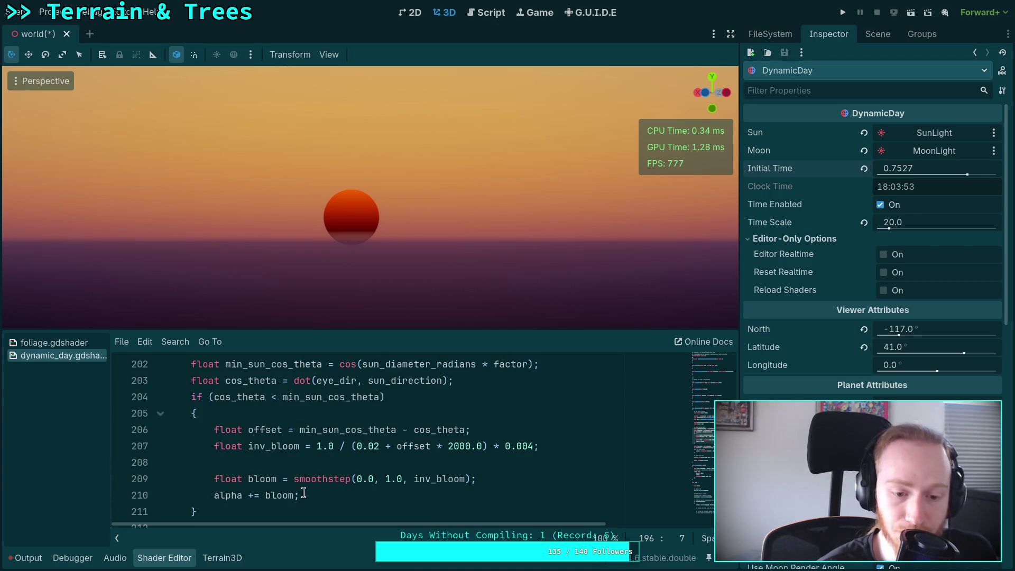
scroll(328, 481, down, 3)
scroll(329, 482, up, 7)
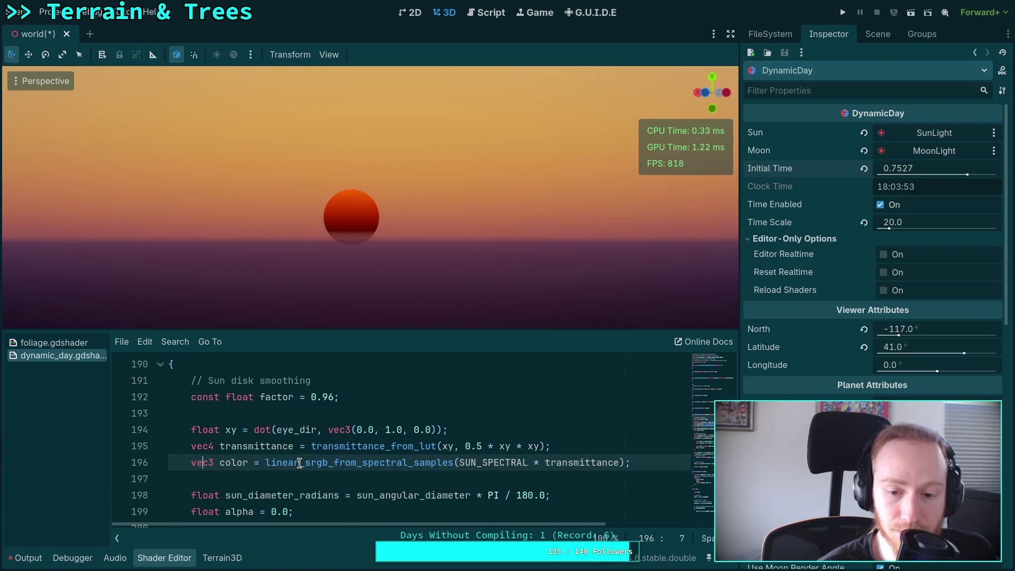
scroll(299, 465, down, 1)
drag(225, 381, 243, 414)
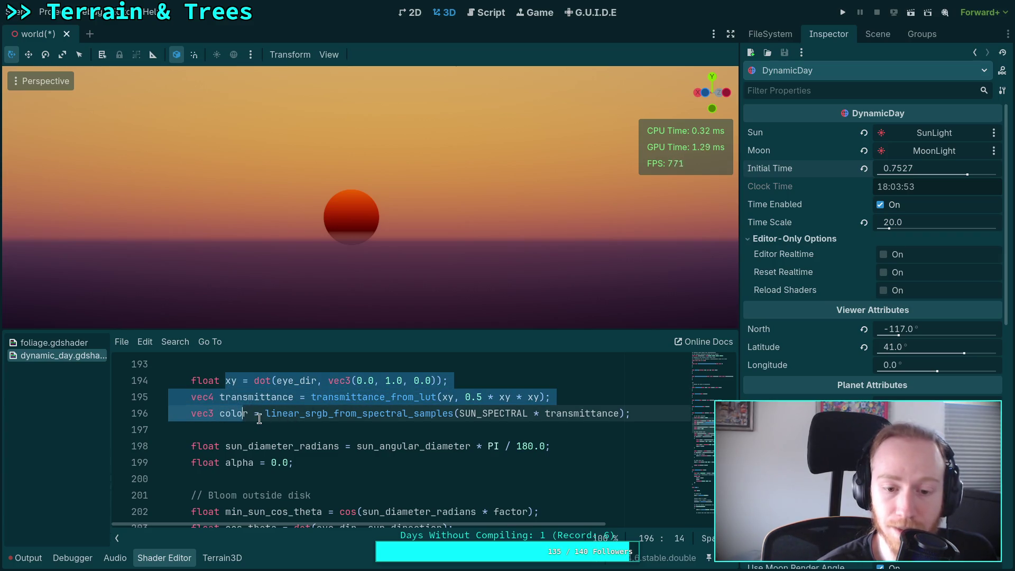
click(229, 414)
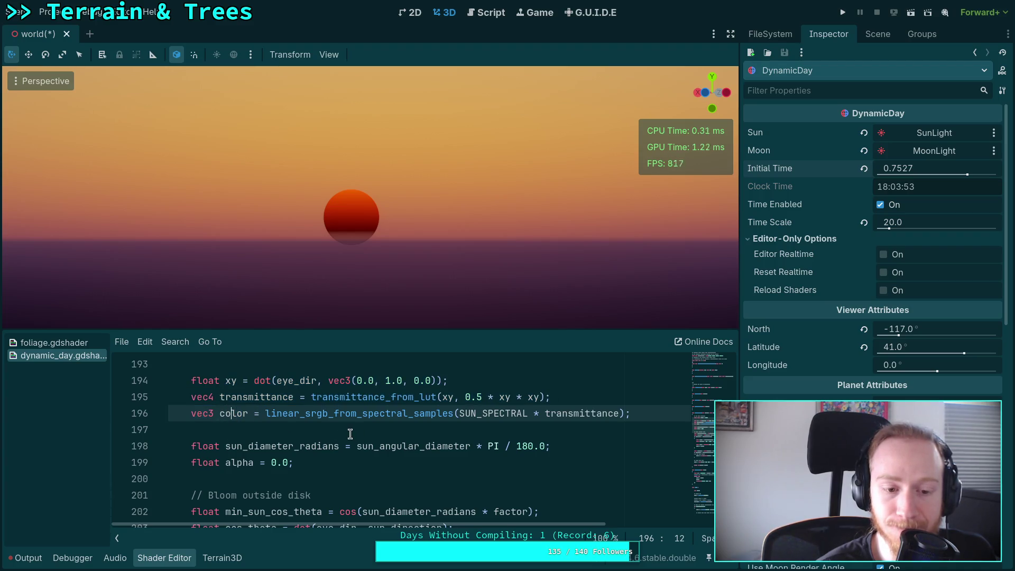
scroll(350, 433, down, 1)
scroll(350, 434, down, 6)
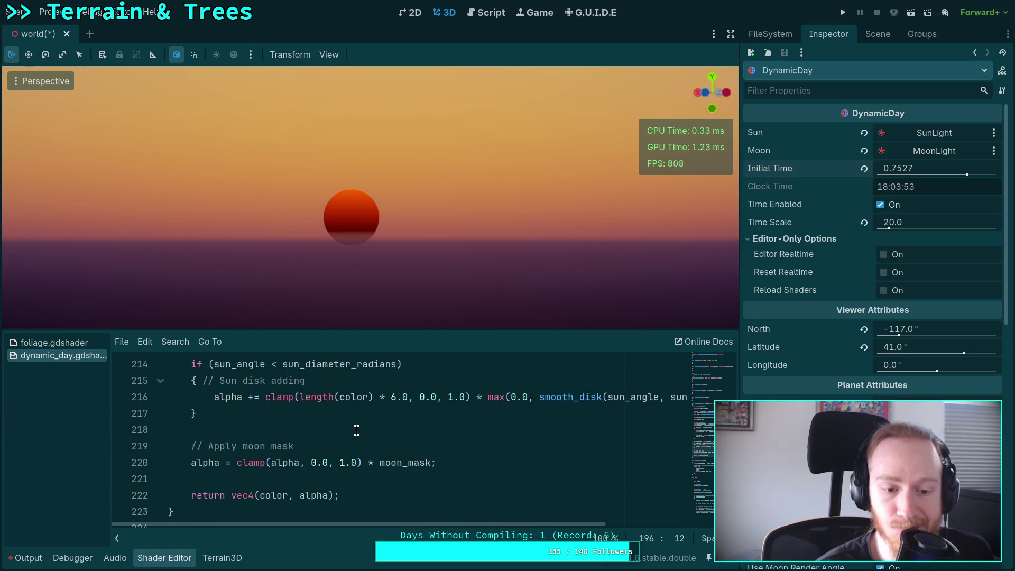
key(alt+Down)
Step: Move the colour line below the sun disk code and drop the clamp factor before max
key(alt+Down)
key(alt+Down)
key(alt+Down)
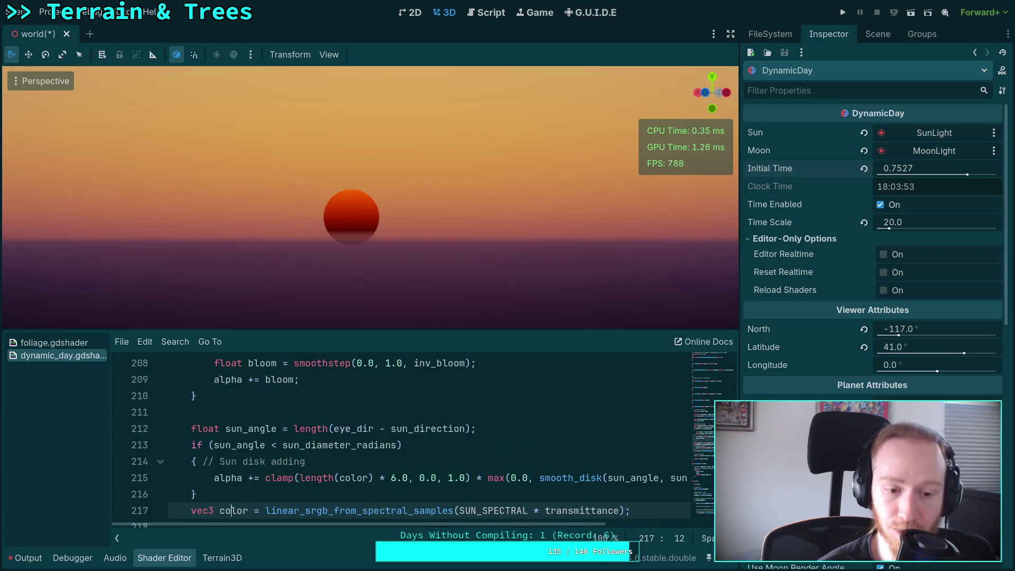
key(alt+Up)
key(alt+Down)
key(alt+Down)
scroll(379, 400, down, 1)
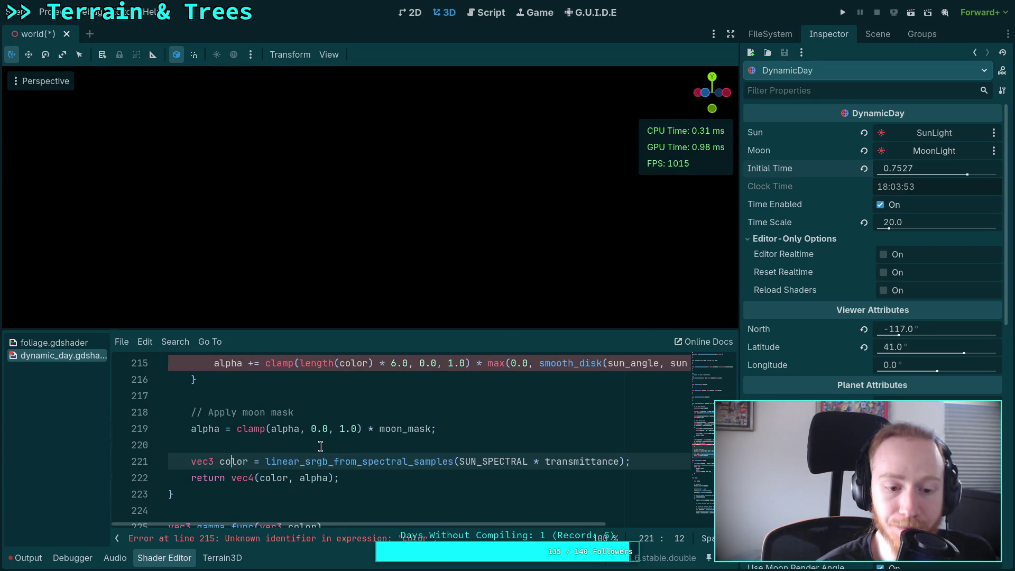
scroll(334, 449, up, 1)
drag(267, 413, 410, 413)
click(483, 413)
drag(483, 413, 266, 413)
key(BackSpace)
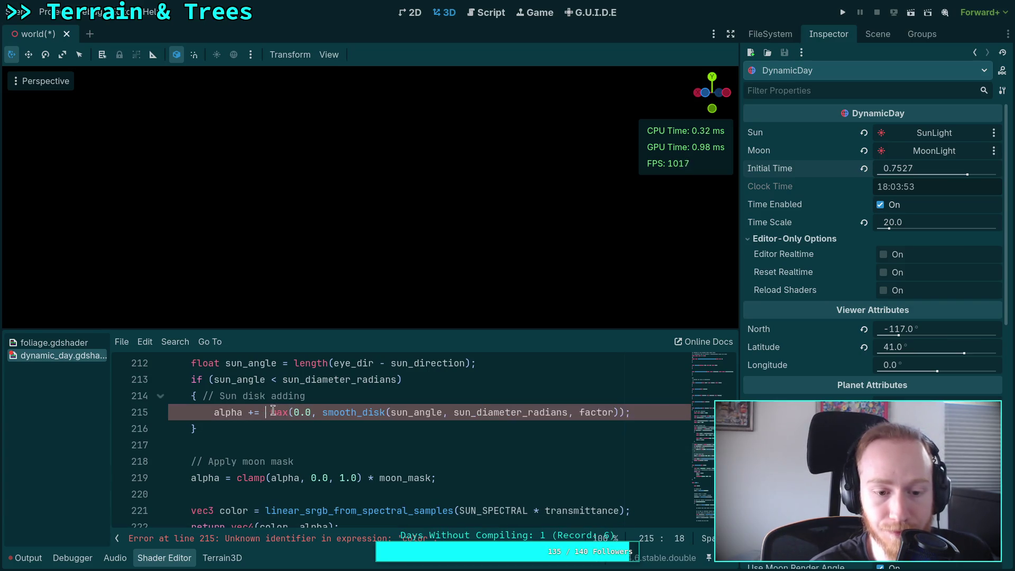
click(326, 433)
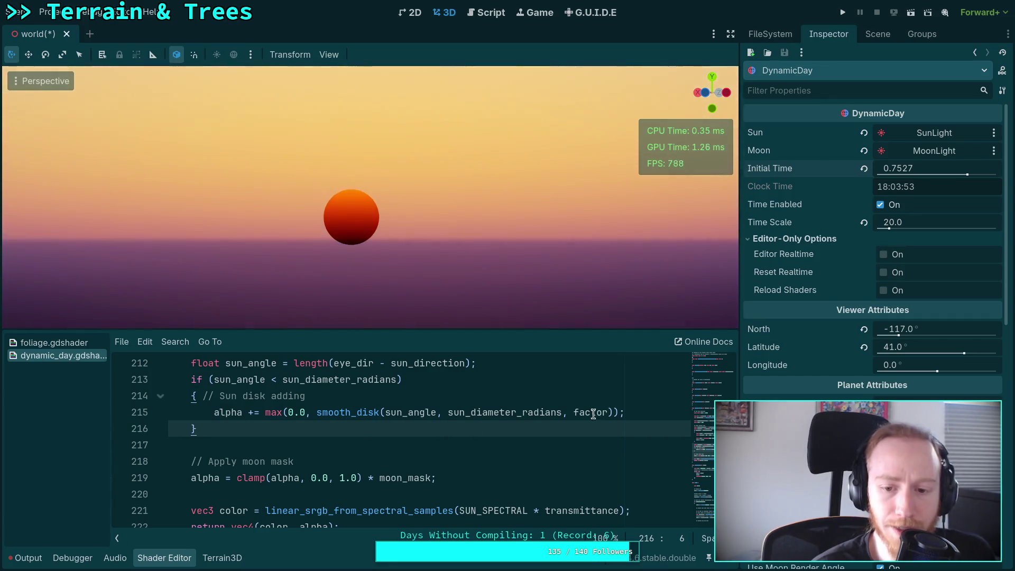
Step: Add transmittance *= 0.5; under the sun disk alpha line, then raise the factor to 2.0 and 3.0
click(629, 412)
key(Return)
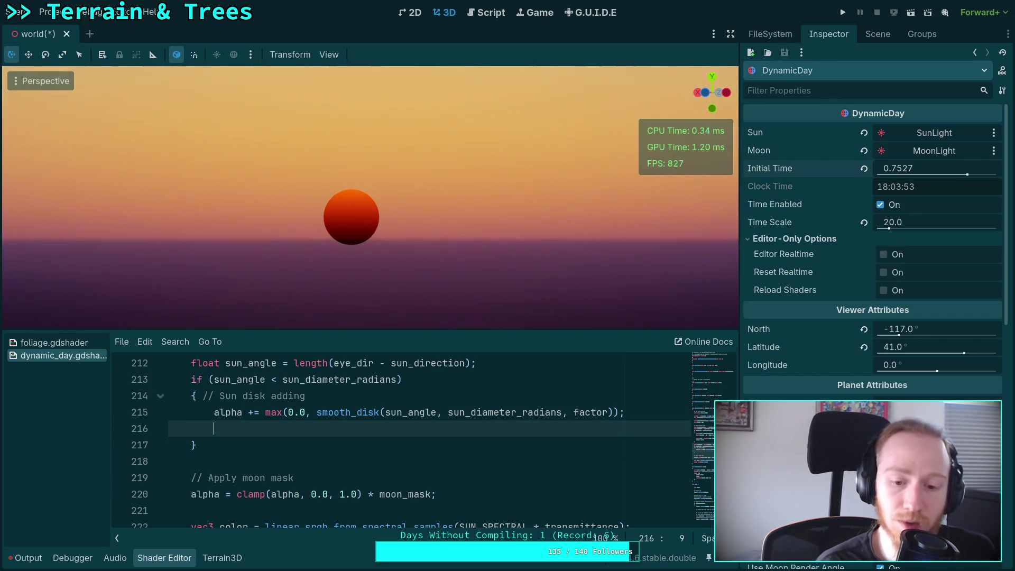
text(trans)
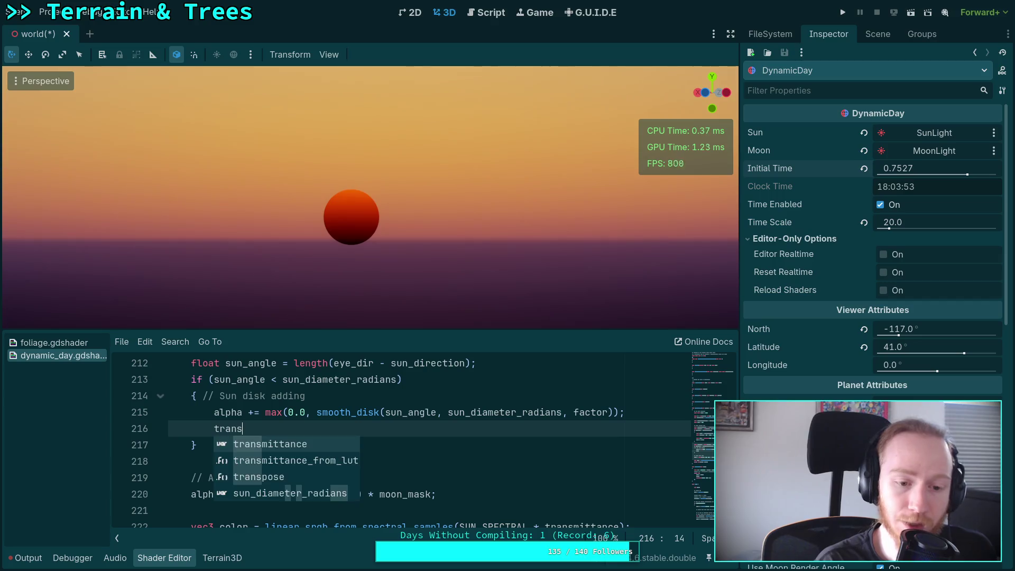
text(mittance *= 0.5;)
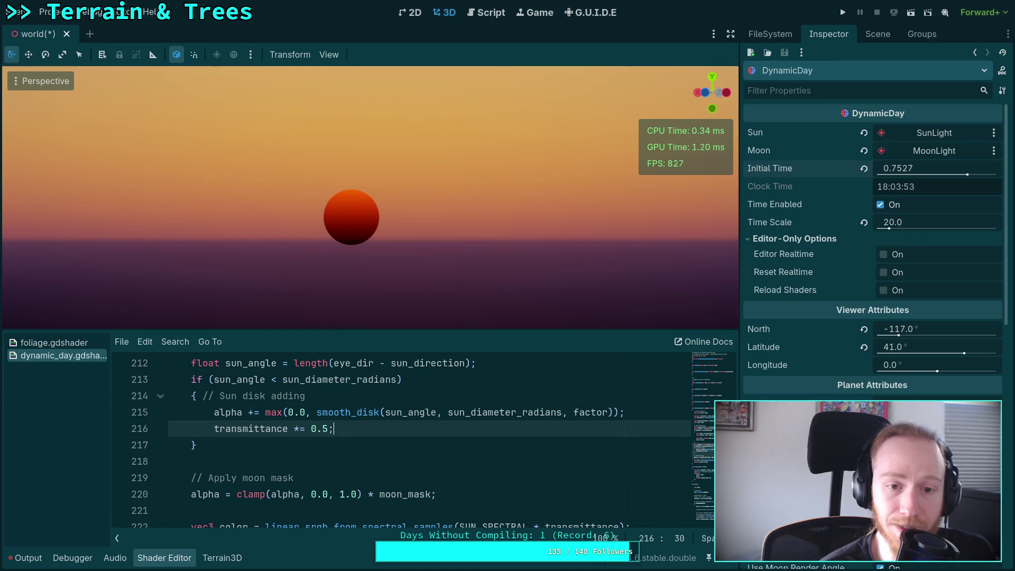
key(shift+Left)
key(shift+Left)
key(shift+Left)
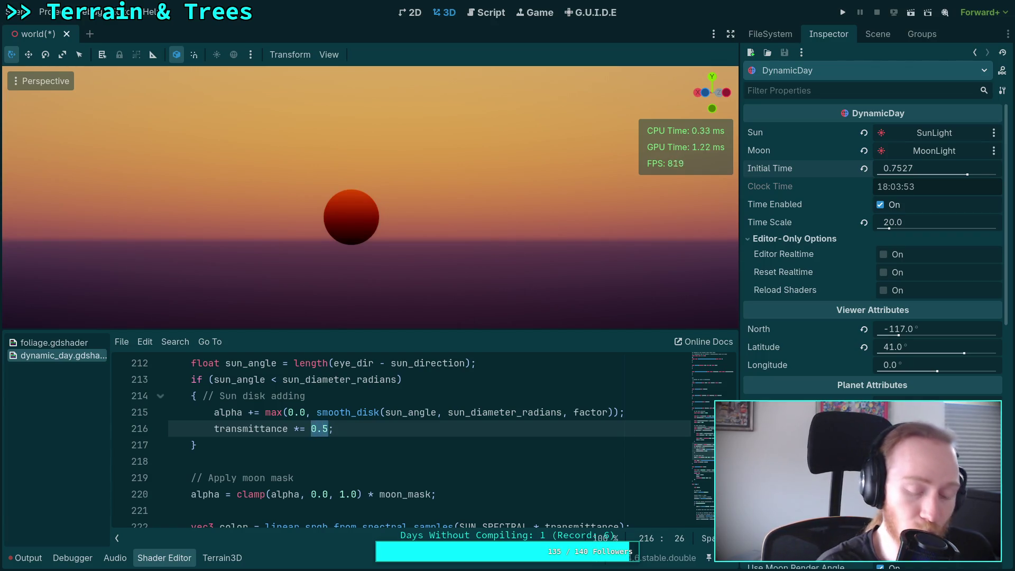
text(2.0)
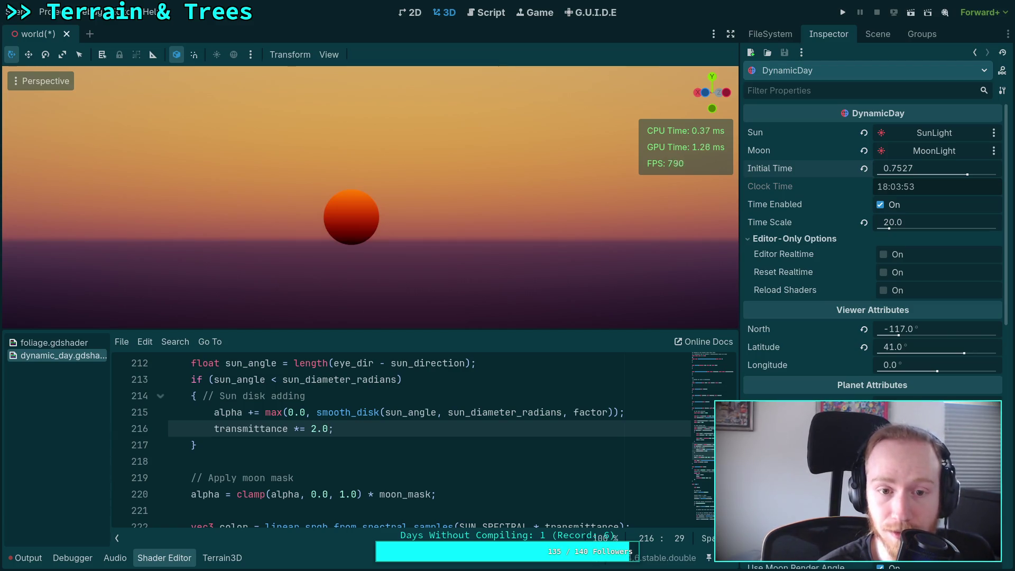
key(Left)
key(shift+Left)
text(3)
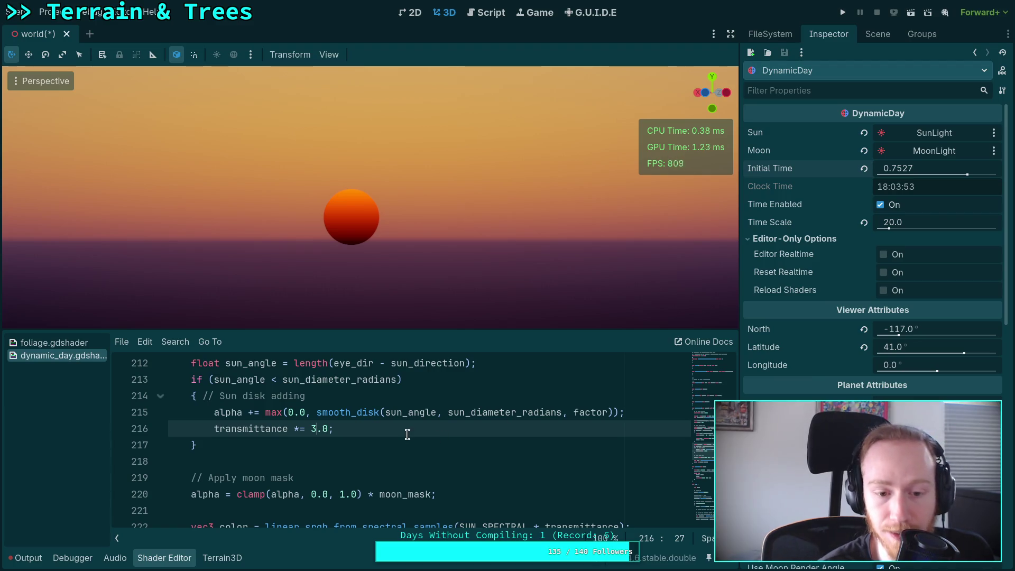
scroll(400, 431, down, 1)
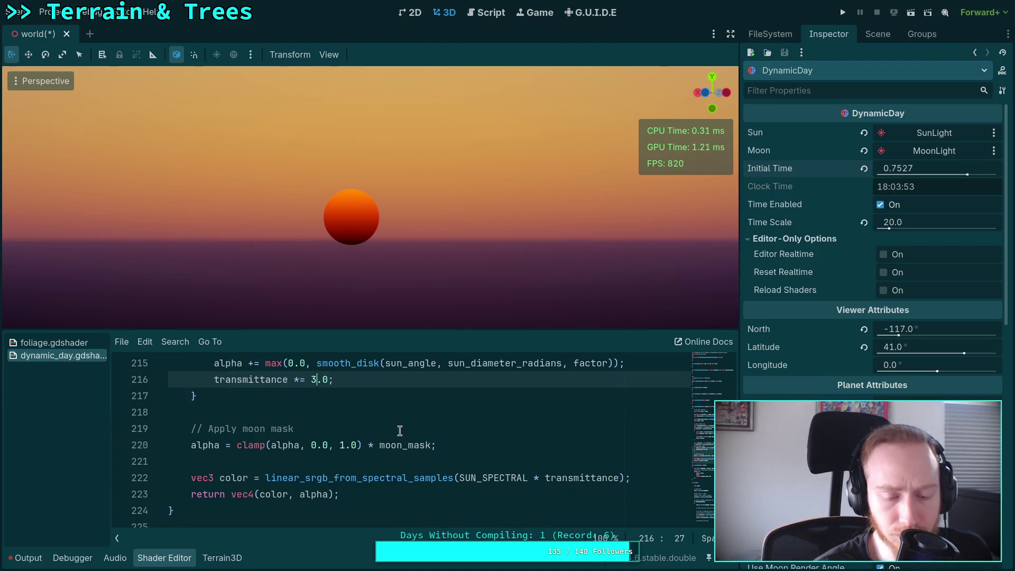
scroll(400, 431, up, 7)
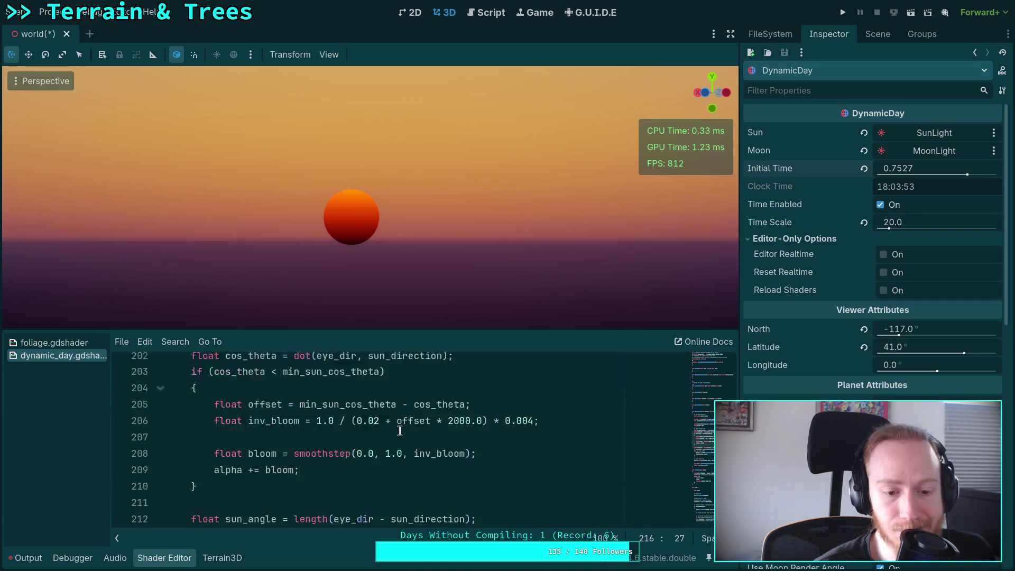
scroll(399, 431, up, 2)
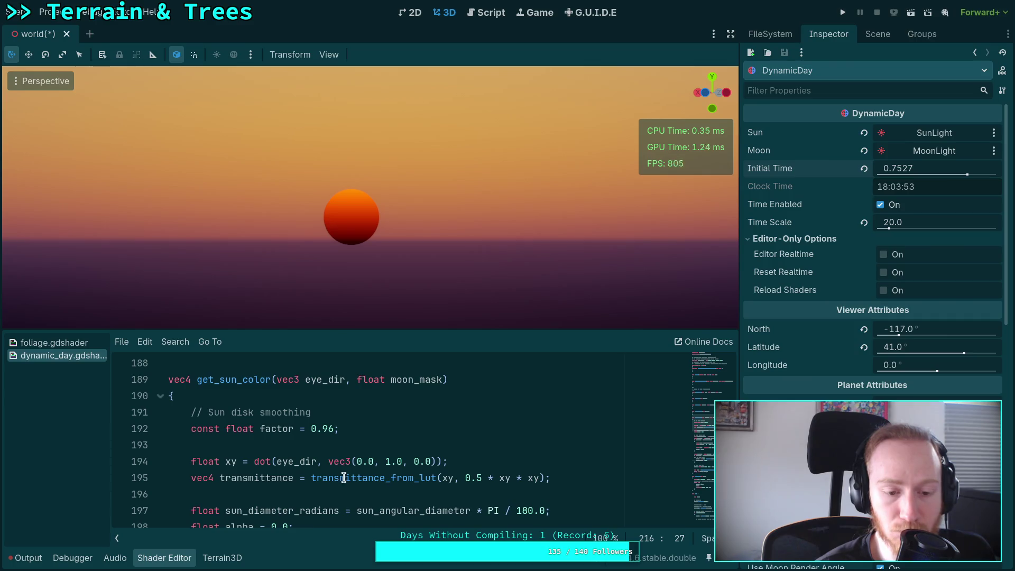
scroll(344, 483, up, 1)
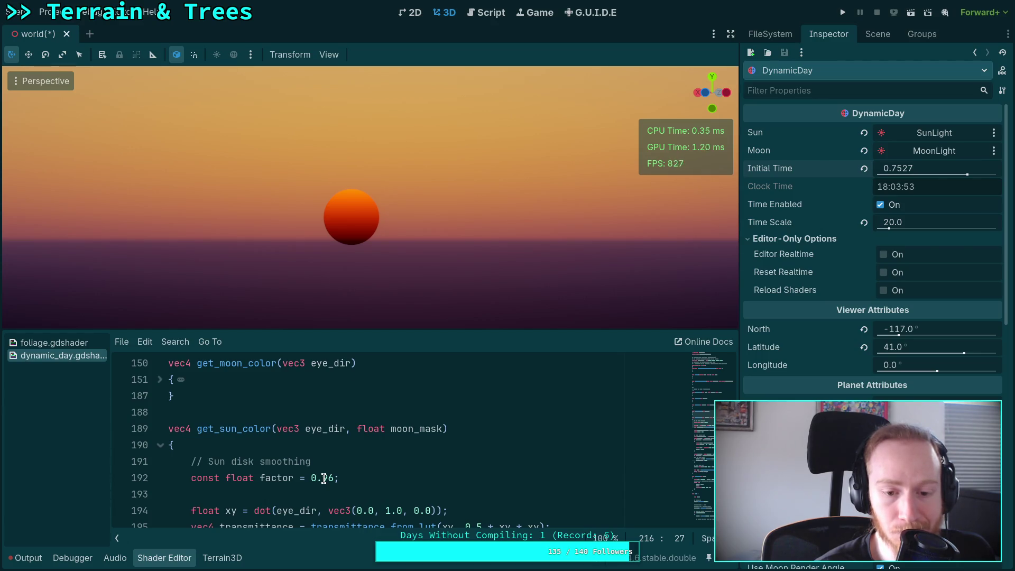
scroll(323, 479, up, 5)
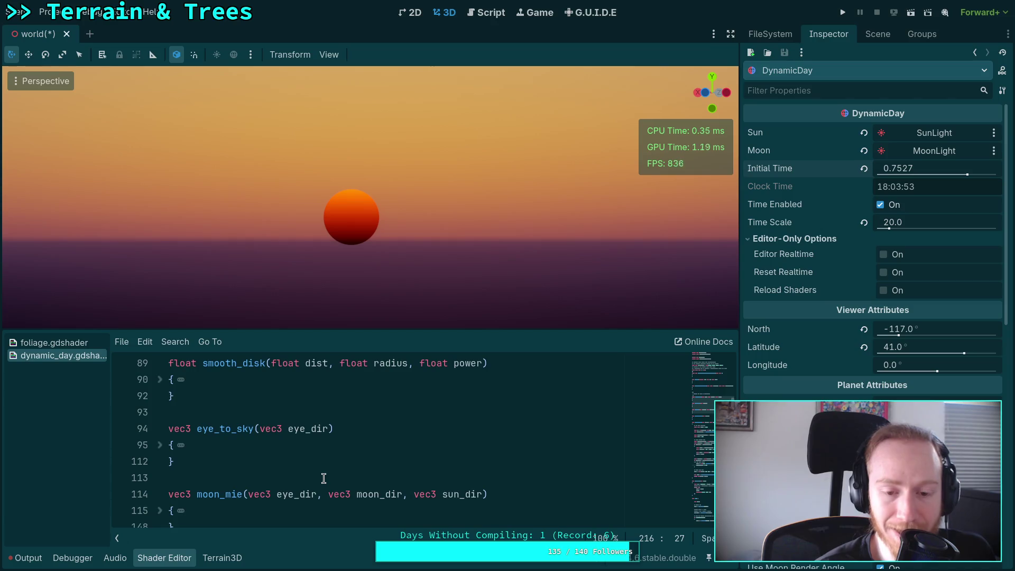
scroll(324, 478, up, 8)
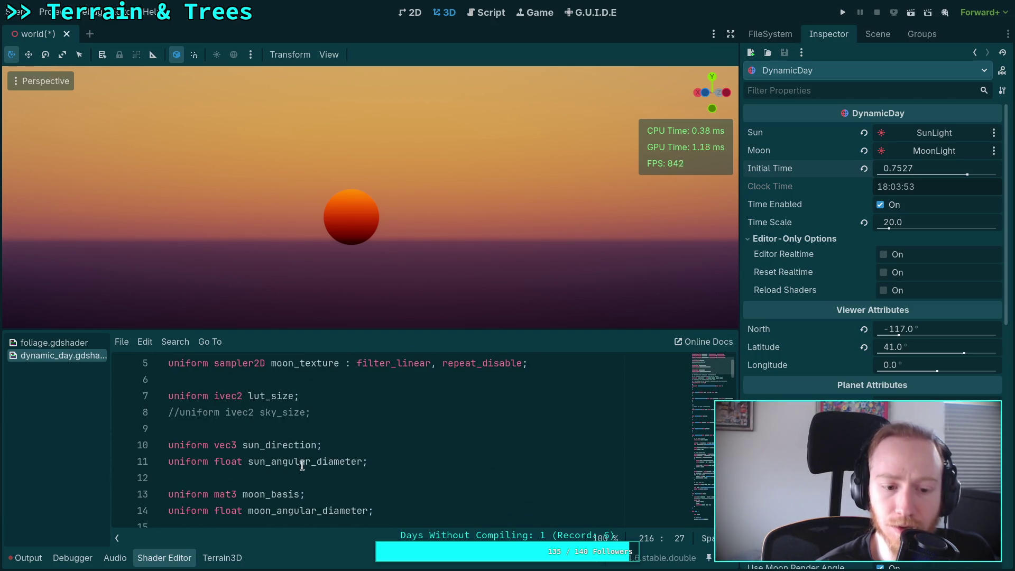
scroll(309, 469, down, 18)
scroll(294, 461, down, 3)
scroll(302, 468, up, 2)
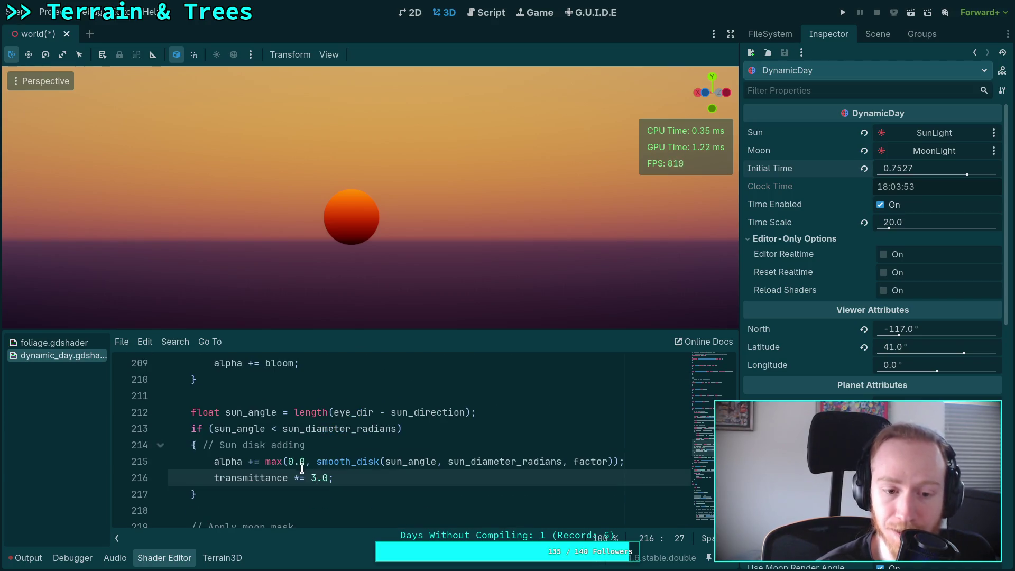
scroll(339, 444, down, 1)
drag(340, 429, 214, 429)
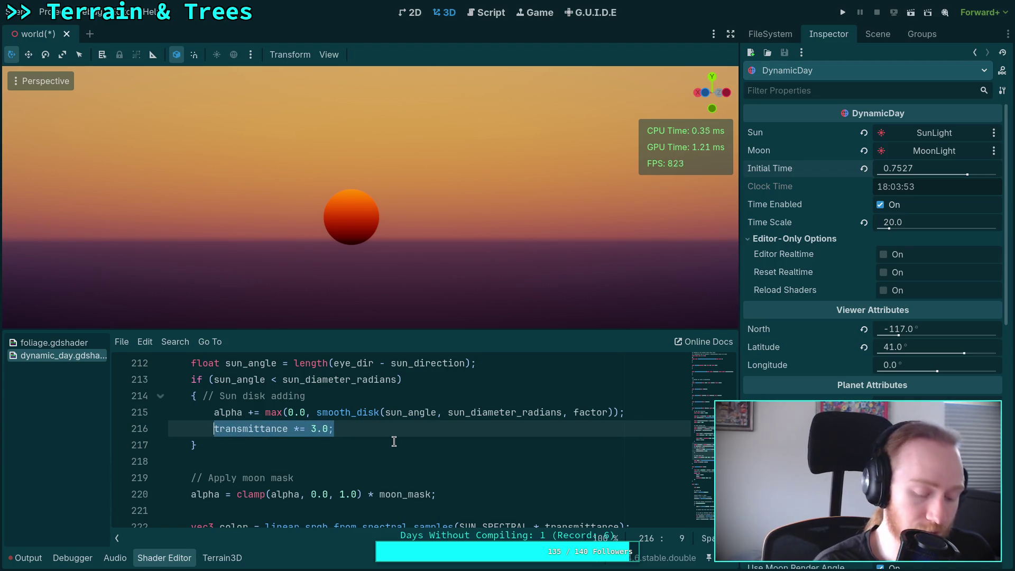
Step: Delete the transmittance line from the sun disk block, leaving only the smooth_disk alpha term
text(transmittance =)
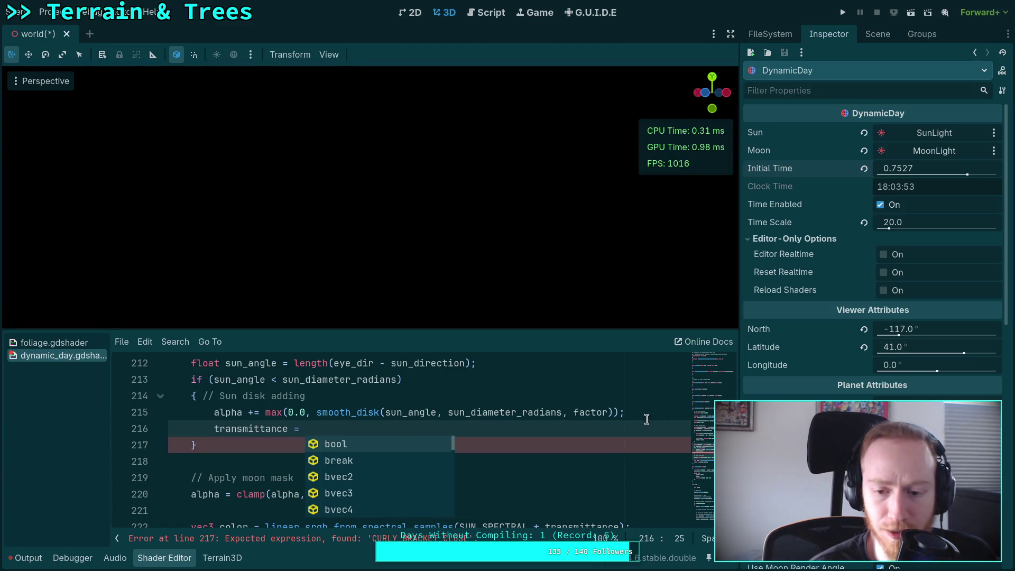
drag(651, 429, 642, 415)
key(BackSpace)
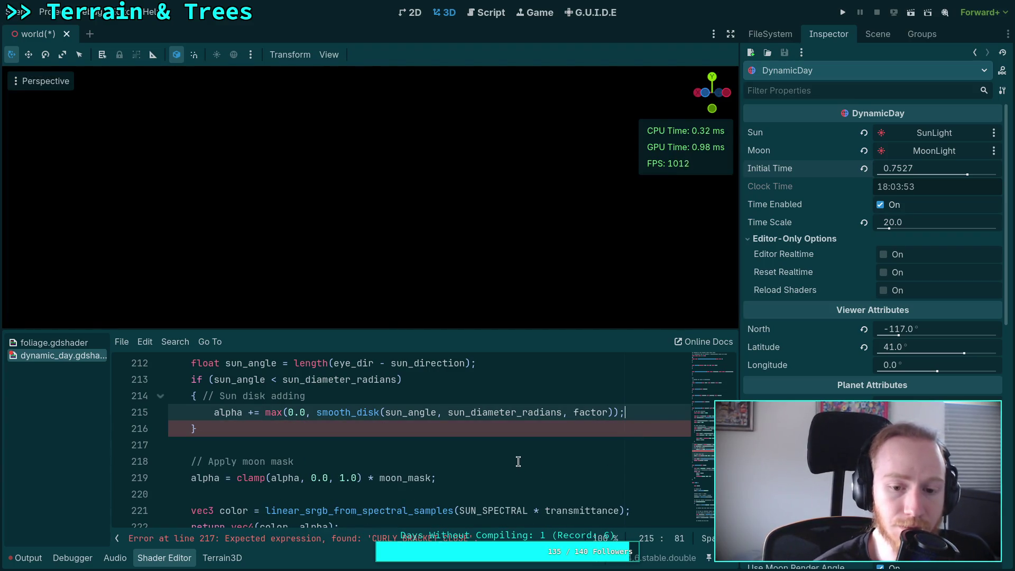
scroll(478, 448, up, 5)
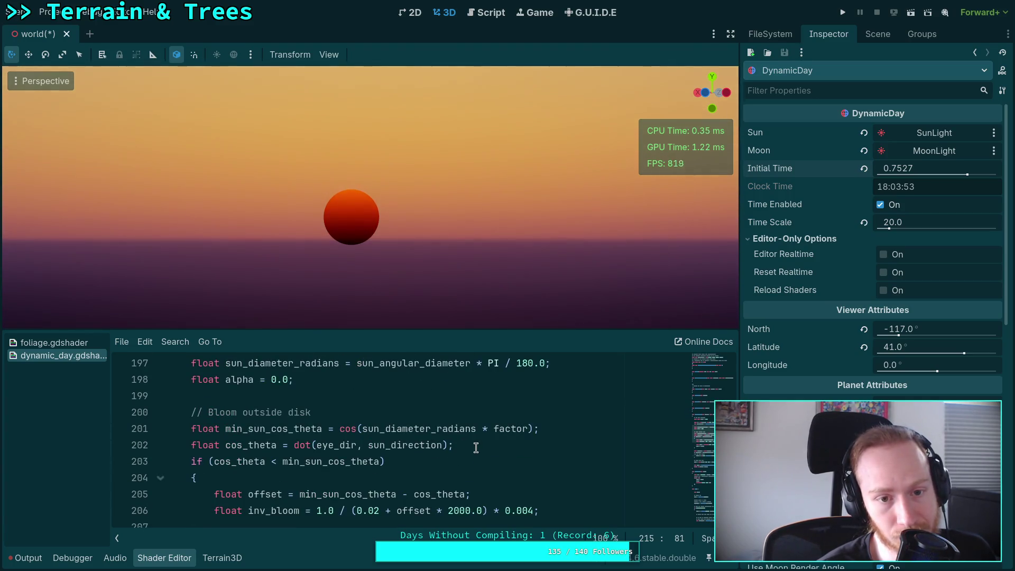
scroll(453, 444, down, 5)
scroll(438, 448, down, 2)
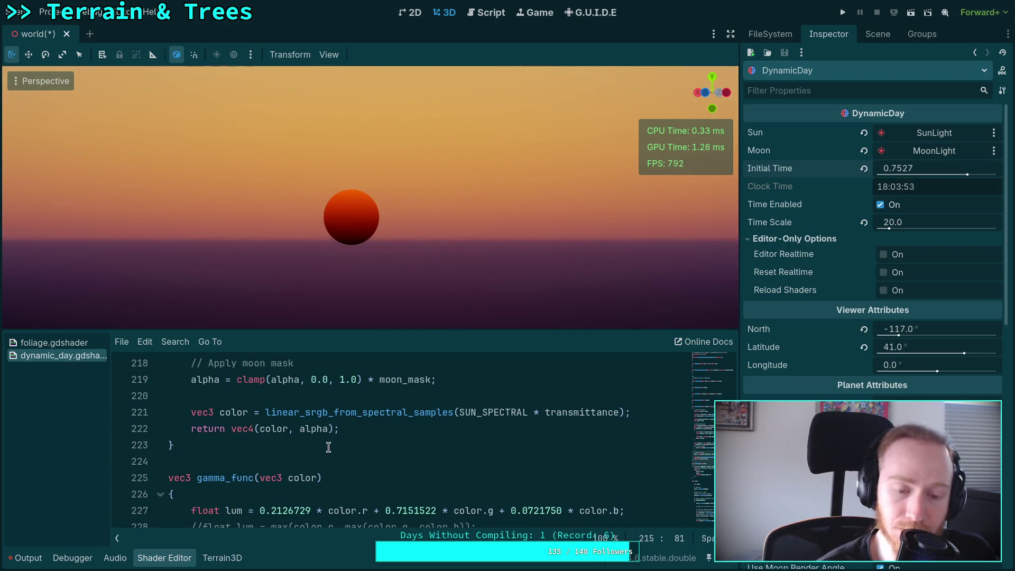
scroll(301, 452, up, 6)
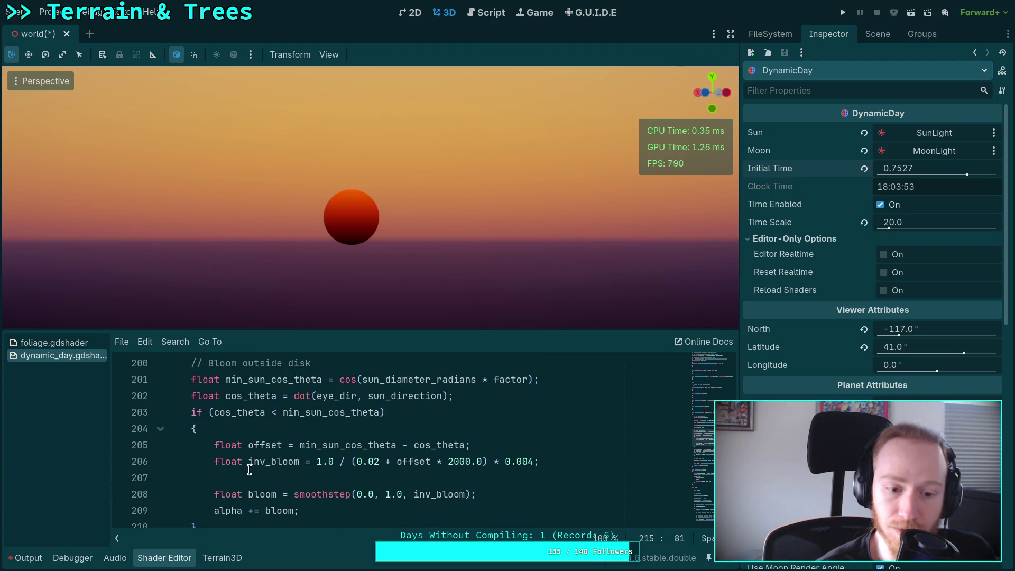
Step: Add a new line 'alpha = 0.0;' right after 'alpha += bloom;' in the sky shader
scroll(213, 495, down, 1)
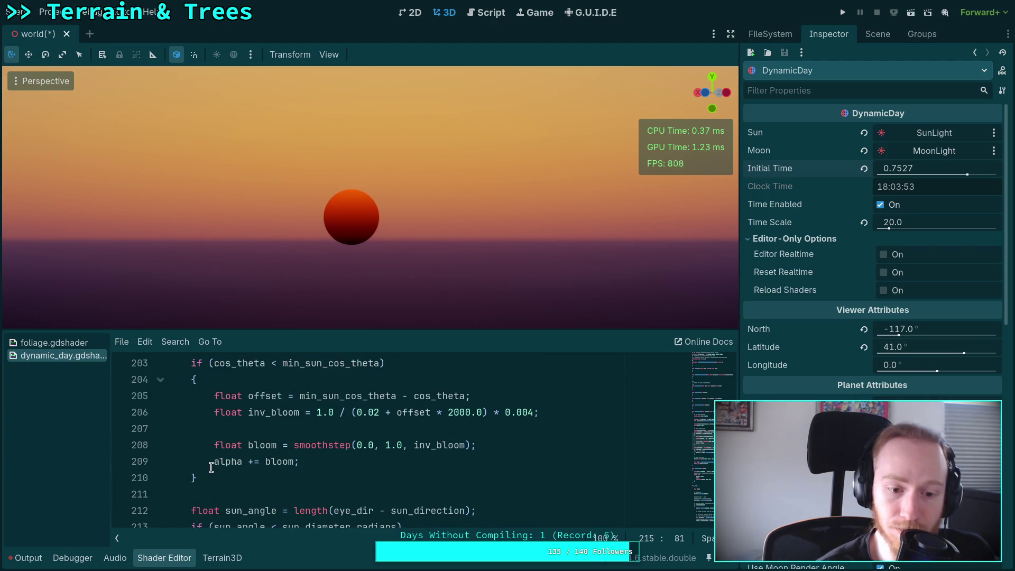
click(212, 463)
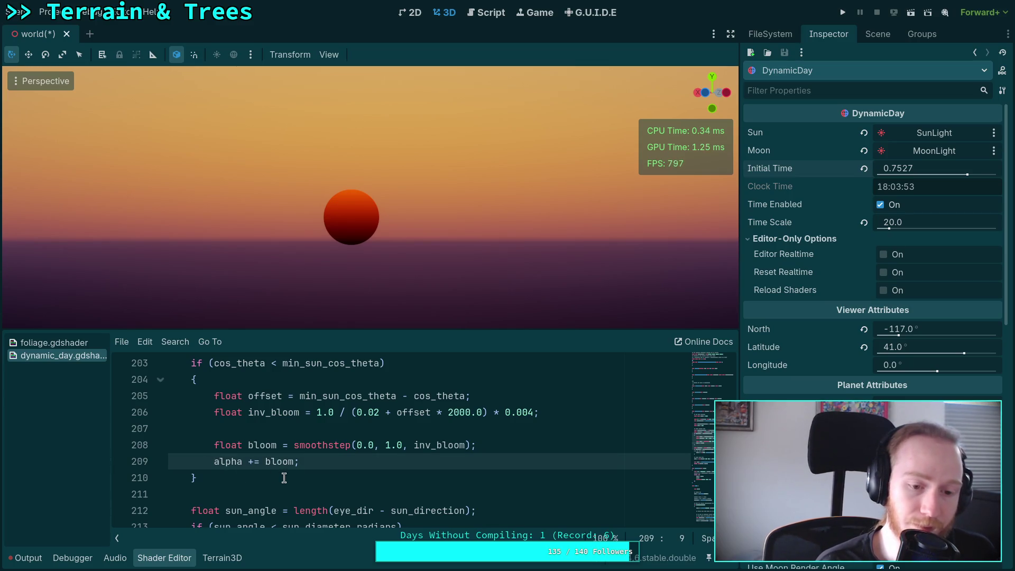
key(End)
key(Return)
text(alpha = 0.0;)
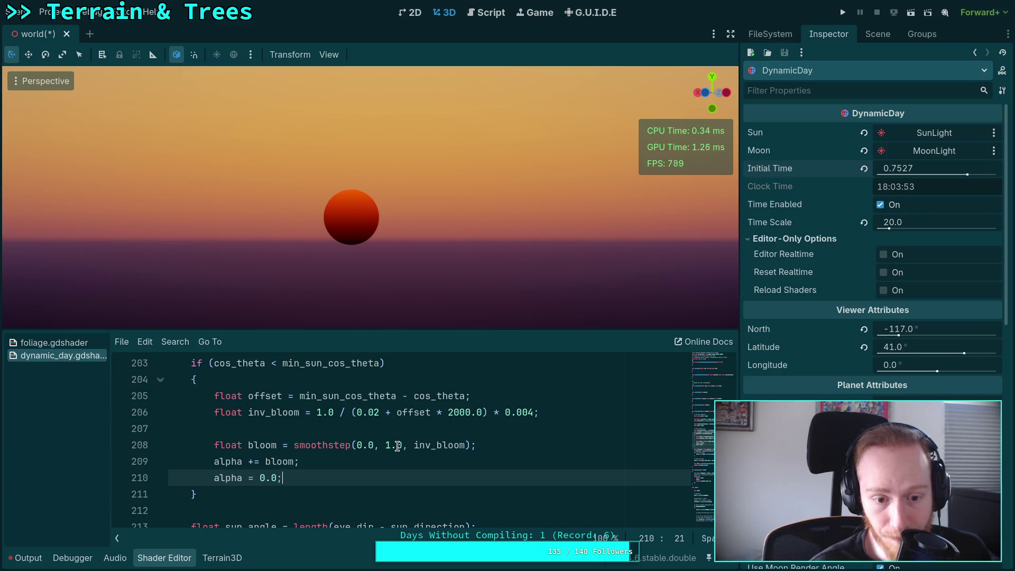
Step: Drag the Initial Time slider back and forth, settling near 0.7547 with the sun on the horizon
scroll(380, 453, down, 3)
scroll(374, 458, up, 3)
drag(927, 180, 927, 181)
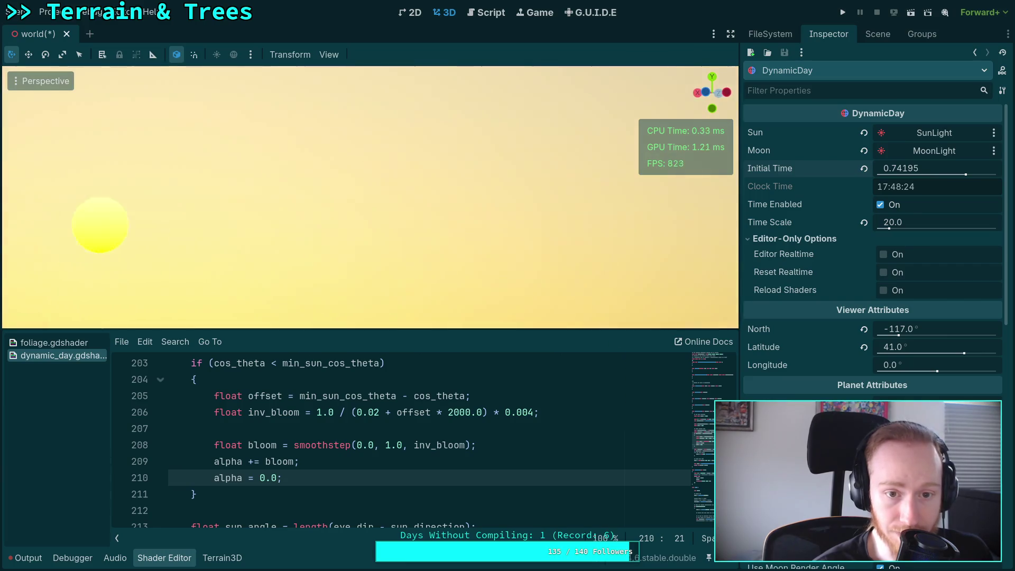
mouse_move(916, 173)
mouse_down()
mouse_move(931, 173)
mouse_move(889, 174)
mouse_move(924, 174)
mouse_up()
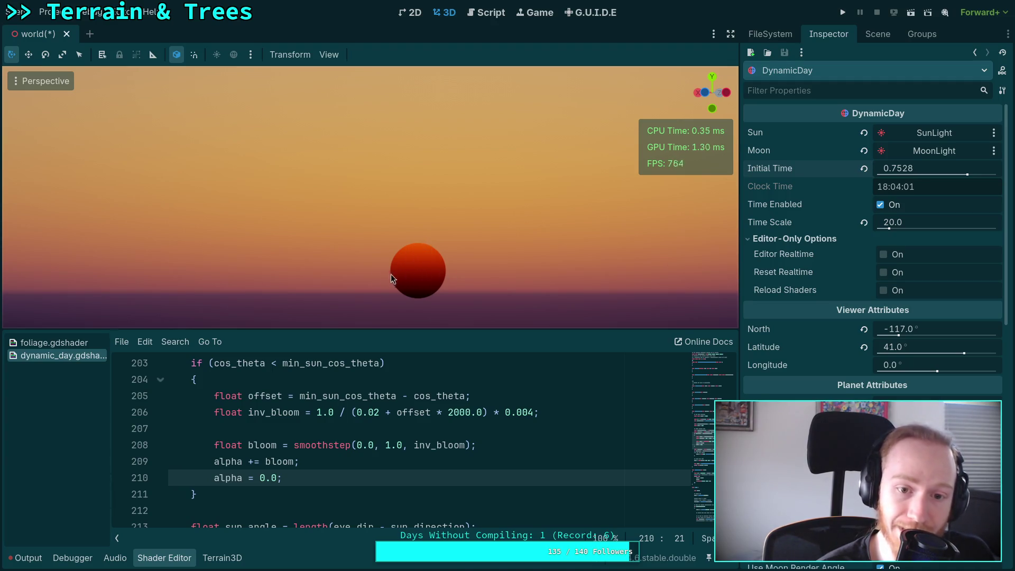
drag(919, 170, 935, 170)
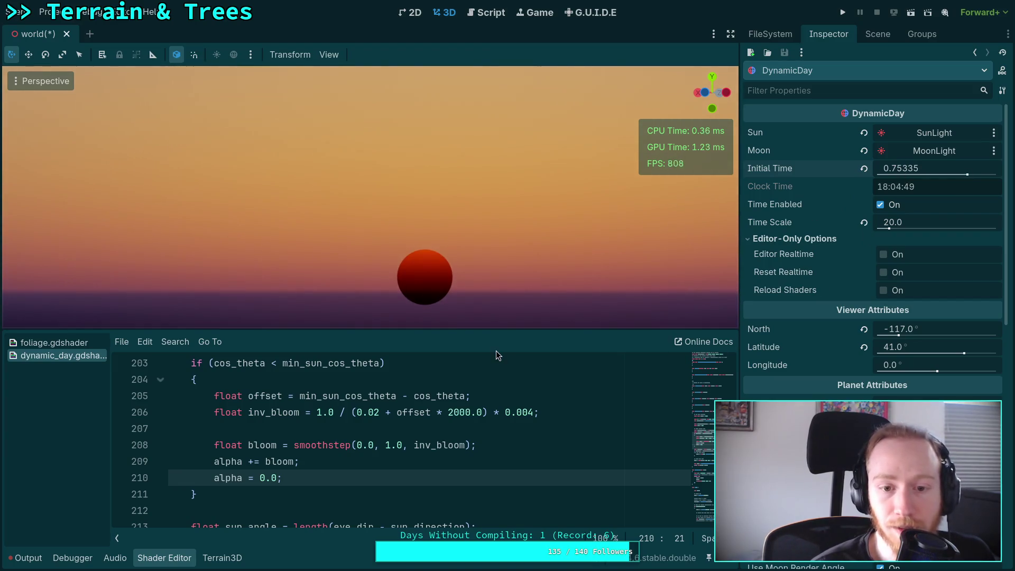
mouse_move(905, 177)
mouse_down()
mouse_move(893, 177)
mouse_move(911, 177)
mouse_up()
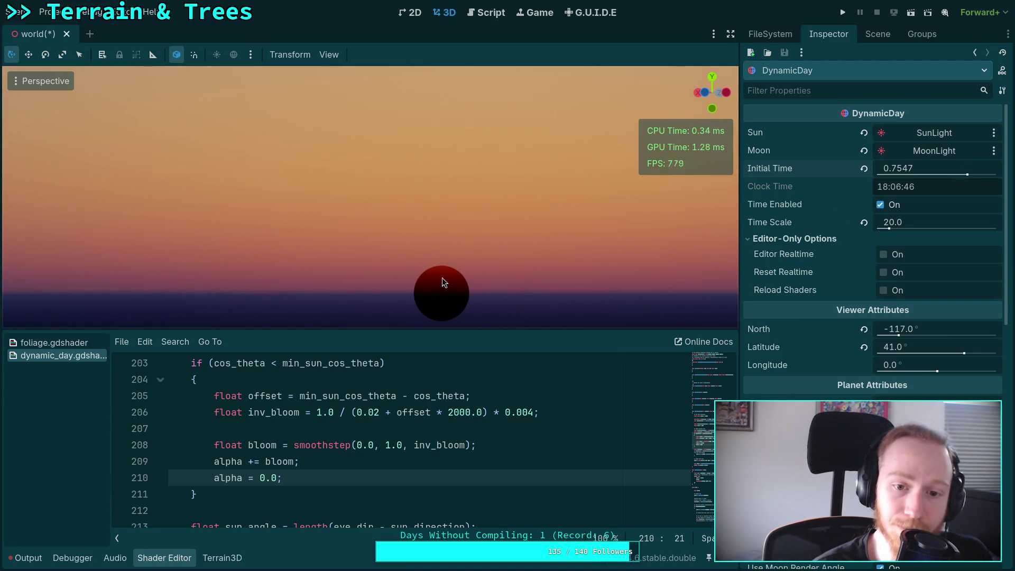
Step: Append '* PI' to the transmittance_from_lut(...) call on line 195, then rewind Initial Time to view the sunset
scroll(396, 450, up, 3)
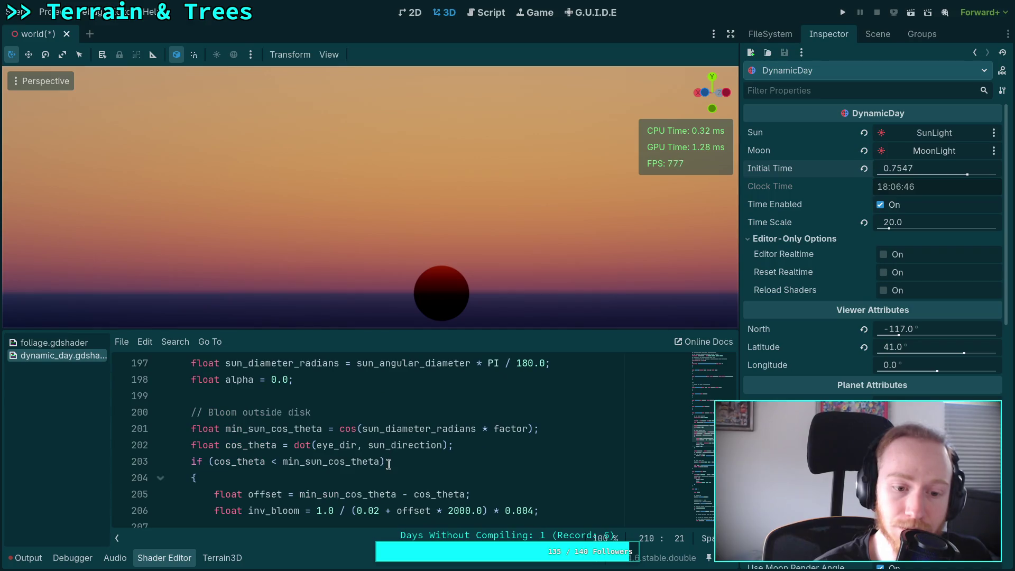
scroll(391, 464, up, 1)
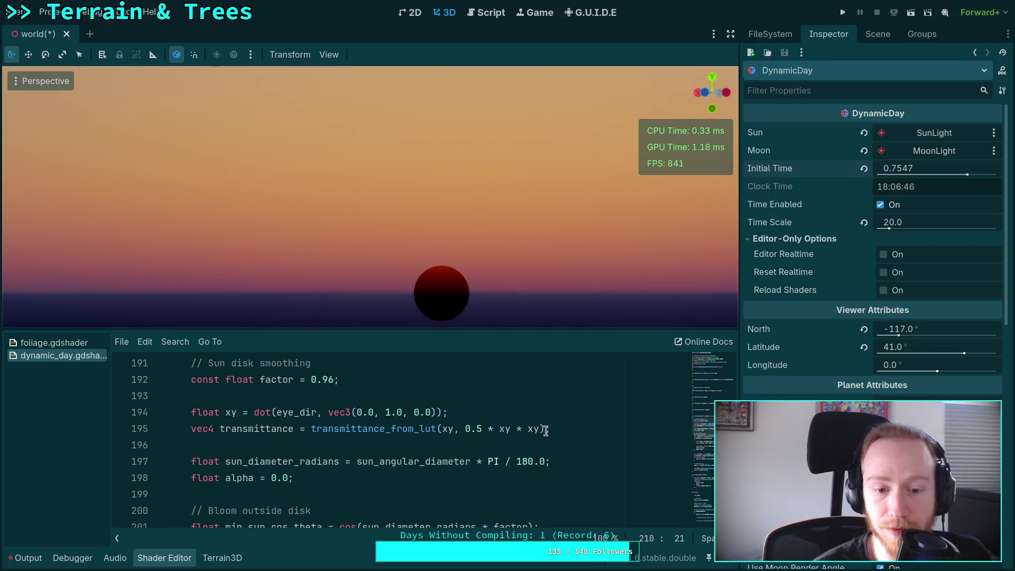
click(545, 429)
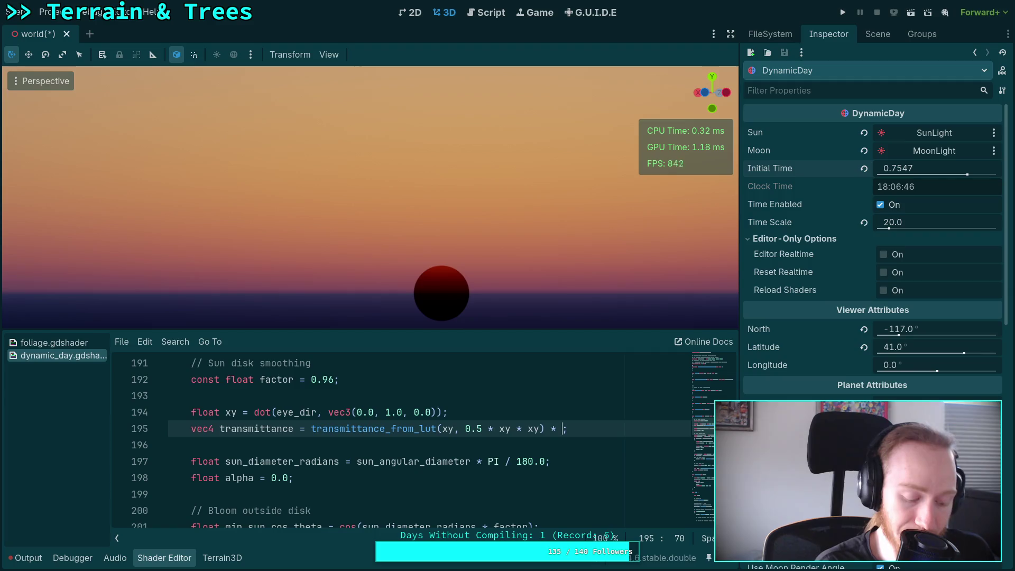
text(PI)
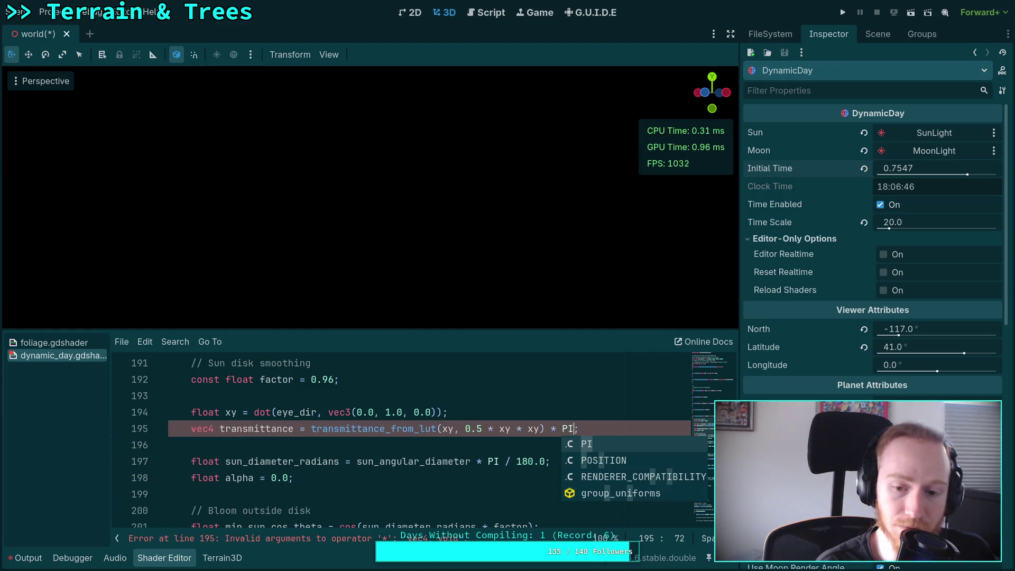
key(Down)
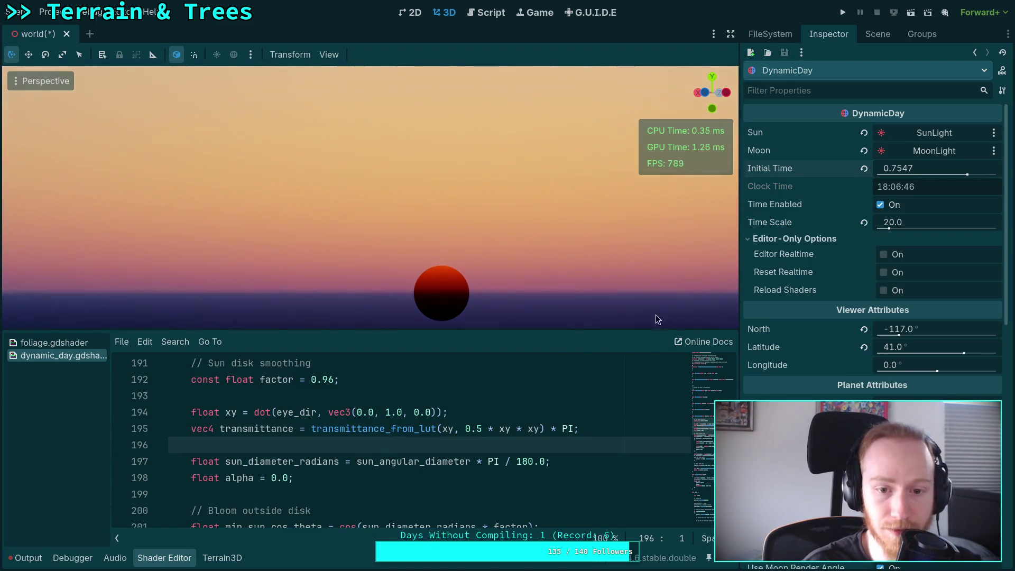
mouse_move(903, 172)
mouse_down()
mouse_move(878, 171)
mouse_move(895, 172)
mouse_up()
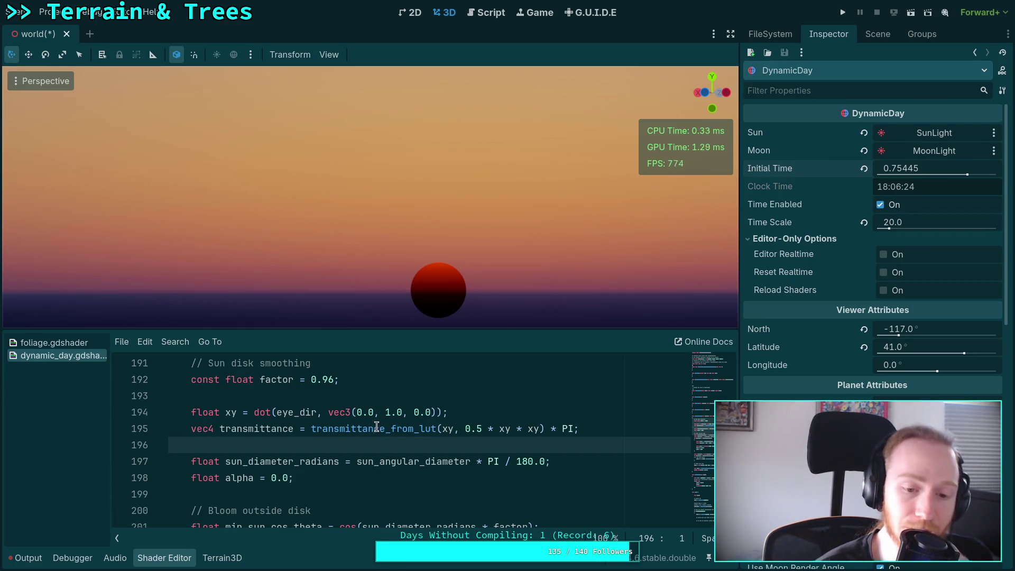
Step: Wrap the dot call on line 194 in max(..., 0.1), nudging Initial Time so the sun sinks
click(253, 412)
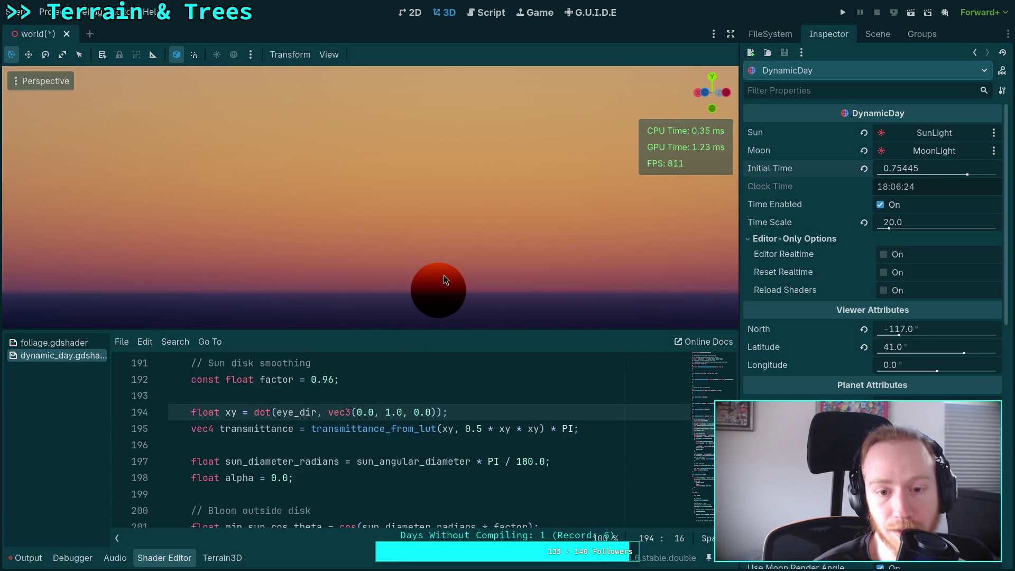
drag(889, 178, 865, 178)
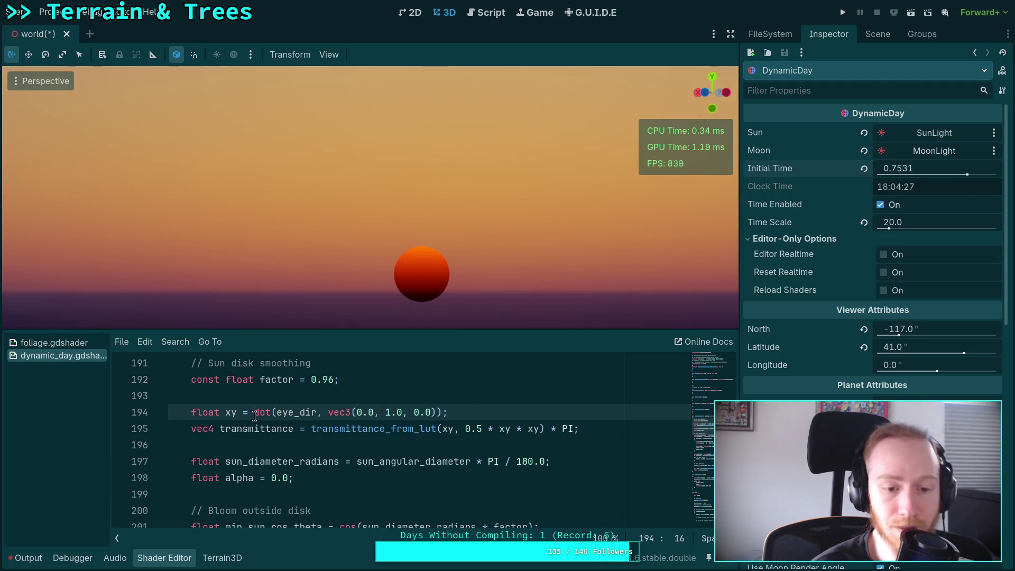
text(max()
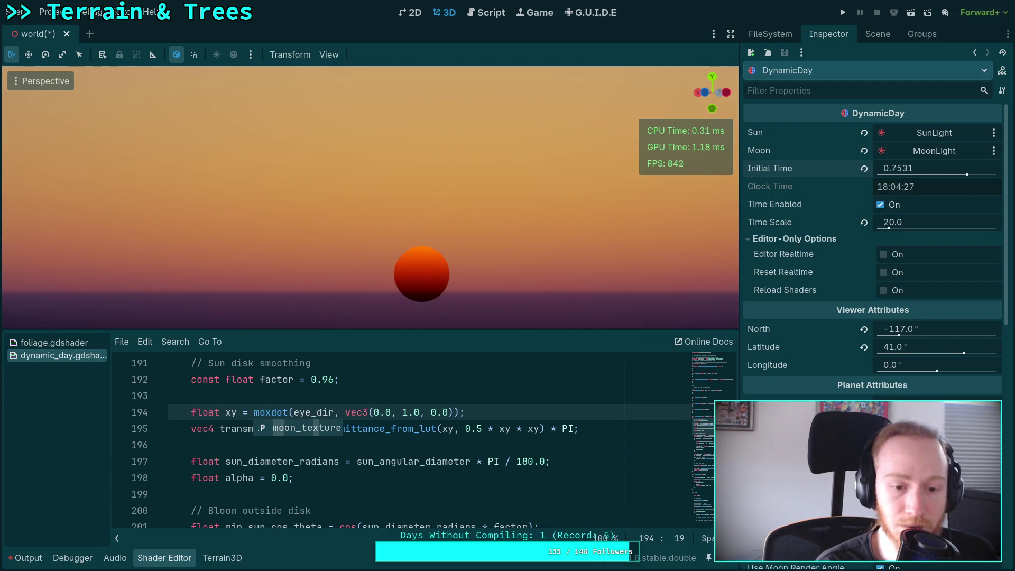
key(End)
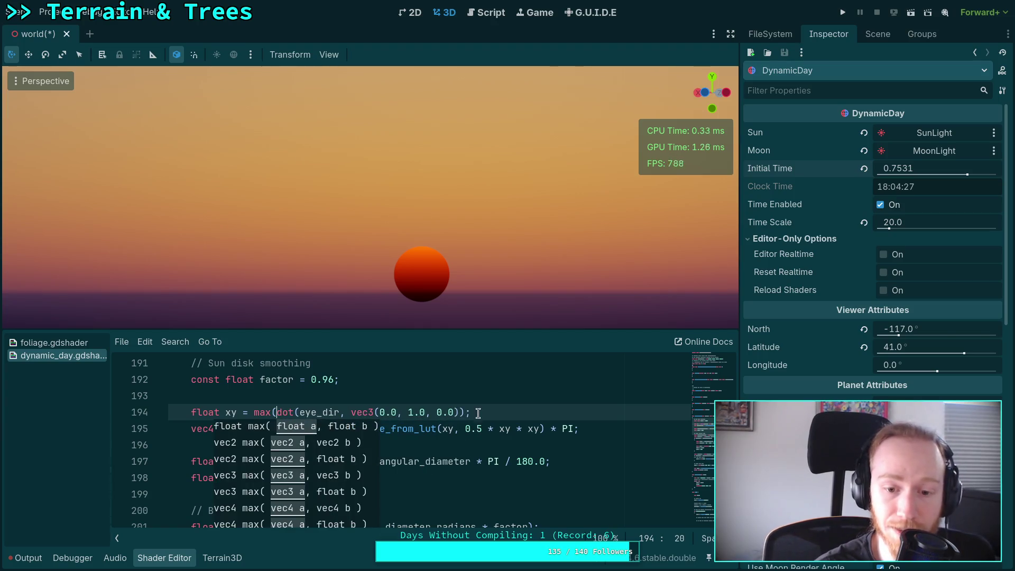
key(Left)
text(, 0.1))
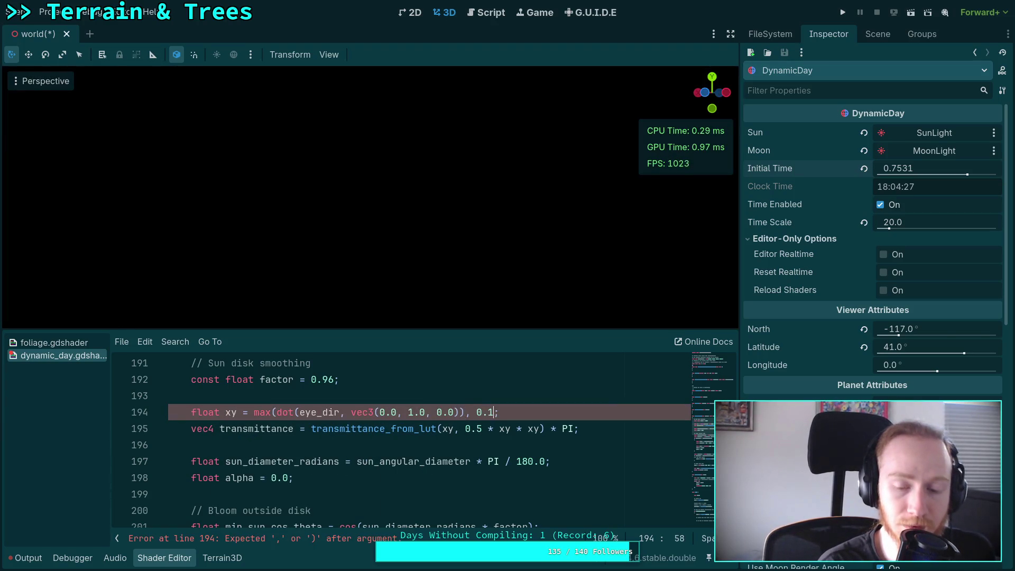
Step: Shrink the max() floor from 0.1 through 0.01, 0.001 and 0.0001 down to 0.0
click(491, 412)
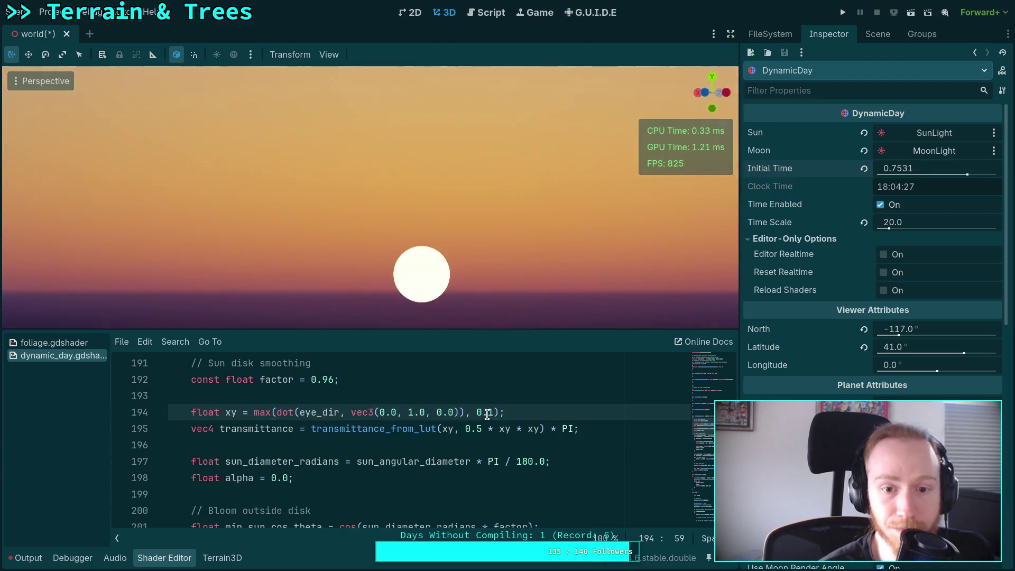
key(BackSpace)
text(01)
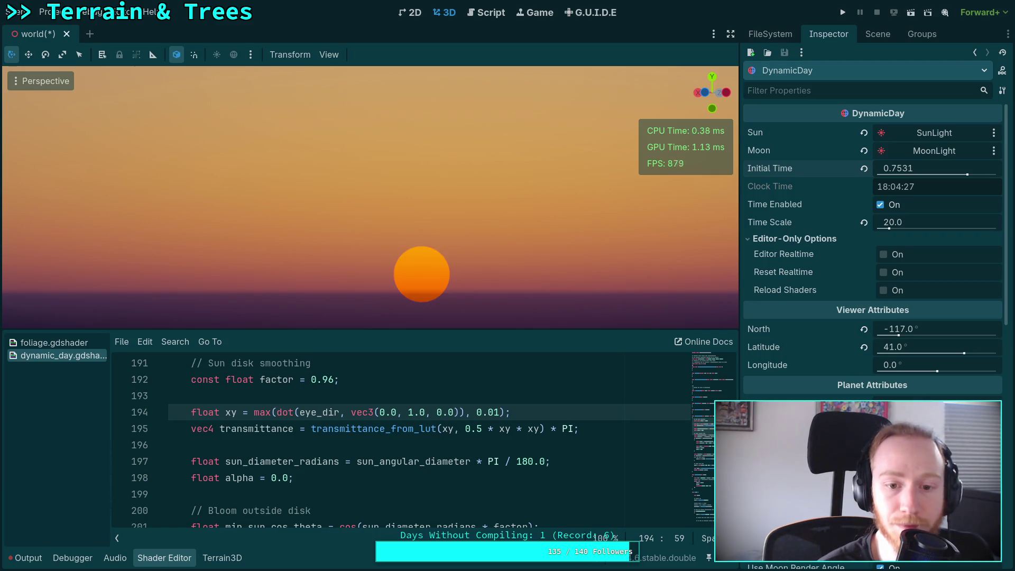
click(495, 413)
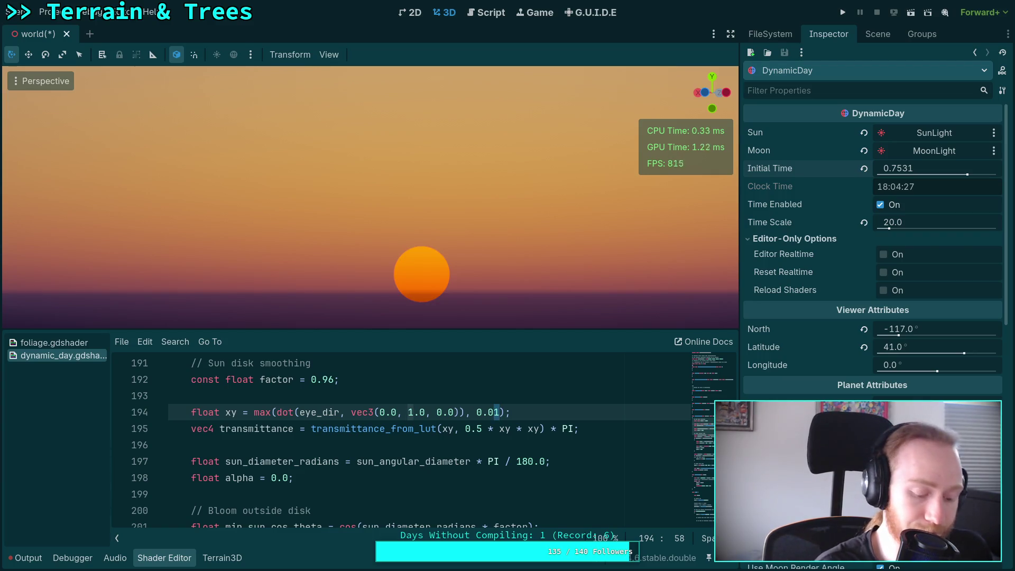
text(0)
key(Right)
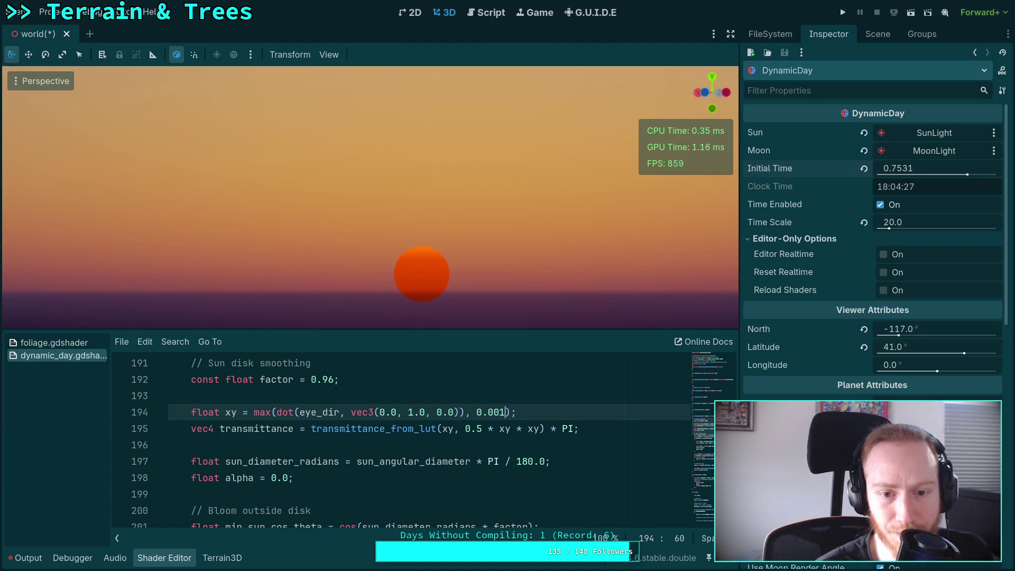
click(502, 413)
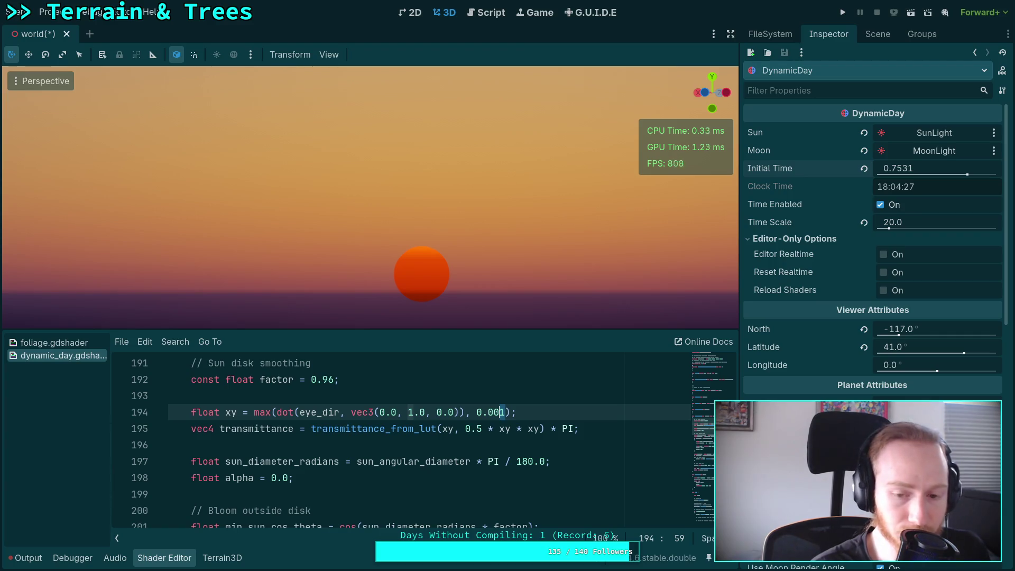
text(0)
key(Right)
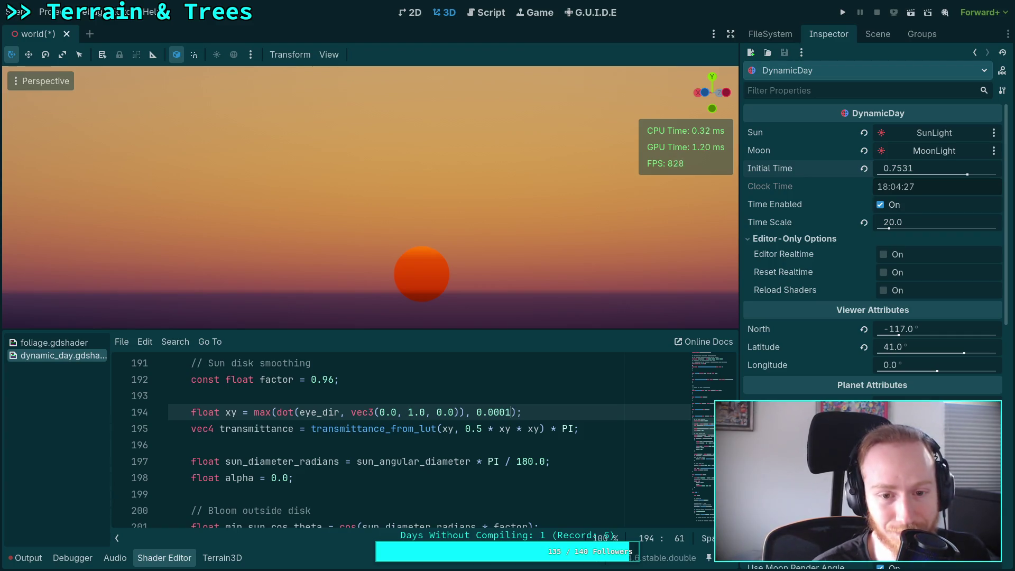
key(Left)
text(0)
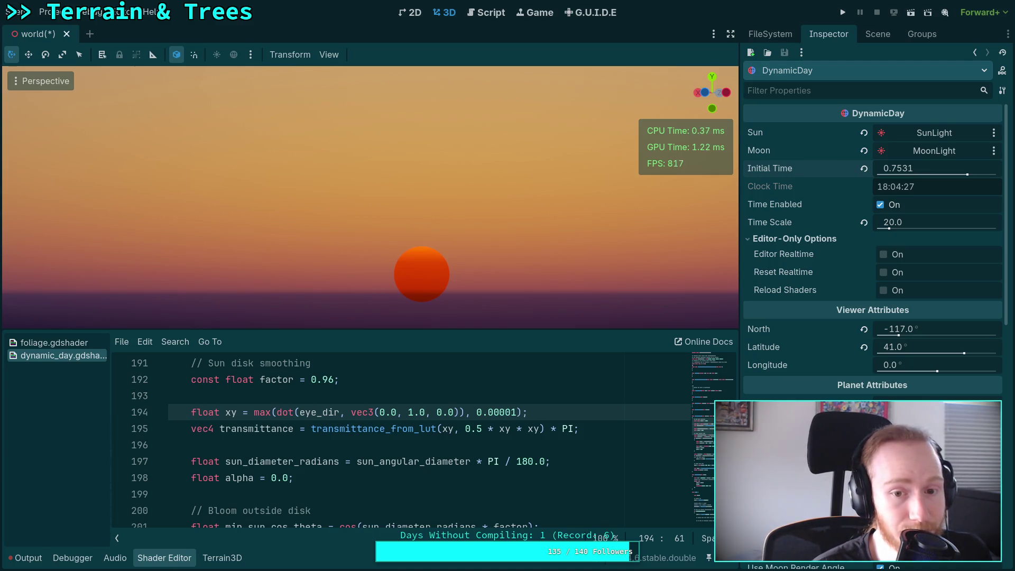
text(0)
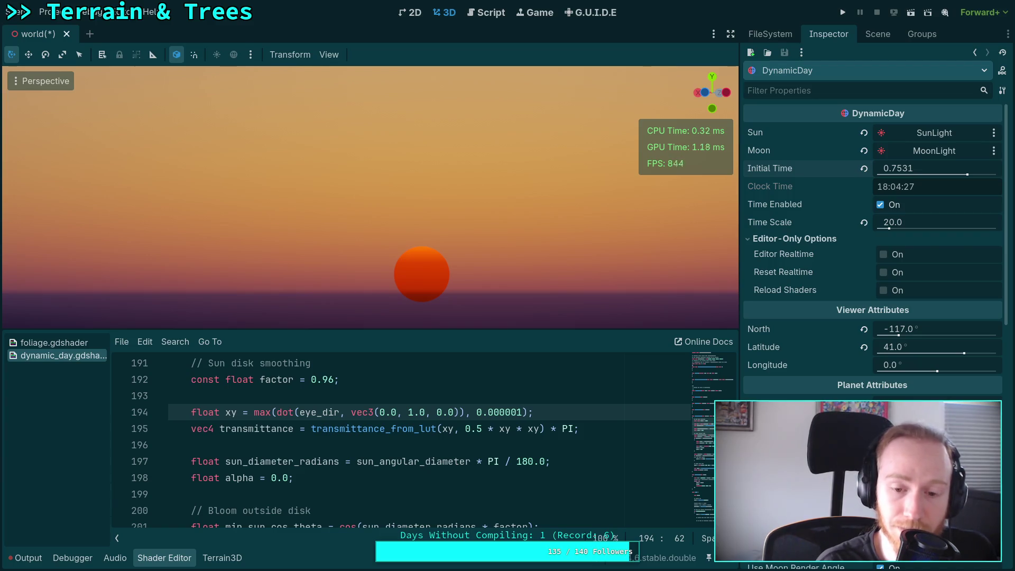
text(0)
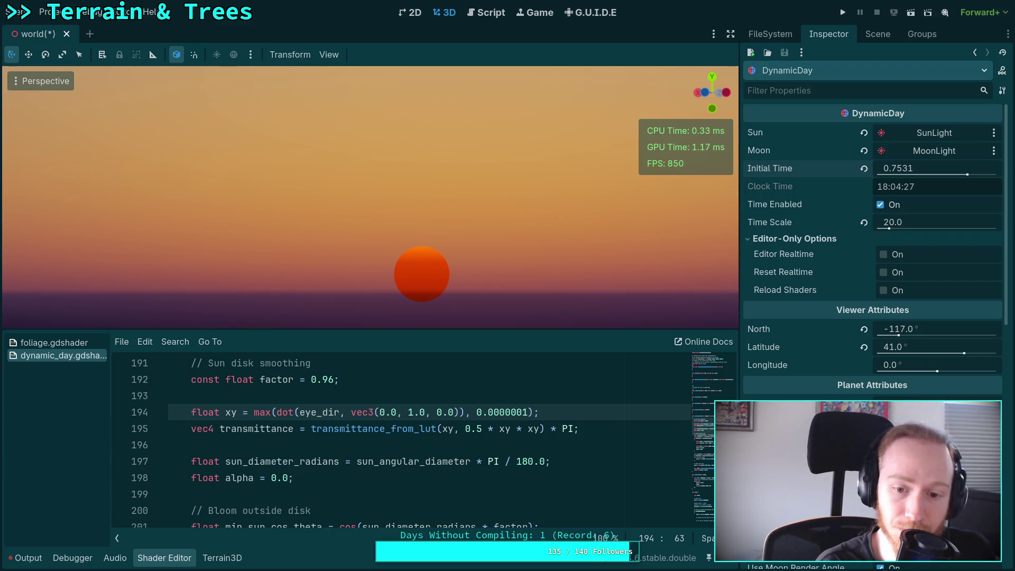
text(0)
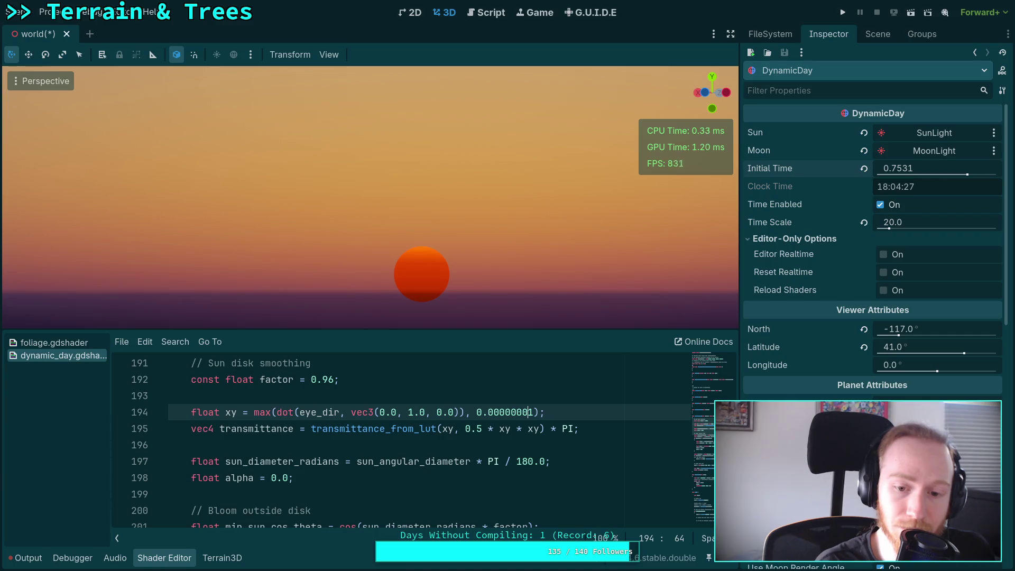
key(Delete)
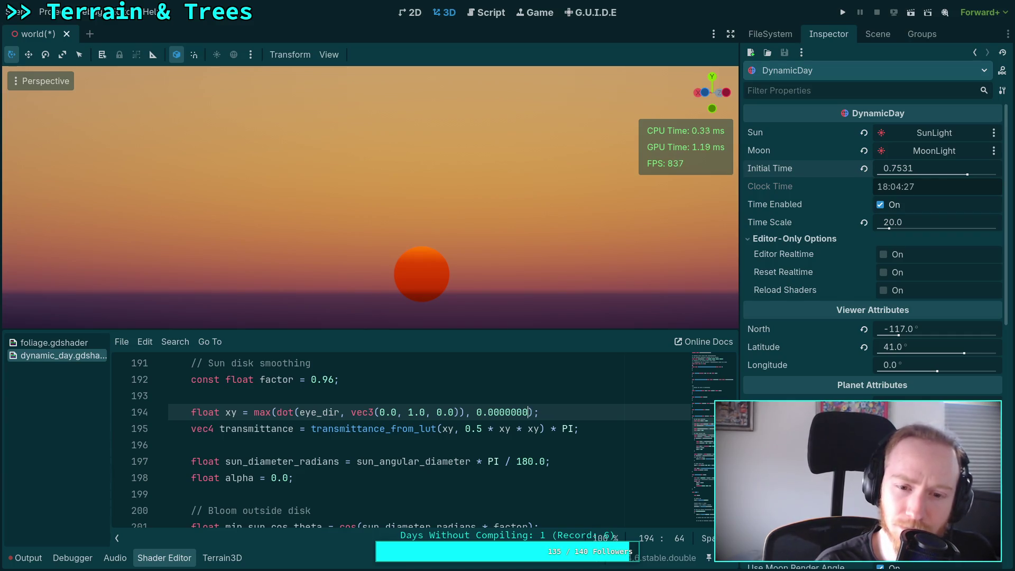
key(BackSpace)
key(BackSpace)
key(BackSpace)
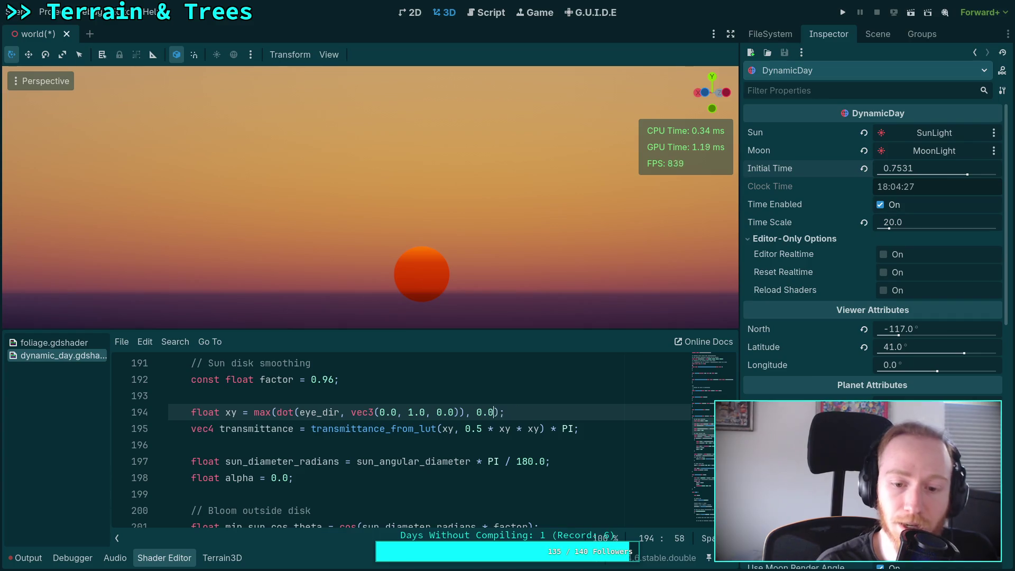
Step: Make the floor negative, trying -0.1, -0.01, -0.004 and -0.007 before settling on -0.008
key(BackSpace)
key(BackSpace)
key(BackSpace)
text(-0)
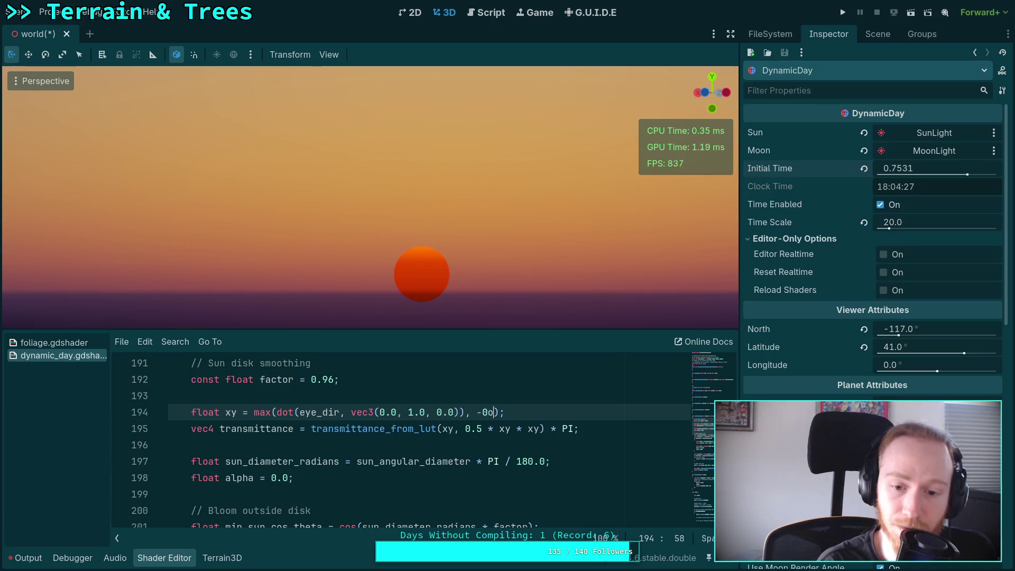
text(.1)
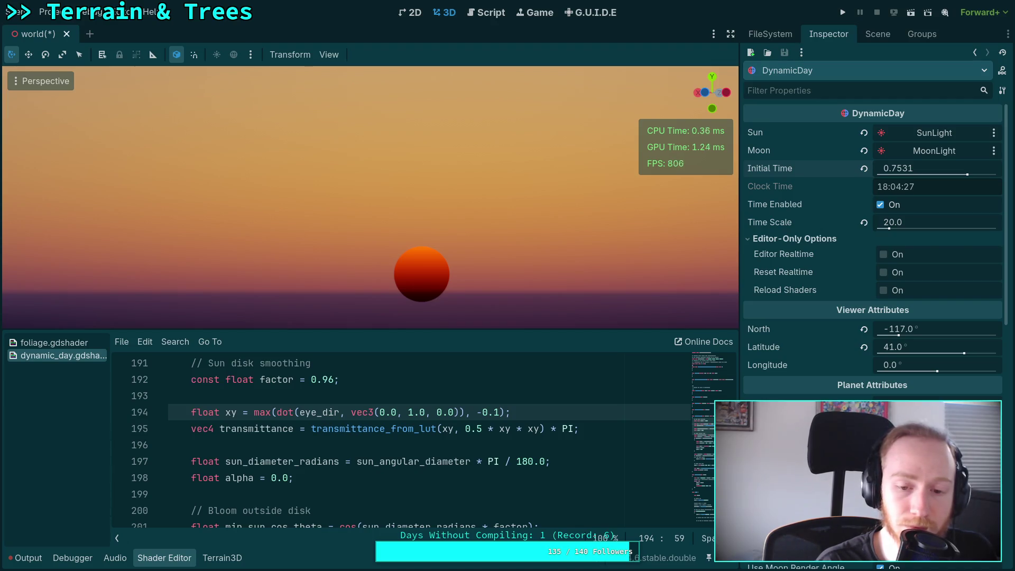
key(Left)
text(0)
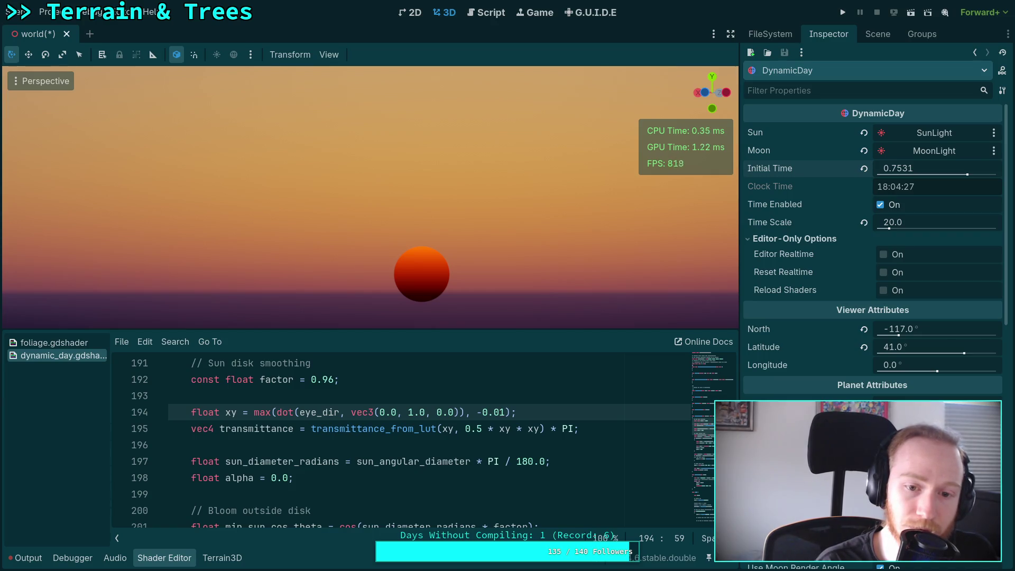
text(0)
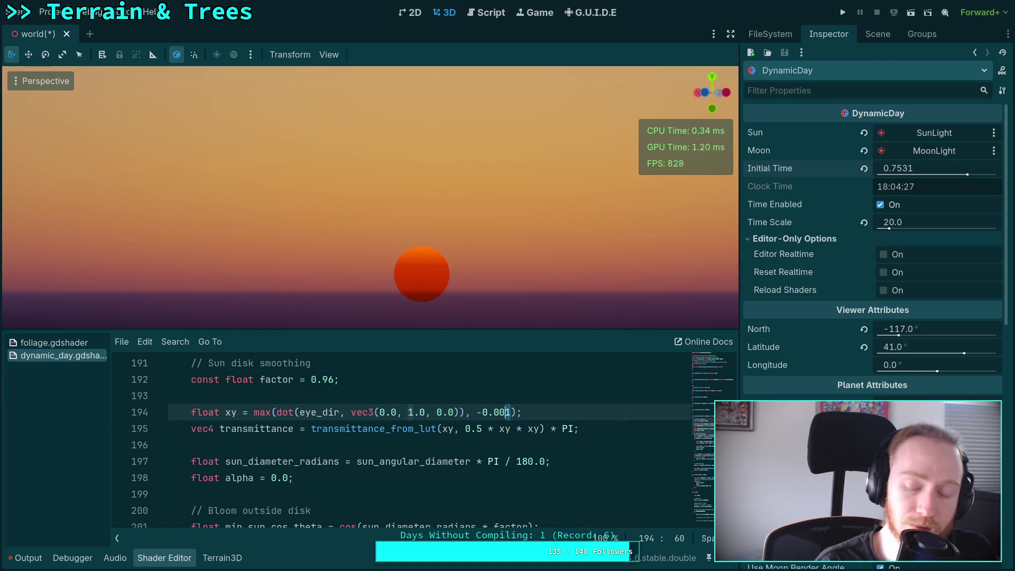
text(2)
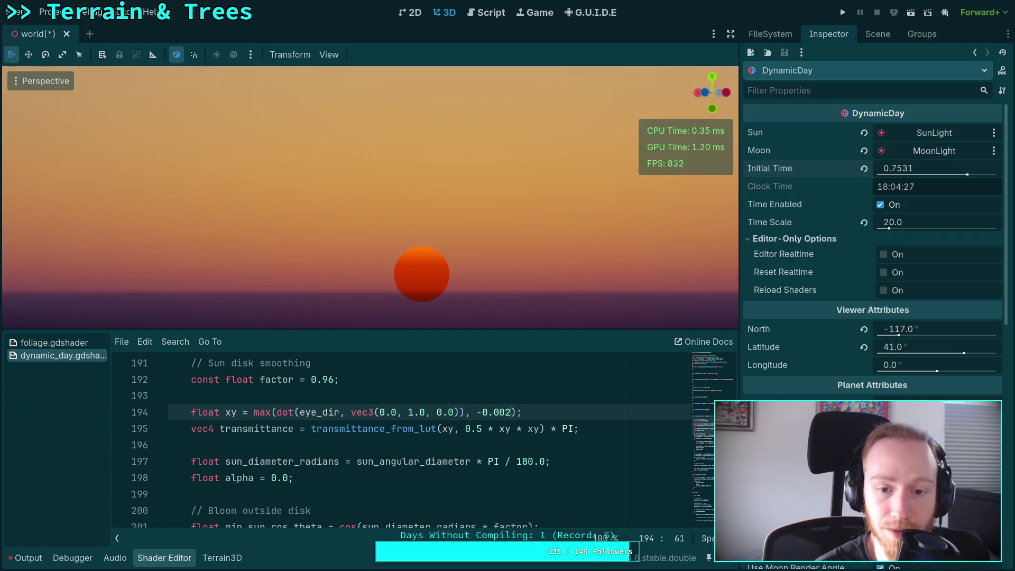
key(BackSpace)
text(4)
key(BackSpace)
text(7)
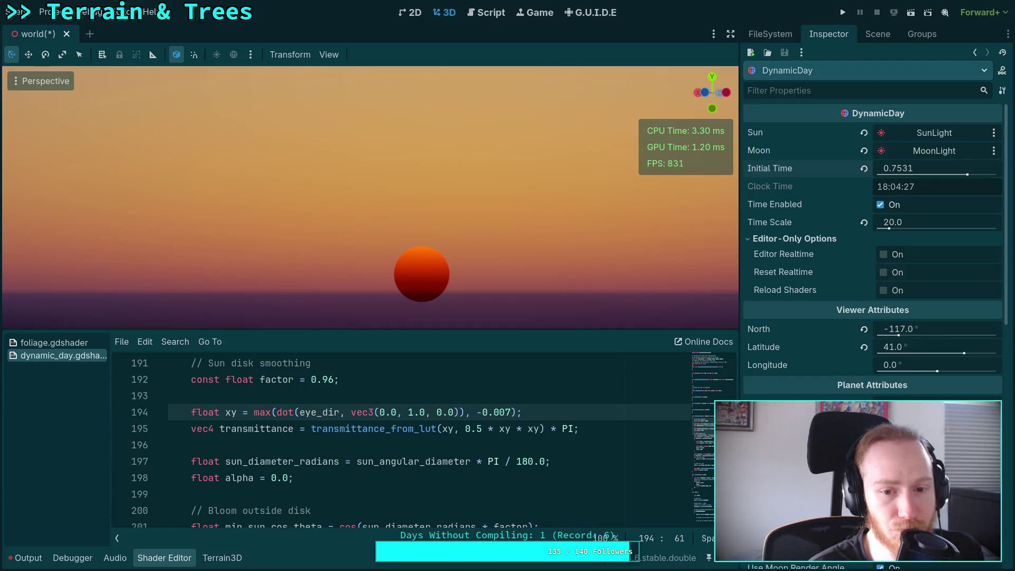
key(BackSpace)
text(8)
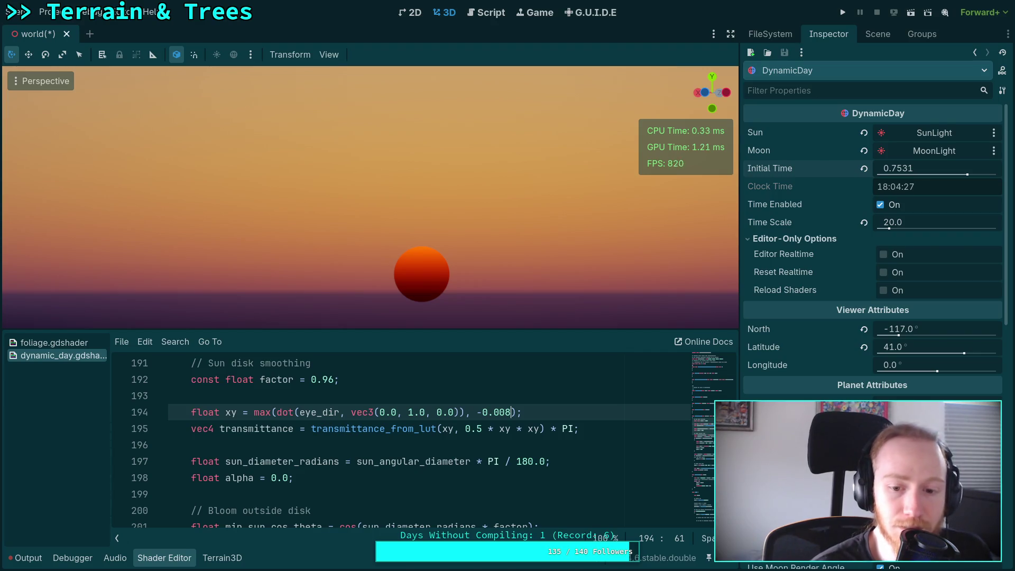
Step: Delete '* PI' from the transmittance line and change the clamp floor to -0.001
drag(546, 429, 571, 430)
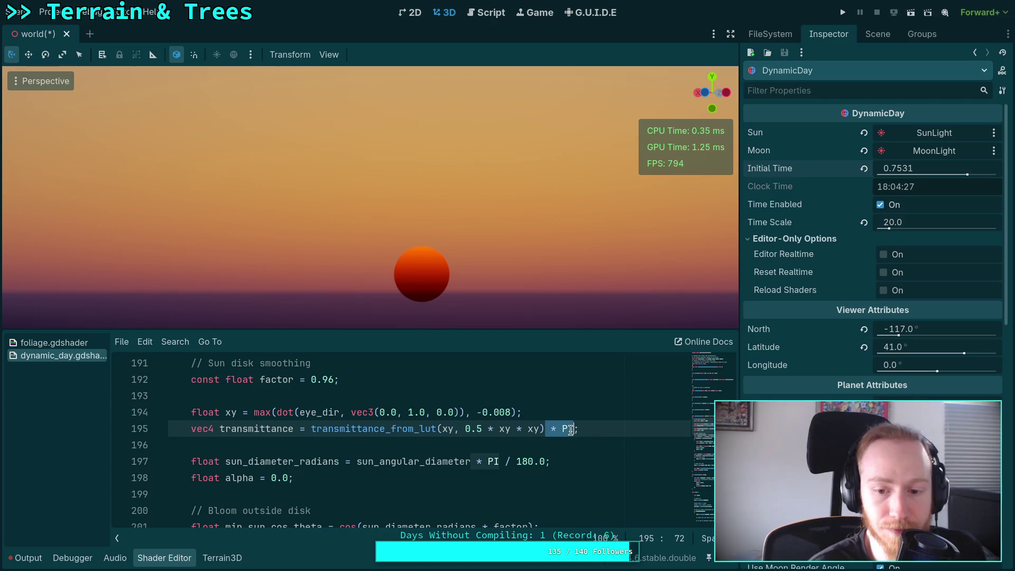
key(BackSpace)
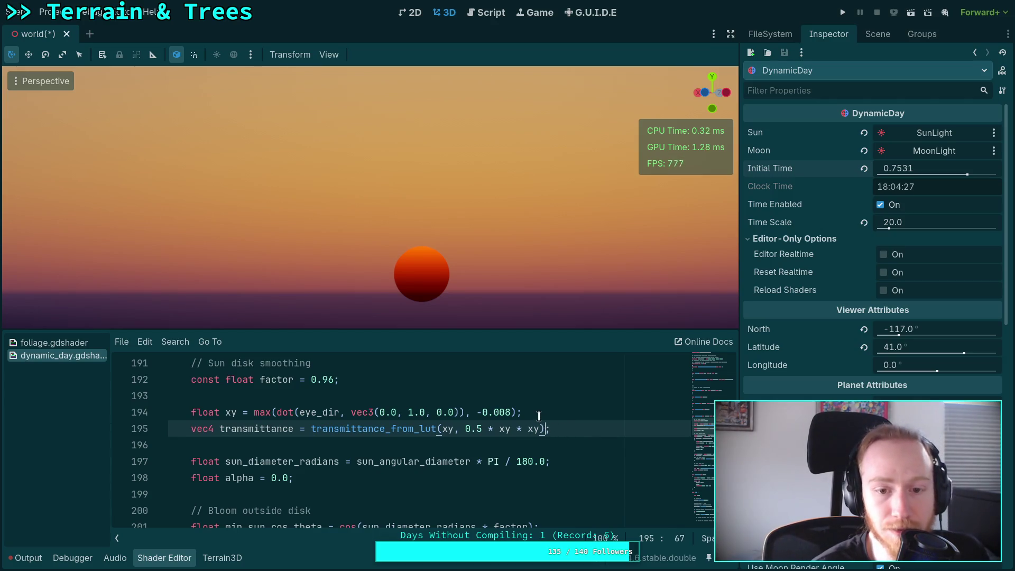
click(509, 413)
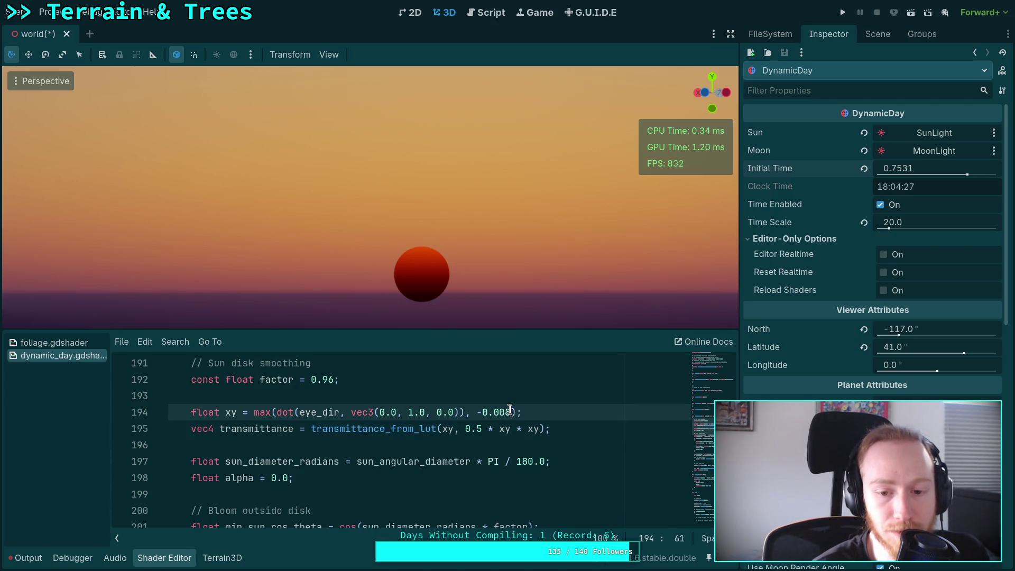
key(Delete)
text(1)
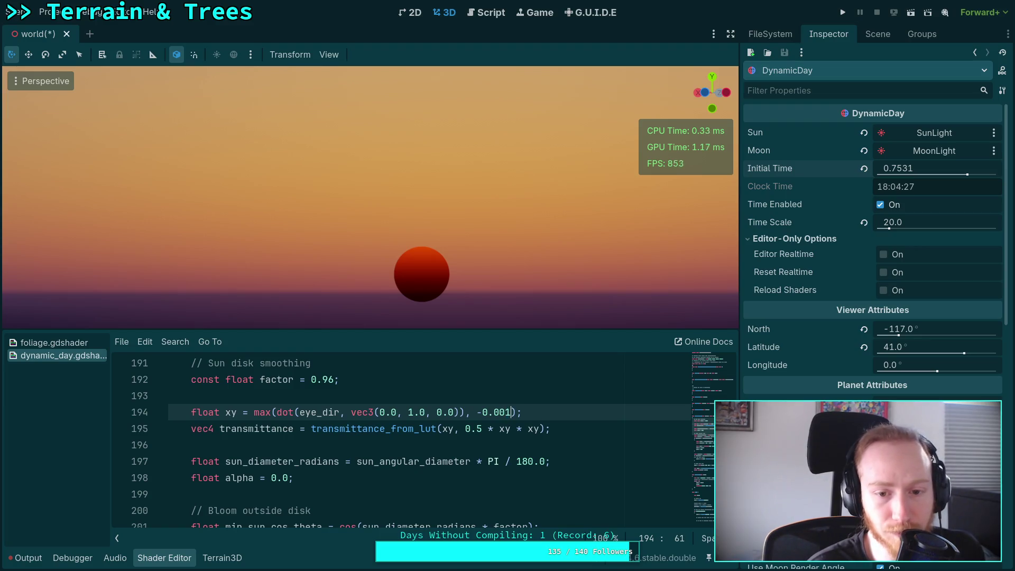
click(505, 413)
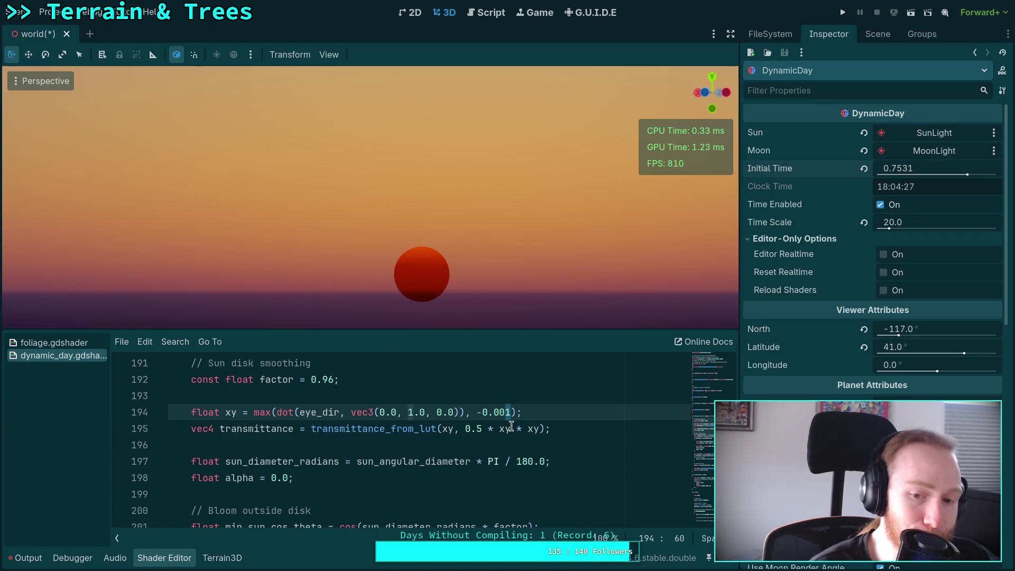
Step: Remove the max() wrapper and its -0.001 argument, leaving dot(eye_dir, vec3(0.0, 1.0, 0.0))
drag(515, 412, 463, 412)
key(BackSpace)
drag(277, 412, 254, 412)
key(BackSpace)
click(281, 398)
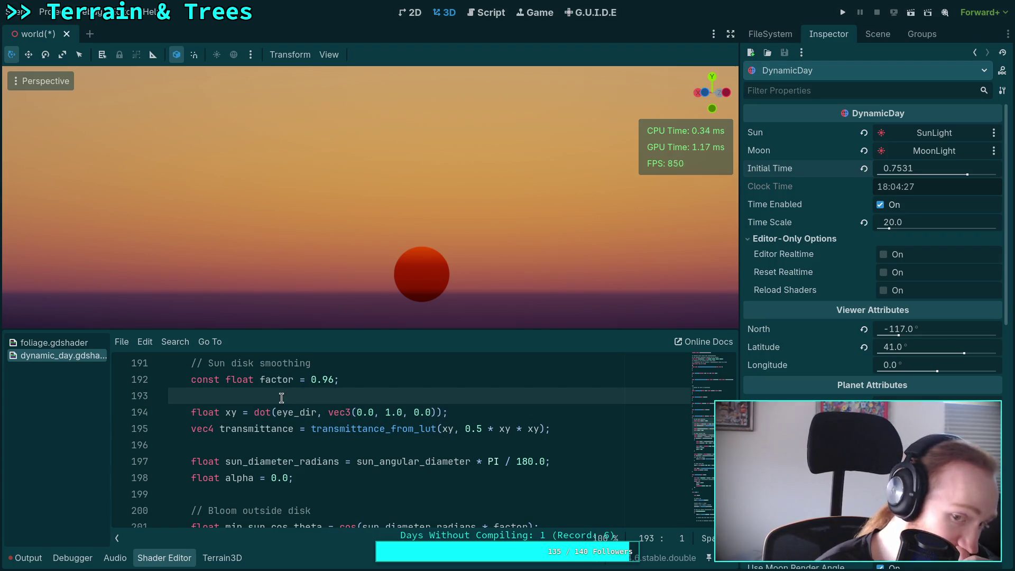
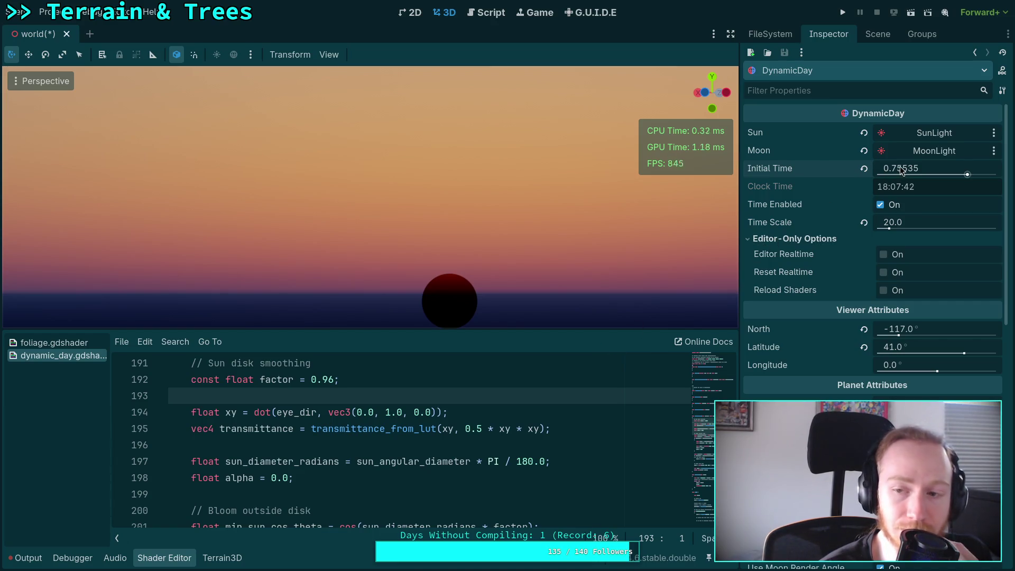
Step: Set Initial Time to 0.7543 and delete the 'alpha = 0.0;' reset after the sun bloom
drag(900, 166, 894, 166)
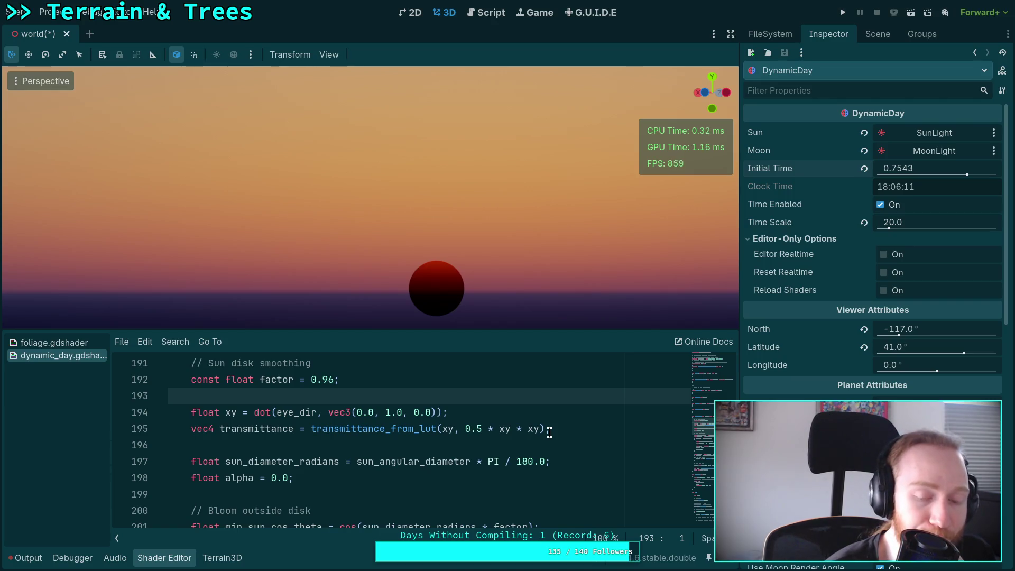
scroll(549, 432, down, 6)
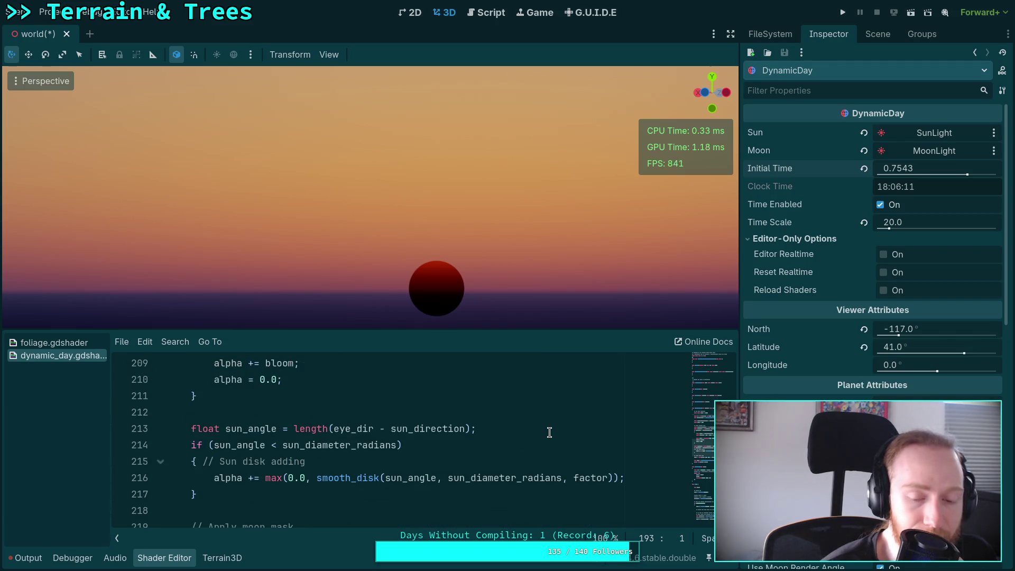
scroll(549, 433, up, 3)
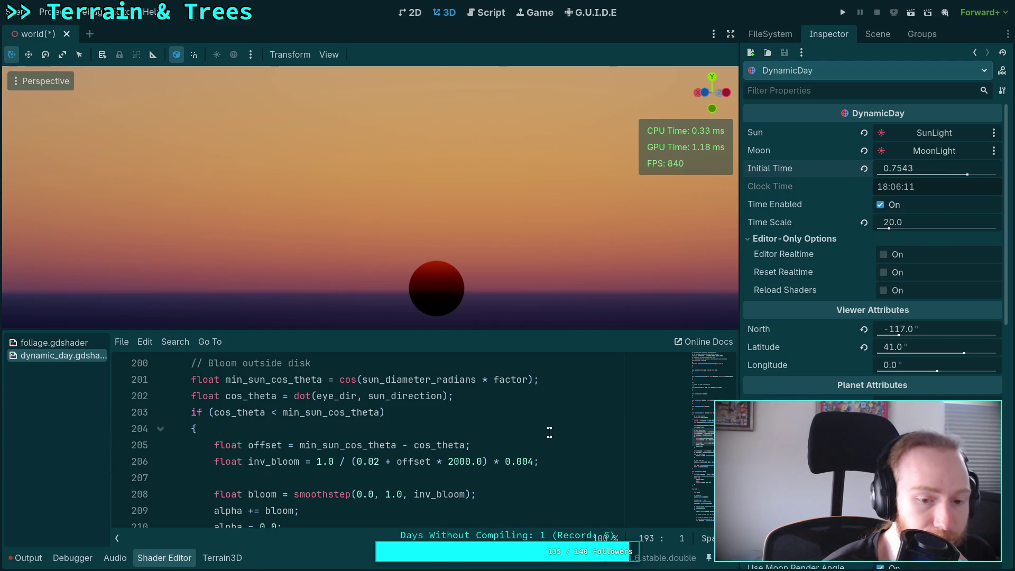
scroll(550, 432, down, 1)
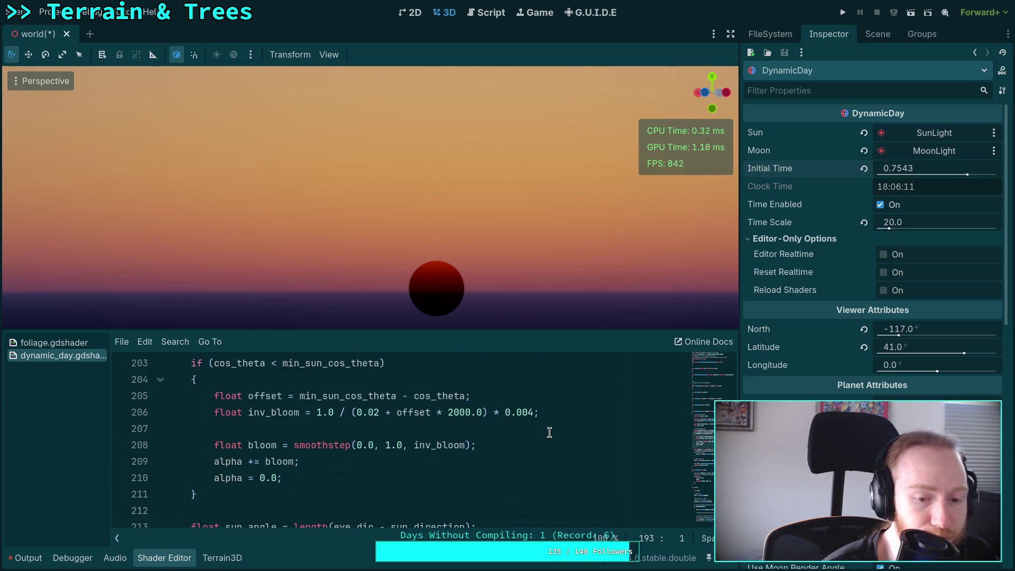
scroll(550, 433, up, 1)
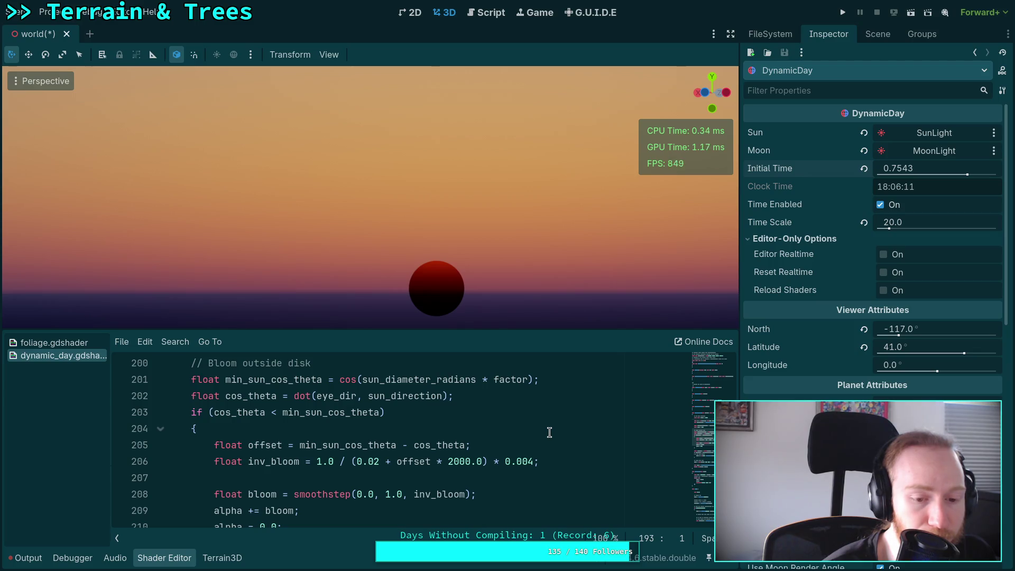
scroll(549, 433, down, 1)
scroll(550, 433, up, 1)
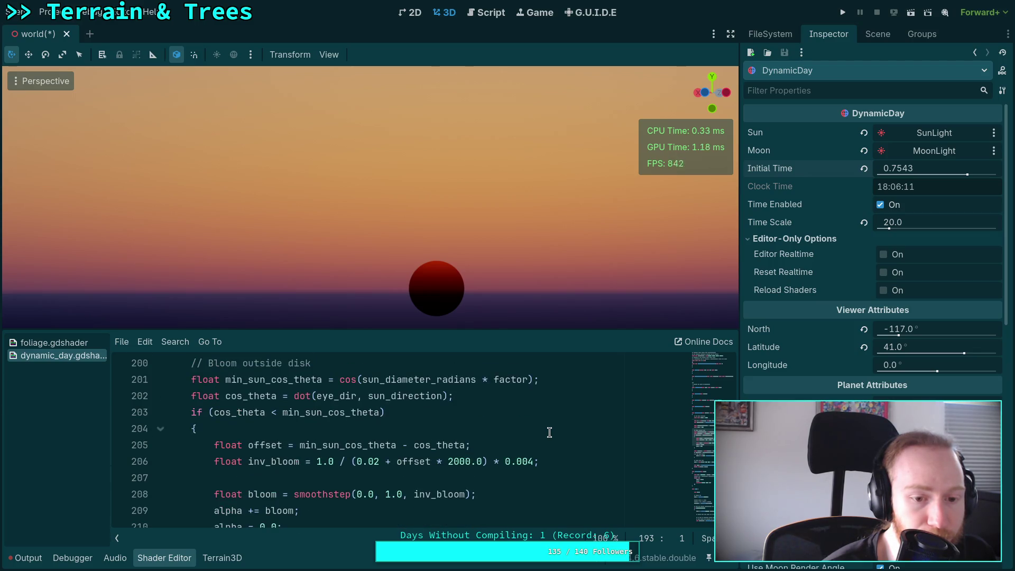
scroll(549, 432, down, 1)
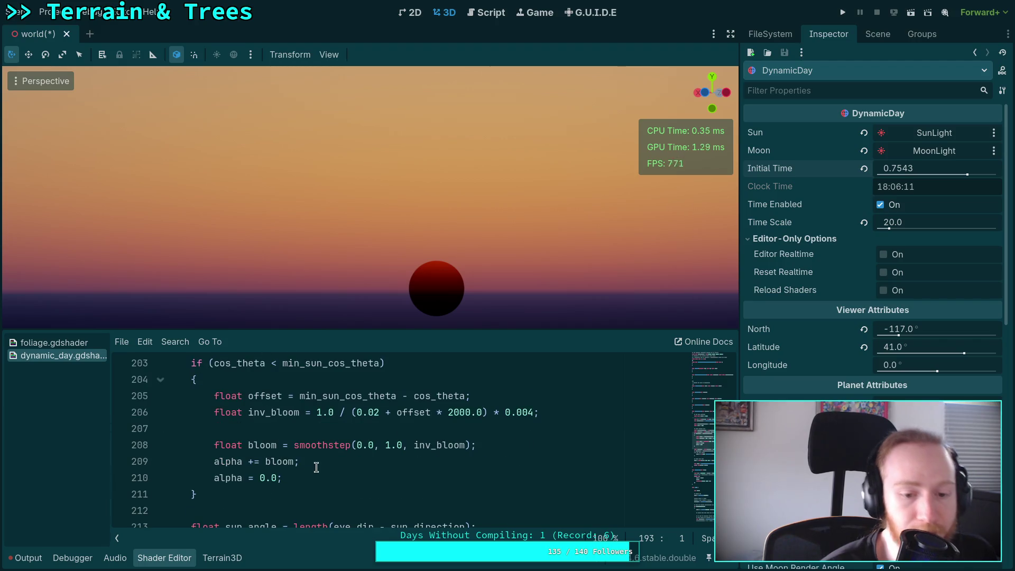
drag(317, 478, 326, 467)
key(BackSpace)
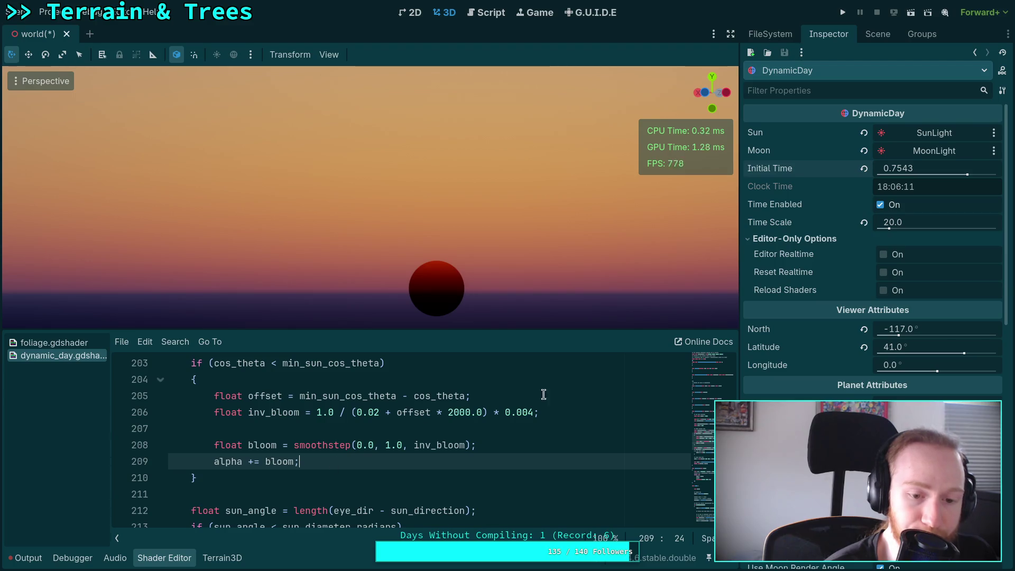
Step: Put the caret at the end of the transmittance line in the shader
scroll(571, 396, up, 1)
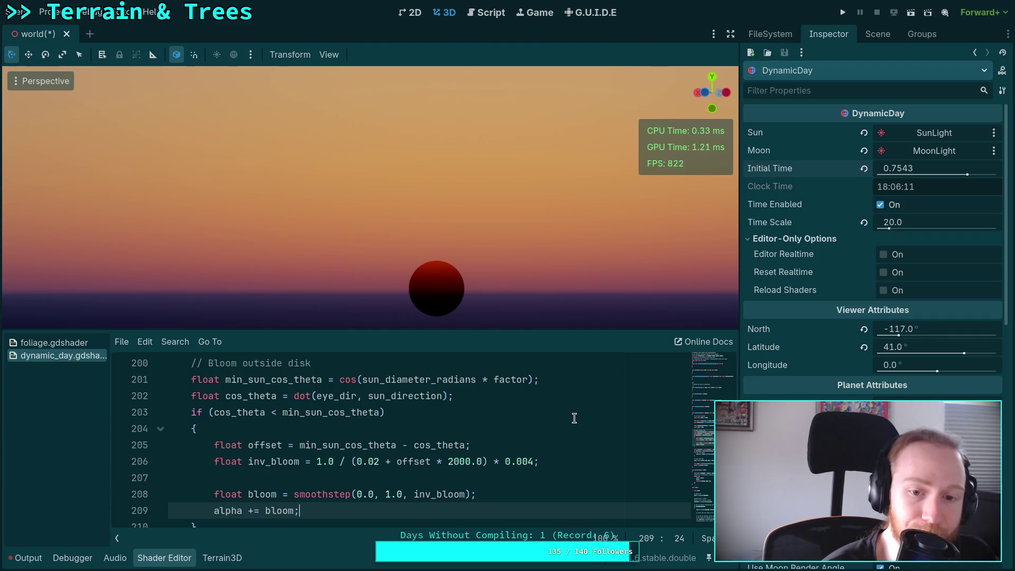
scroll(574, 418, up, 2)
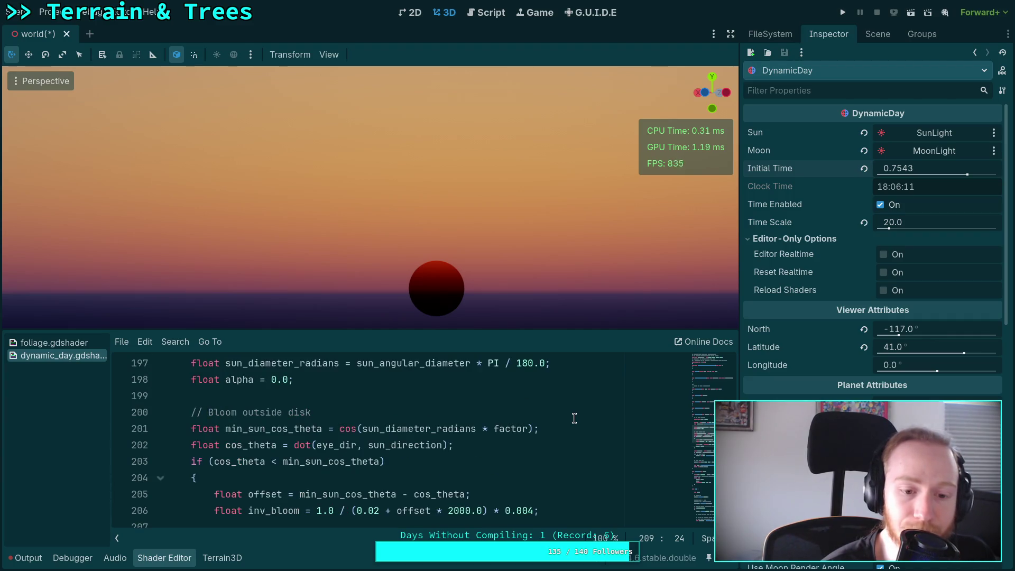
scroll(574, 418, up, 1)
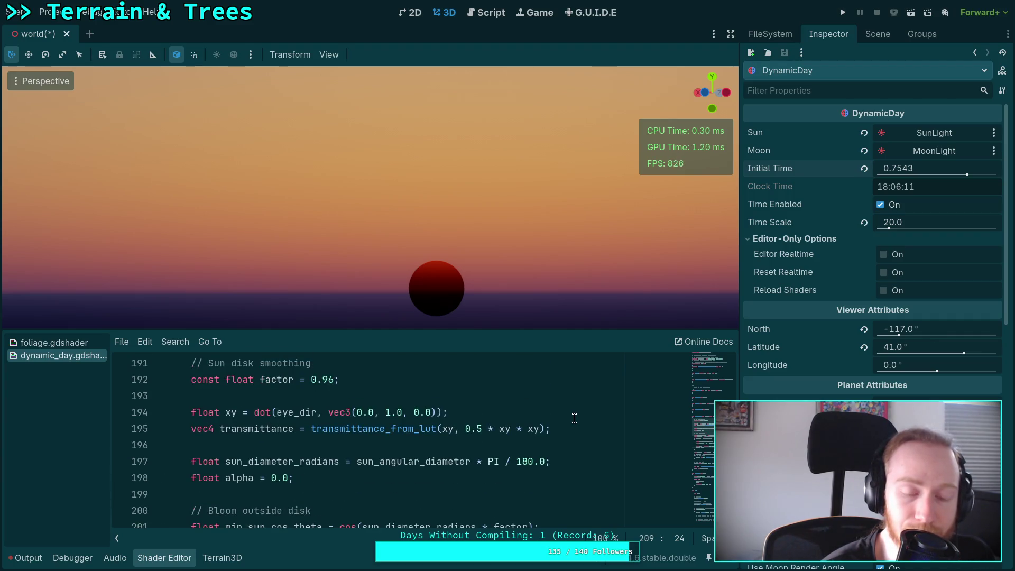
click(547, 436)
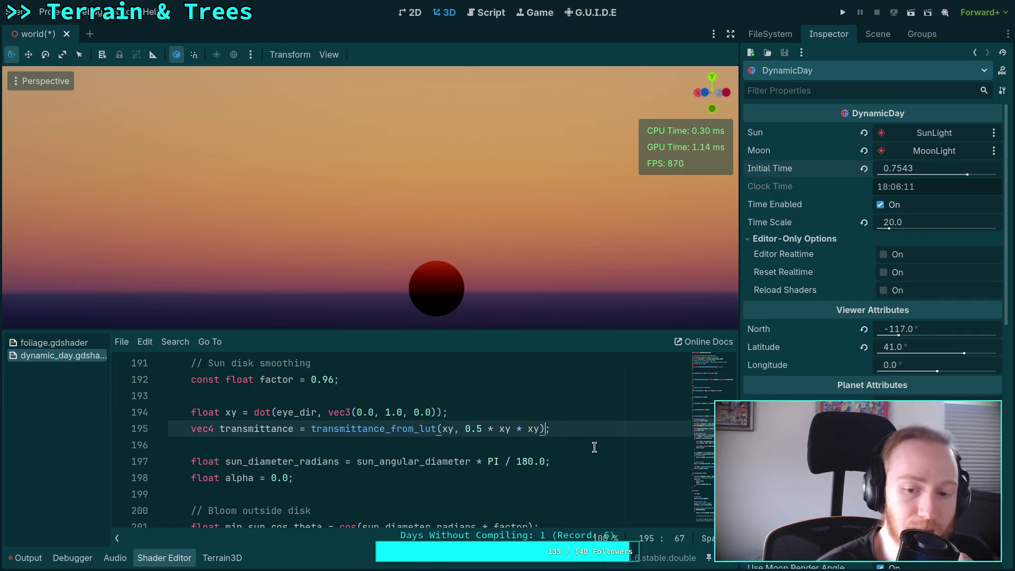
text(+ )
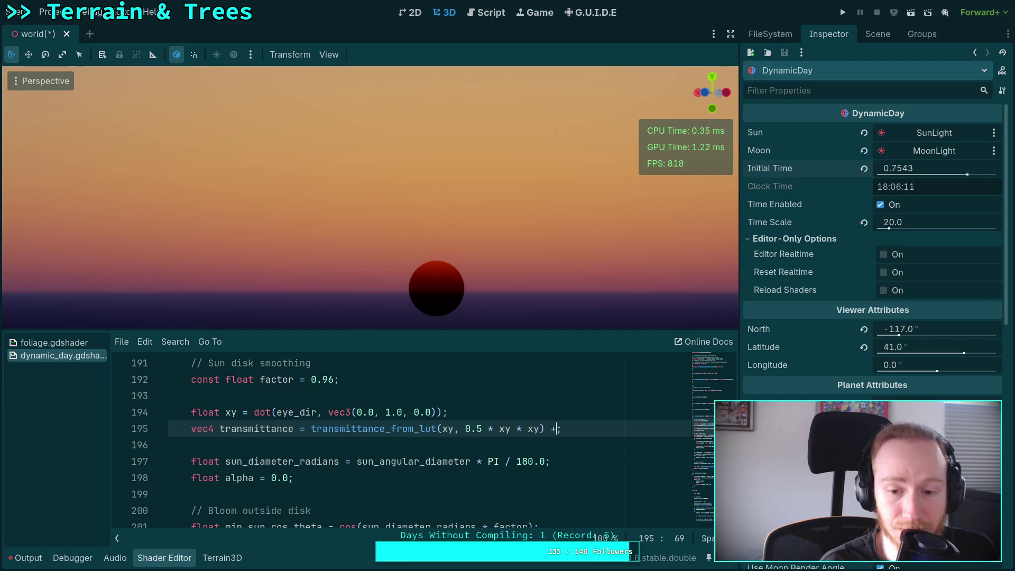
text(0.1)
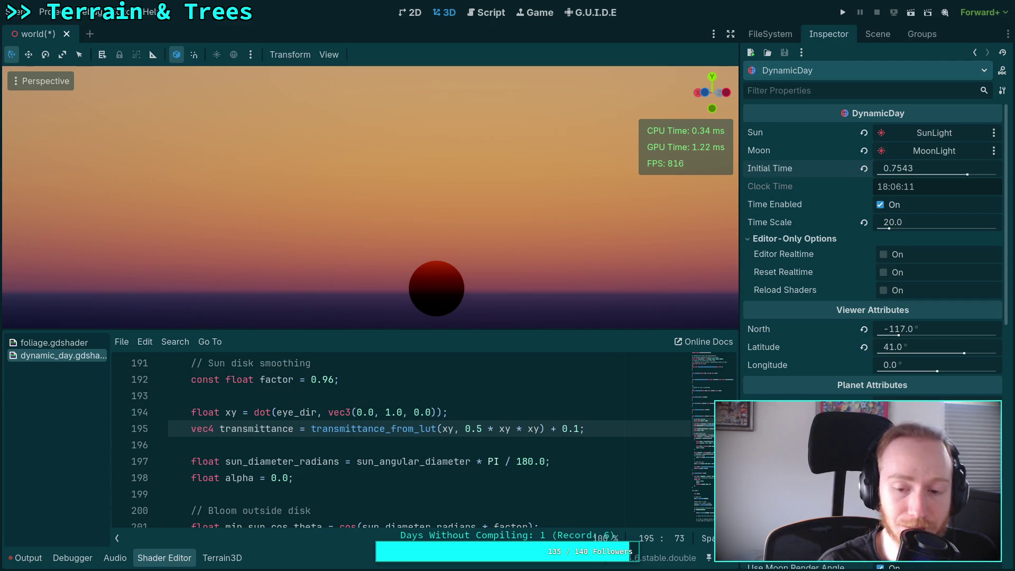
key(BackSpace)
text(01)
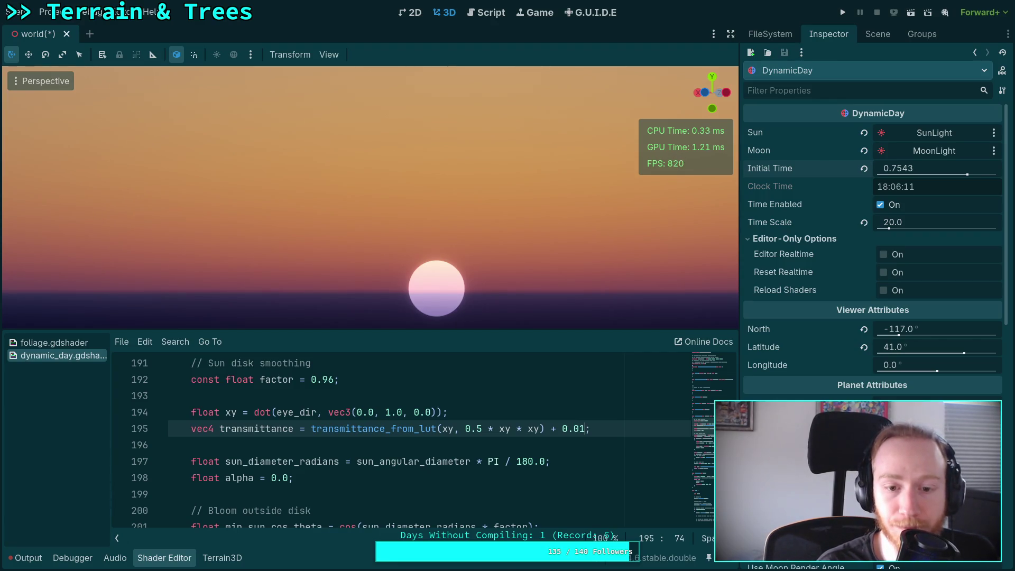
key(shift+Left)
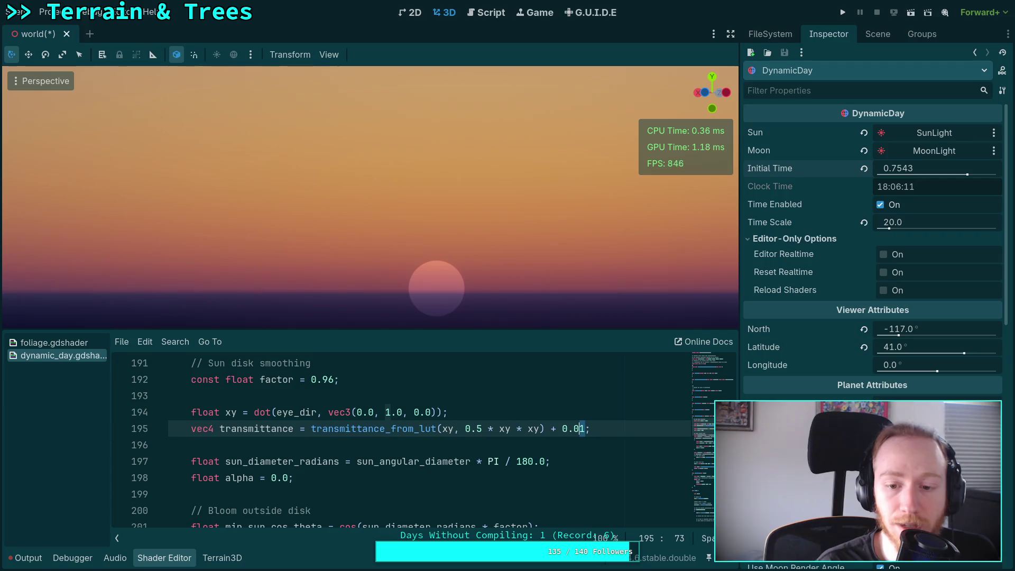
key(Left)
text(0)
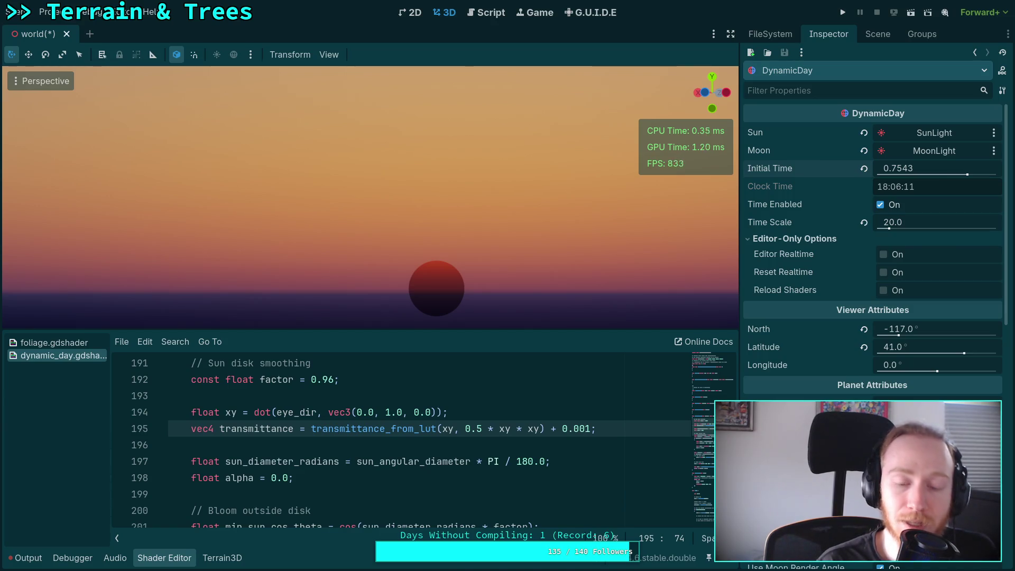
text(0)
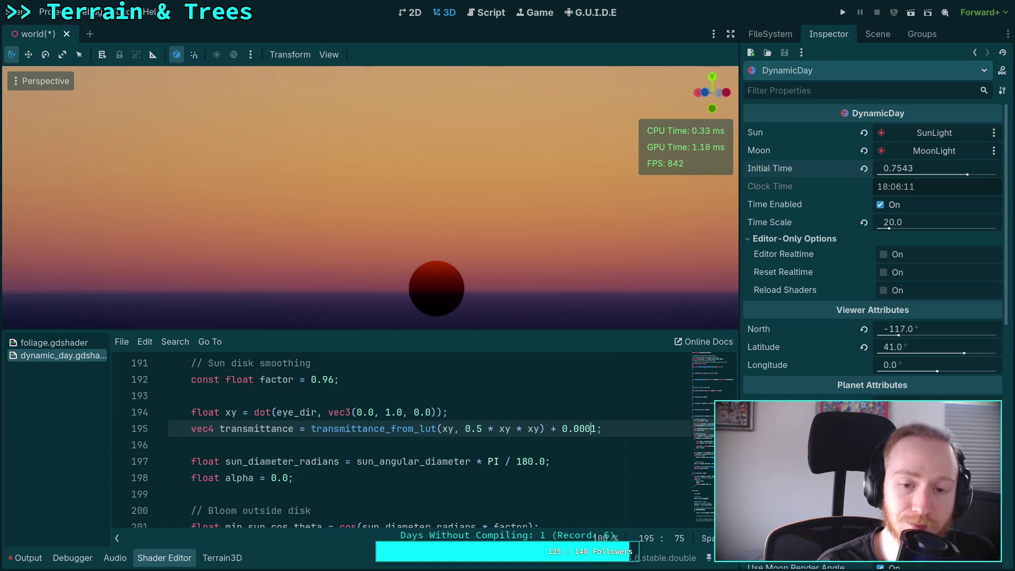
key(Delete)
text(2)
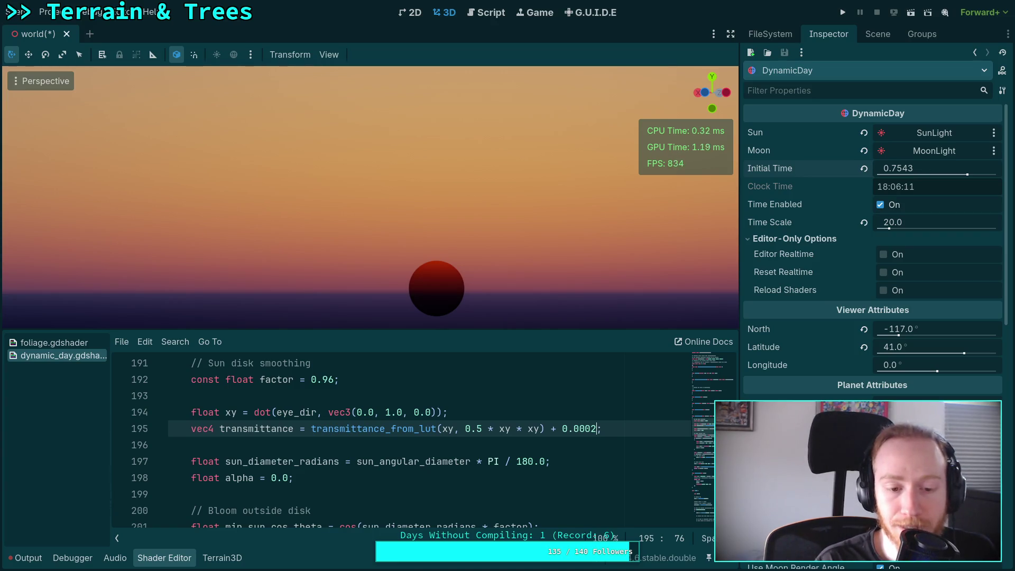
key(BackSpace)
key(BackSpace)
key(BackSpace)
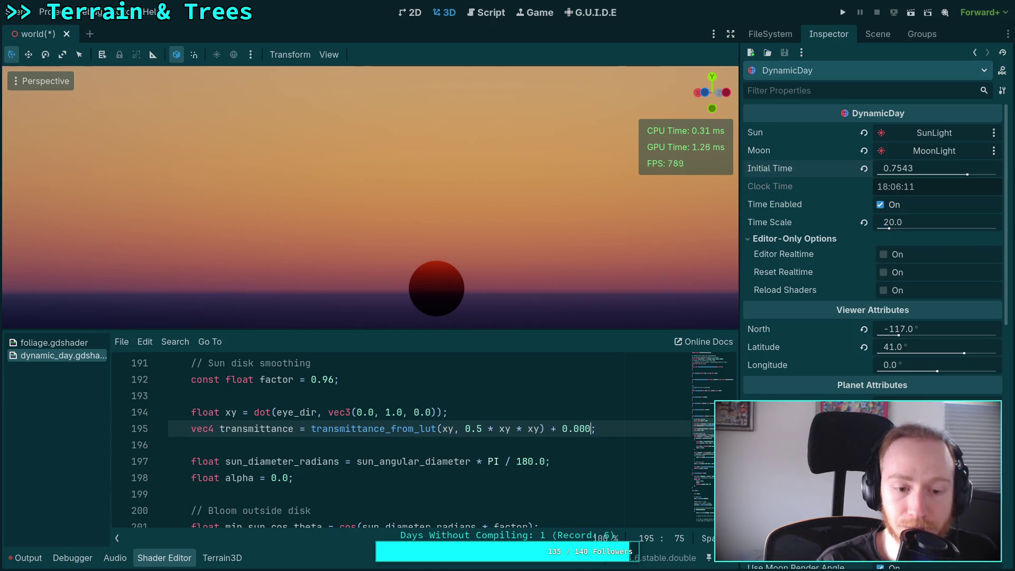
key(BackSpace)
key(BackSpace)
key(BackSpace)
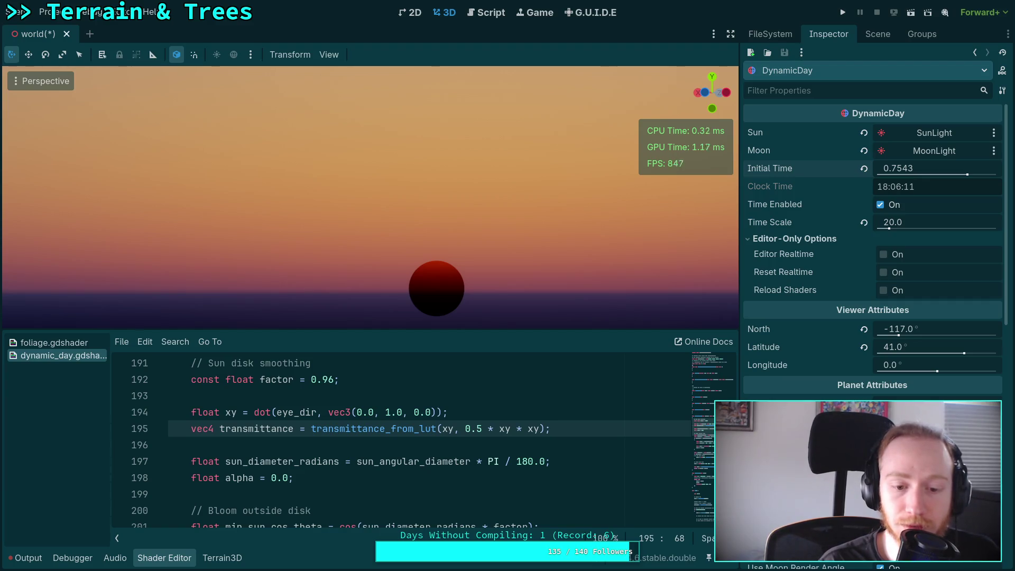
Step: Append a transmittance multiplier on line 195, raising it from 1.0 through 7.0 to 100.0
text(* )
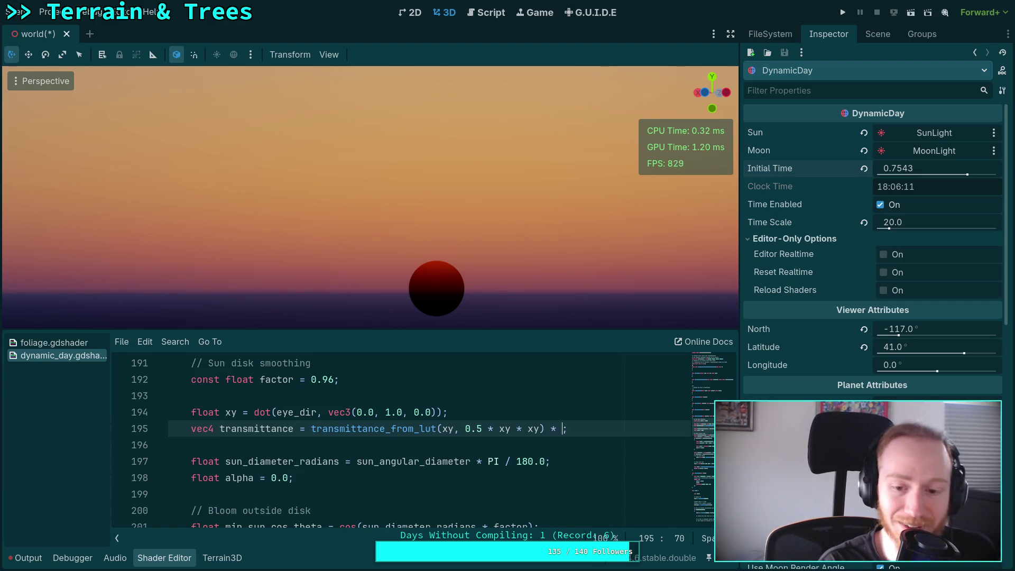
text(1.0)
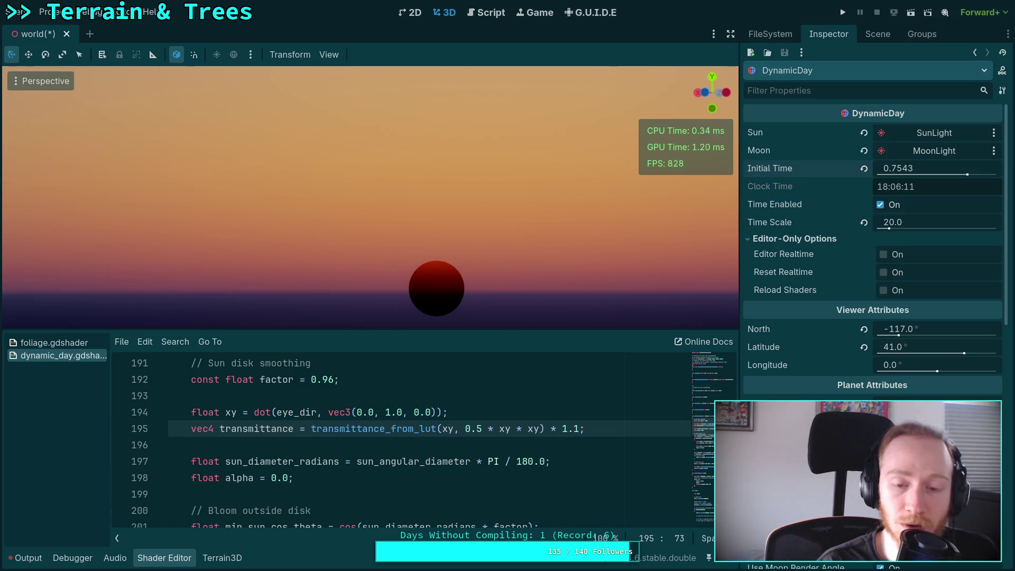
key(shift+Left)
text(2)
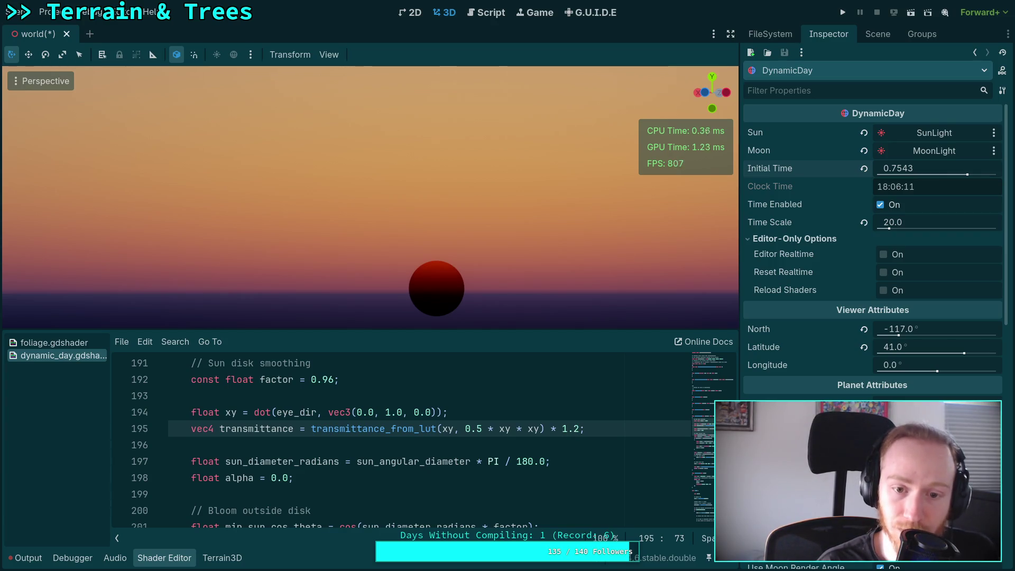
click(563, 429)
text(2)
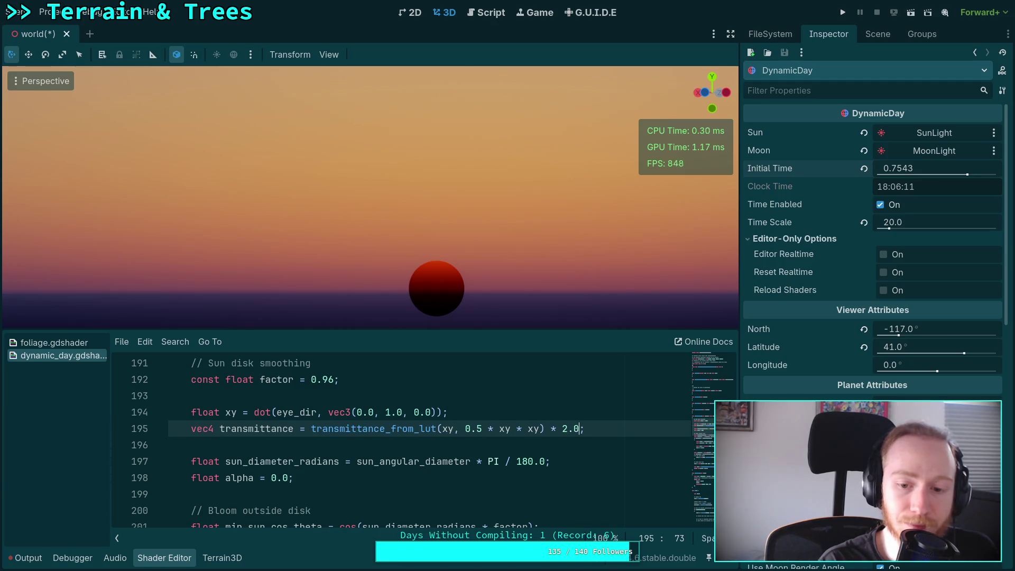
click(573, 429)
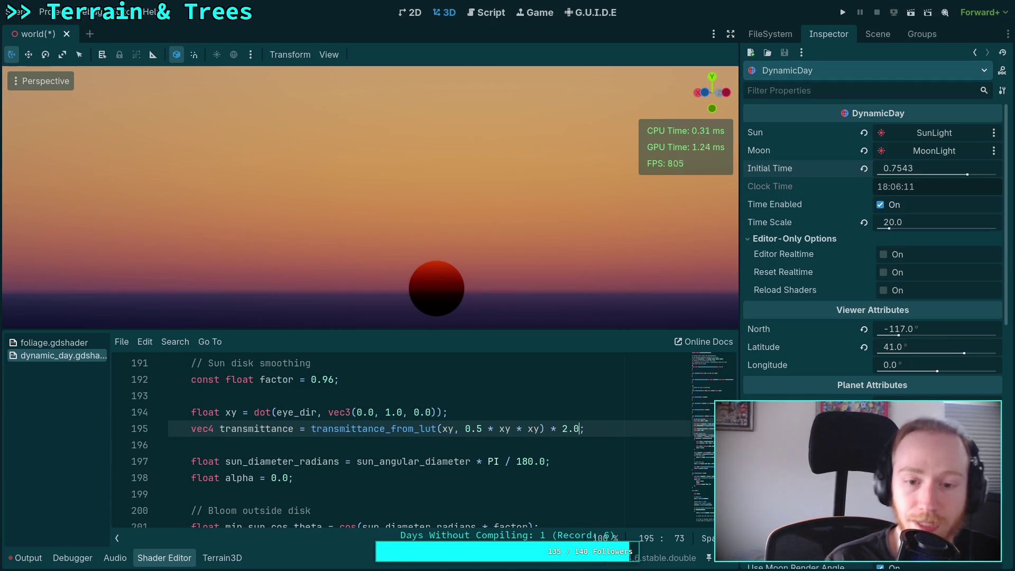
key(shift+Left)
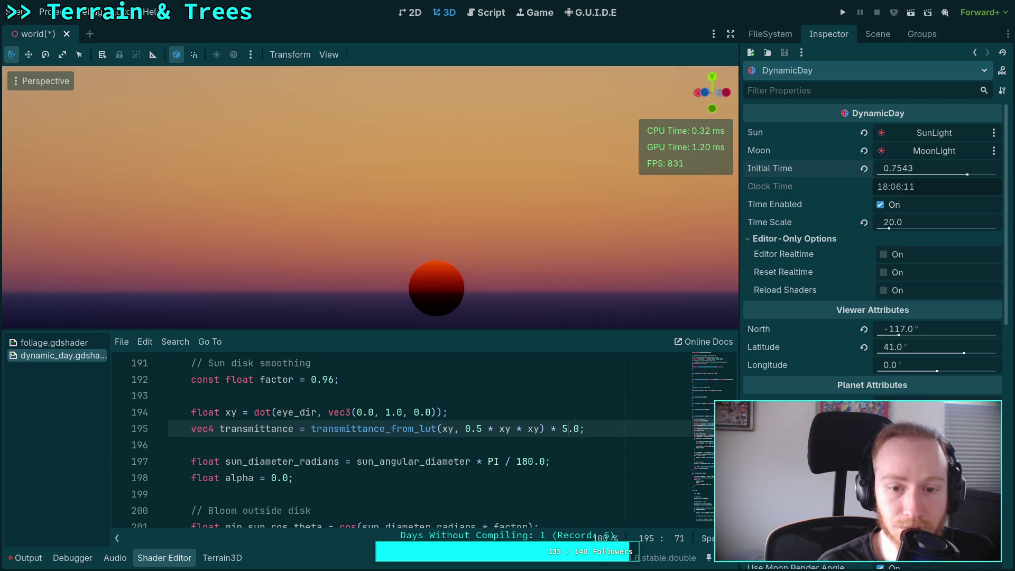
key(shift+Left)
text(7)
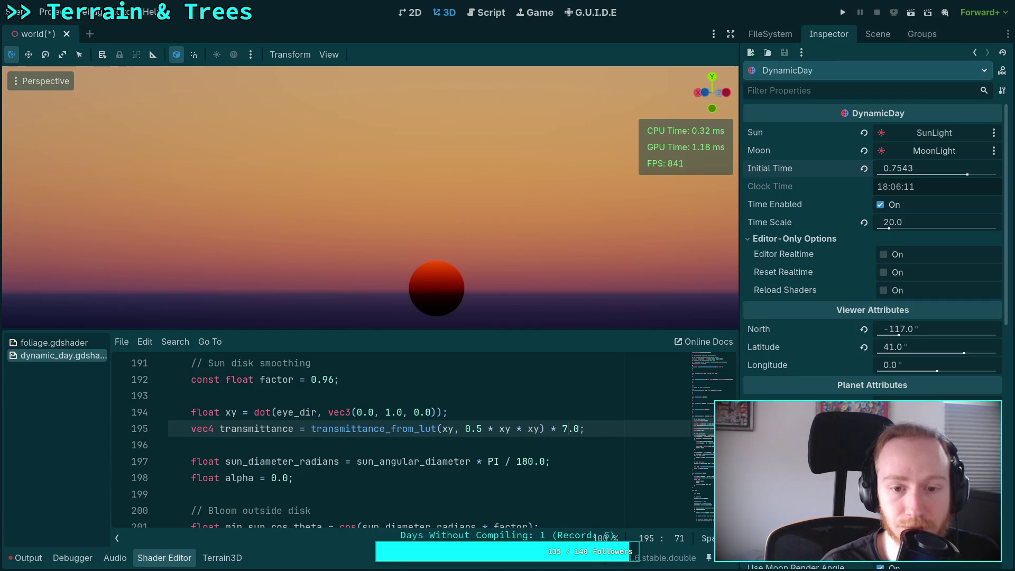
key(shift+Left)
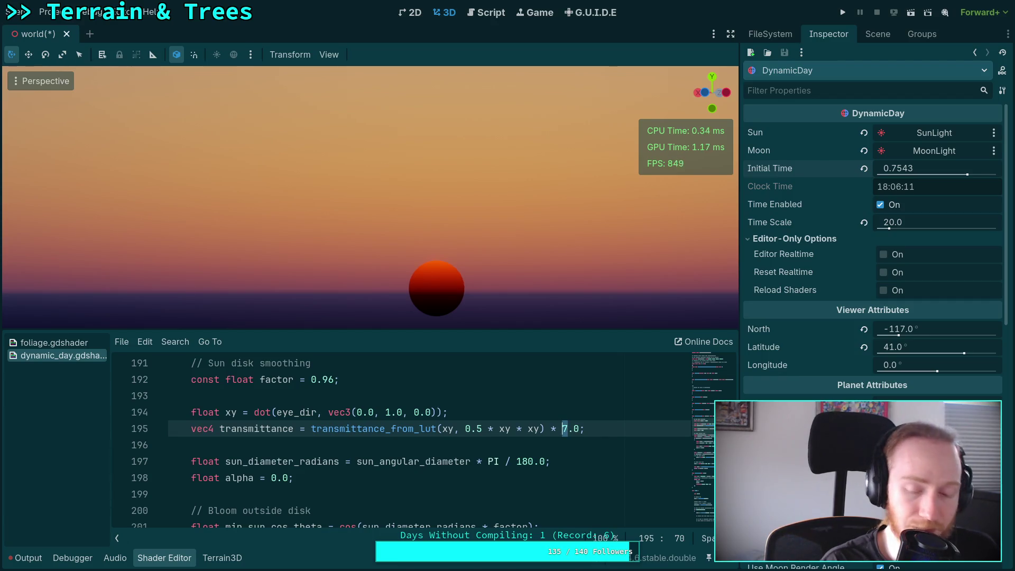
text(100)
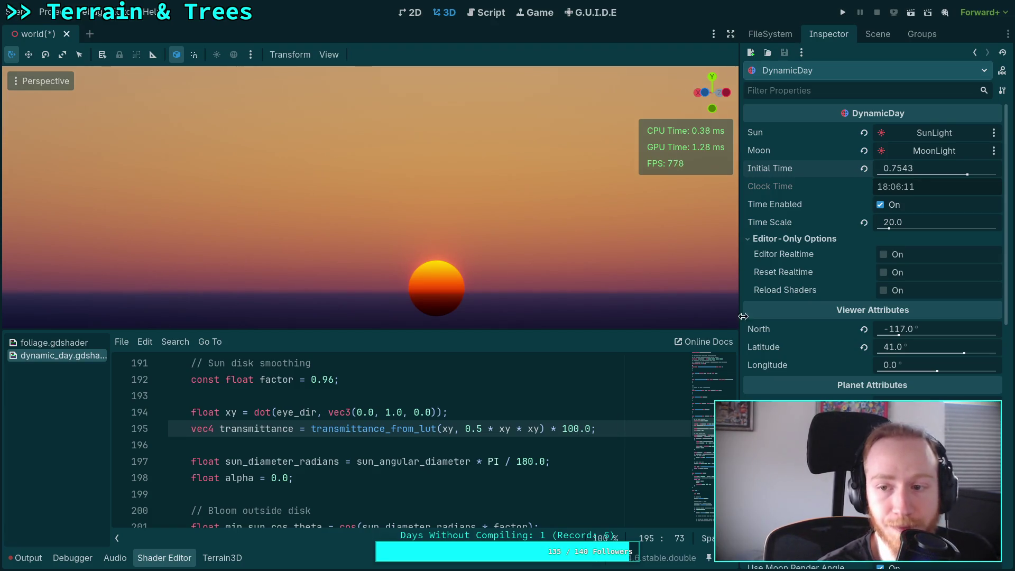
Step: Preview the sun at an earlier time, then lower the multiplier from 100.0 to 1.0
mouse_move(900, 170)
mouse_down()
mouse_move(909, 171)
mouse_move(885, 170)
mouse_up()
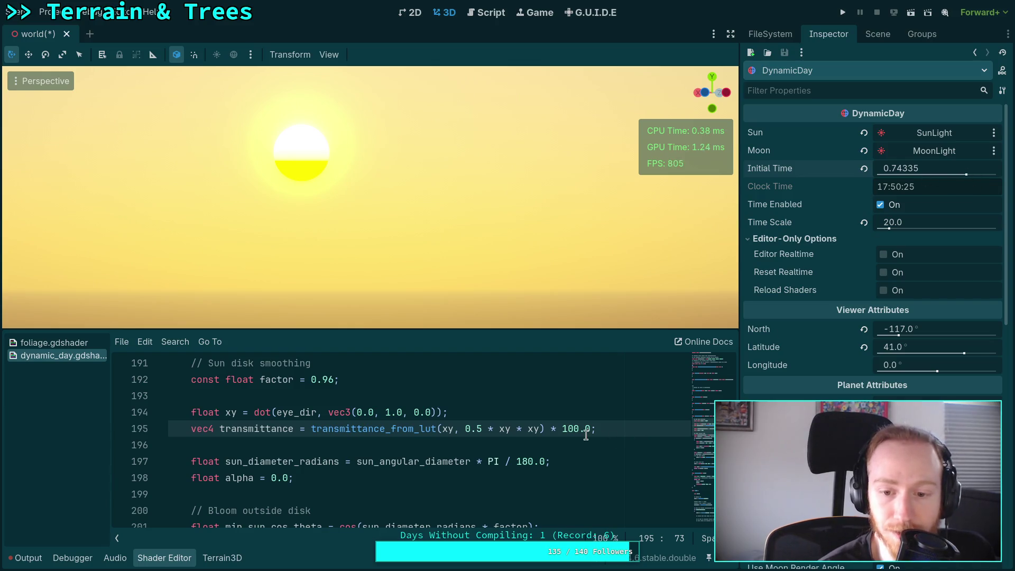
key(BackSpace)
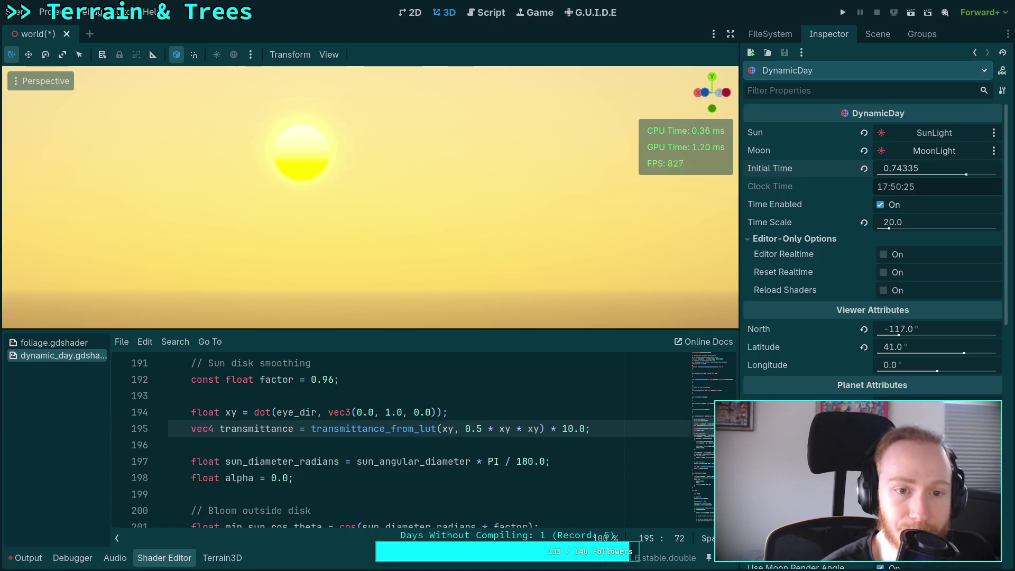
key(BackSpace)
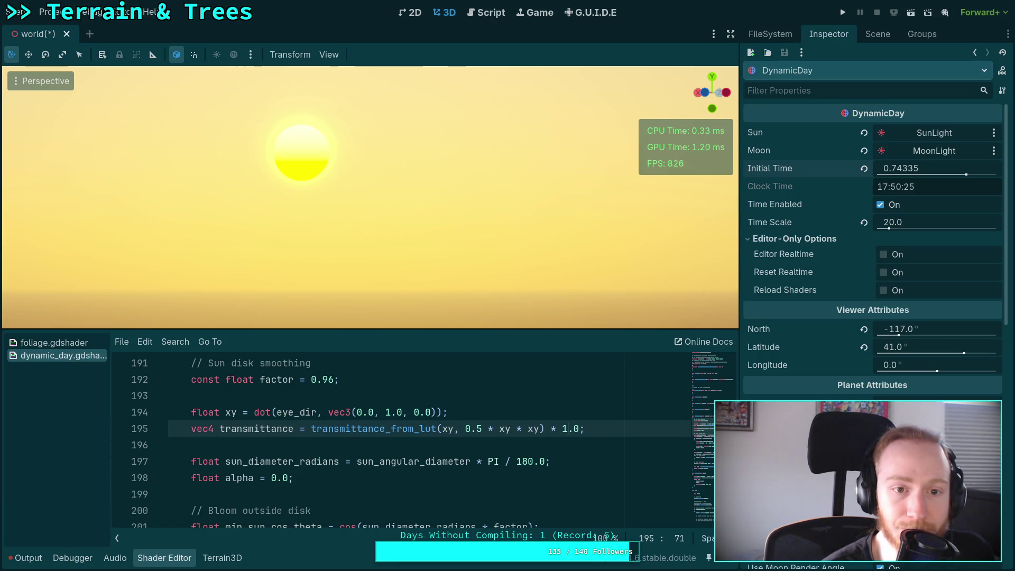
Step: Move Initial Time to sunset and shift the sun colour line up below the transmittance lookup
drag(904, 172, 968, 179)
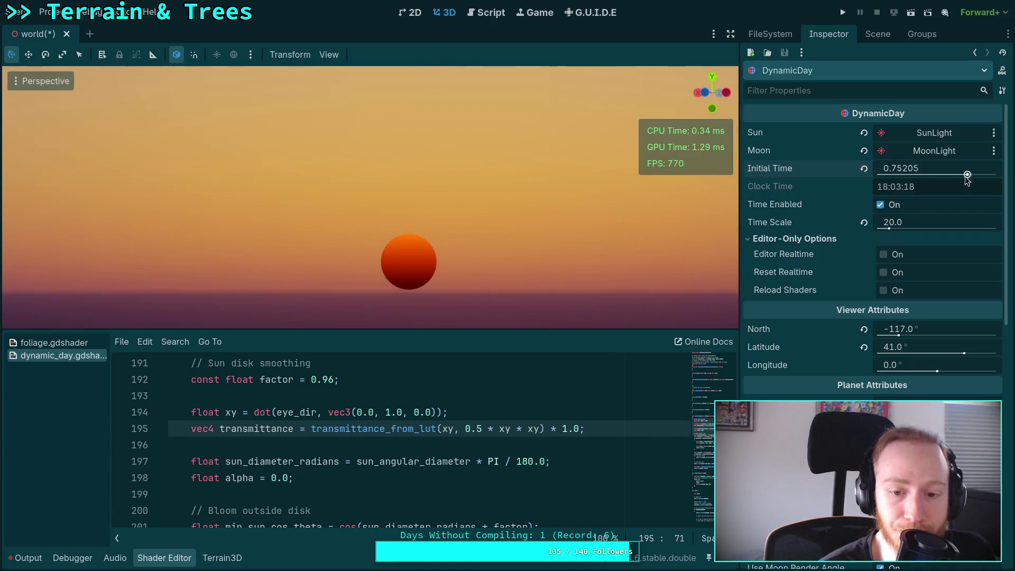
scroll(482, 459, down, 5)
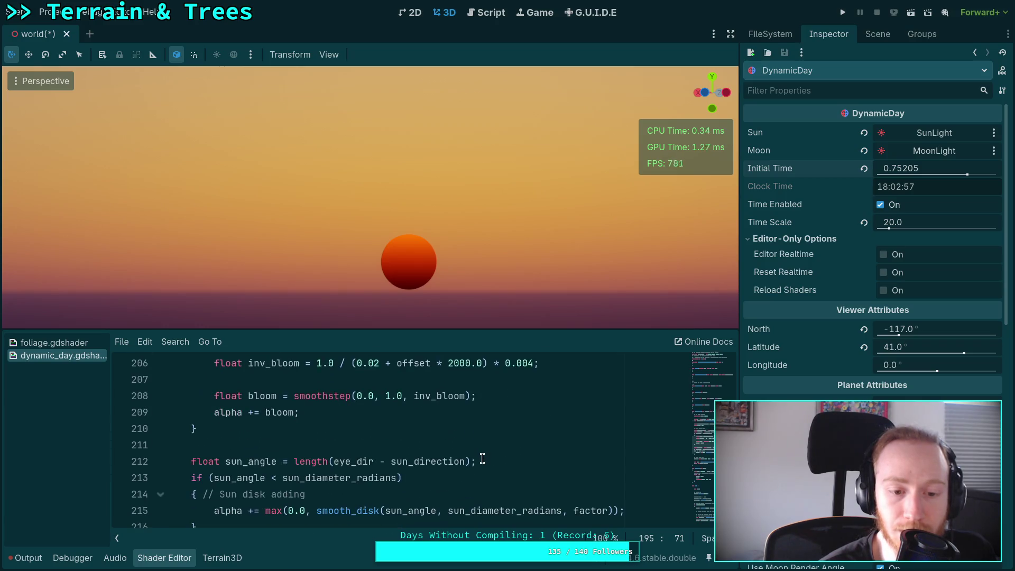
scroll(483, 459, down, 2)
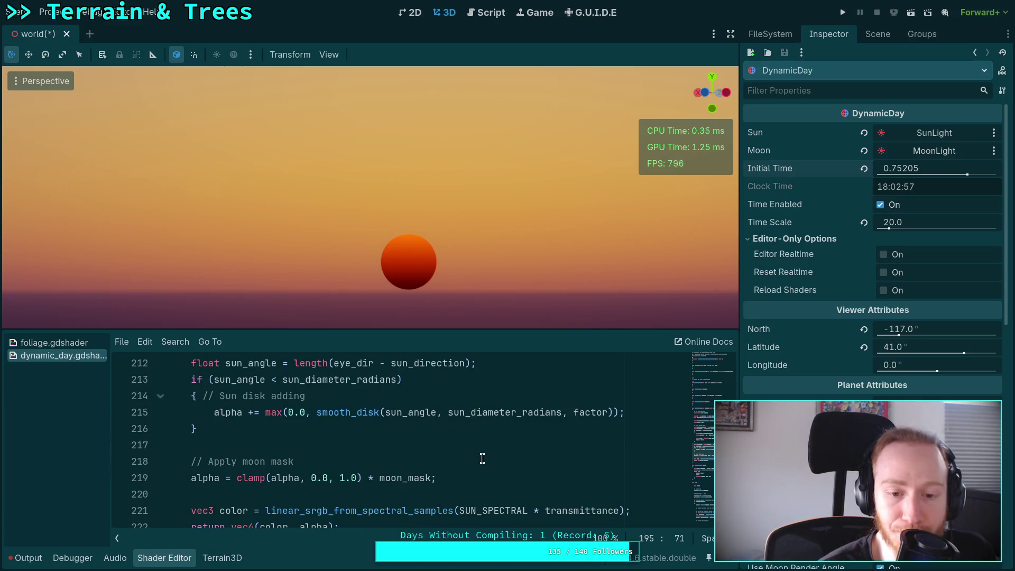
scroll(483, 459, down, 1)
scroll(483, 459, up, 1)
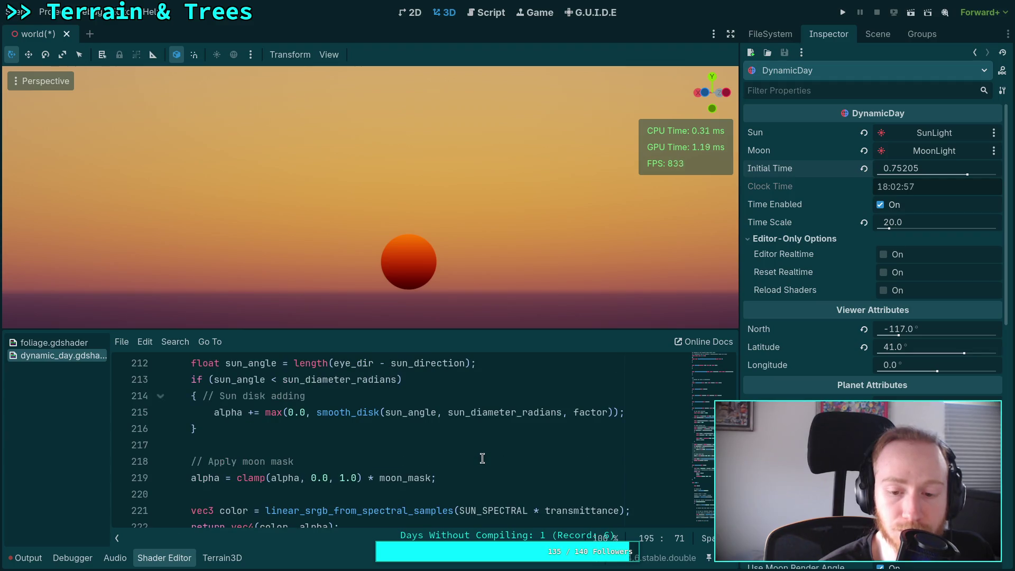
scroll(483, 459, up, 1)
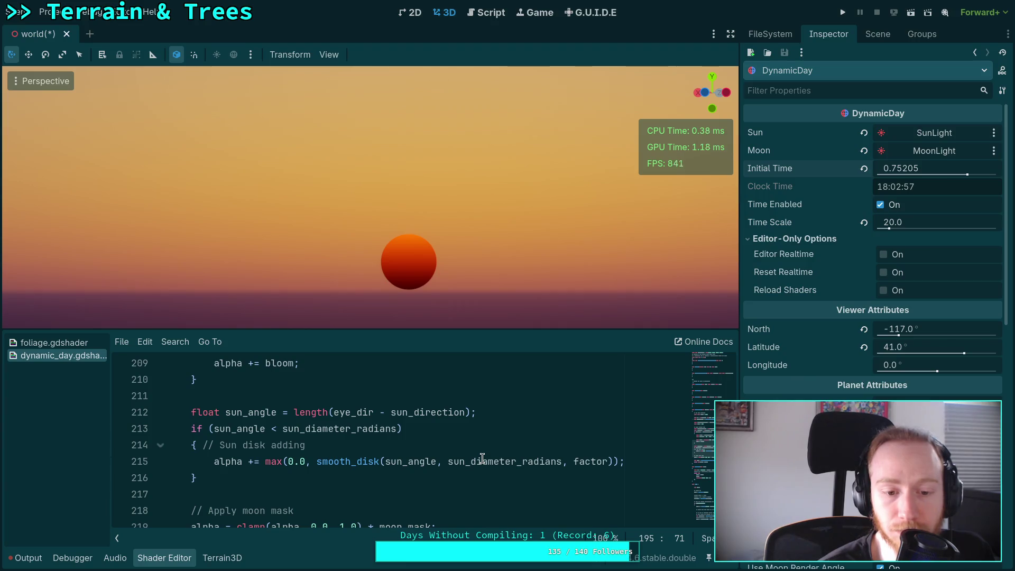
scroll(483, 459, down, 1)
click(456, 507)
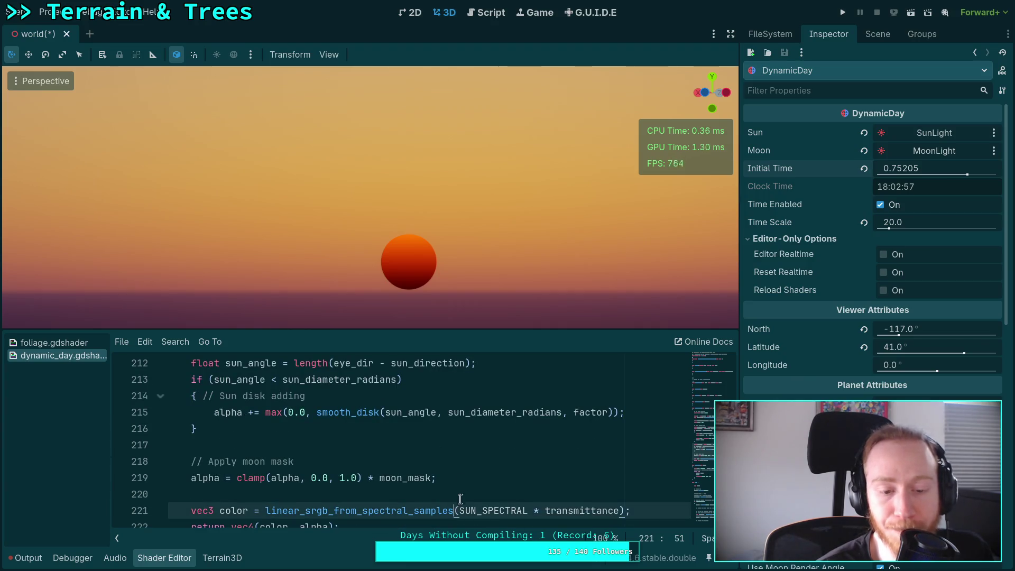
scroll(505, 470, up, 2)
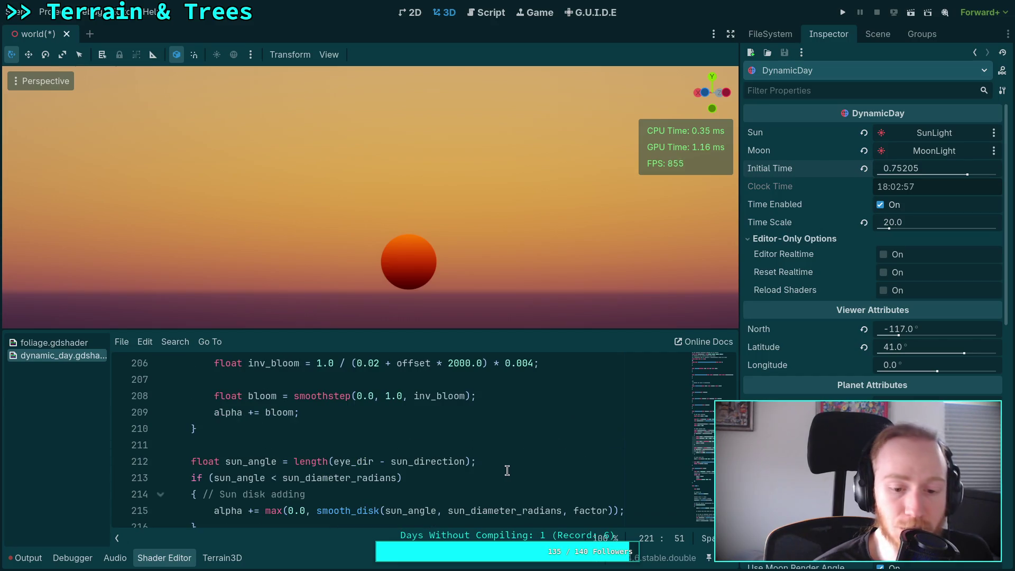
key(Up)
key(Up)
key(Up)
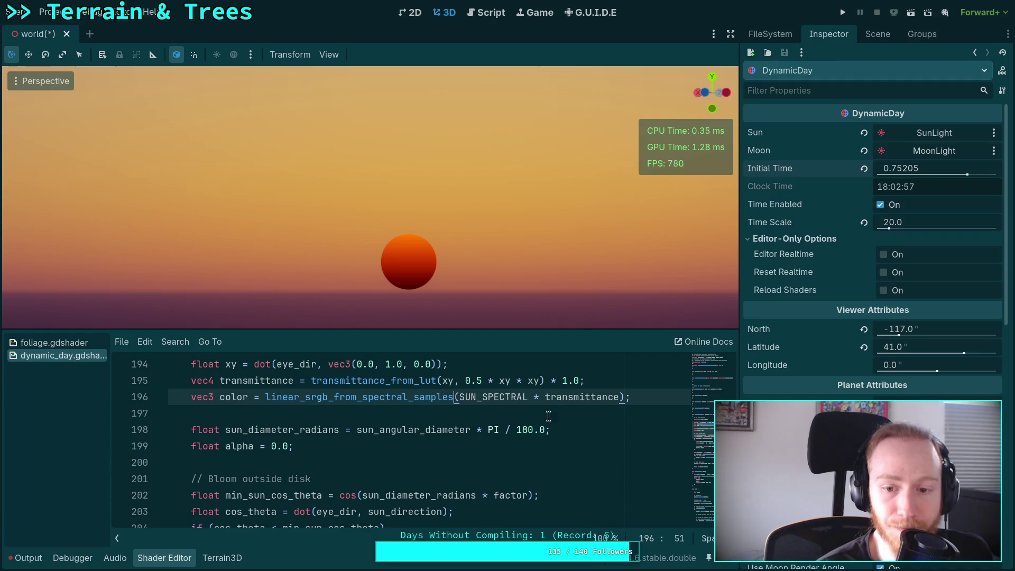
Step: Delete the ' * 1.0' multiplier from transmittance line 195
drag(592, 380, 543, 380)
key(BackSpace)
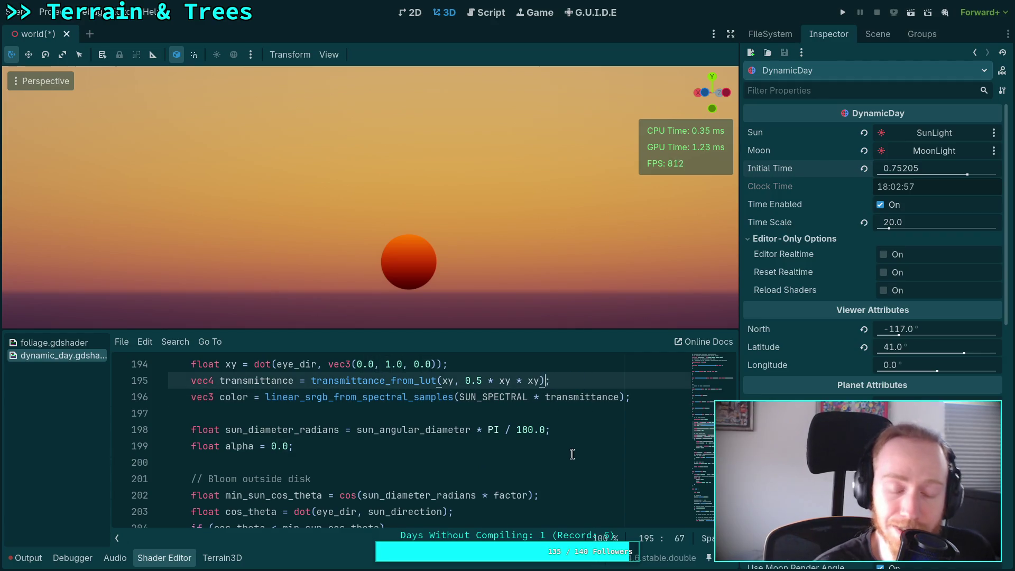
scroll(534, 453, down, 6)
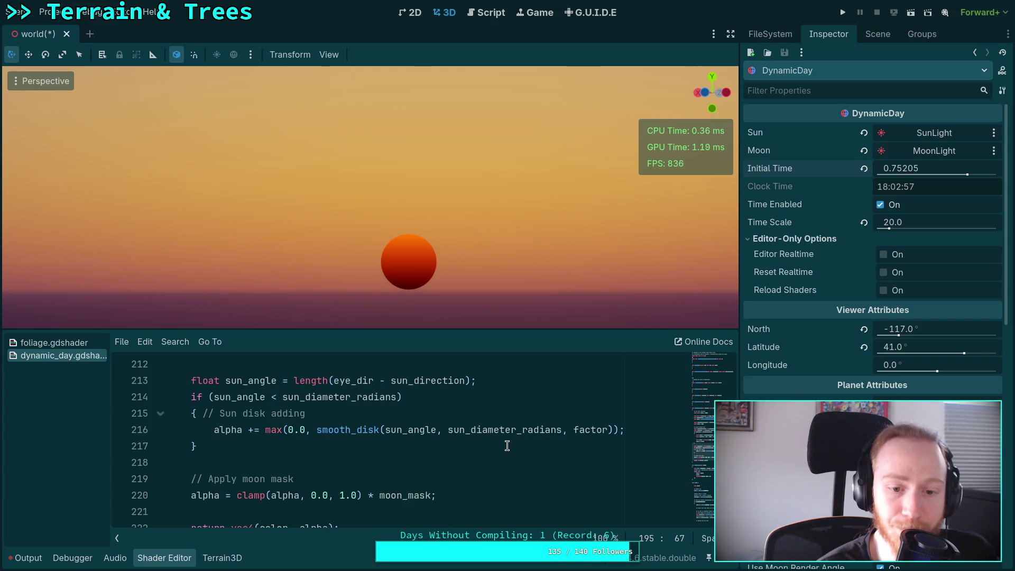
click(642, 423)
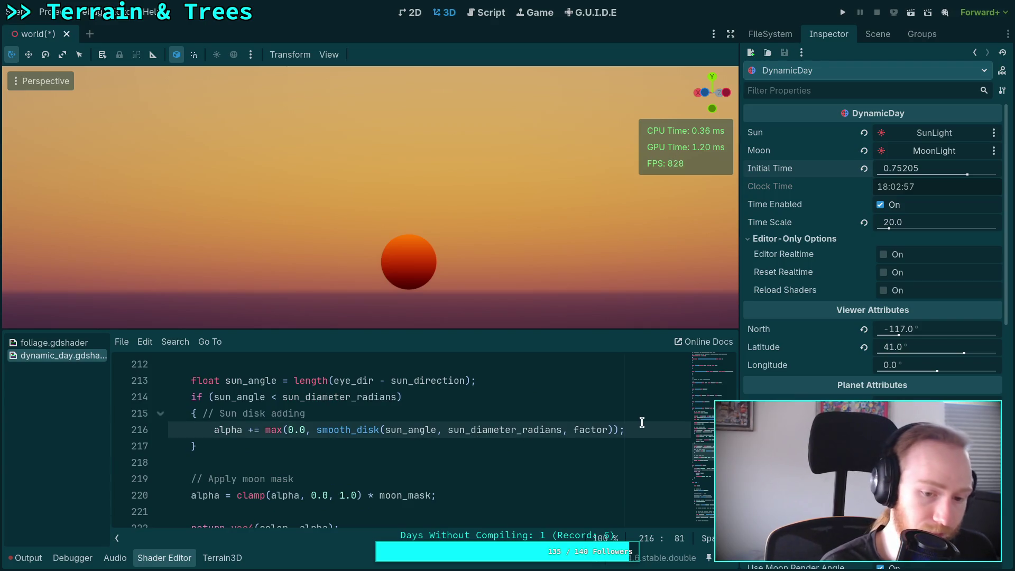
Step: Add 'color *= 2.0;' inside the sun disk block and preview it at sunset
key(Return)
text(re)
key(BackSpace)
key(BackSpace)
text(co)
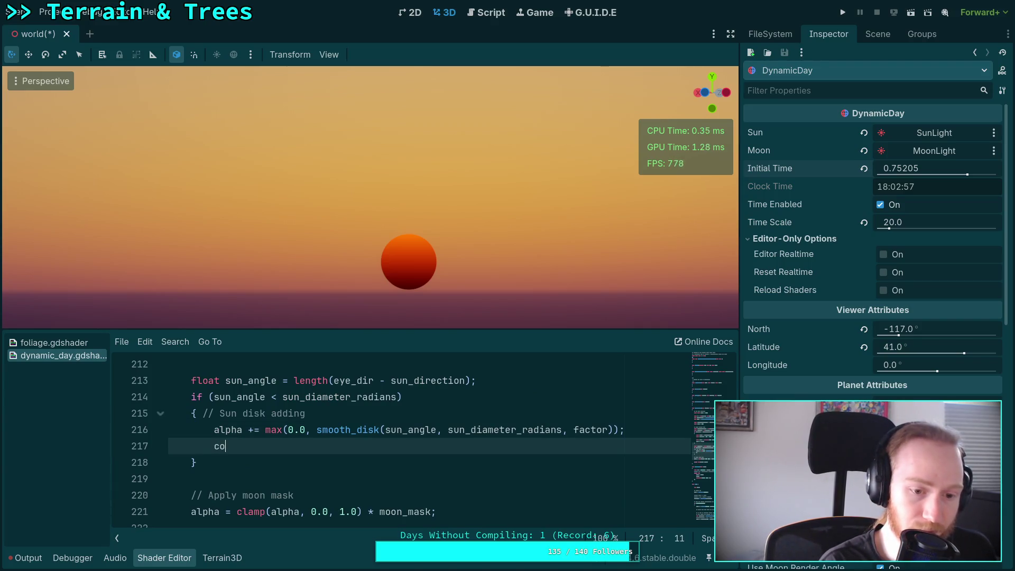
text(lor *= col/or;)
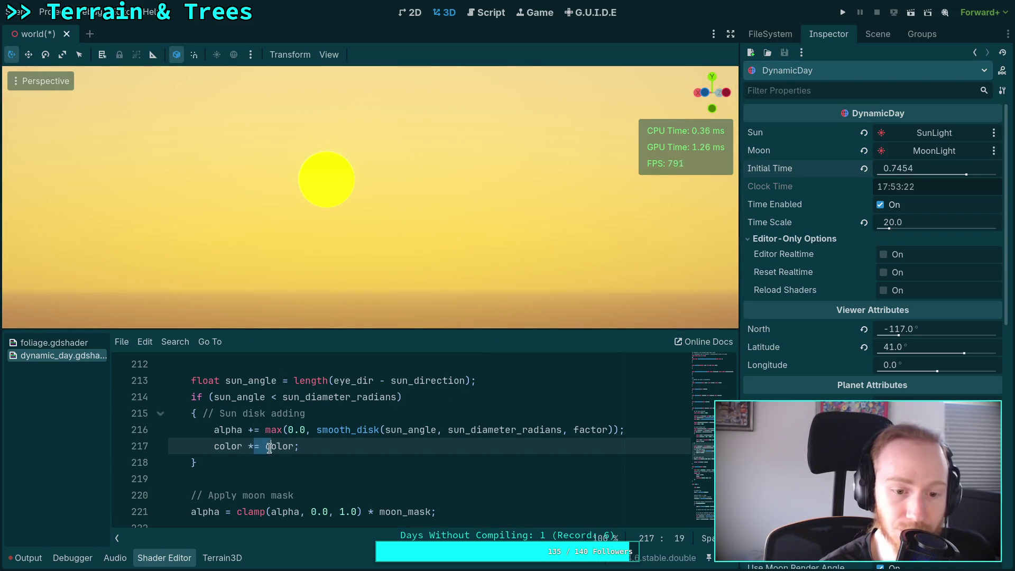
double_click(293, 447)
text(2.0)
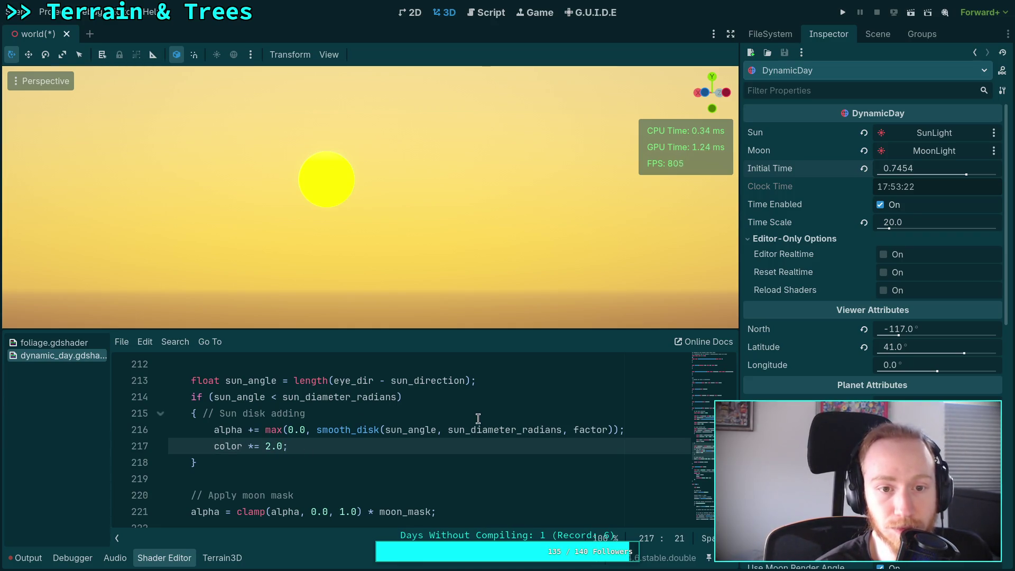
drag(966, 175, 968, 175)
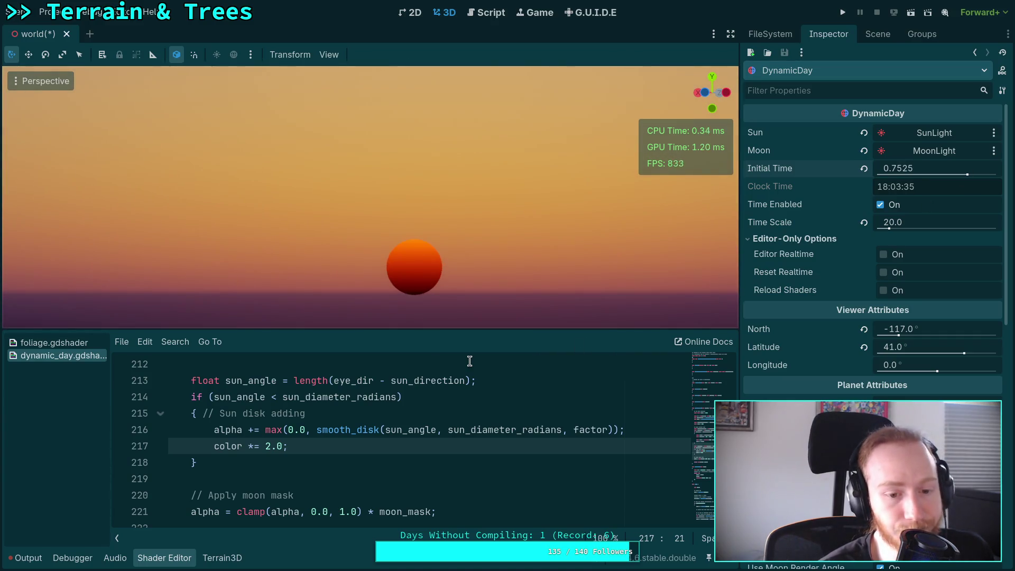
Step: Try colour factors 100.0 and 10.0, then settle on 'color *= 20.0;'
double_click(272, 446)
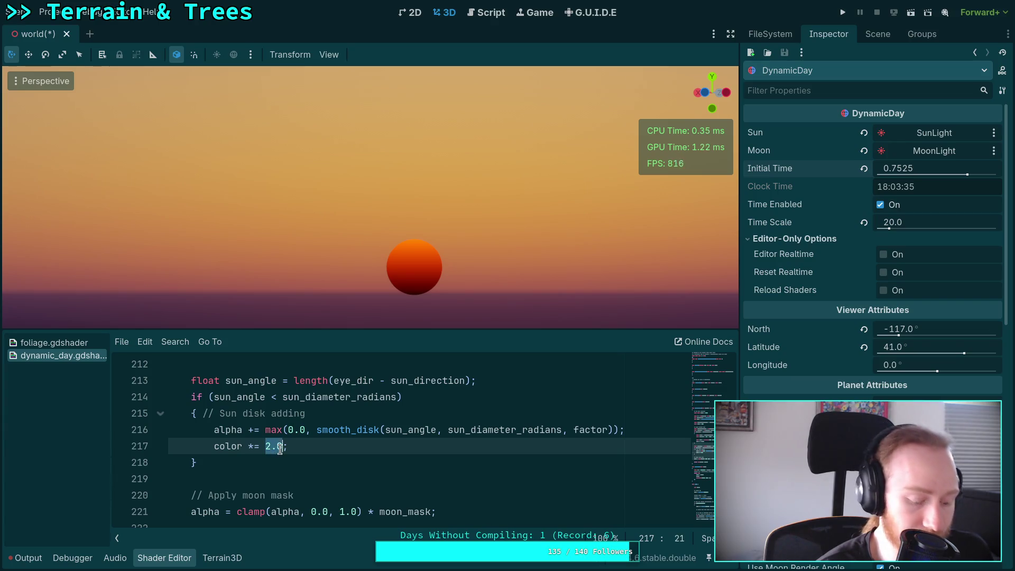
text(PI)
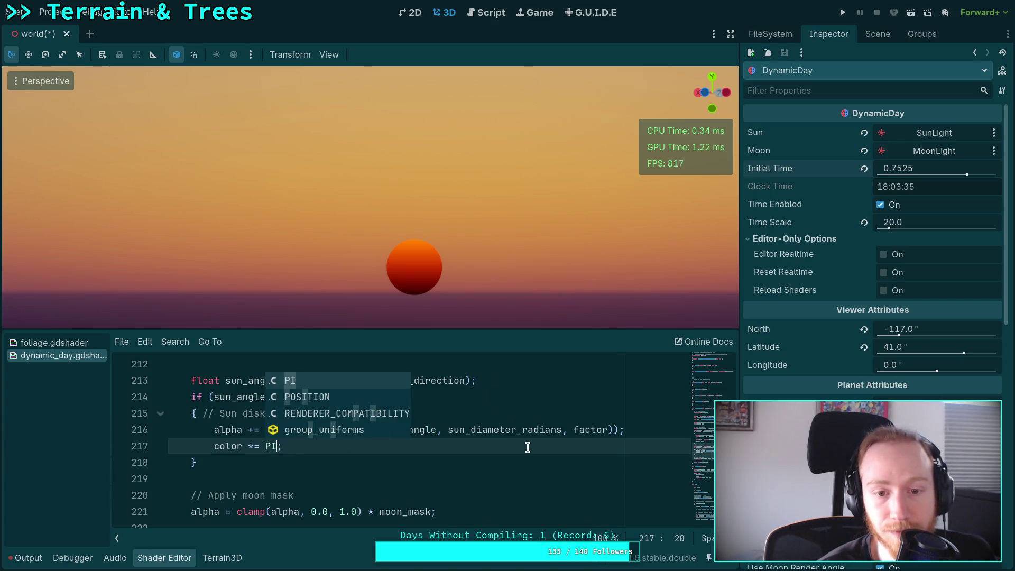
key(Escape)
key(shift+Left)
key(shift+Left)
text(100)
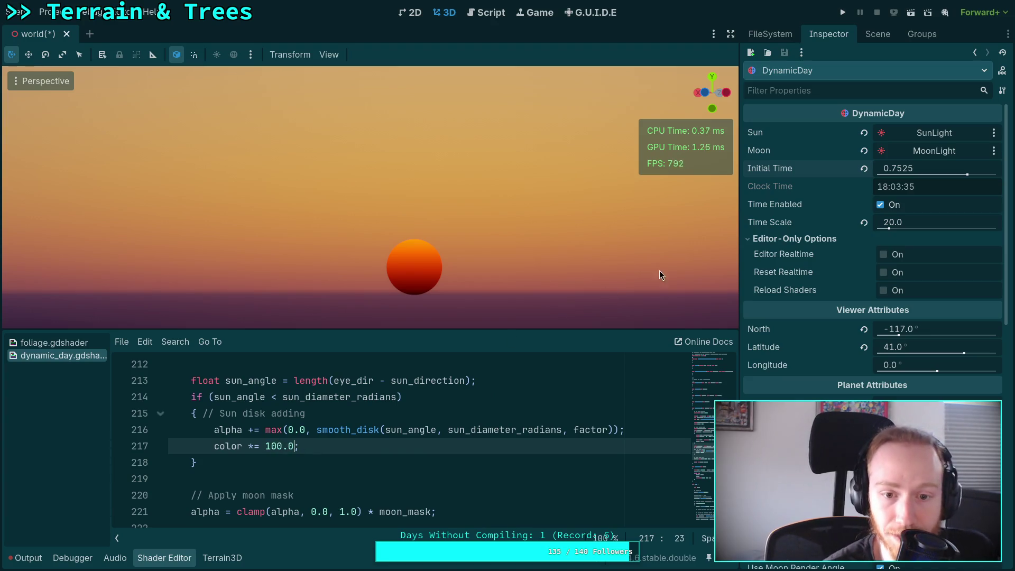
click(283, 446)
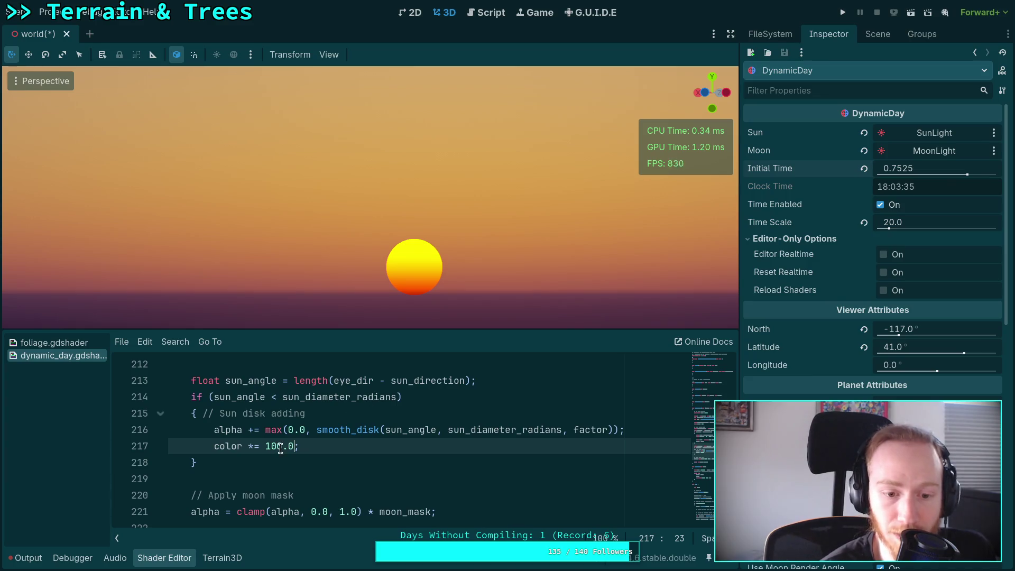
key(BackSpace)
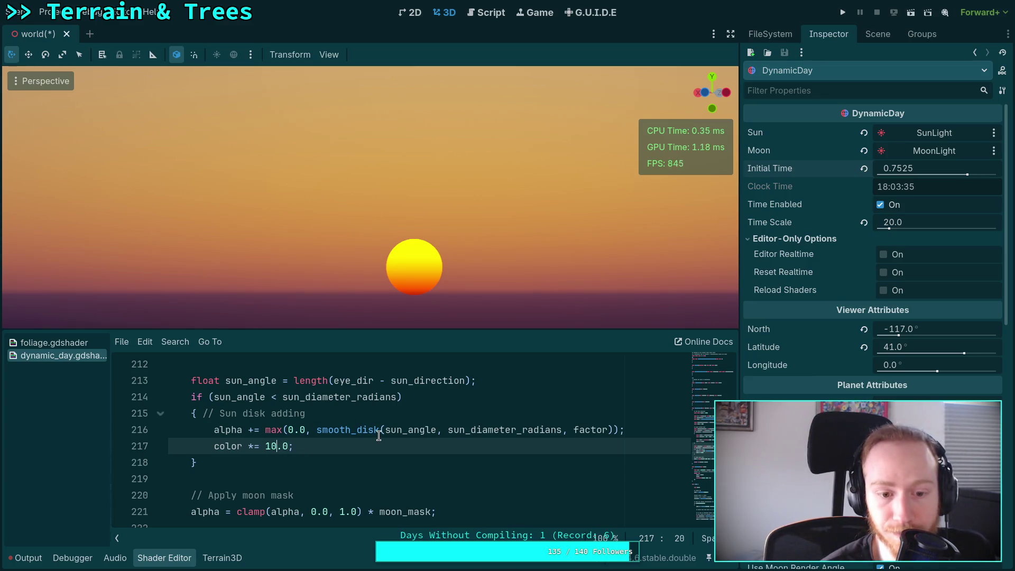
drag(967, 173, 967, 174)
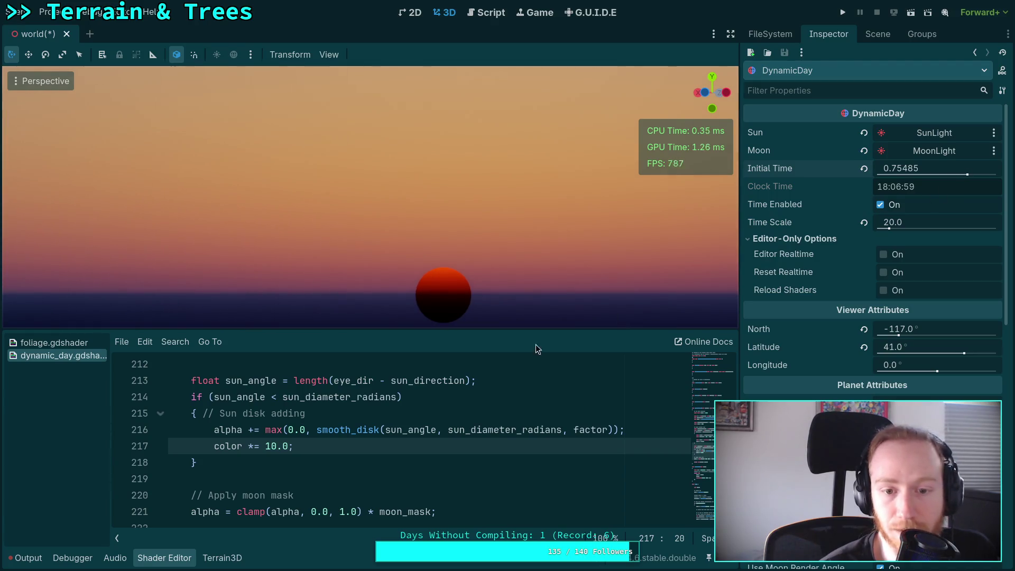
click(272, 446)
drag(268, 447, 271, 448)
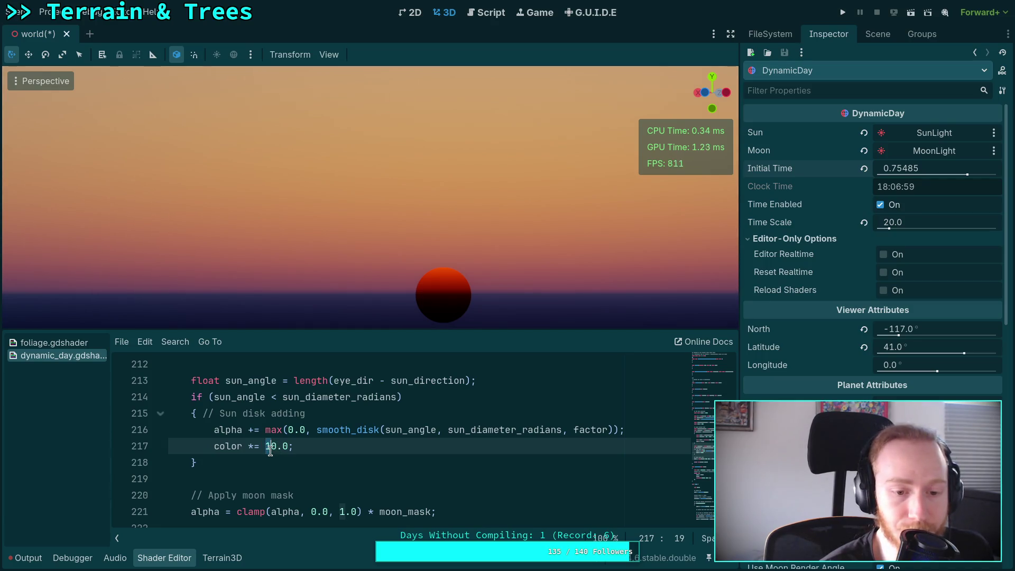
text(2)
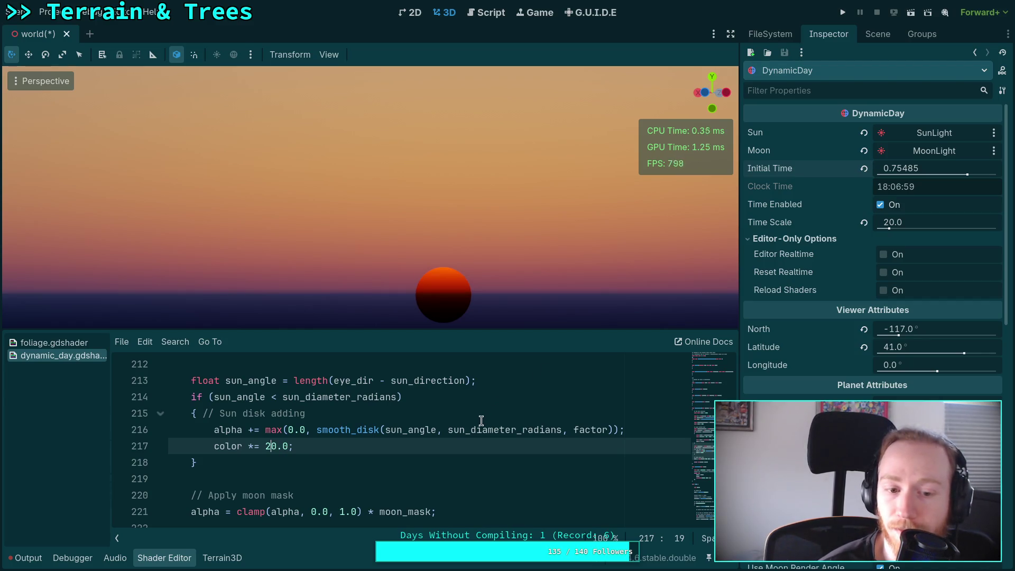
scroll(462, 432, up, 8)
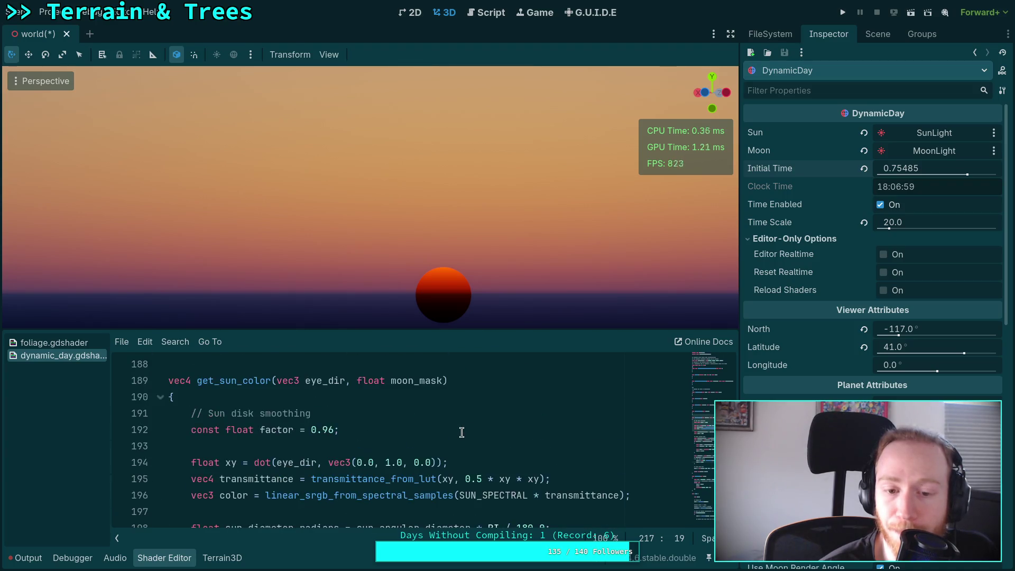
Step: Wrap line 194's dot() product in max(..., 0.0)
click(479, 480)
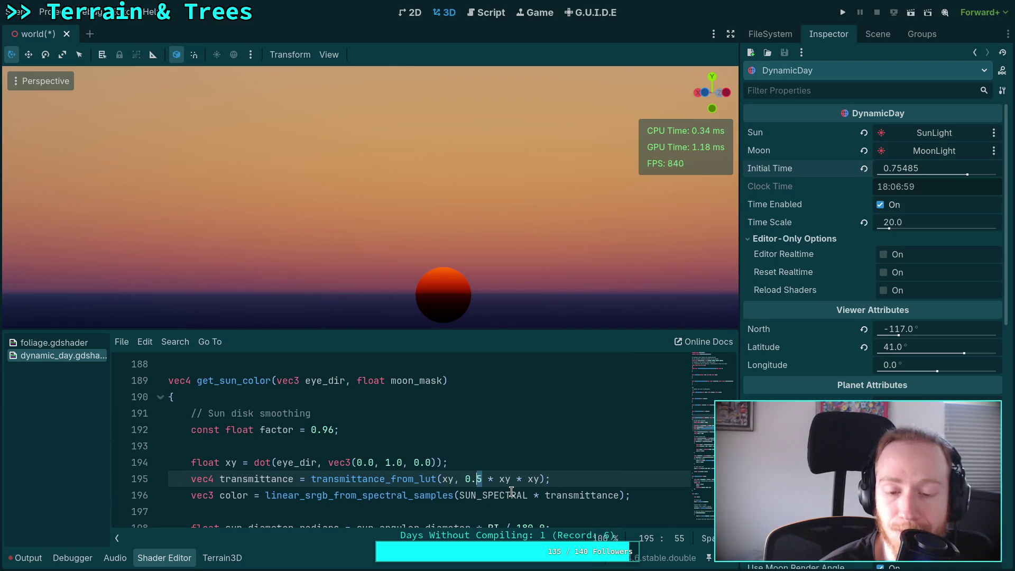
double_click(450, 479)
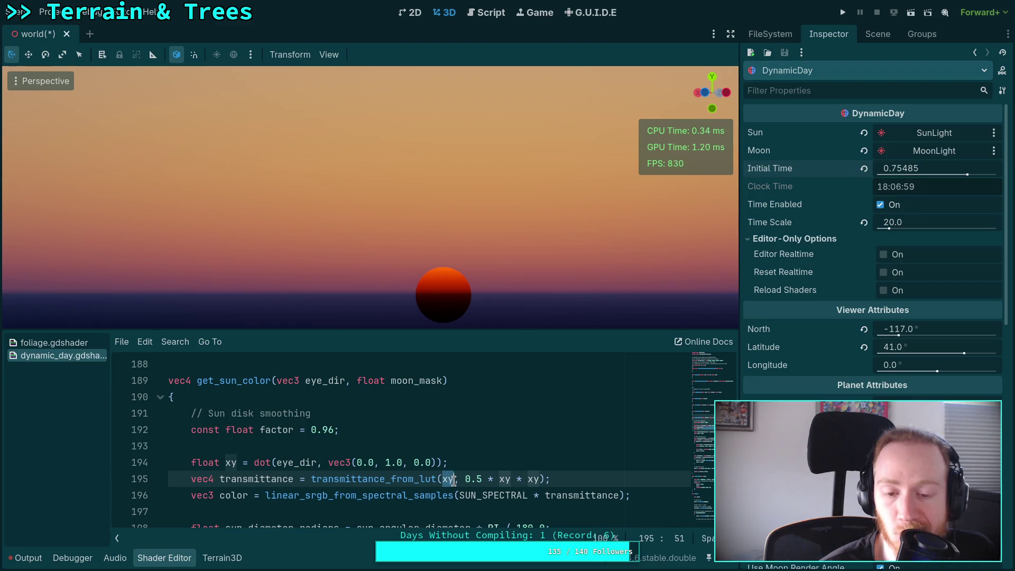
click(254, 467)
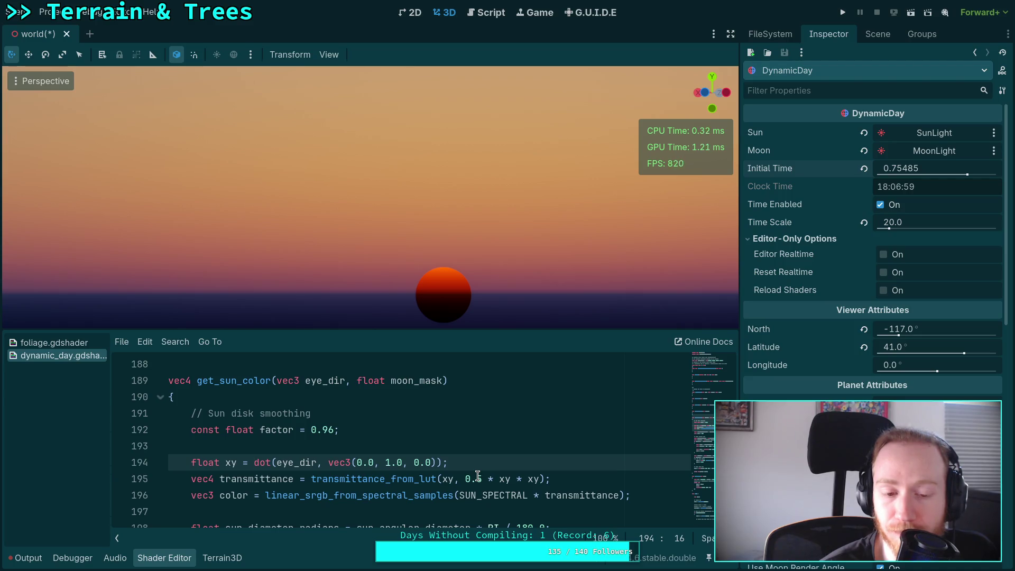
scroll(478, 476, down, 1)
scroll(477, 476, up, 1)
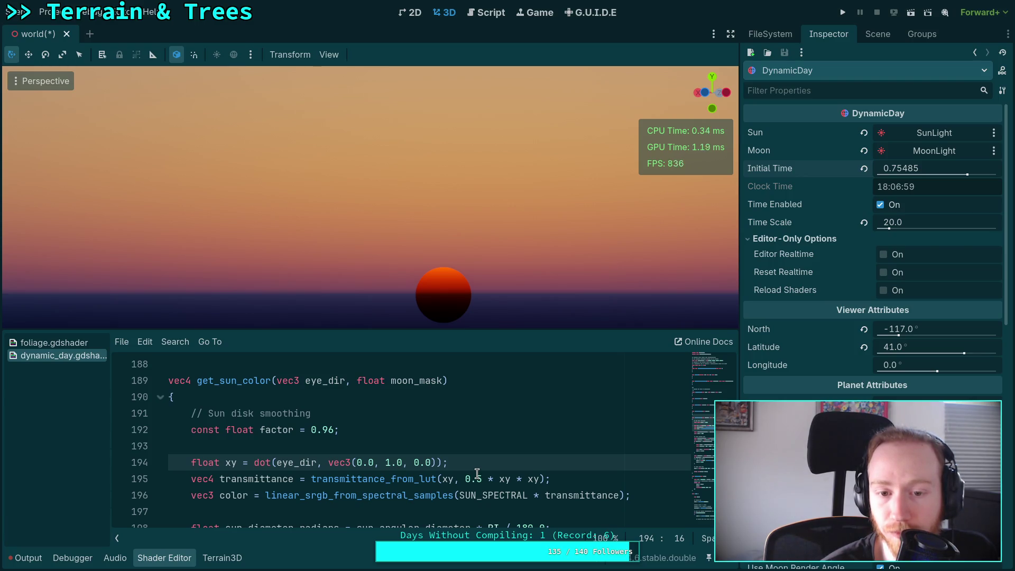
text(max()
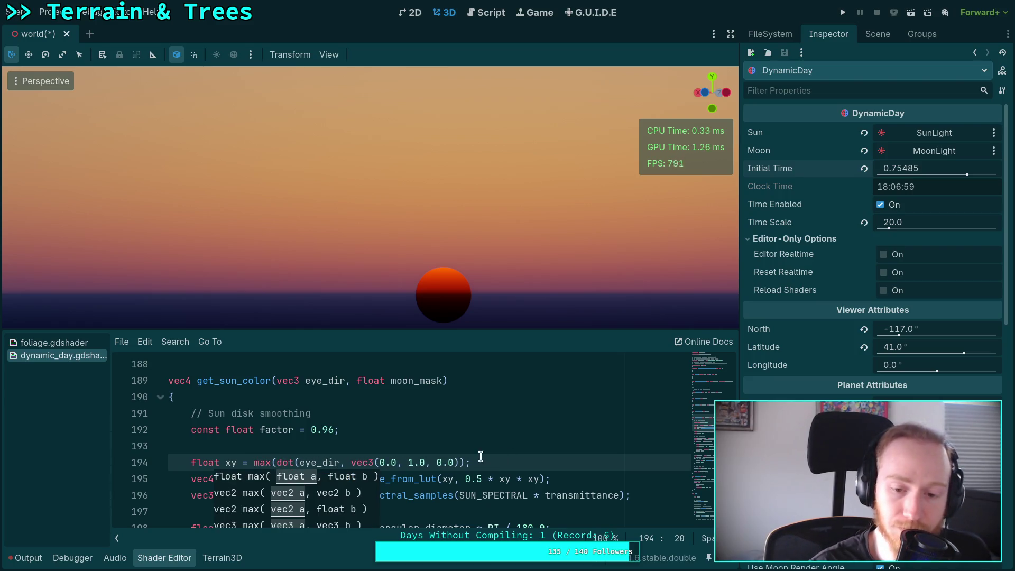
click(466, 462)
text(, 0.0))
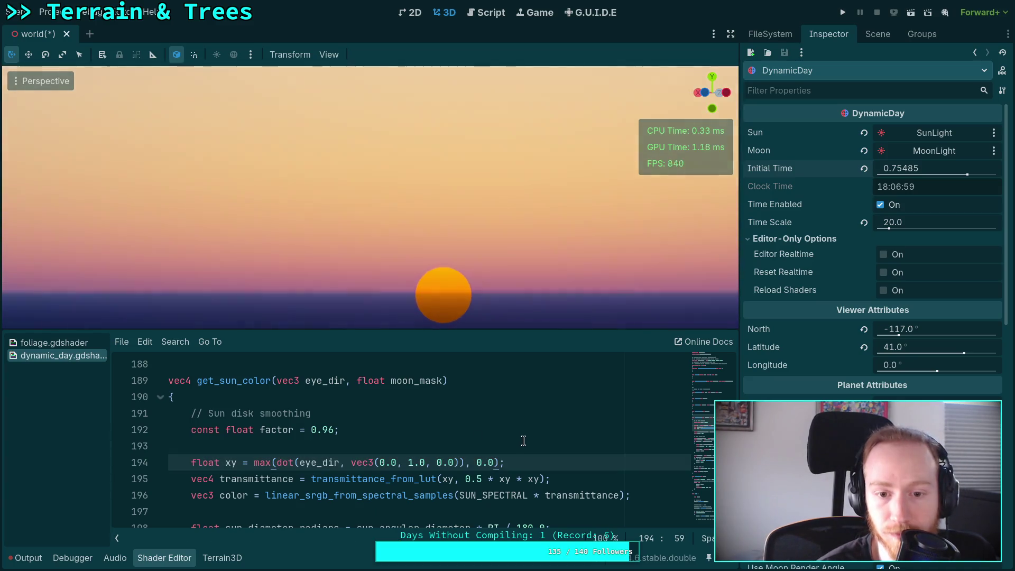
Step: Change the max lower bound to -0.1, then -0.01, then -0.001
click(478, 462)
double_click(478, 462)
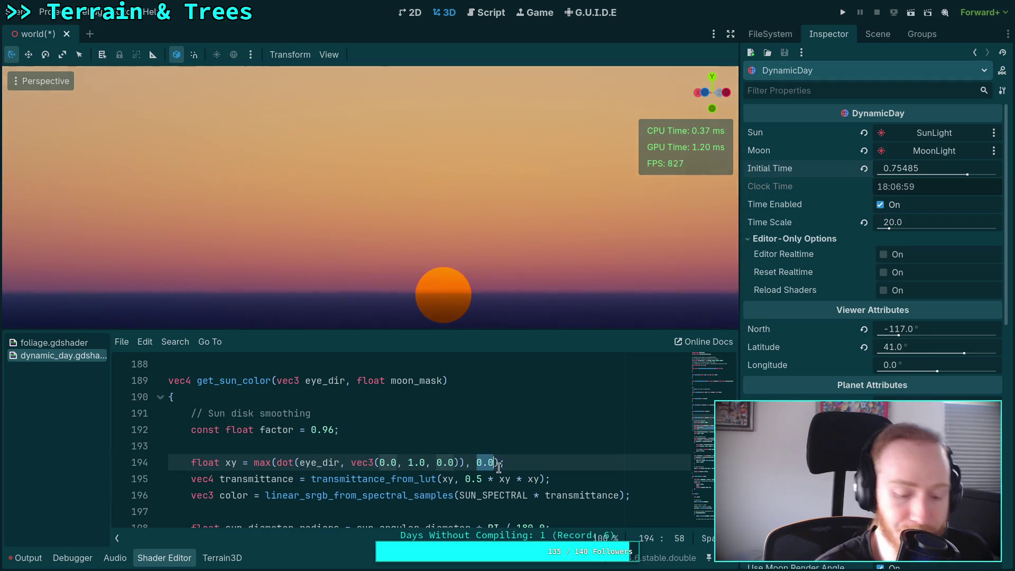
text(-0.1)
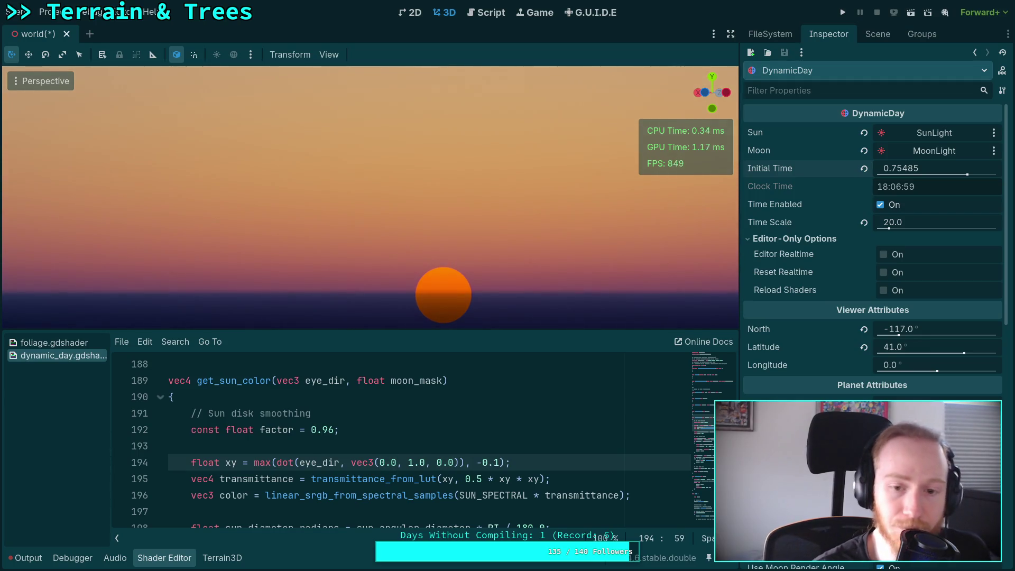
key(Left)
text(0)
key(Right)
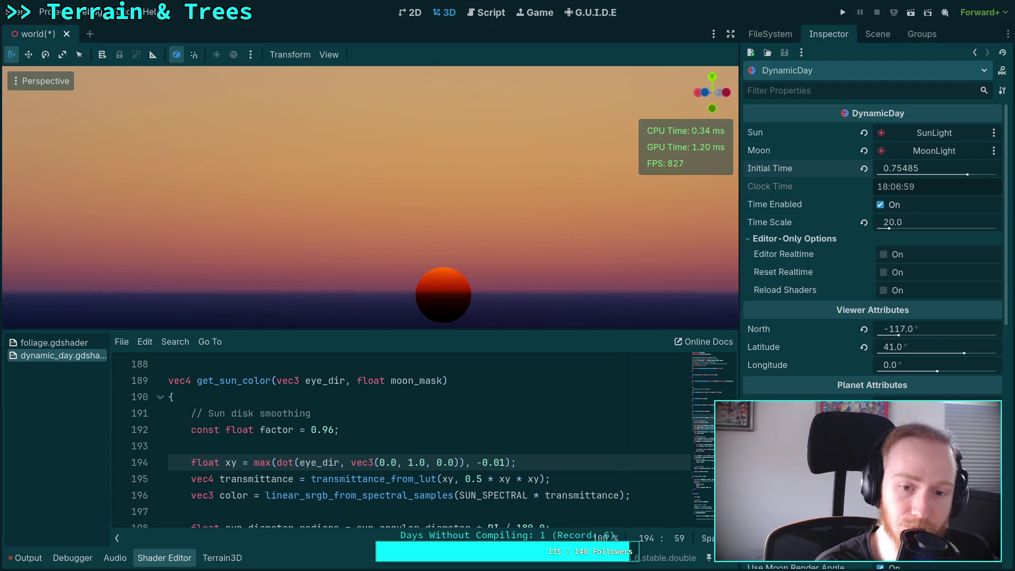
text(0)
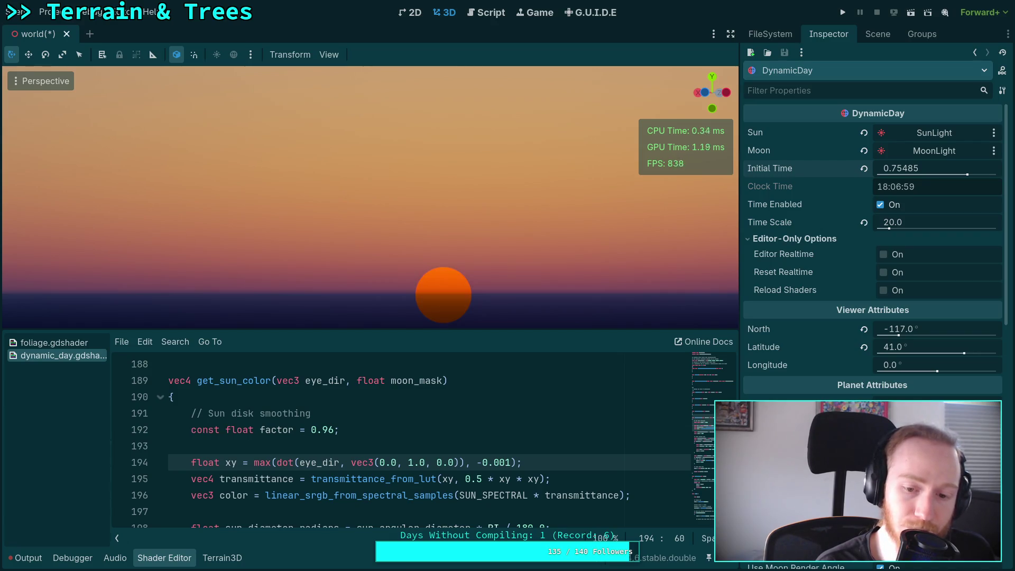
Step: Step the lower bound through -0.002, -0.003, -0.006 and -0.008, ending at -0.01
click(506, 463)
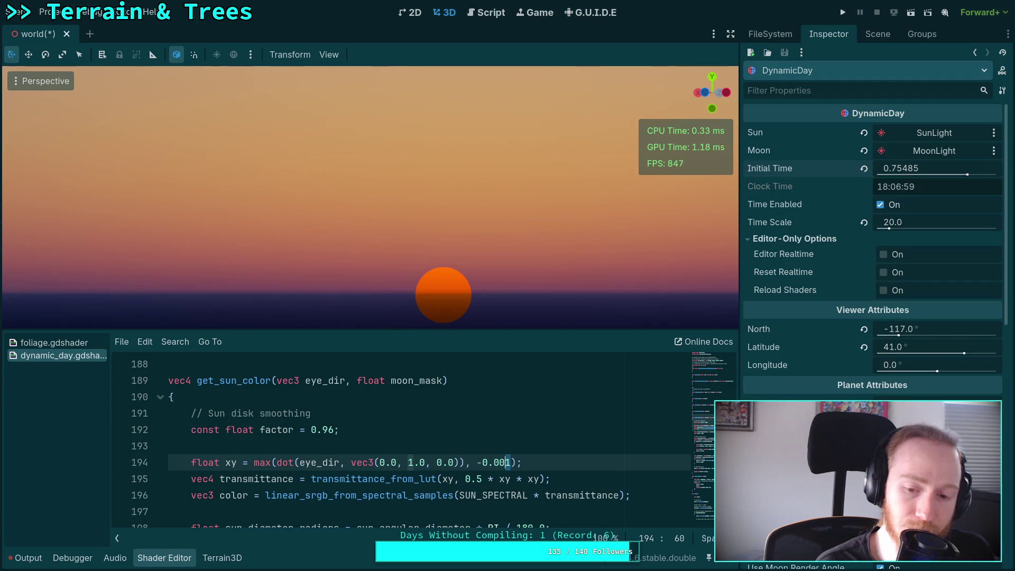
key(Delete)
text(2)
key(BackSpace)
text(3)
key(BackSpace)
text(6)
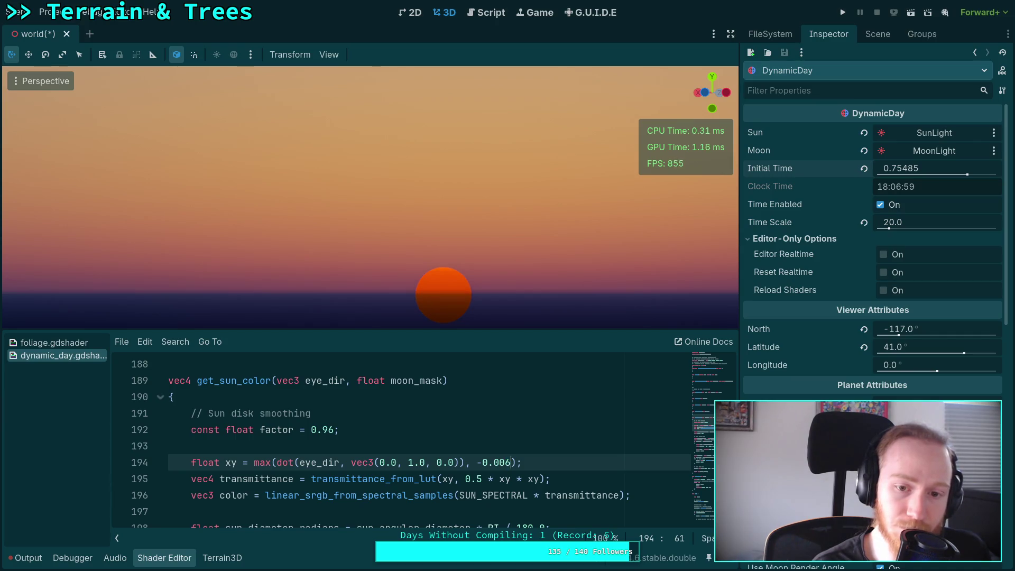
click(507, 463)
text(8)
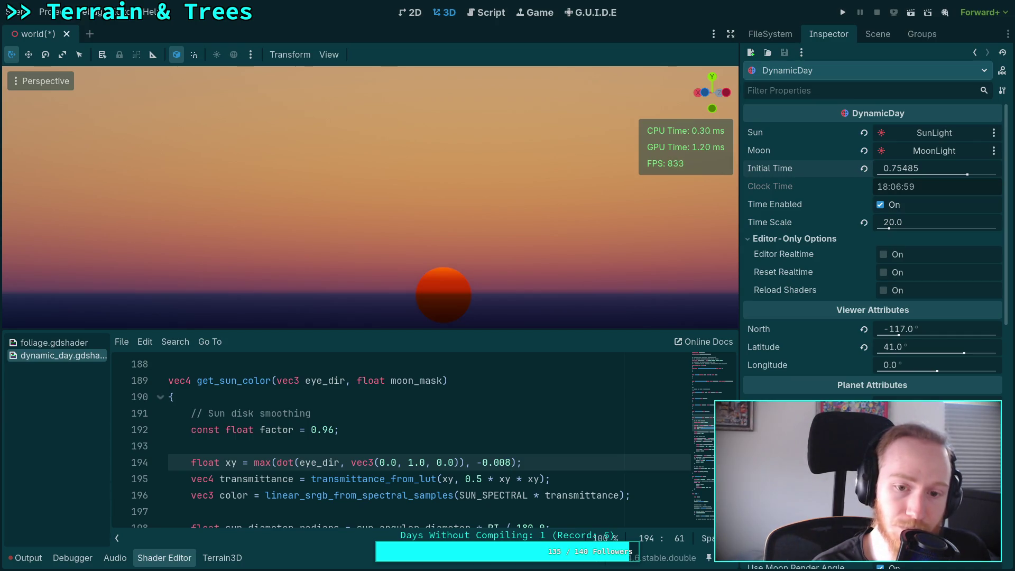
click(505, 463)
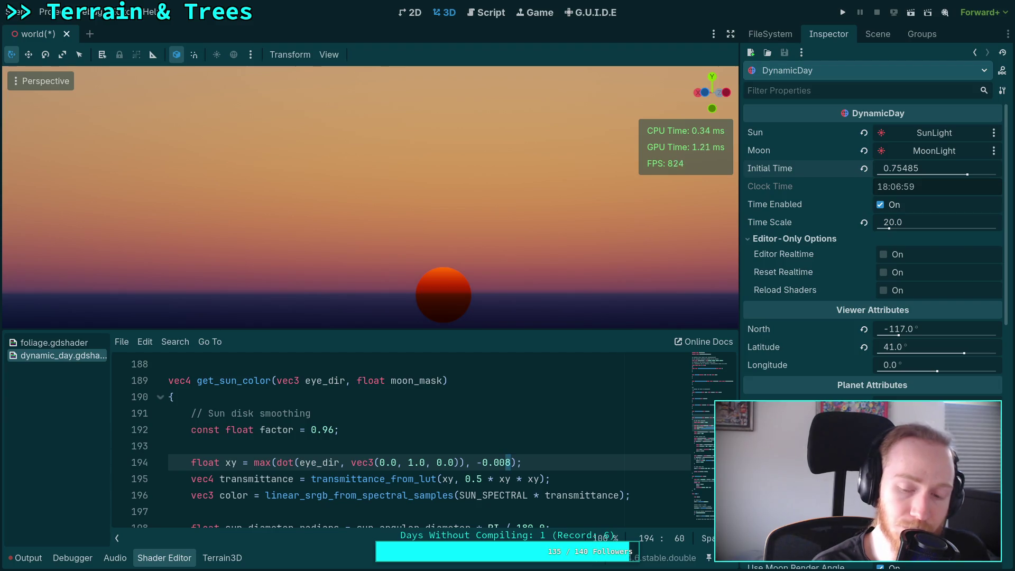
key(BackSpace)
key(Delete)
text(1)
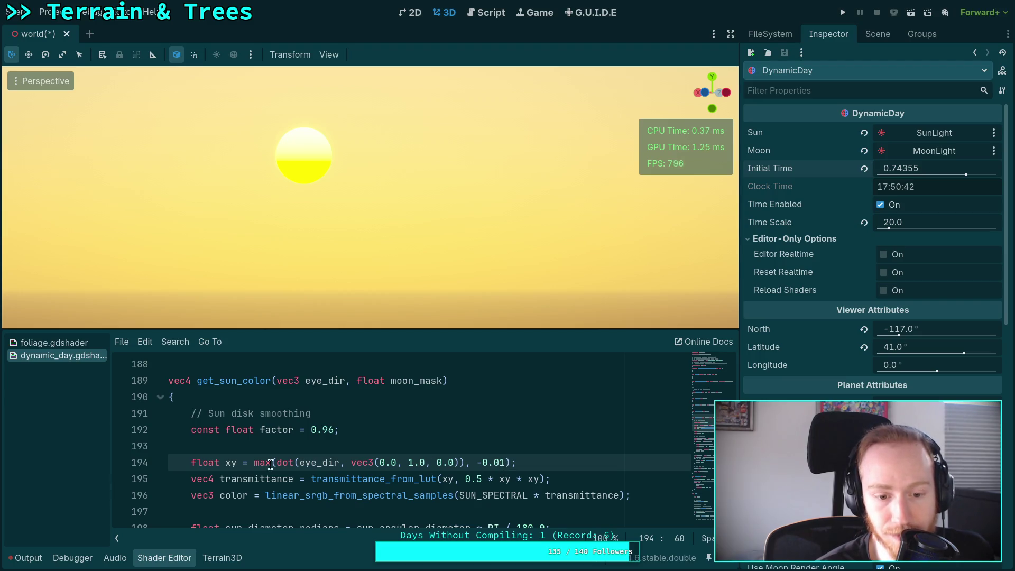
drag(271, 465, 254, 464)
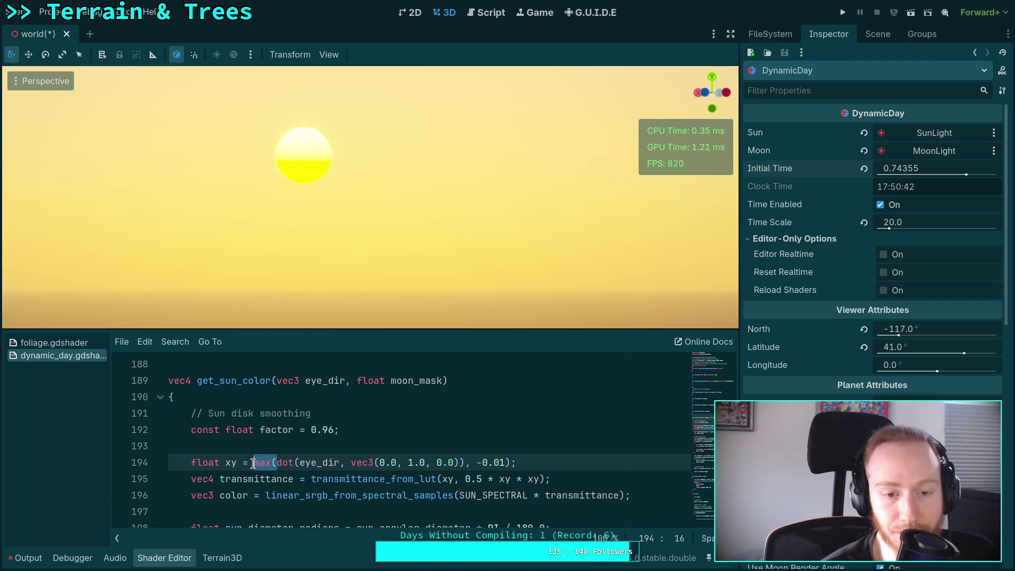
scroll(395, 474, down, 7)
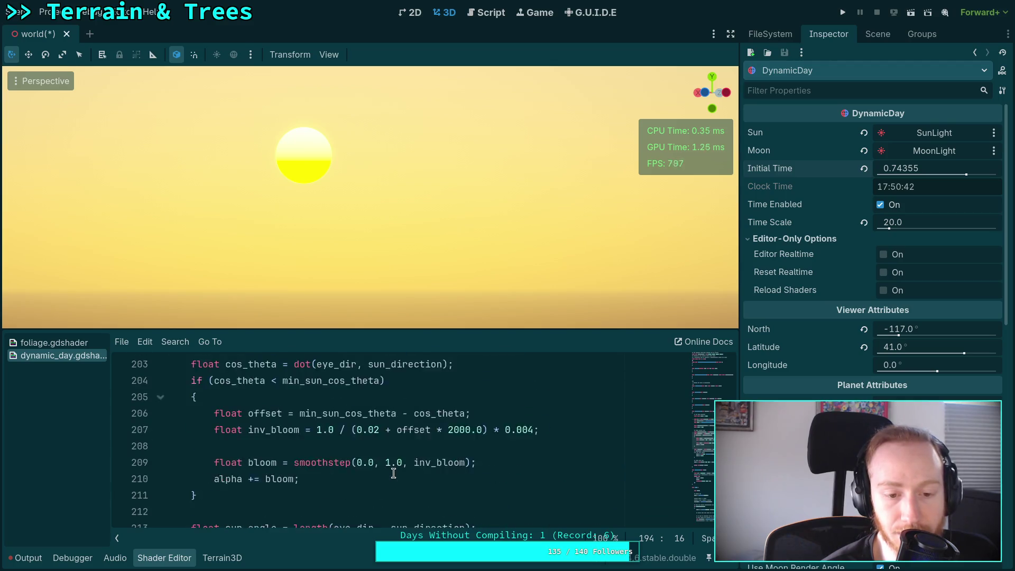
drag(264, 495, 271, 495)
text(1)
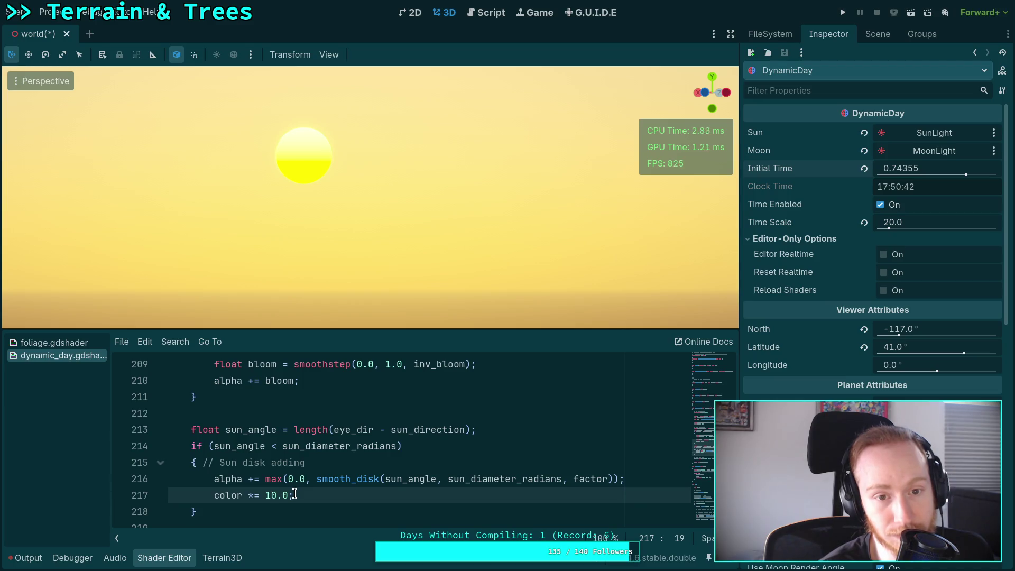
triple_click(266, 497)
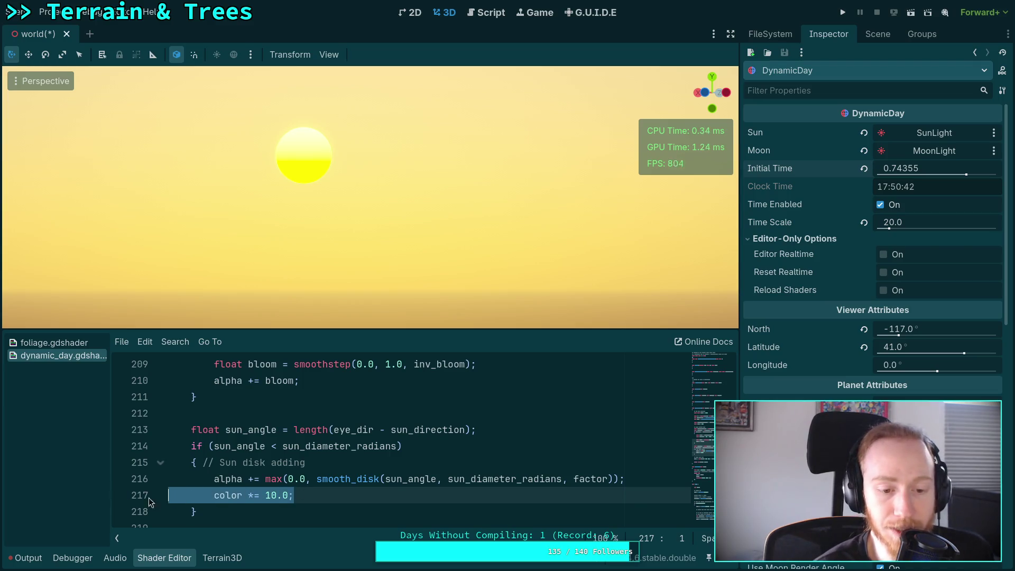
key(BackSpace)
key(BackSpace)
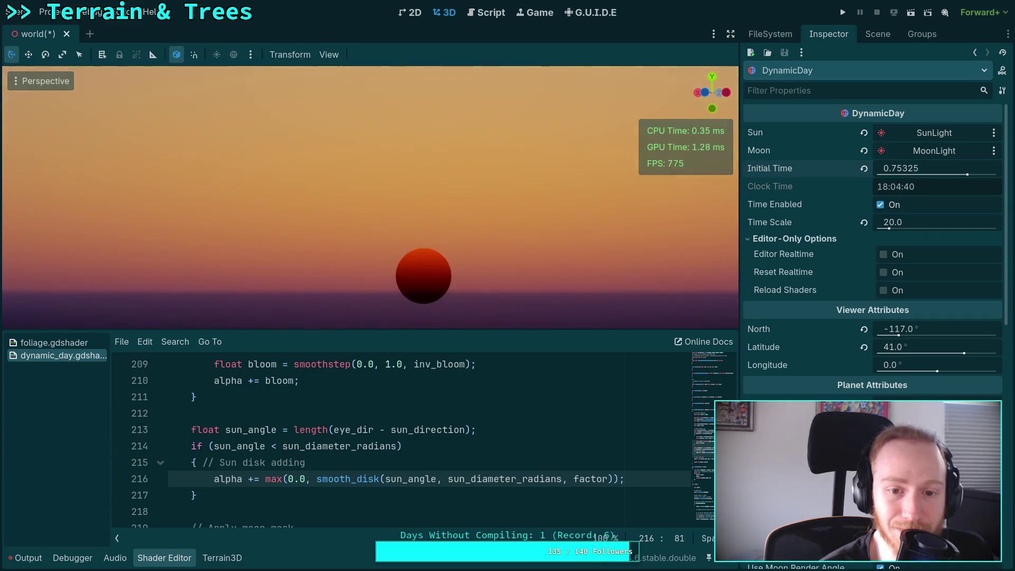
scroll(387, 451, up, 5)
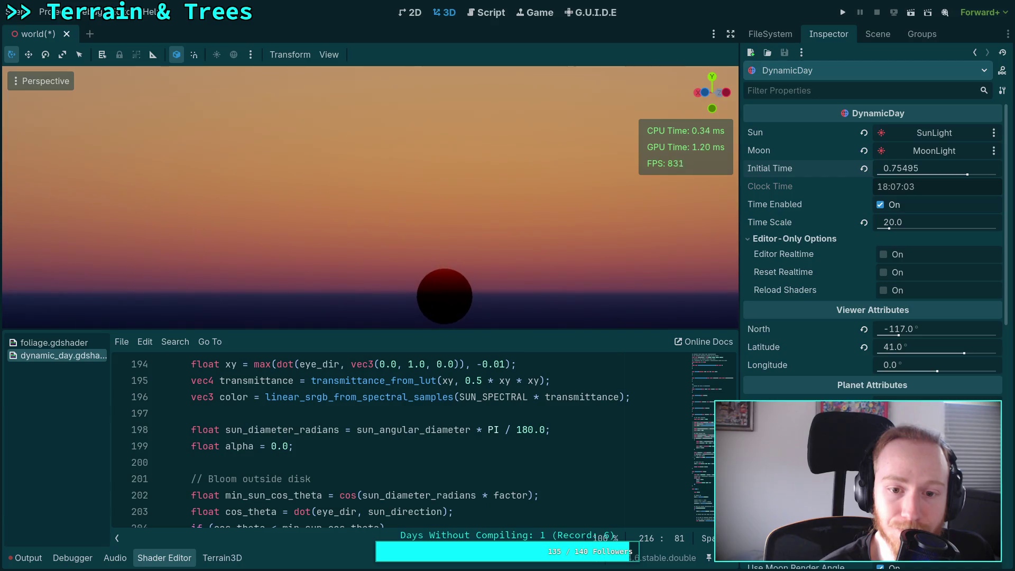
scroll(448, 465, up, 4)
scroll(448, 465, down, 2)
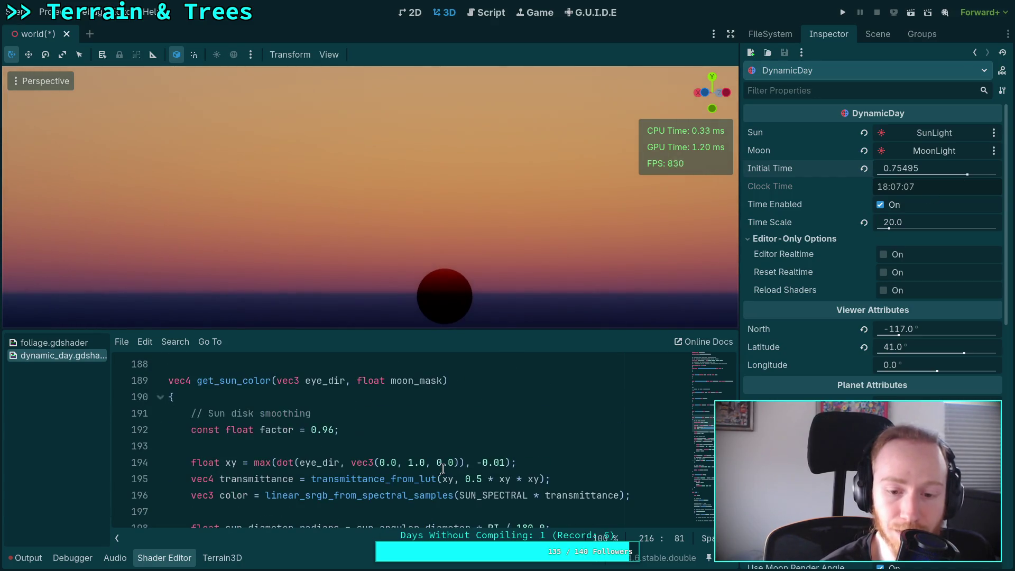
click(502, 462)
text(2)
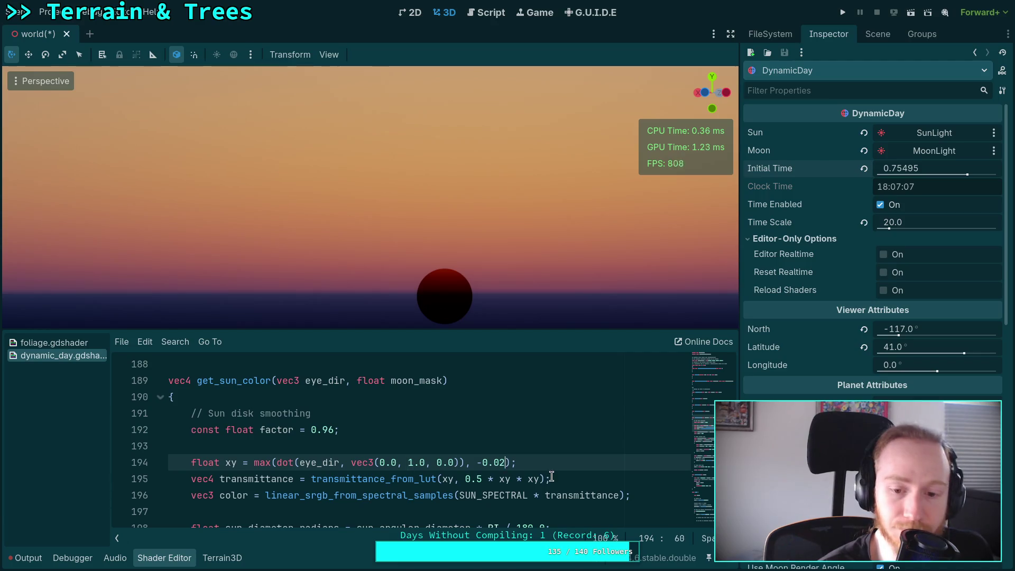
key(BackSpace)
text(01)
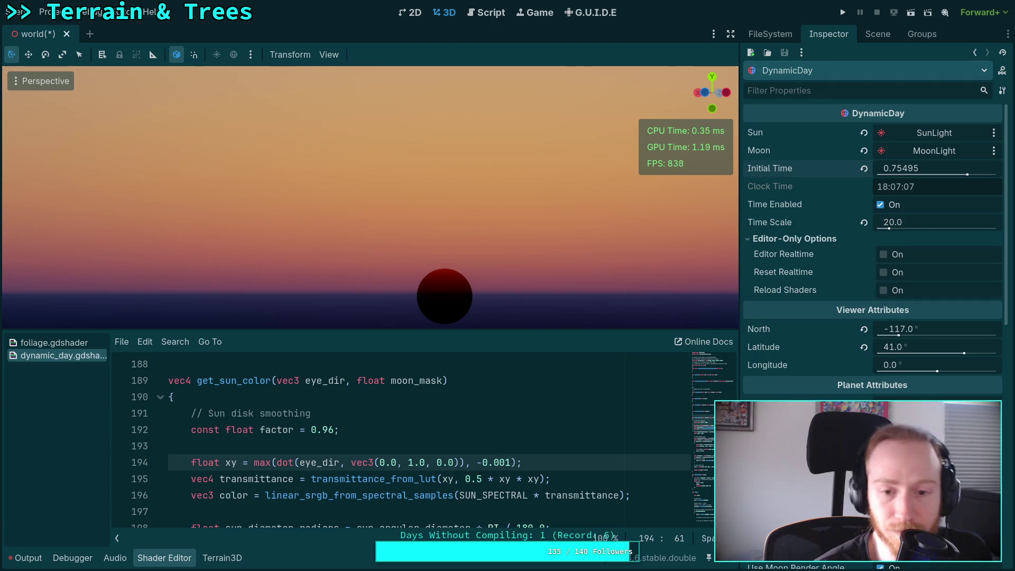
click(503, 463)
key(Delete)
text(2)
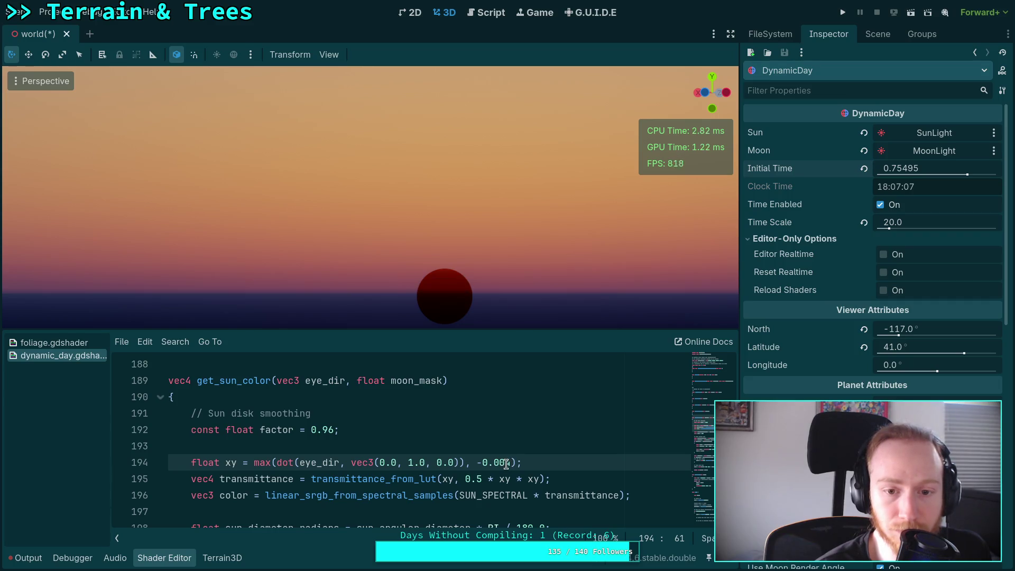
key(Delete)
text(5)
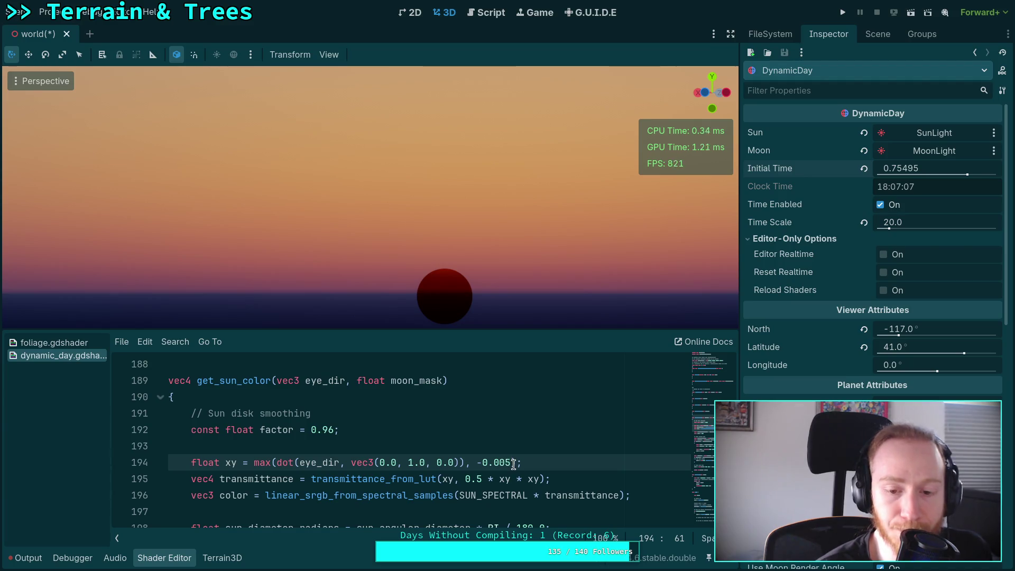
drag(513, 465, 465, 464)
key(BackSpace)
drag(273, 459, 254, 462)
key(BackSpace)
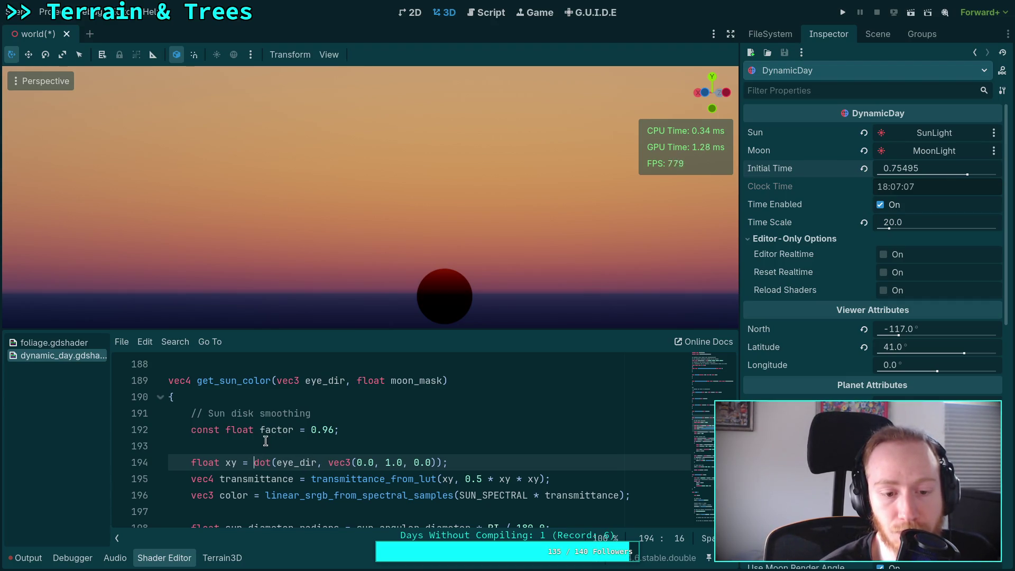
click(257, 444)
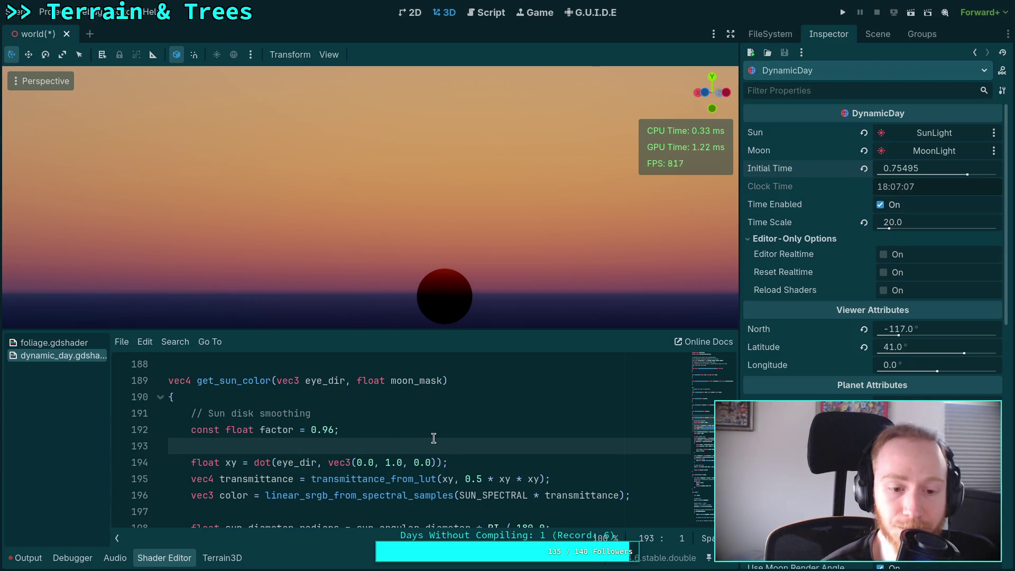
scroll(435, 439, down, 4)
scroll(434, 438, down, 4)
drag(899, 168, 892, 168)
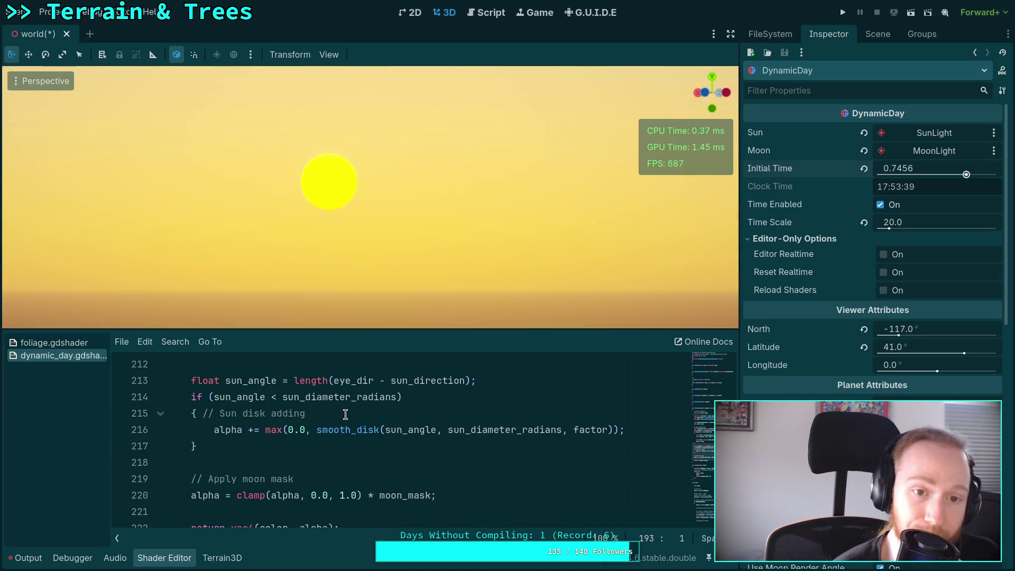
scroll(340, 430, down, 7)
scroll(340, 429, down, 4)
scroll(320, 444, up, 8)
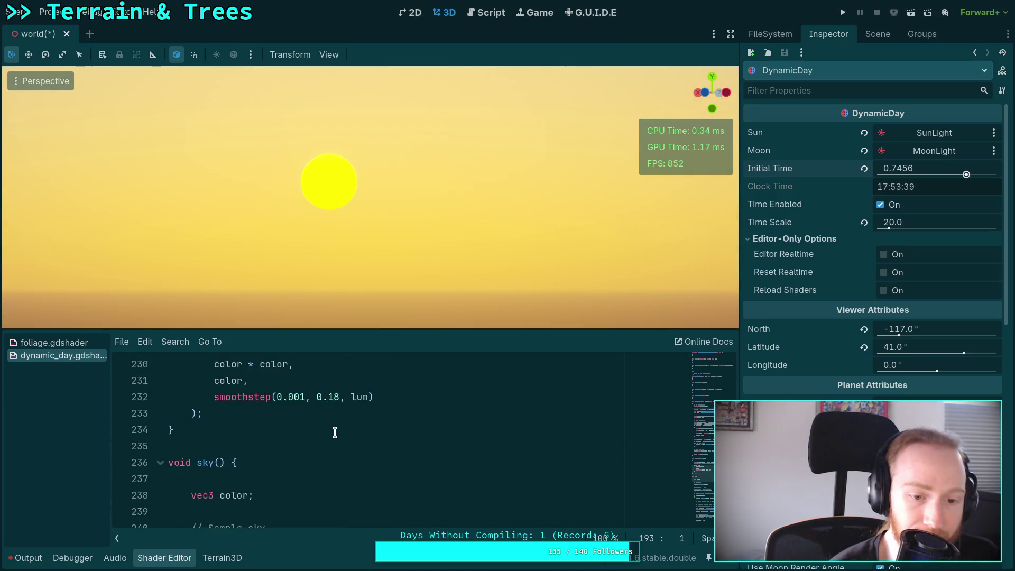
scroll(320, 444, up, 6)
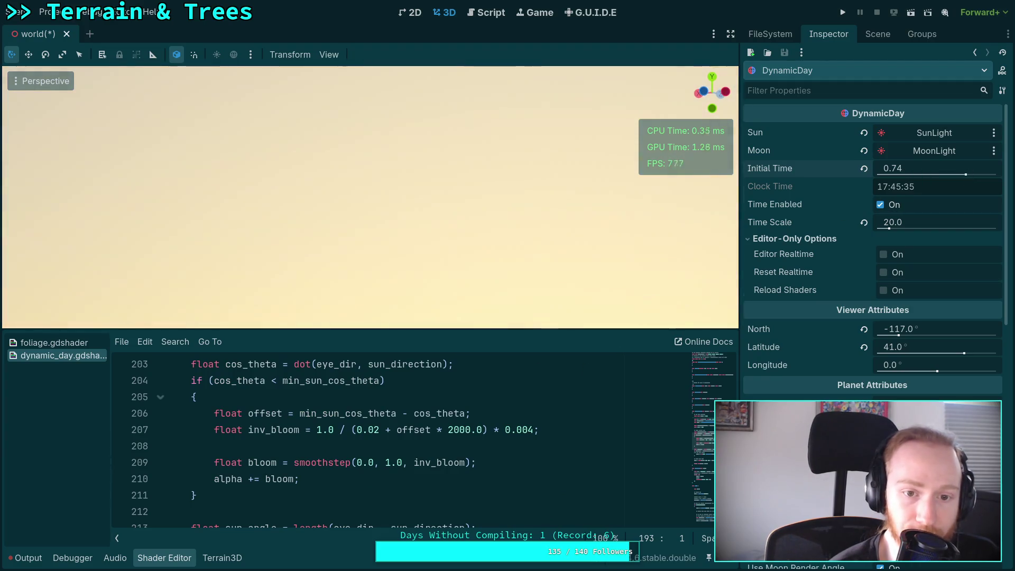
Step: Move time earlier, add a test 'alpha = 0.0;' line after the bloom addition, then remove it
drag(906, 172, 899, 172)
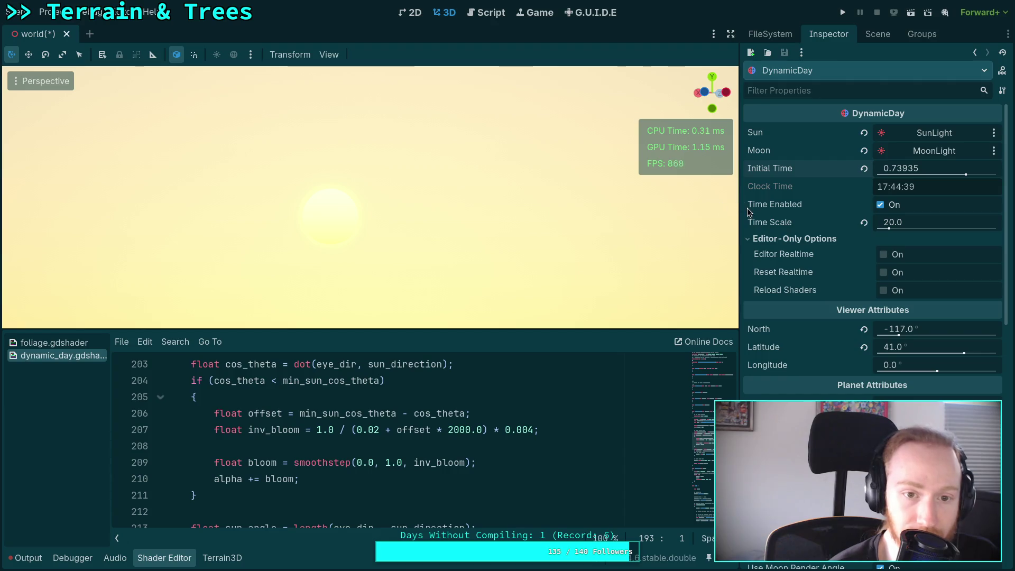
scroll(393, 446, down, 3)
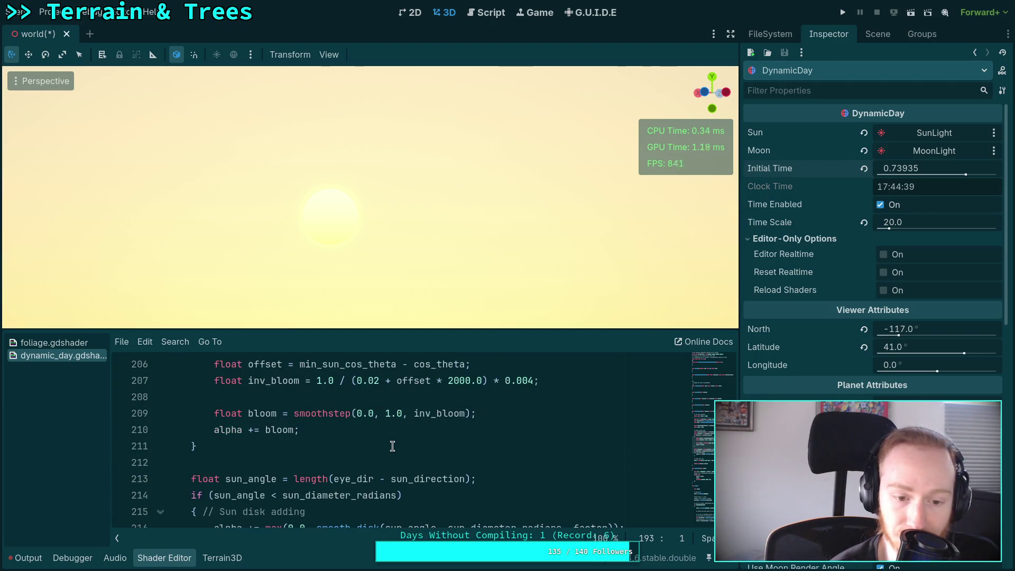
scroll(393, 446, up, 2)
click(214, 429)
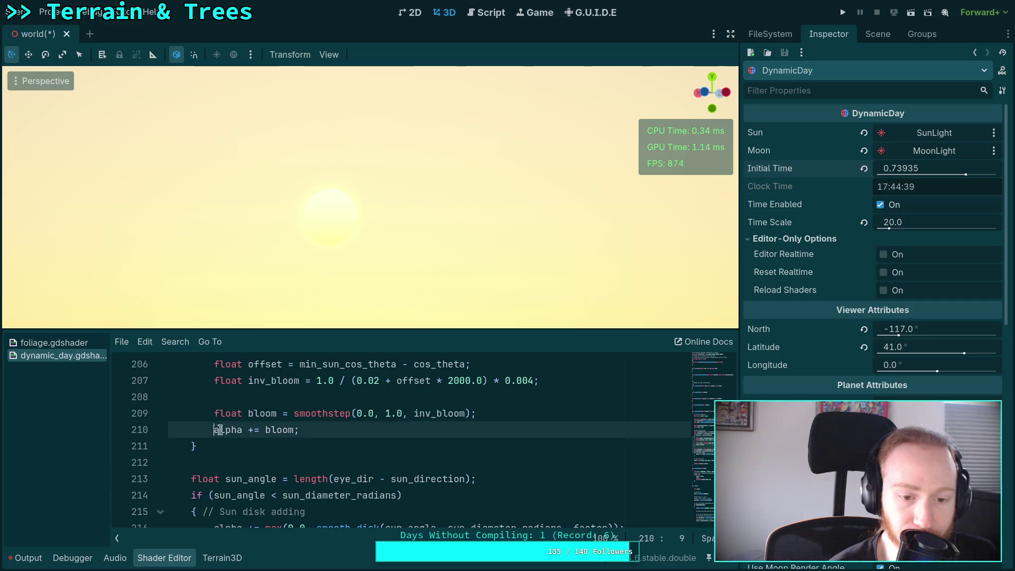
key(Return)
text(alpha)
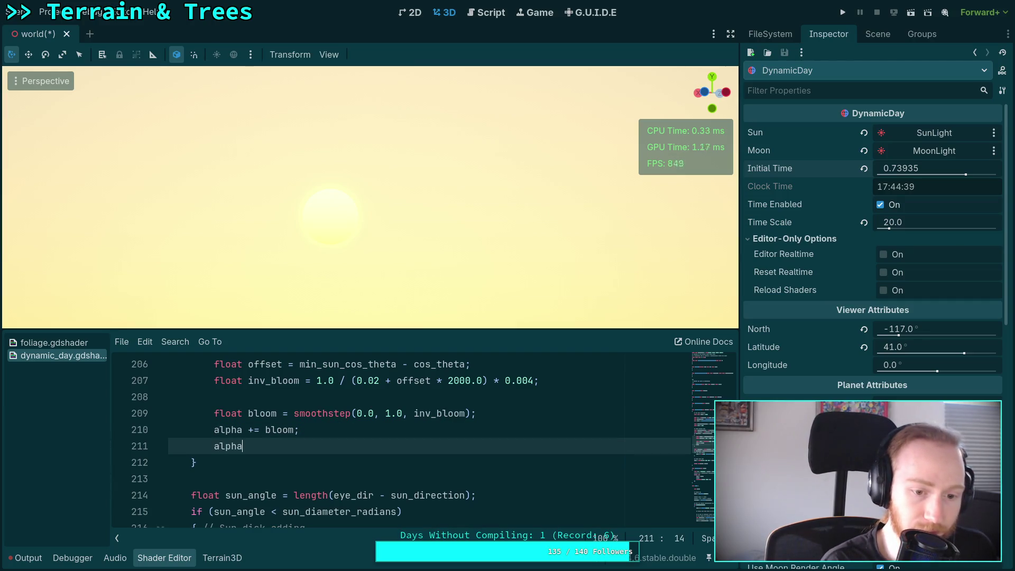
text( = 0.0;)
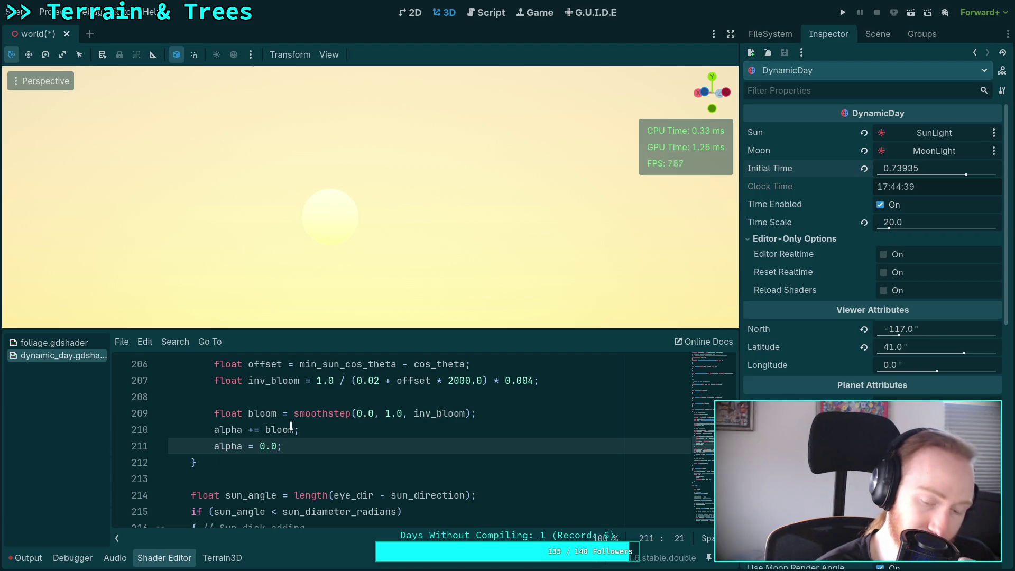
scroll(268, 448, up, 1)
drag(309, 495, 318, 479)
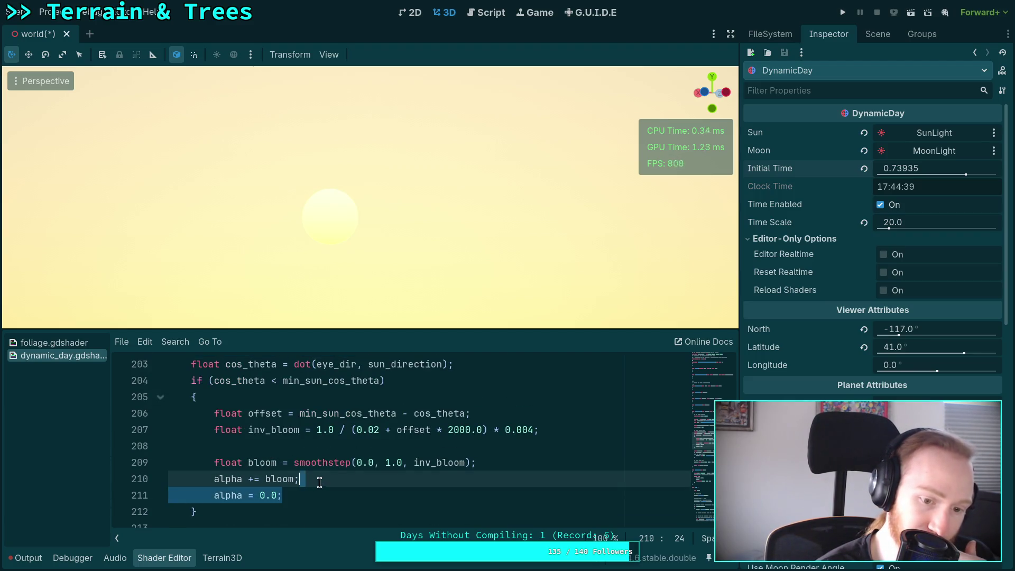
key(BackSpace)
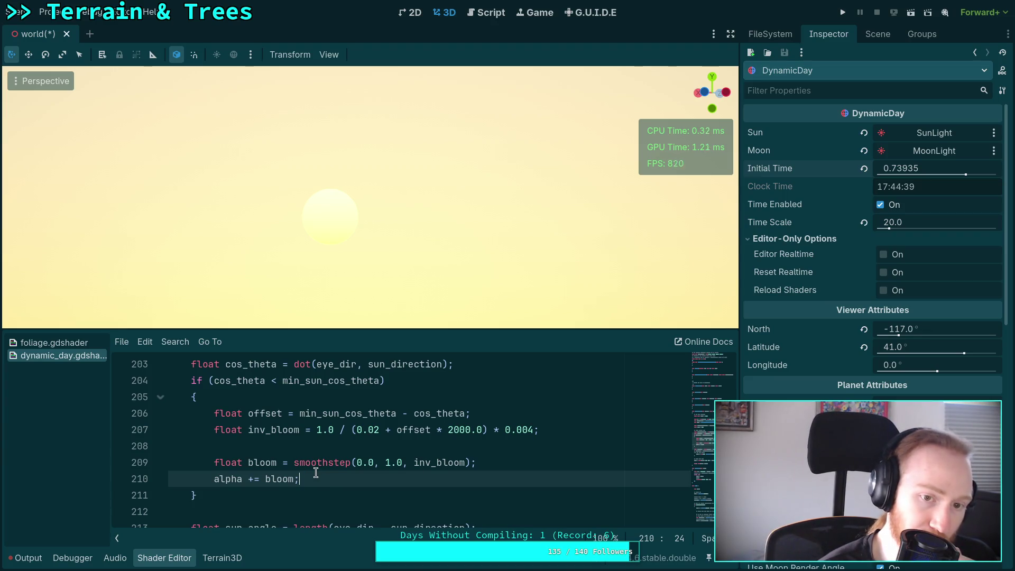
Step: Drag Initial Time to 0.6877, about 16:33 in mid-afternoon
scroll(314, 471, down, 4)
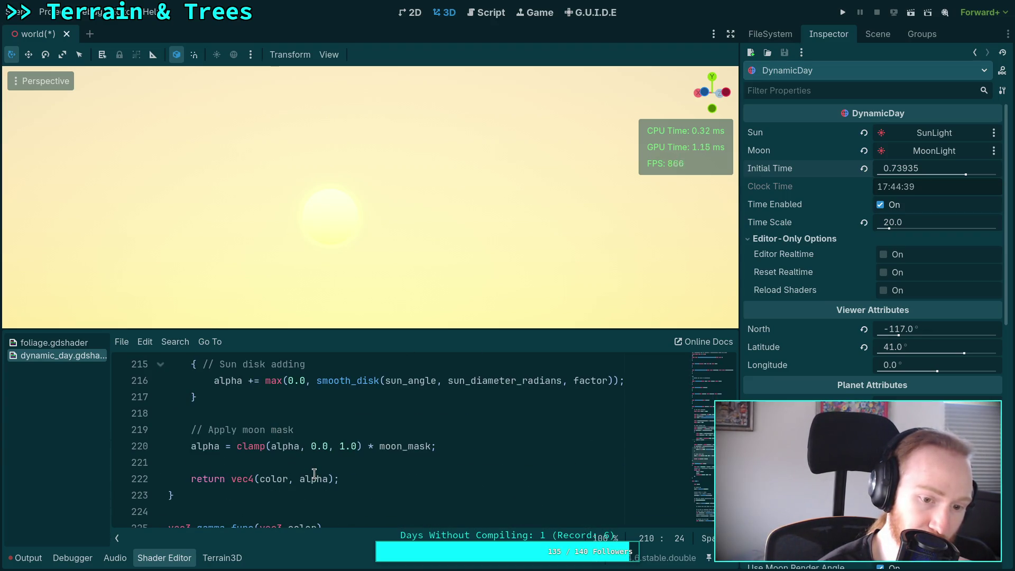
scroll(315, 473, up, 1)
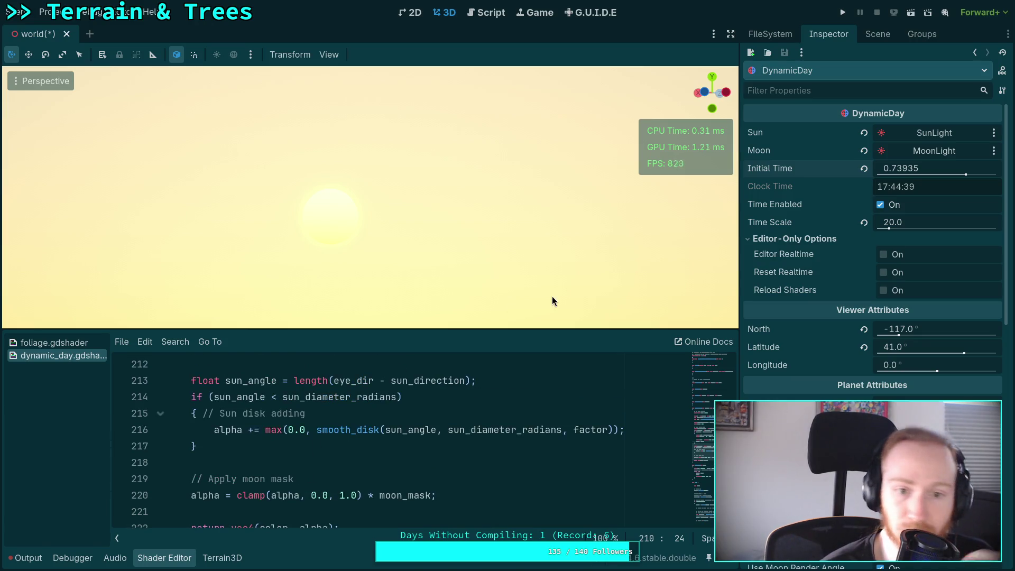
mouse_move(876, 173)
mouse_down()
mouse_move(510, 220)
mouse_move(110, 228)
mouse_up()
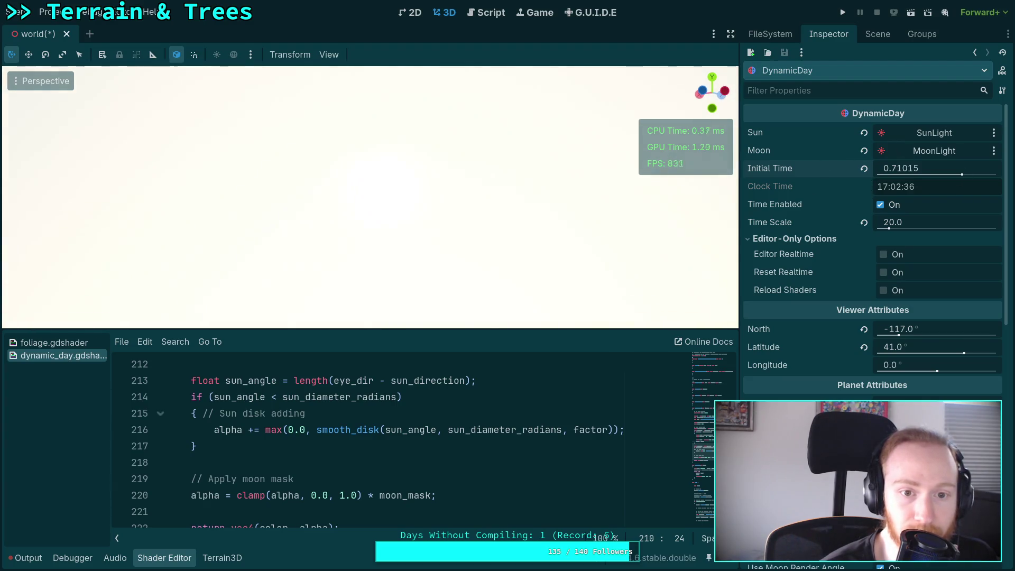
mouse_move(654, 245)
mouse_down()
mouse_move(507, 247)
mouse_move(944, 178)
mouse_up()
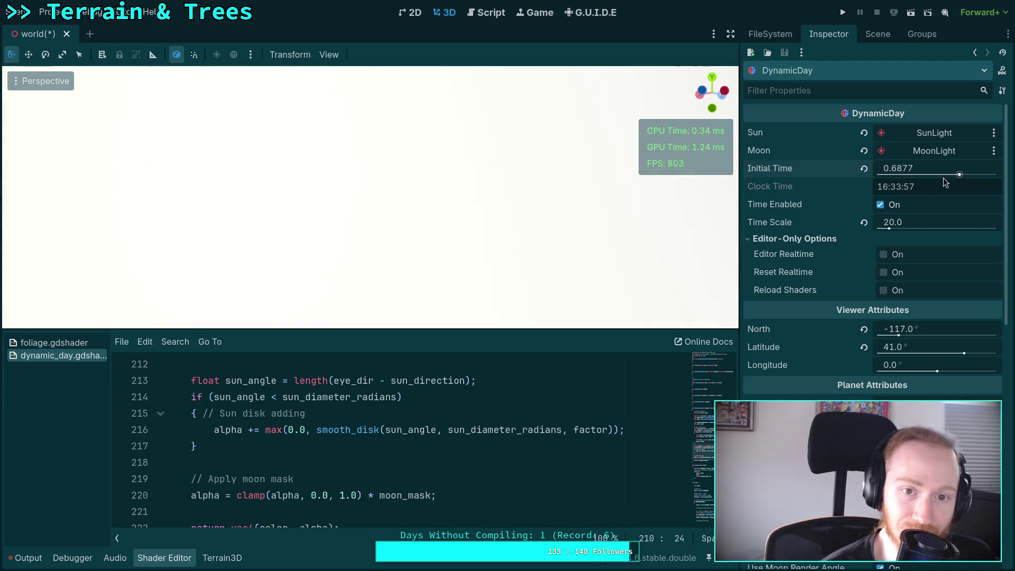
Step: Set the editor camera's perspective VFOV to 75 in View Settings
click(332, 56)
click(365, 225)
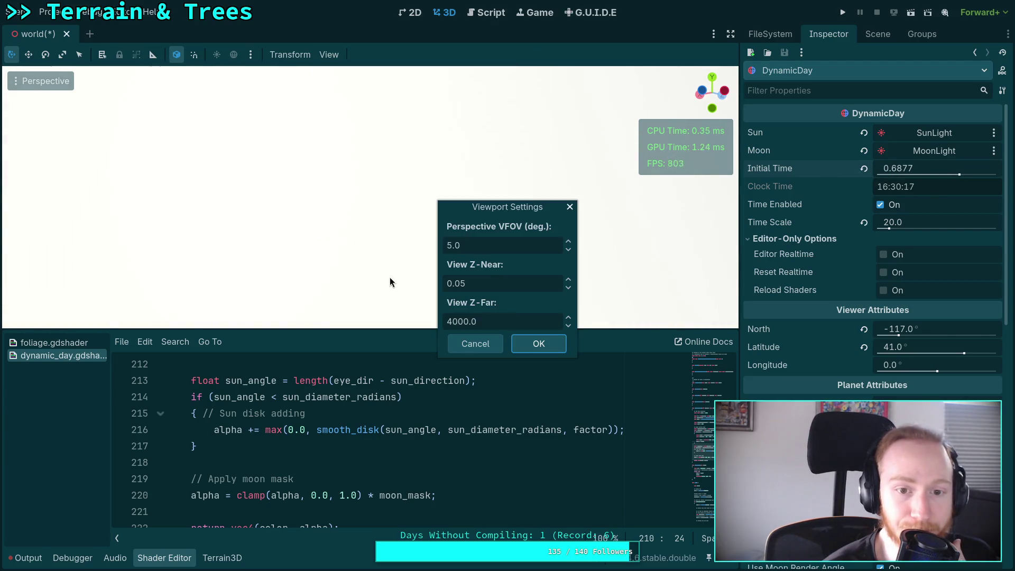
click(462, 252)
text(75)
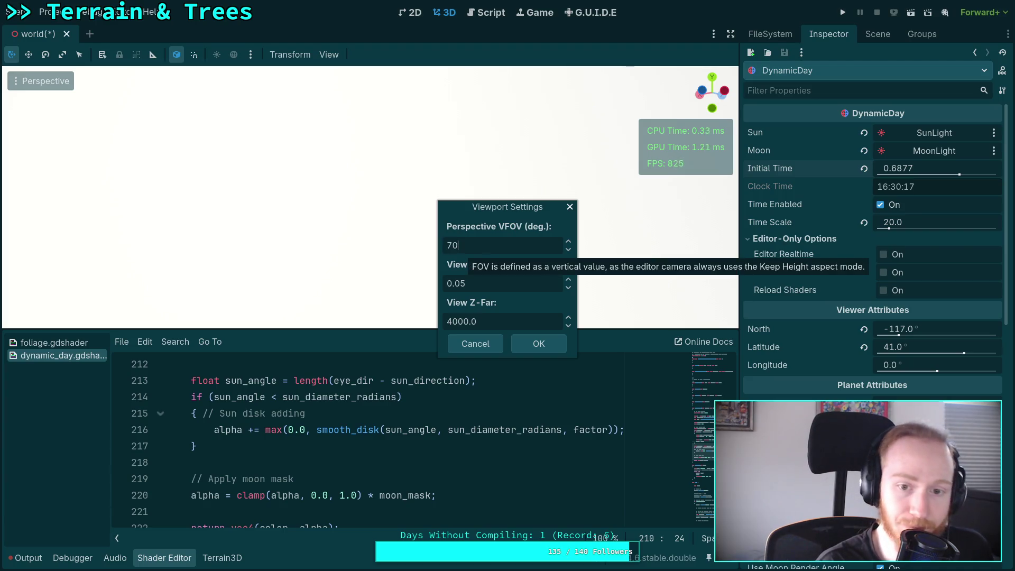
click(528, 345)
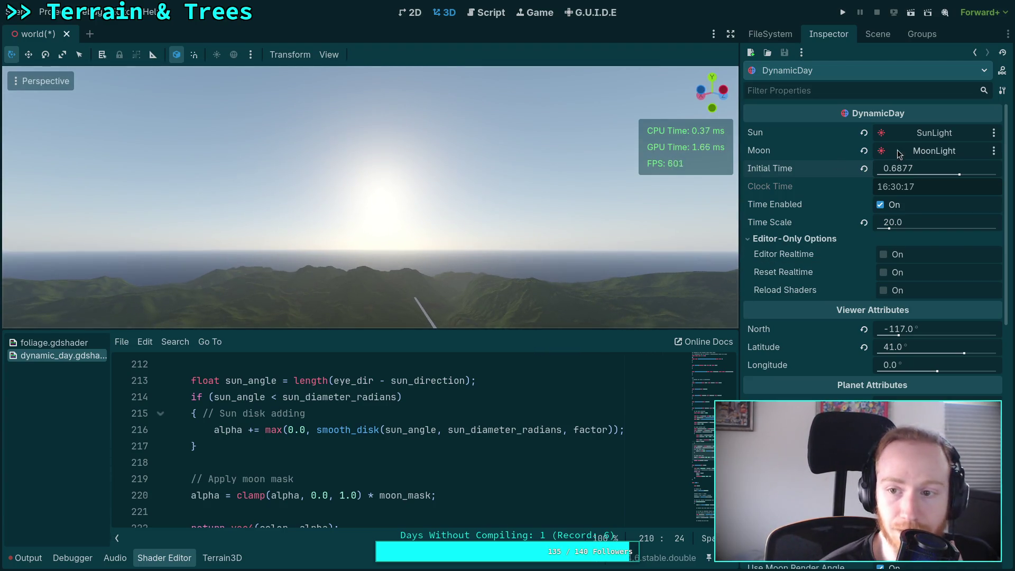
Step: Scrub the time and orbit toward the sunset, ending at 0.75275 (18:03)
drag(909, 168, 867, 168)
drag(588, 211, 589, 132)
drag(920, 168, 949, 168)
mouse_move(427, 116)
mouse_down()
mouse_move(437, 132)
mouse_move(448, 120)
mouse_up()
drag(949, 168, 967, 168)
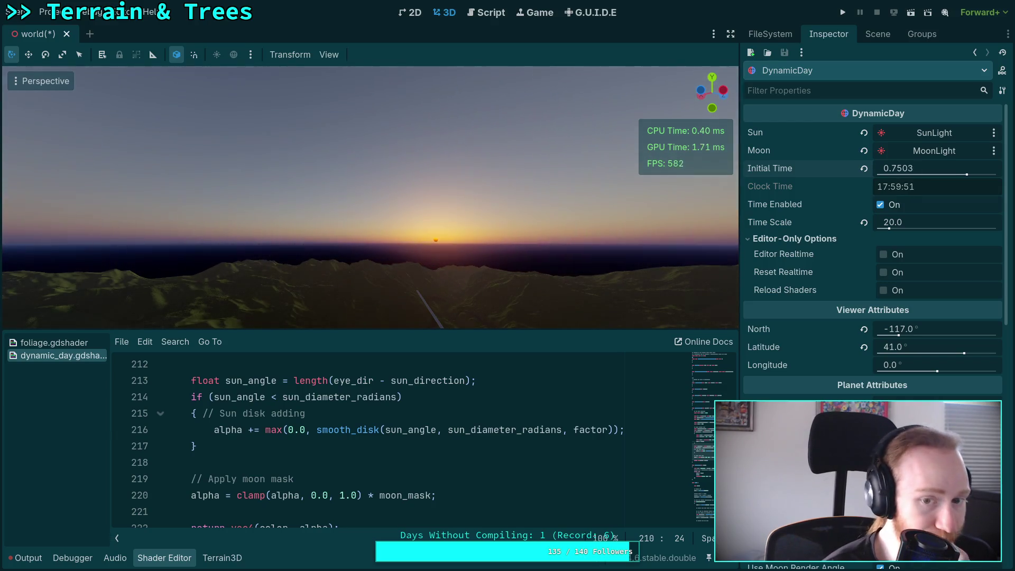
drag(675, 194, 476, 197)
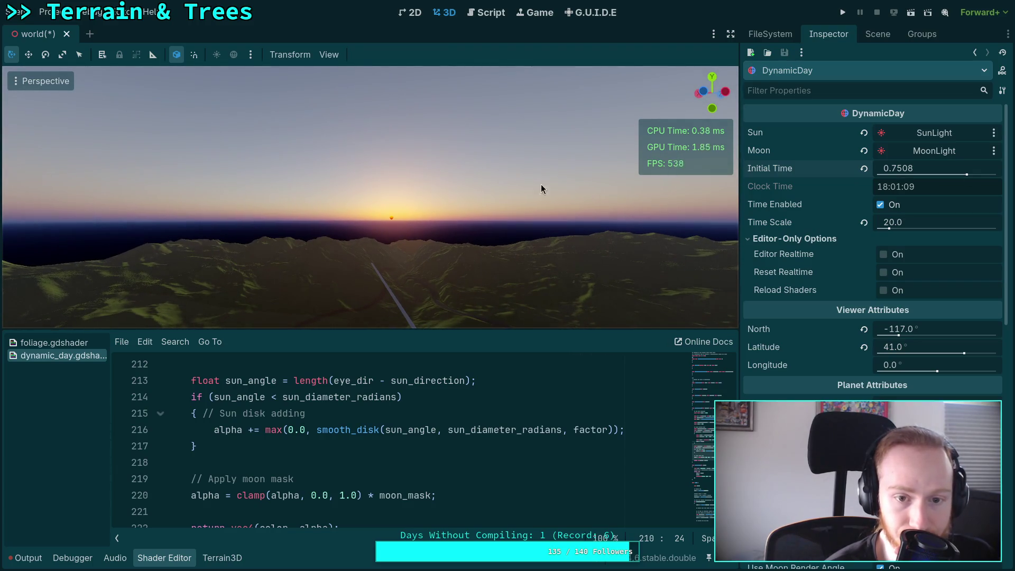
drag(903, 166, 908, 167)
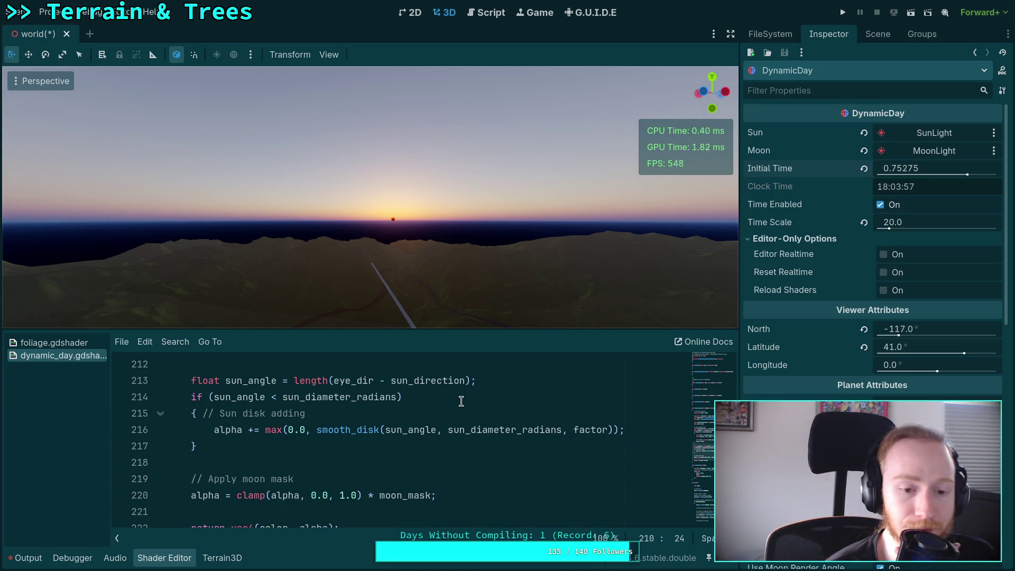
Step: Add 'color.r = max(color.r, 1.0)' on a new line in the sun disk block
scroll(461, 402, down, 1)
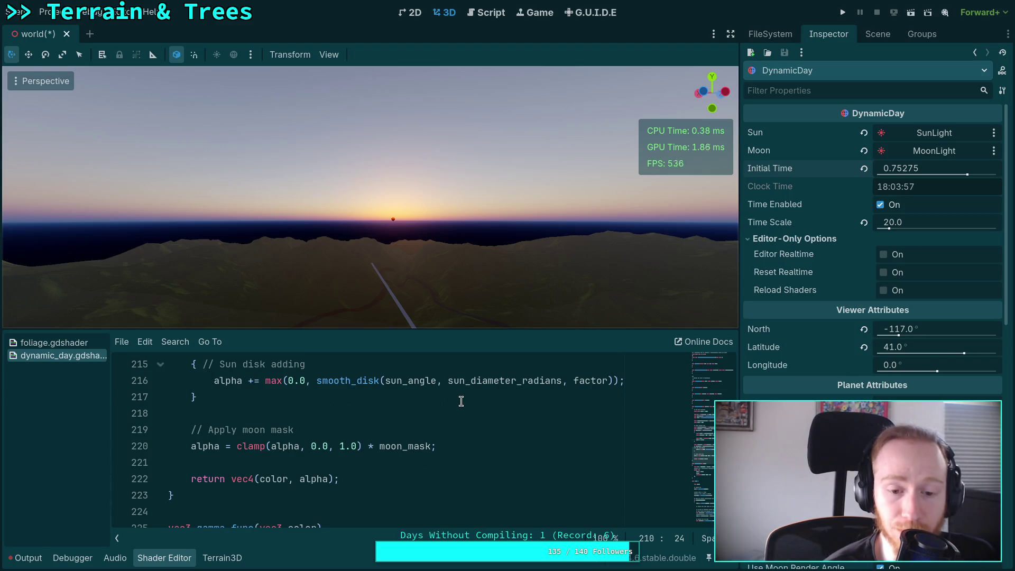
scroll(461, 402, down, 3)
scroll(462, 402, up, 3)
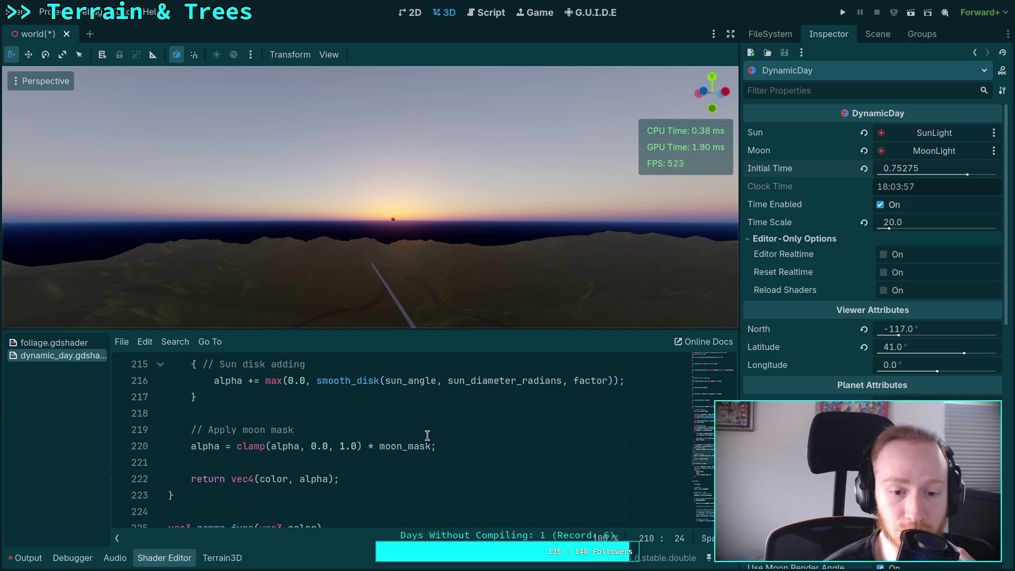
scroll(400, 442, up, 1)
click(649, 431)
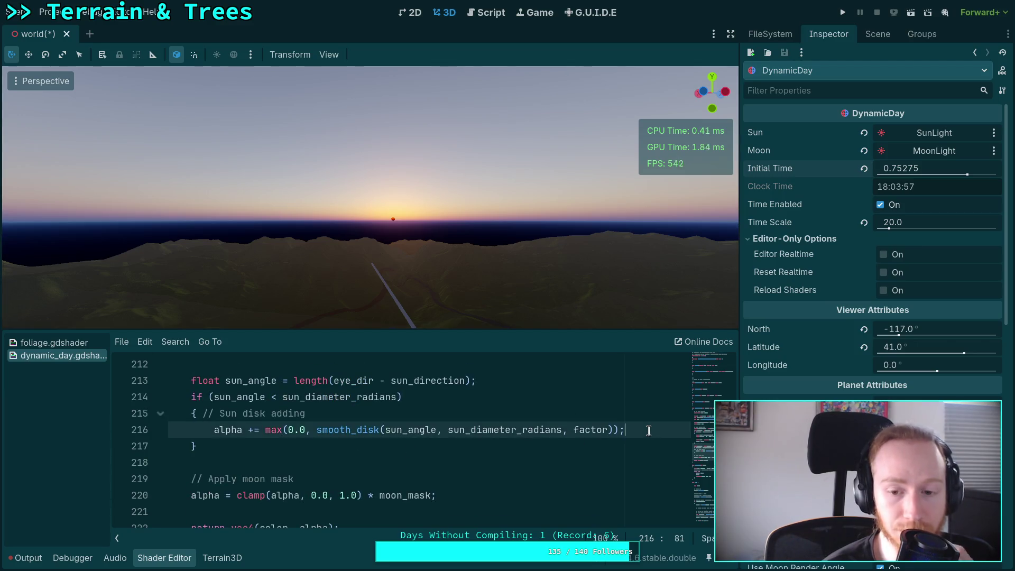
key(Return)
text(color)
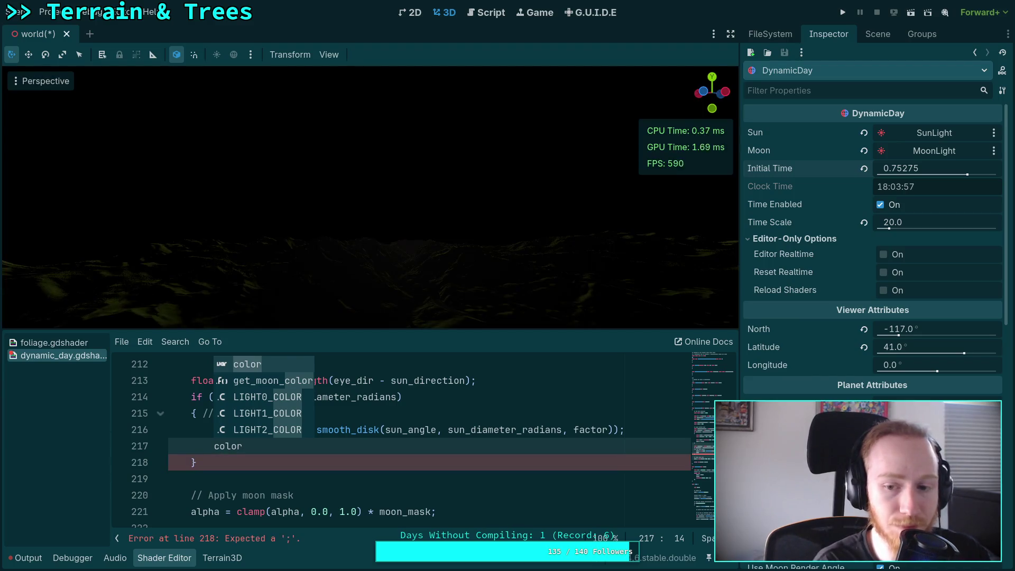
text(.r )
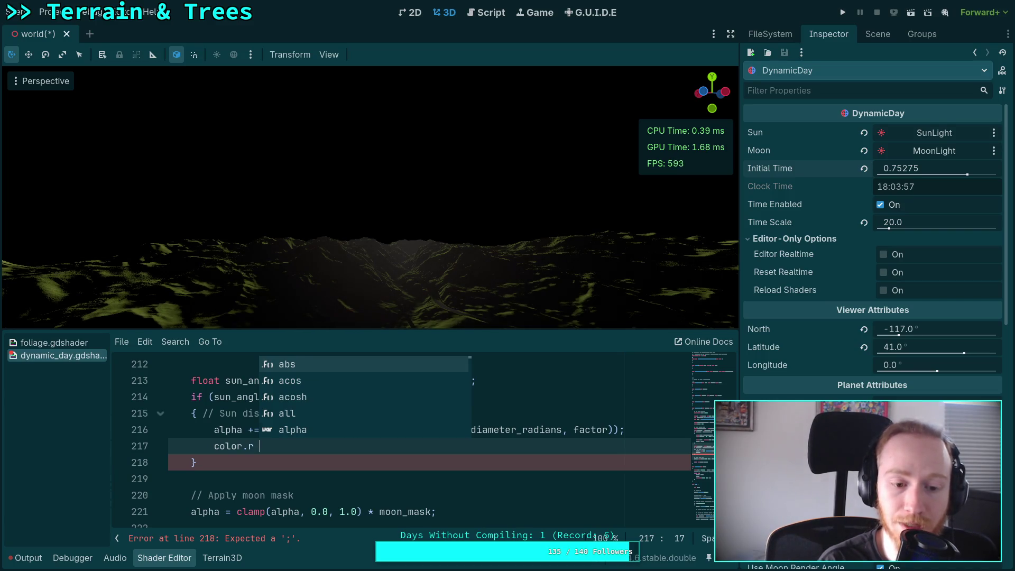
text(= max(color.)
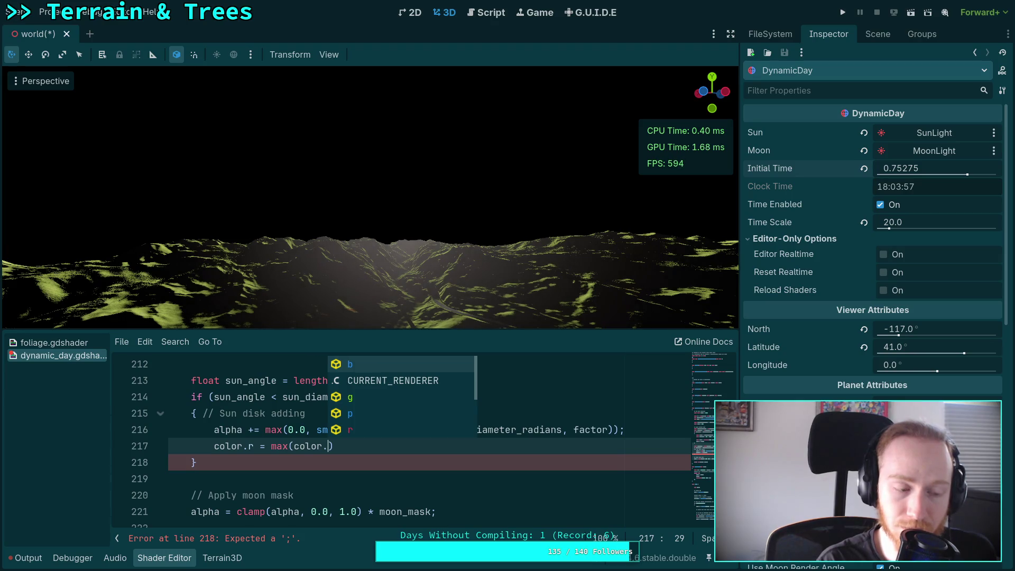
text(r, 1.0)
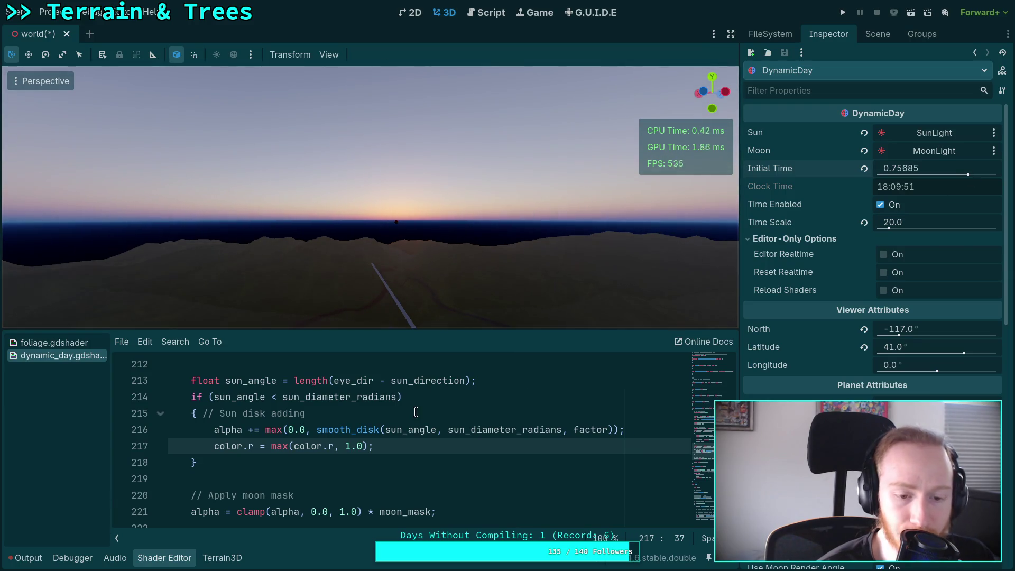
Step: Preview in daylight and raise the red max limit to 2.0
scroll(409, 421, down, 1)
scroll(409, 420, down, 1)
scroll(409, 421, up, 2)
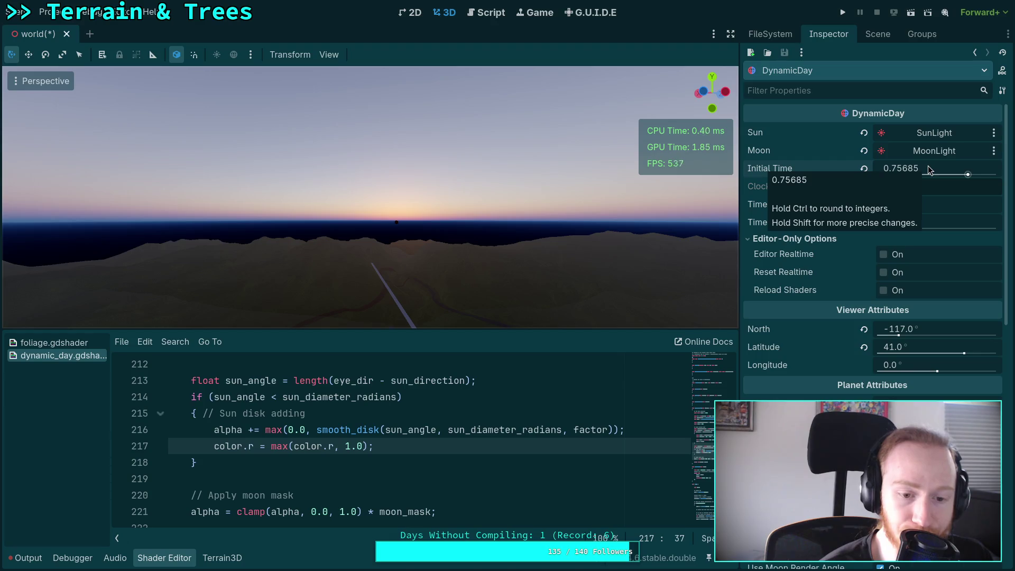
drag(930, 169, 914, 169)
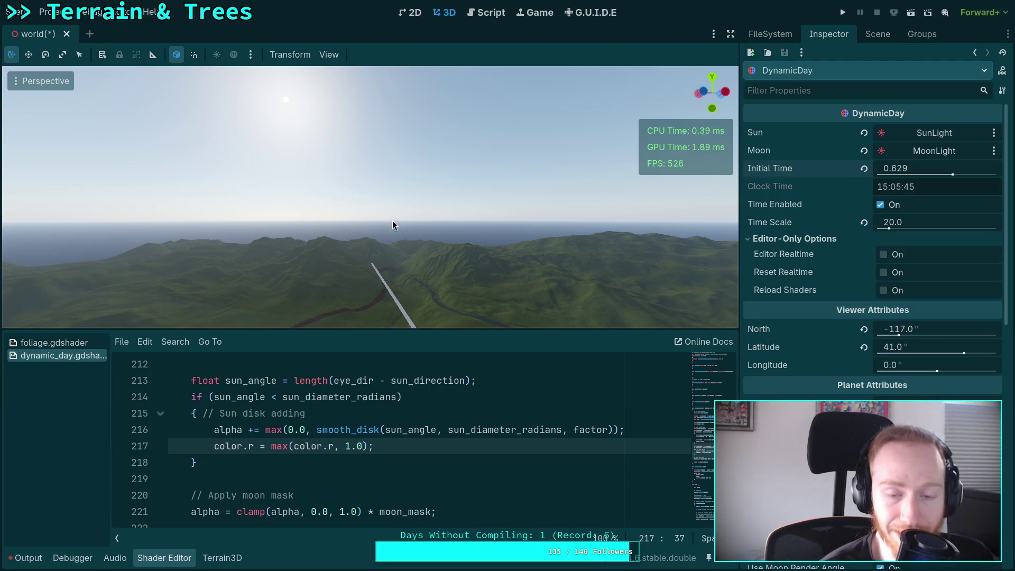
double_click(346, 447)
text(2)
click(409, 448)
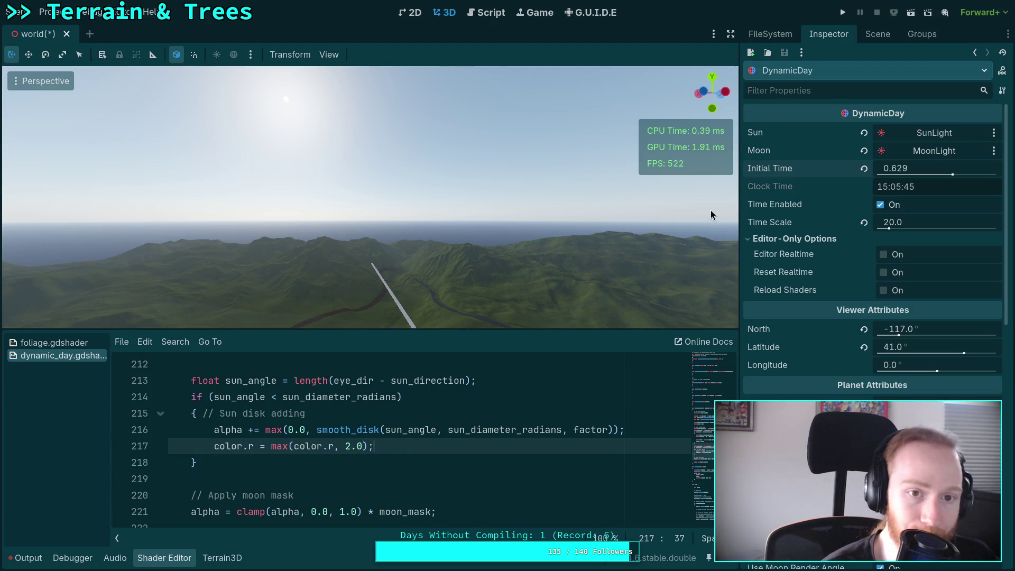
Step: Narrow the perspective VFOV to 40 and set time to 0.7549, facing the setting sun
drag(890, 173, 904, 173)
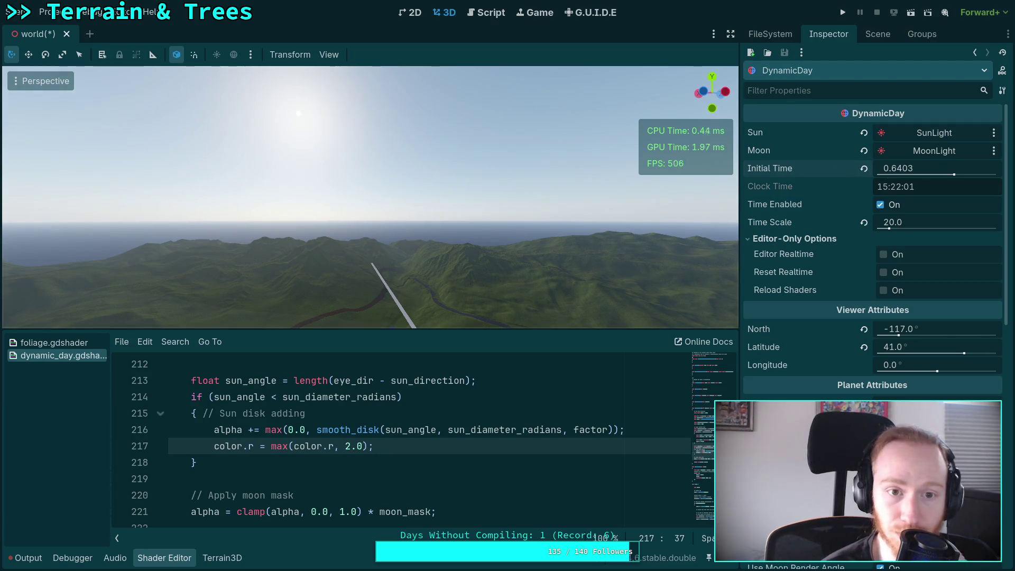
click(329, 55)
click(359, 210)
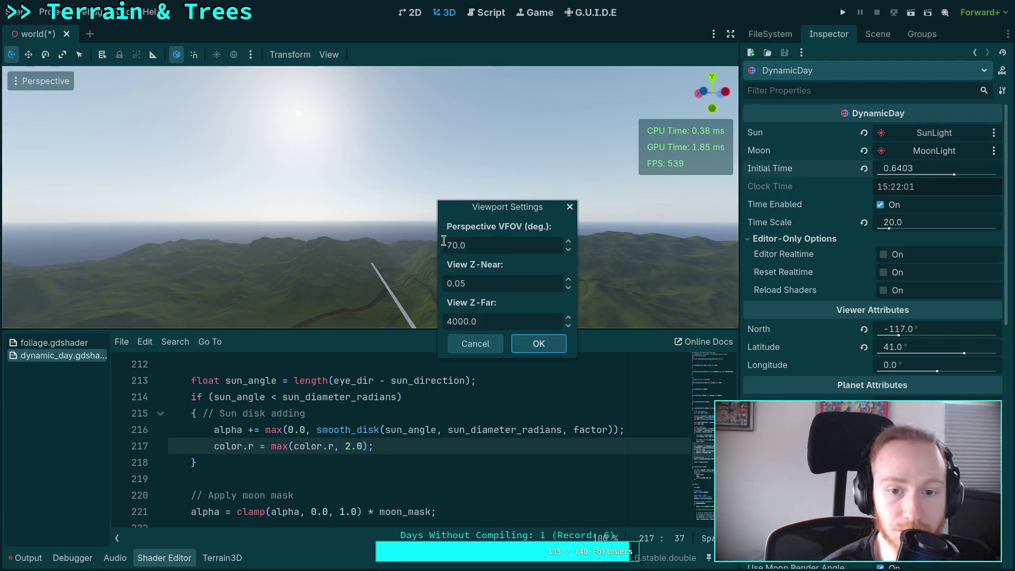
click(444, 240)
text(4)
click(537, 345)
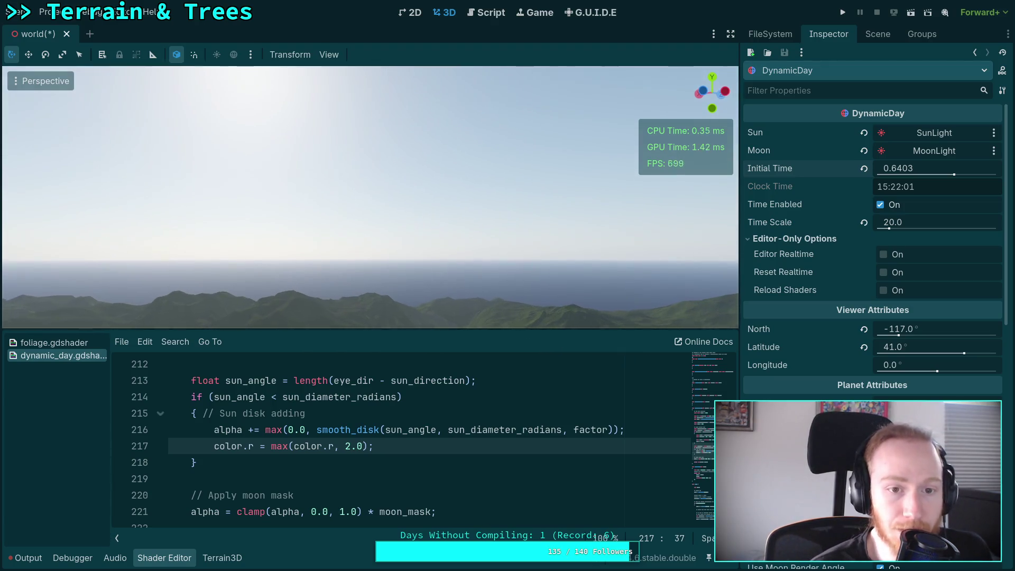
drag(955, 169, 962, 175)
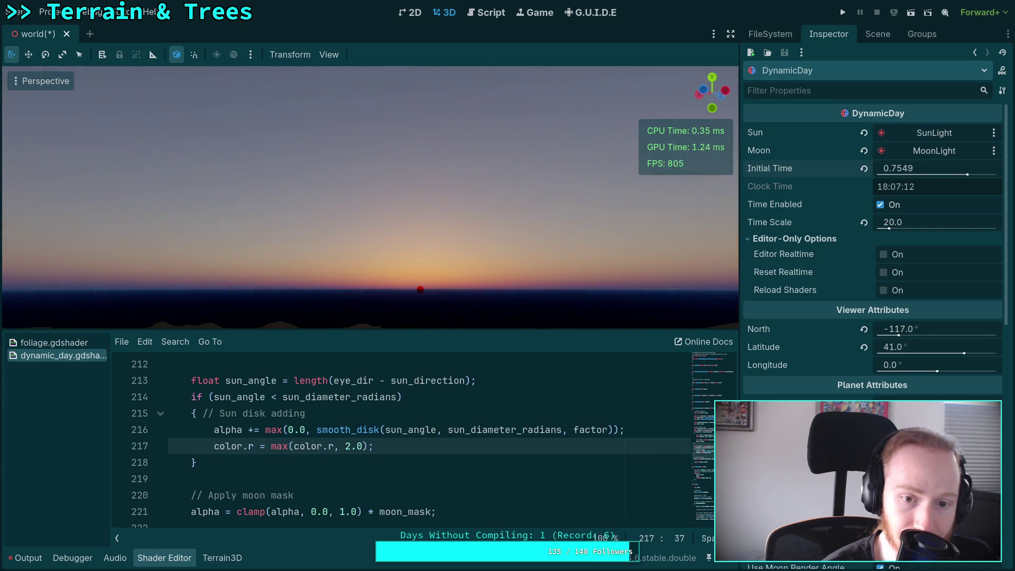
drag(712, 94, 709, 85)
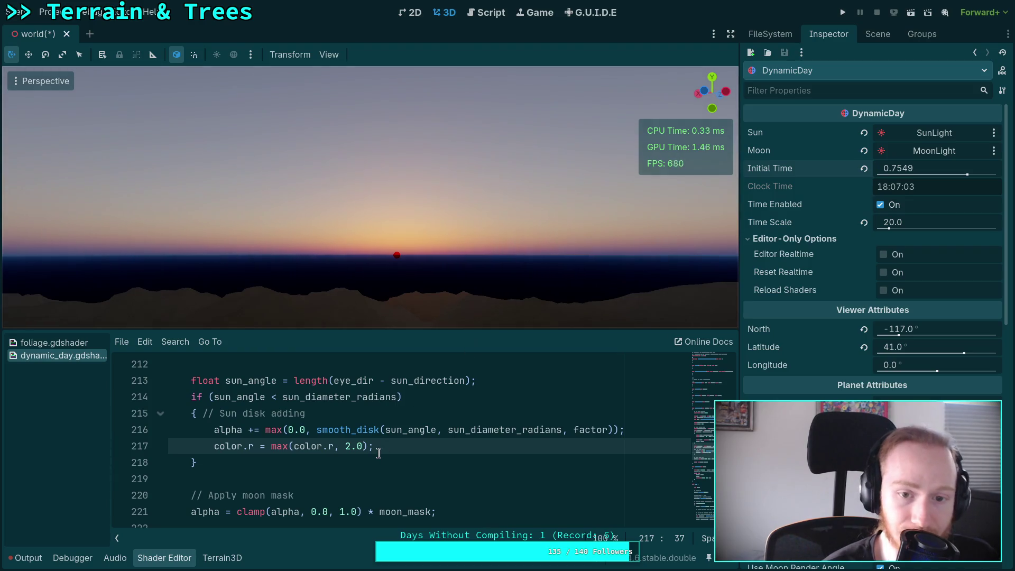
Step: Open a /* comment on a new line above the sun disk's color.rgb = mix(...) block
scroll(374, 463, down, 15)
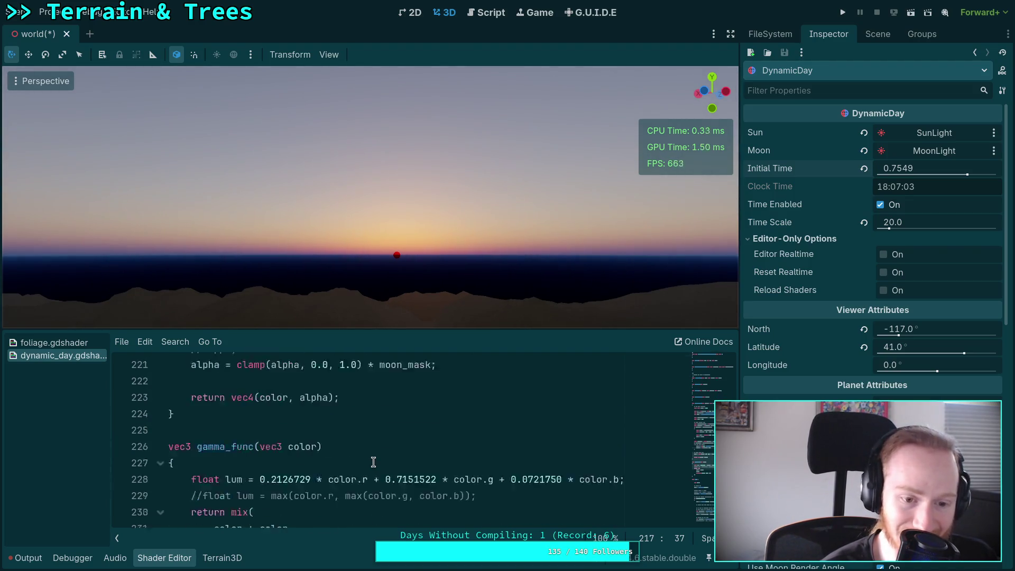
scroll(373, 462, down, 3)
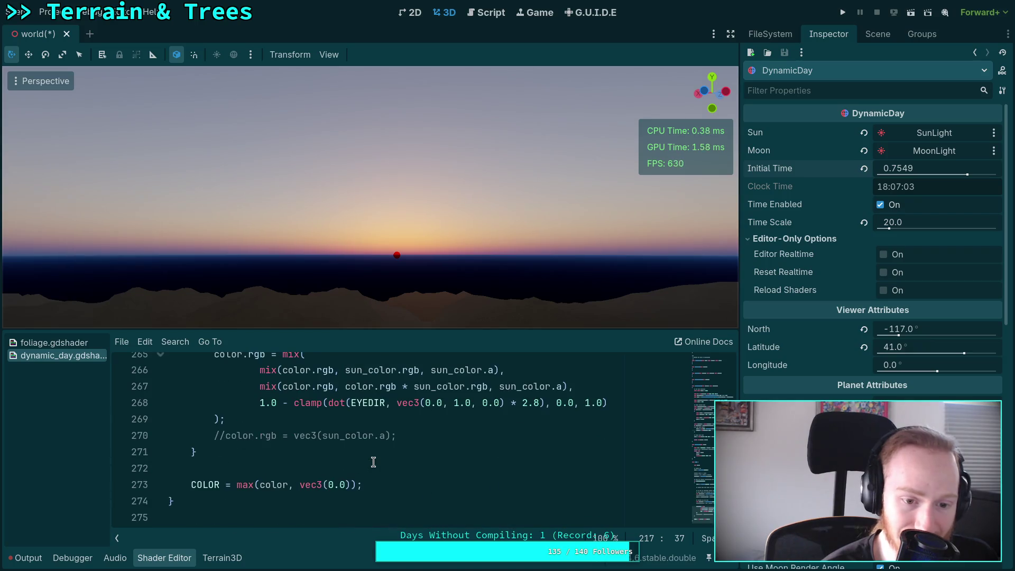
scroll(374, 462, up, 3)
scroll(290, 482, down, 2)
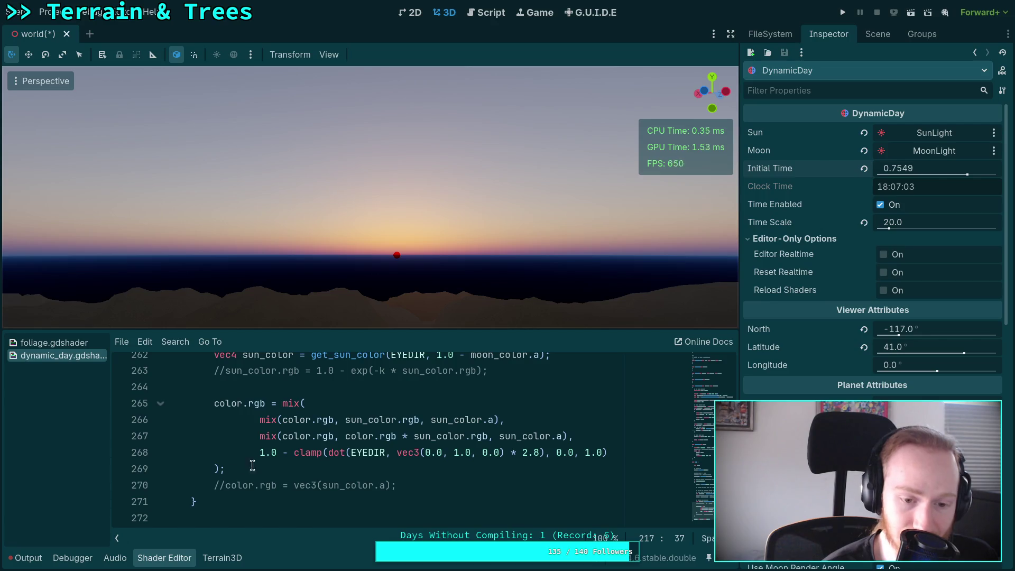
scroll(300, 453, up, 1)
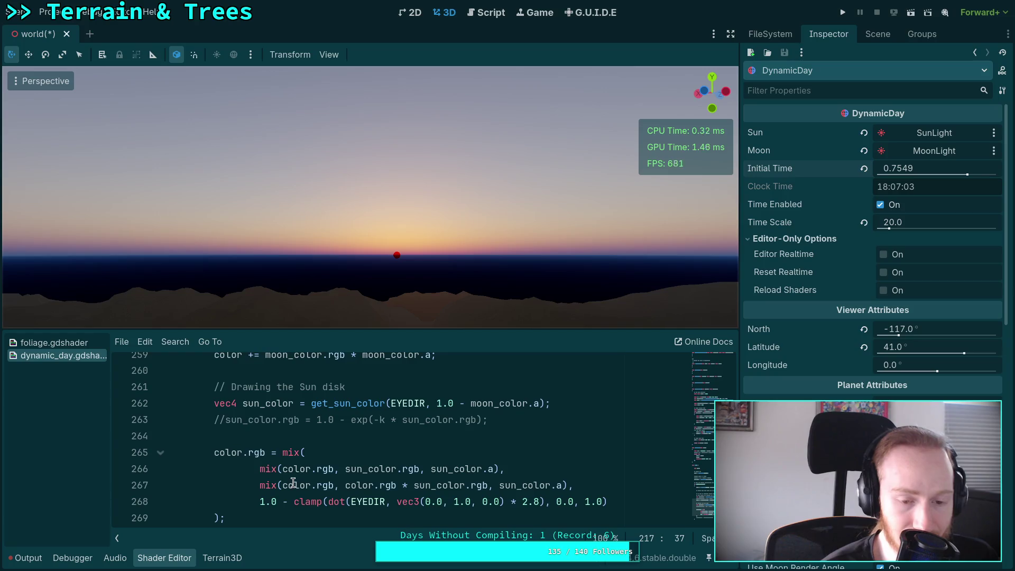
double_click(263, 470)
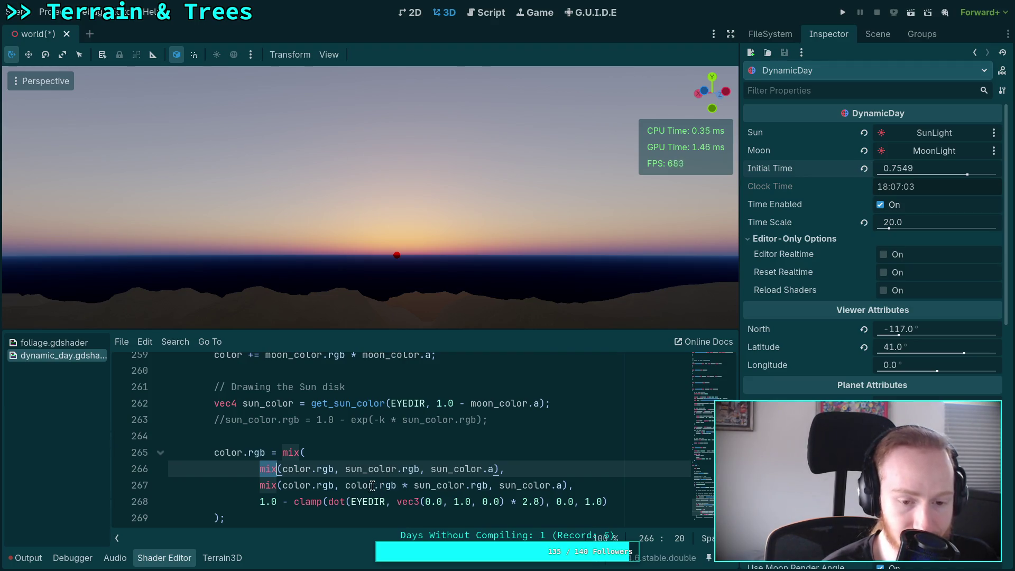
click(217, 453)
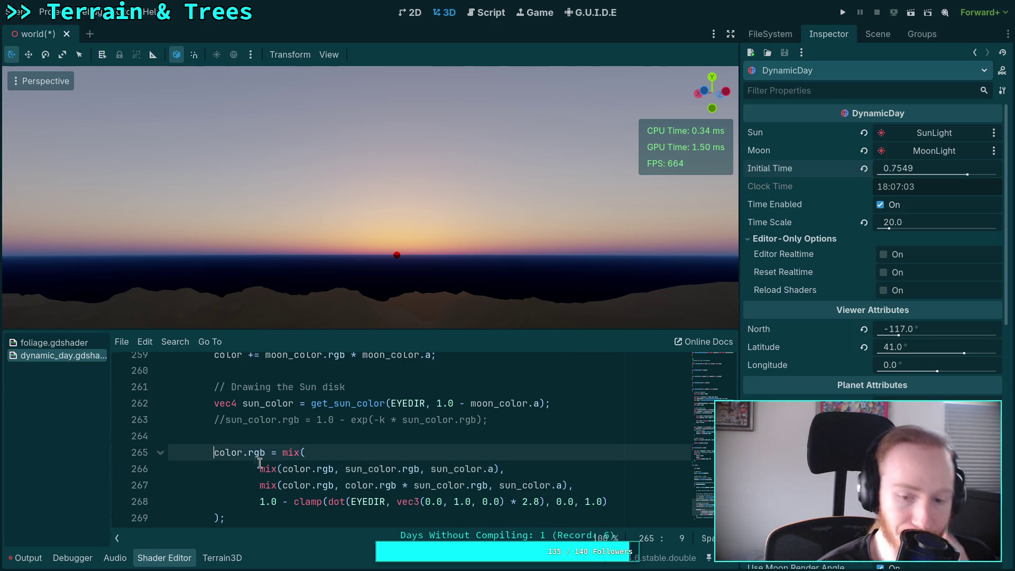
click(280, 438)
key(Return)
text(/*)
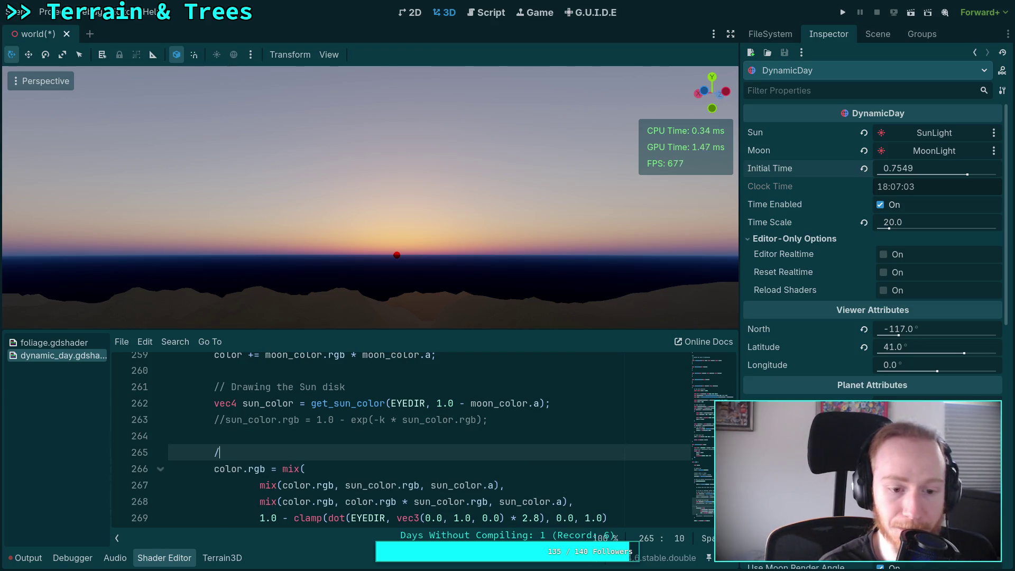
Step: Close the comment with */ after the mix block and begin a new color line below it
scroll(296, 447, down, 2)
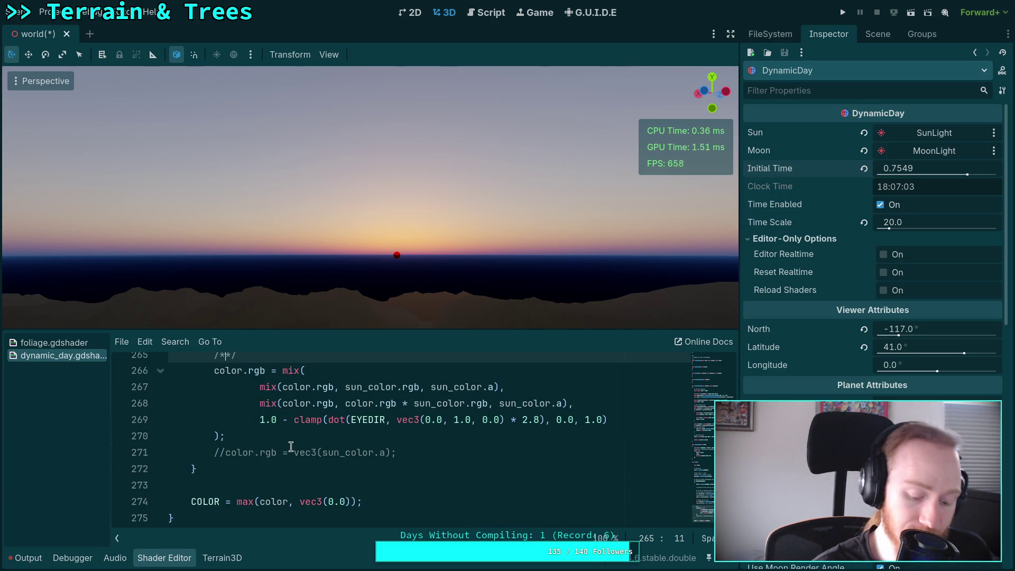
key(Return)
key(alt+Down)
key(alt+Down)
key(alt+Down)
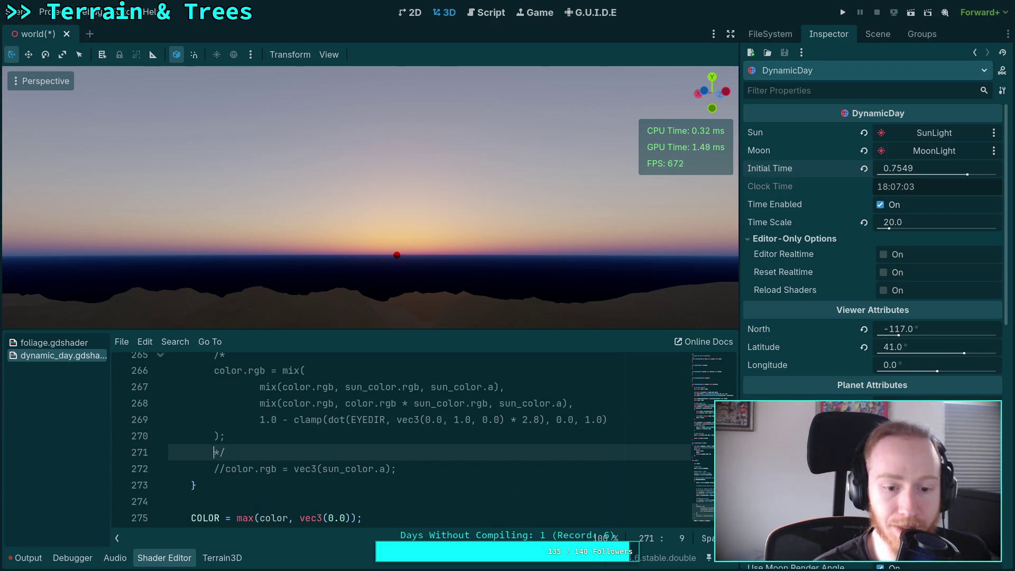
key(Down)
key(Right)
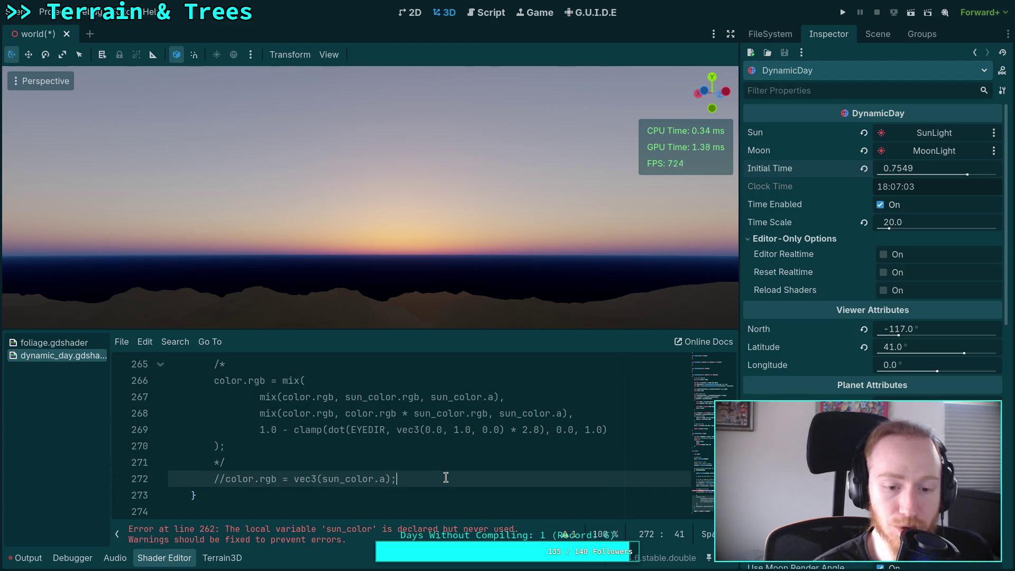
click(397, 461)
key(Return)
text(color)
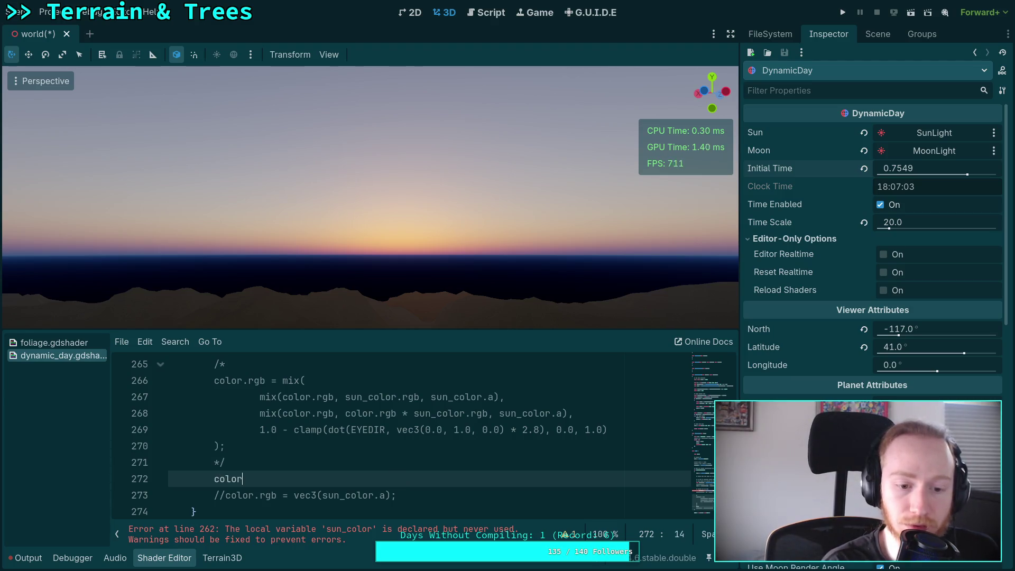
text(.rgcb)
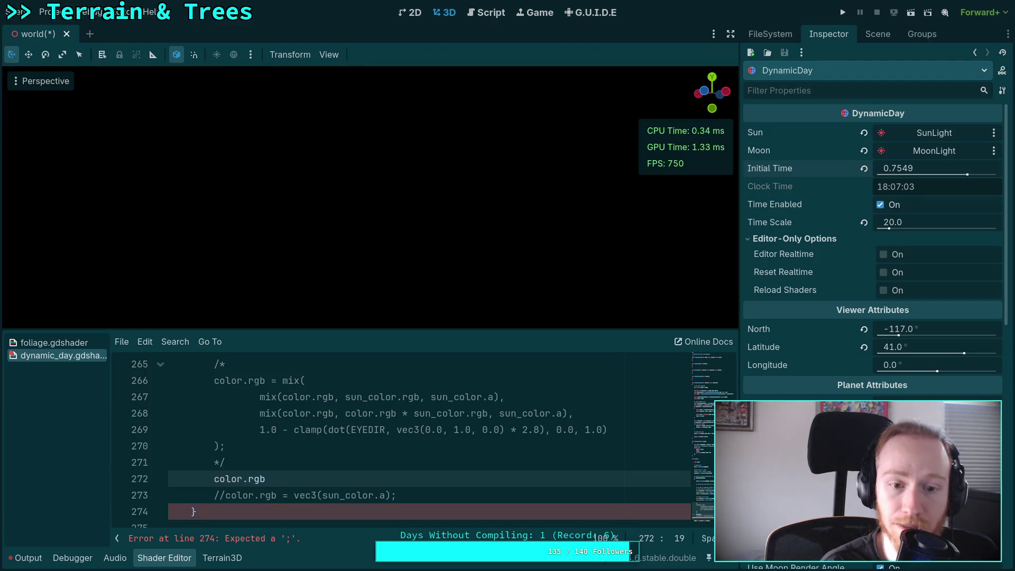
Step: Write color.rgb += sun_color.rgb * sun_color.a, using autocompletion for sun_color
key(ctrl+space)
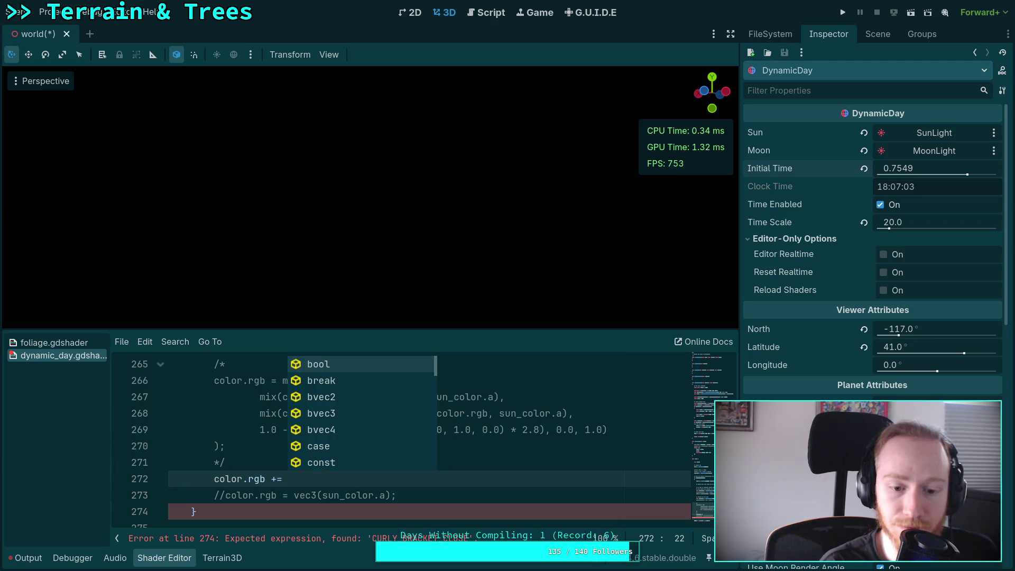
text(sun_color)
key(Down)
key(Return)
text(;)
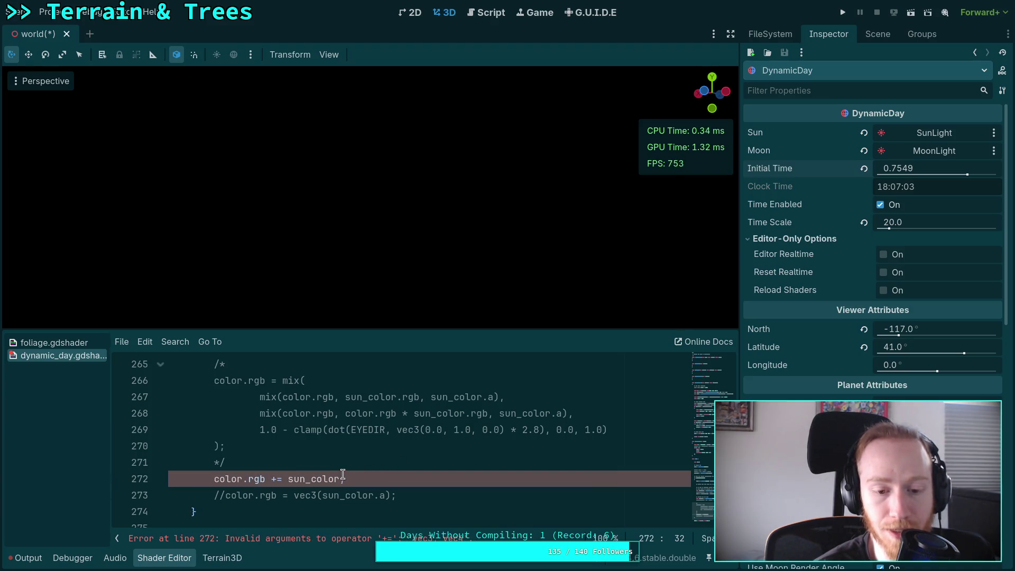
text(()
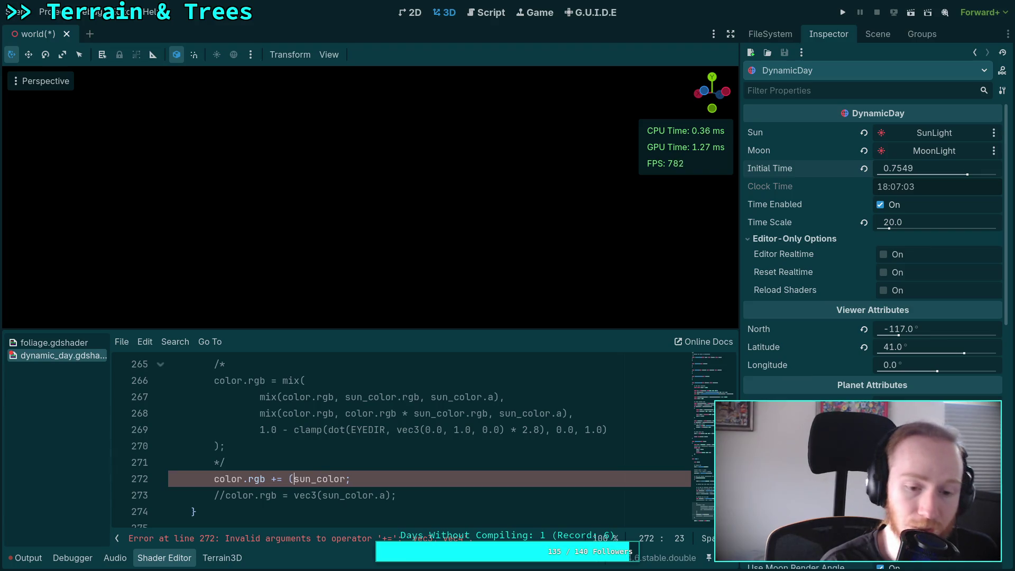
text(.rgb) )
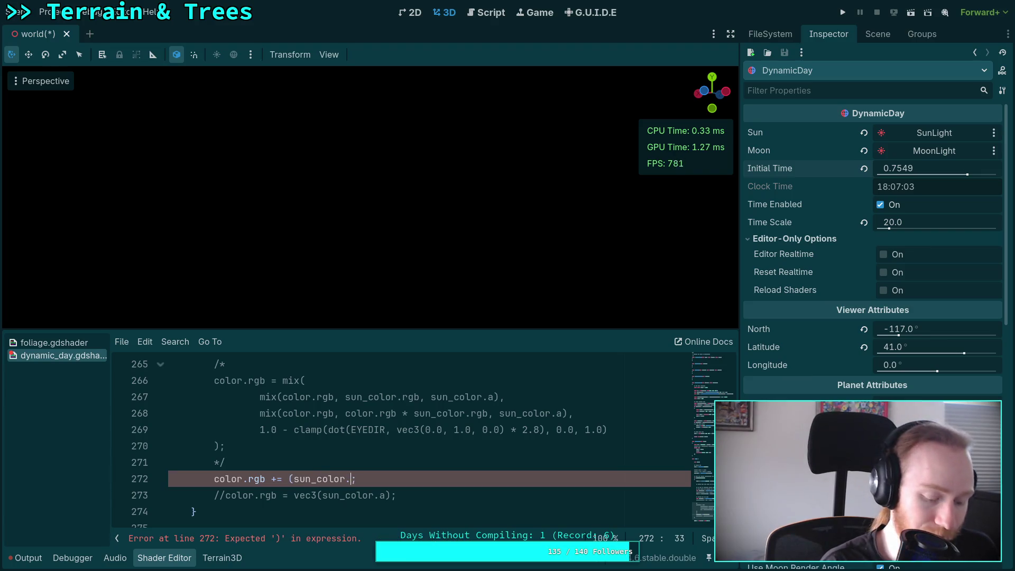
text( sun_color.)
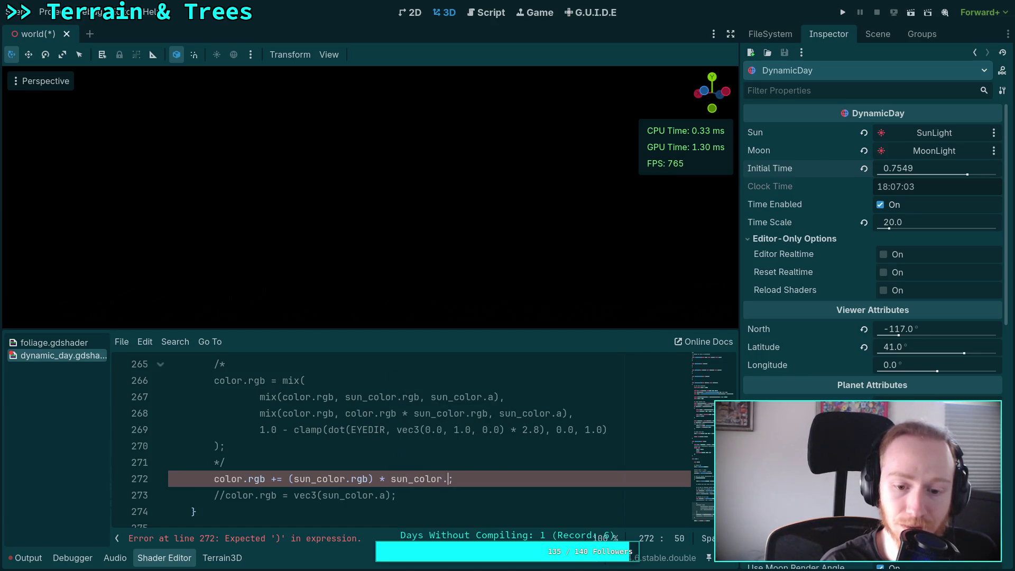
text(a)
Step: Remove the stray parentheses around sun_color so the additive line compiles
click(371, 479)
key(BackSpace)
click(292, 479)
key(BackSpace)
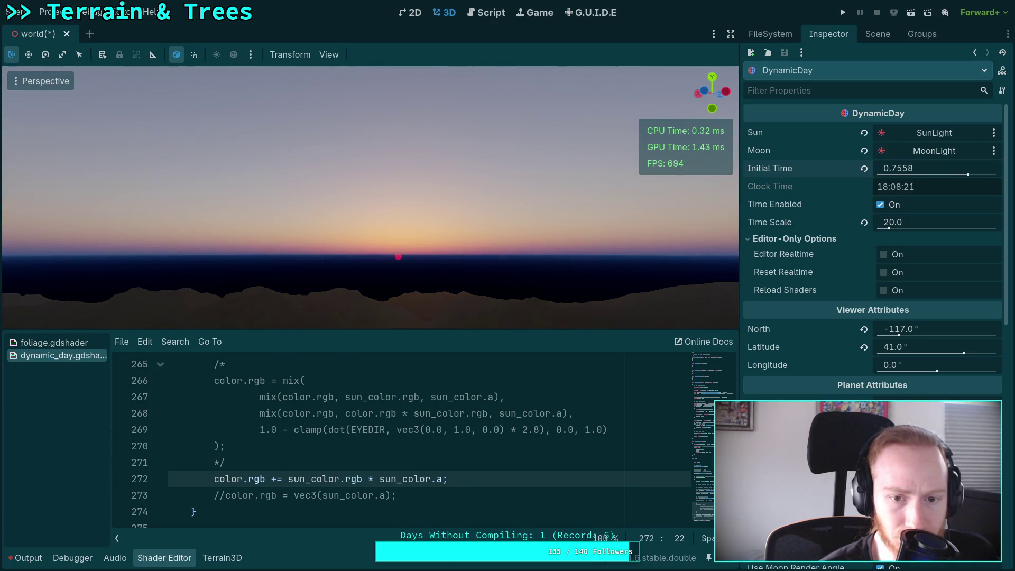
drag(450, 480, 451, 451)
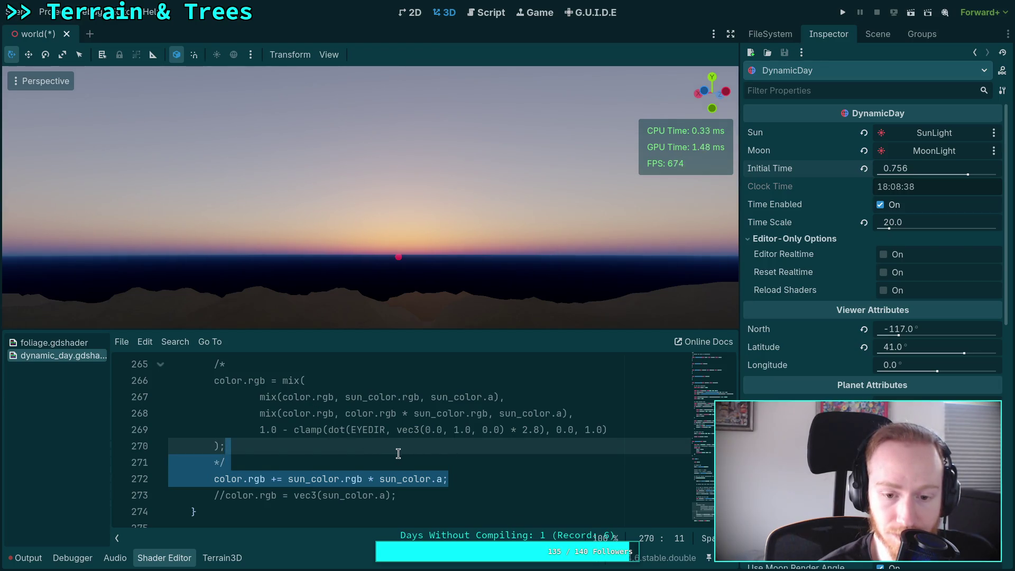
Step: Delete the */ and additive sun_color line, then the /* line, reactivating the mix blend
scroll(398, 454, up, 1)
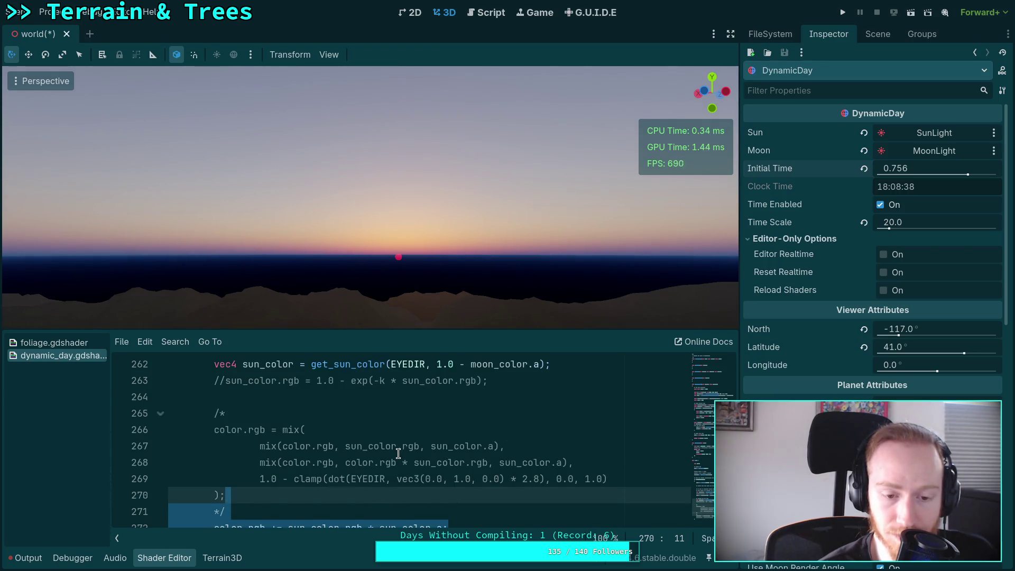
key(BackSpace)
click(252, 415)
key(BackSpace)
key(BackSpace)
key(BackSpace)
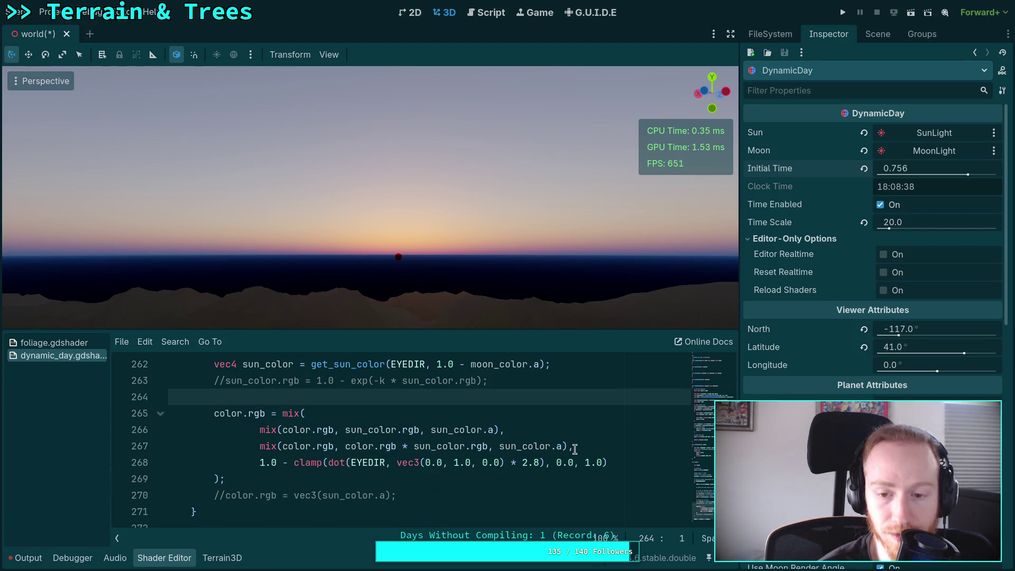
Step: Review the sun disk alpha and red lines above the restored blend
scroll(579, 449, up, 12)
scroll(583, 448, up, 4)
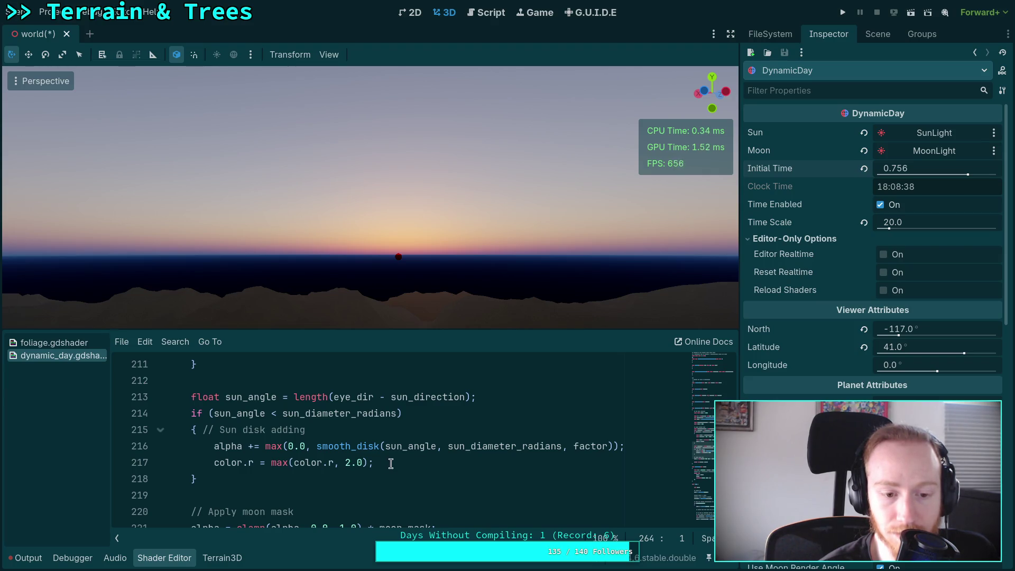
drag(391, 463, 214, 447)
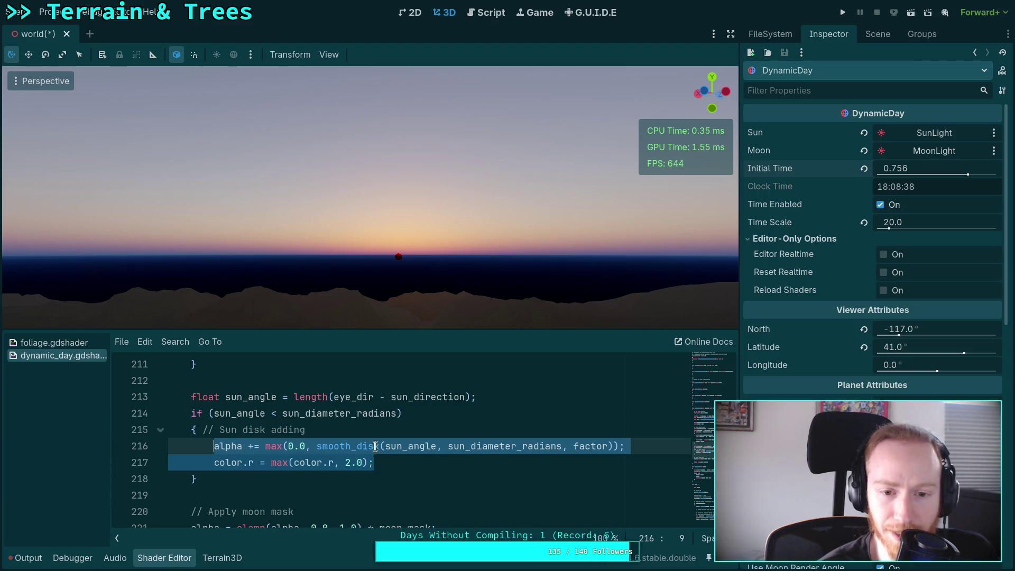
scroll(417, 456, down, 7)
scroll(418, 457, up, 3)
scroll(419, 457, down, 11)
scroll(349, 467, down, 2)
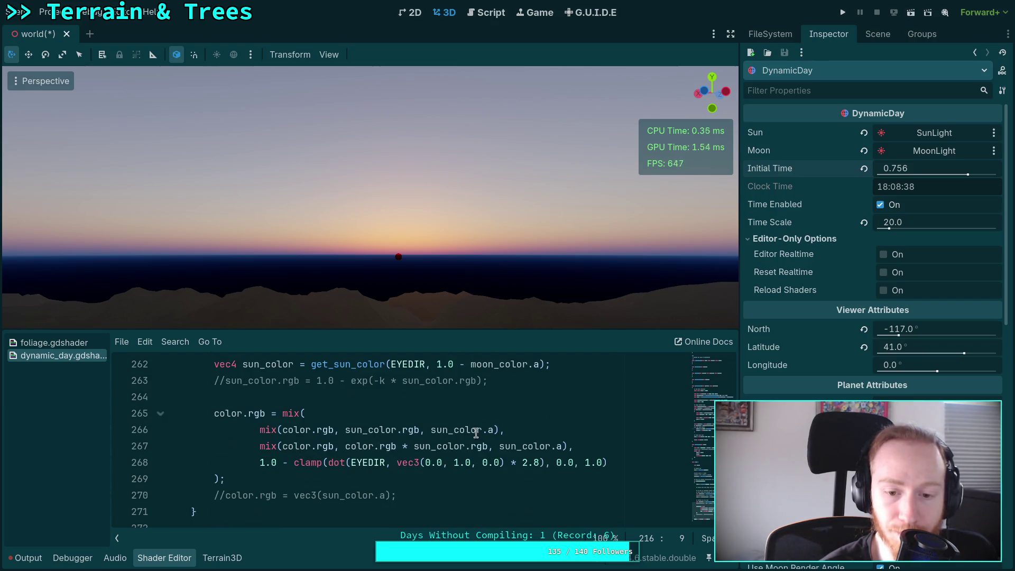
click(261, 430)
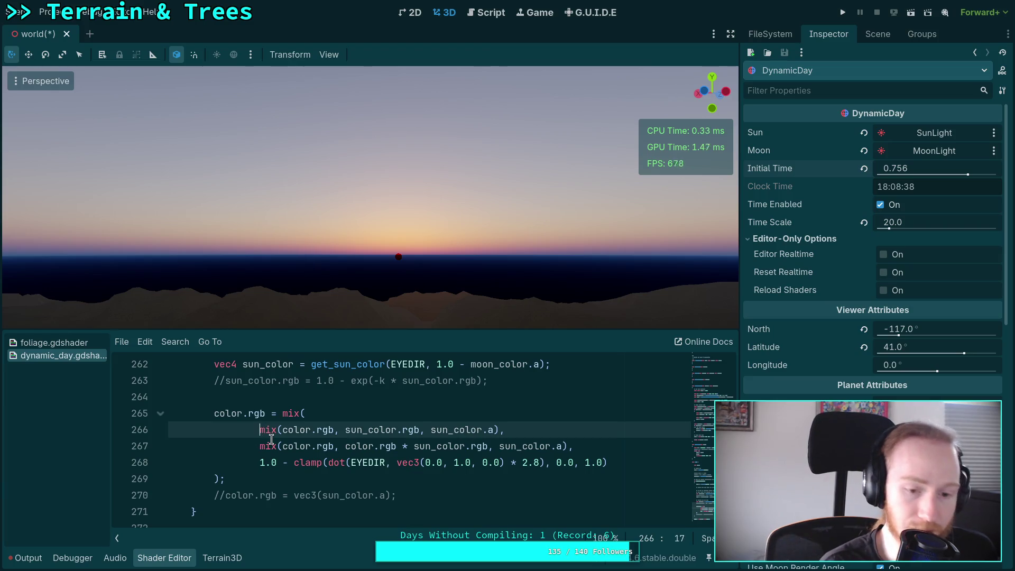
text(0.0, //)
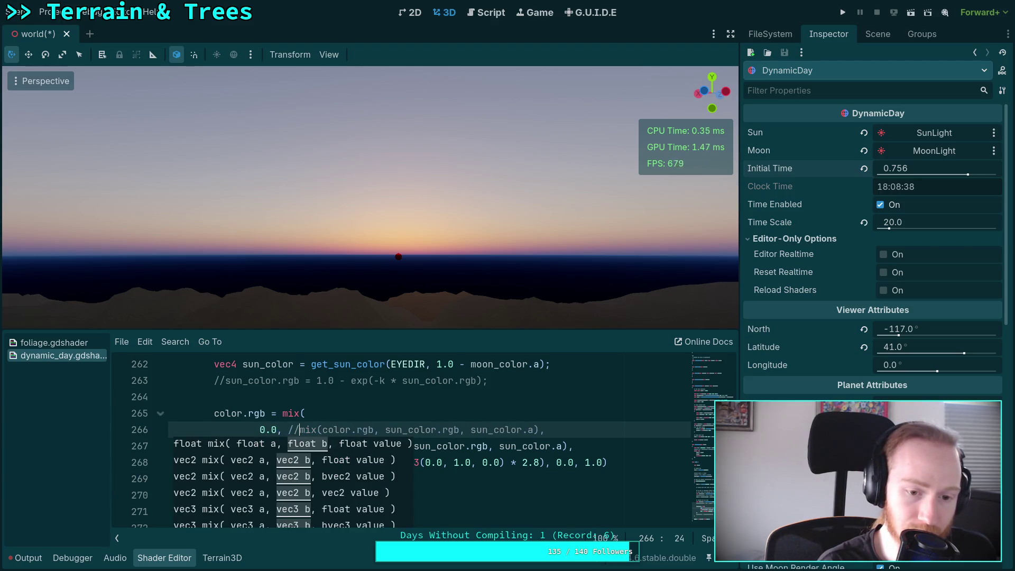
click(264, 430)
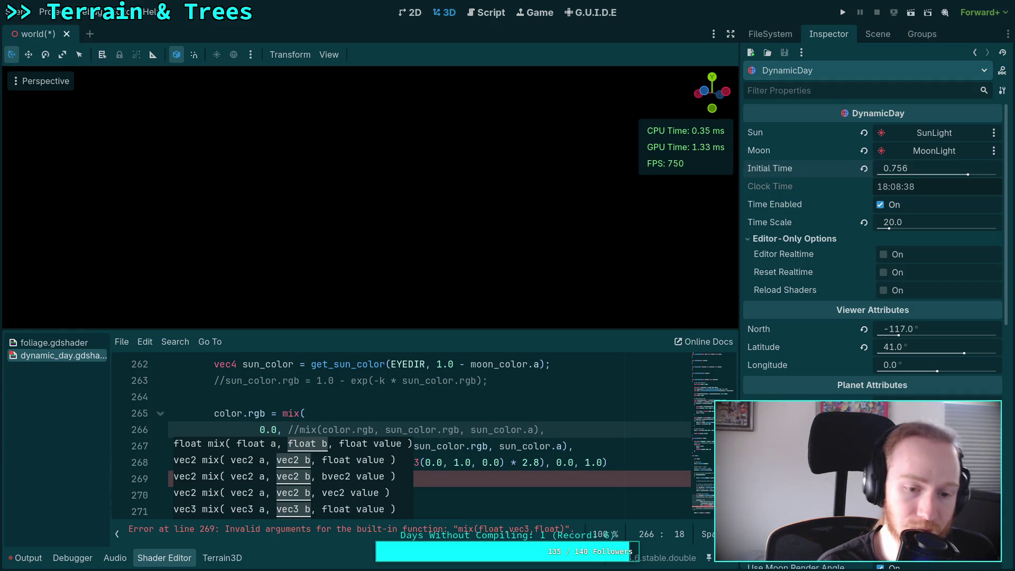
key(Left)
text(vec3()
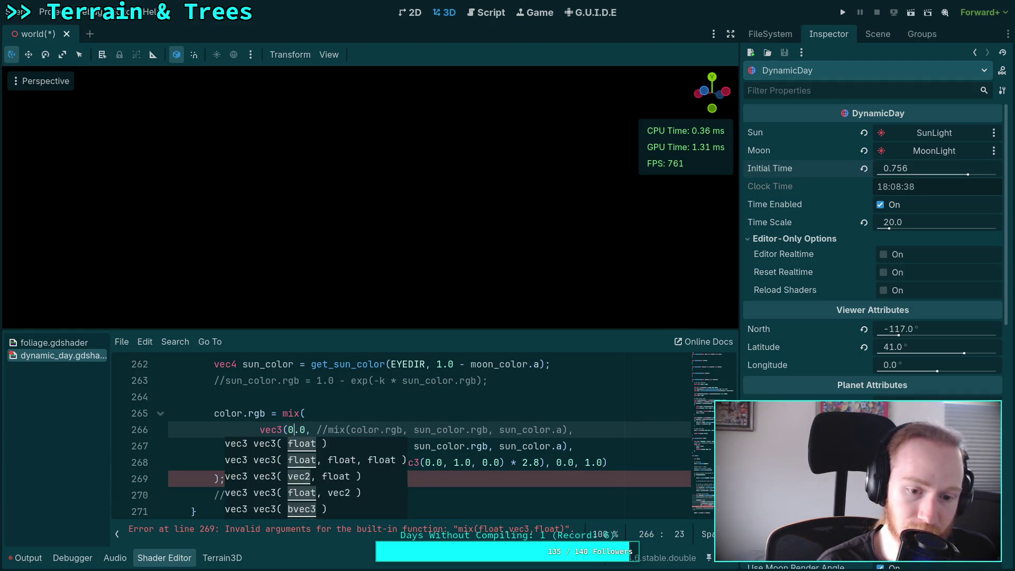
key(Right)
key(Right)
key(Right)
text())
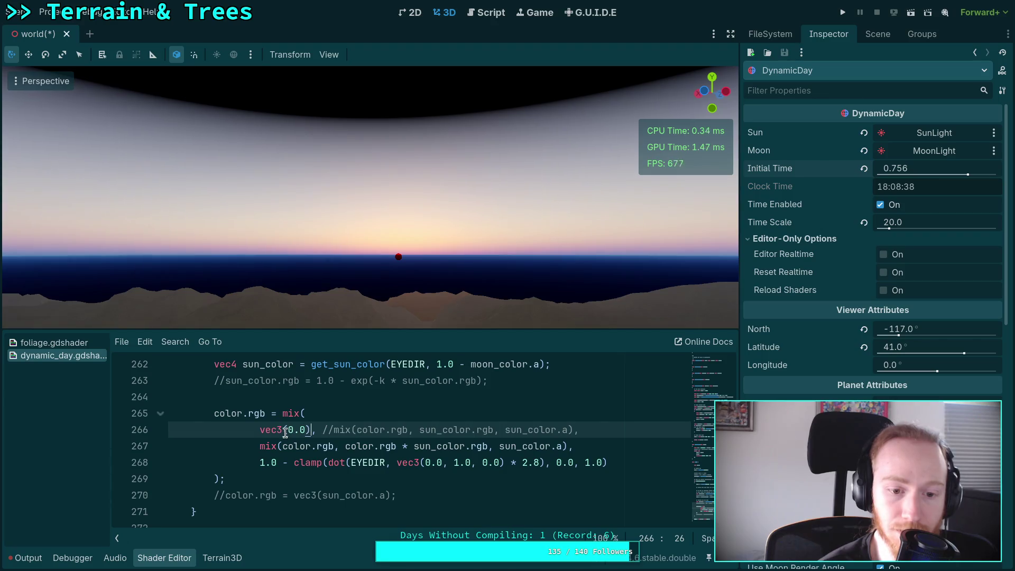
drag(257, 430, 335, 430)
key(BackSpace)
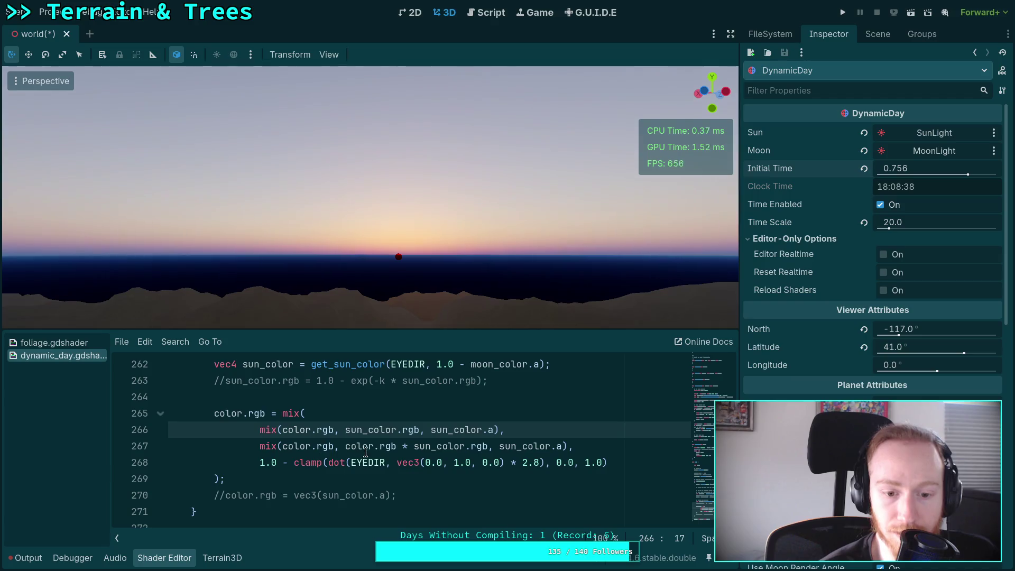
click(431, 448)
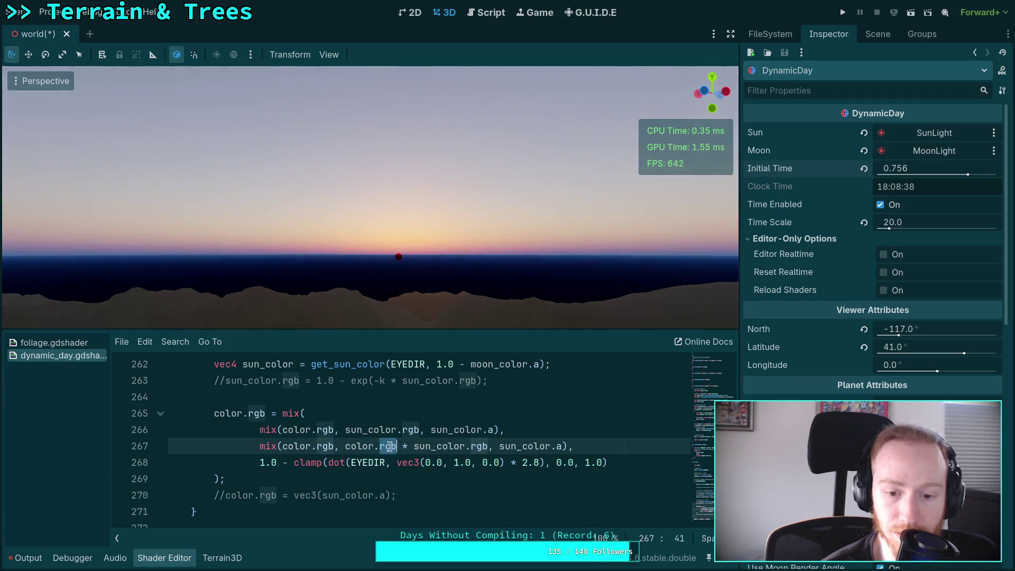
double_click(431, 448)
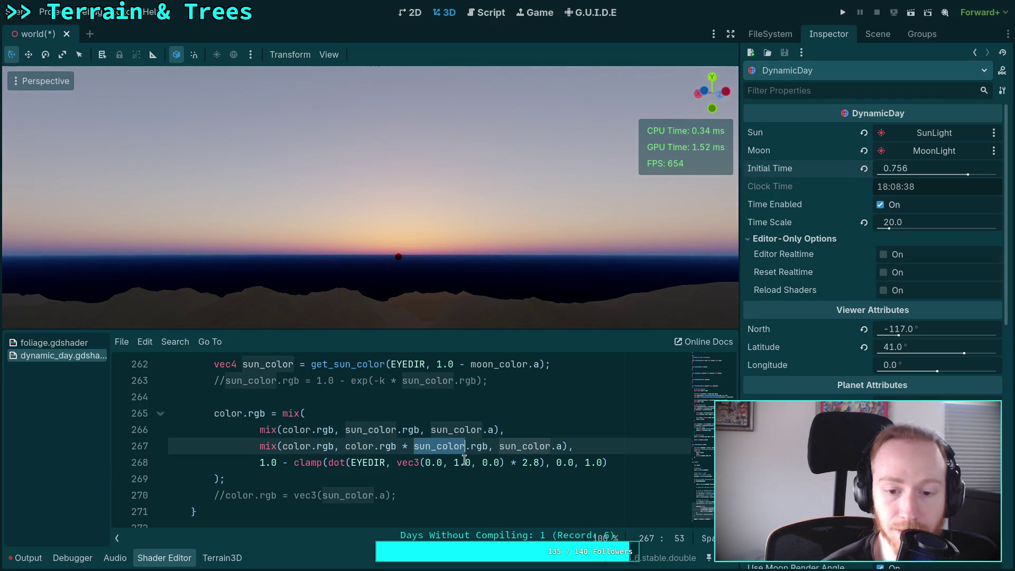
click(344, 448)
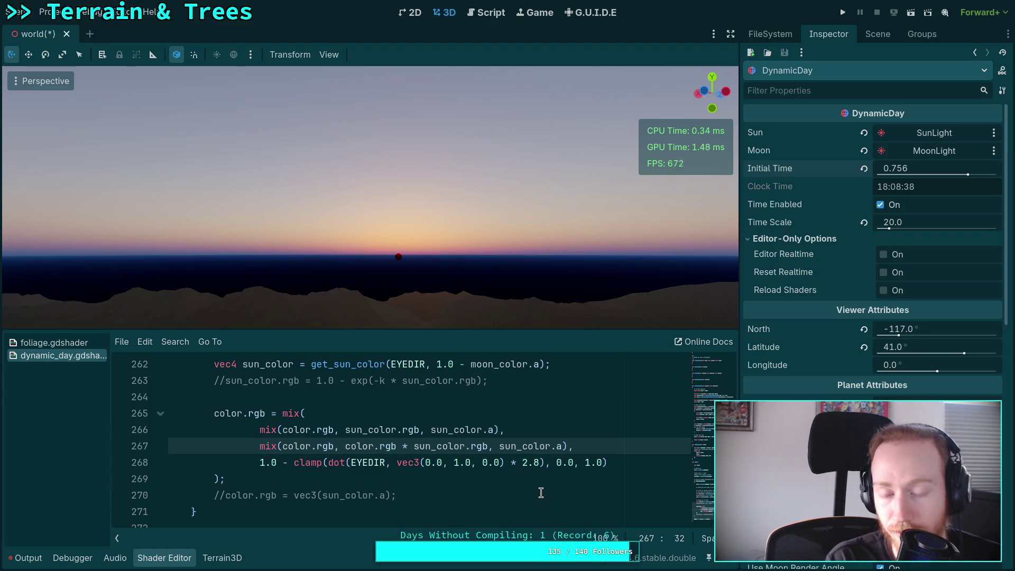
Step: Change line 267's target to max(color.rgb * sun_color.rgb, color.rgb + sun_color.rgb)
text(max()
click(446, 445)
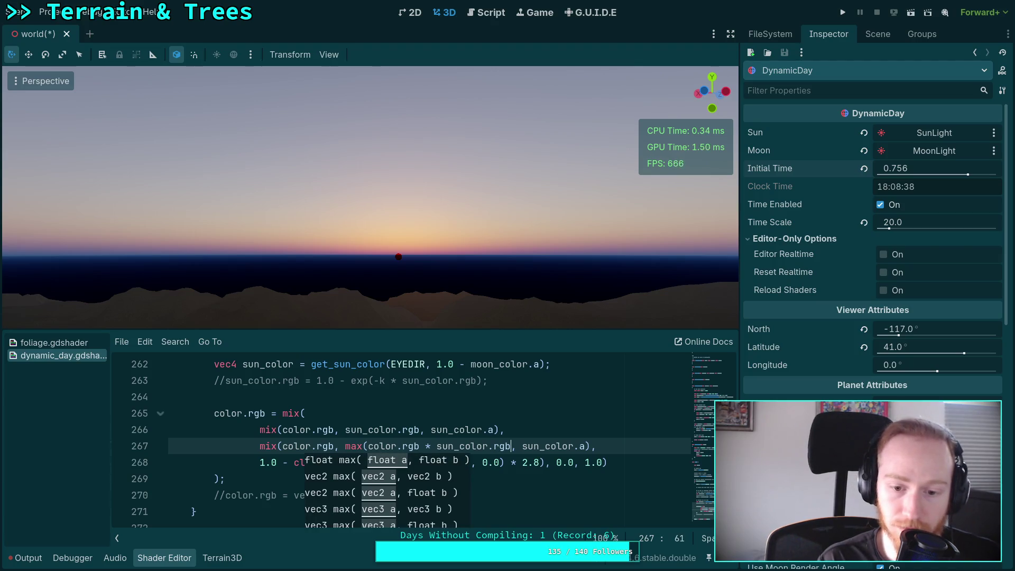
text(, color.rgb +)
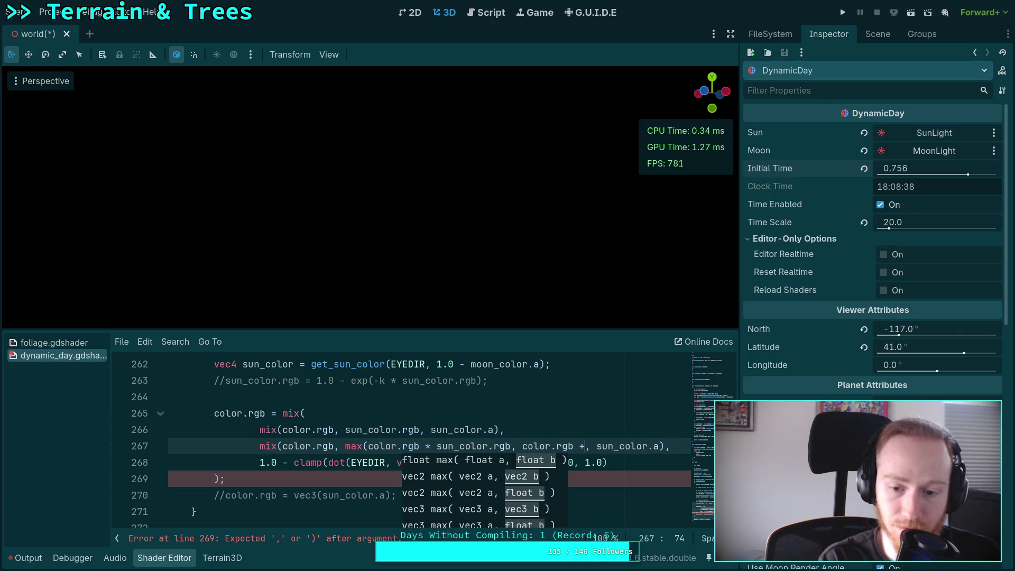
text( sun_color.rgb))
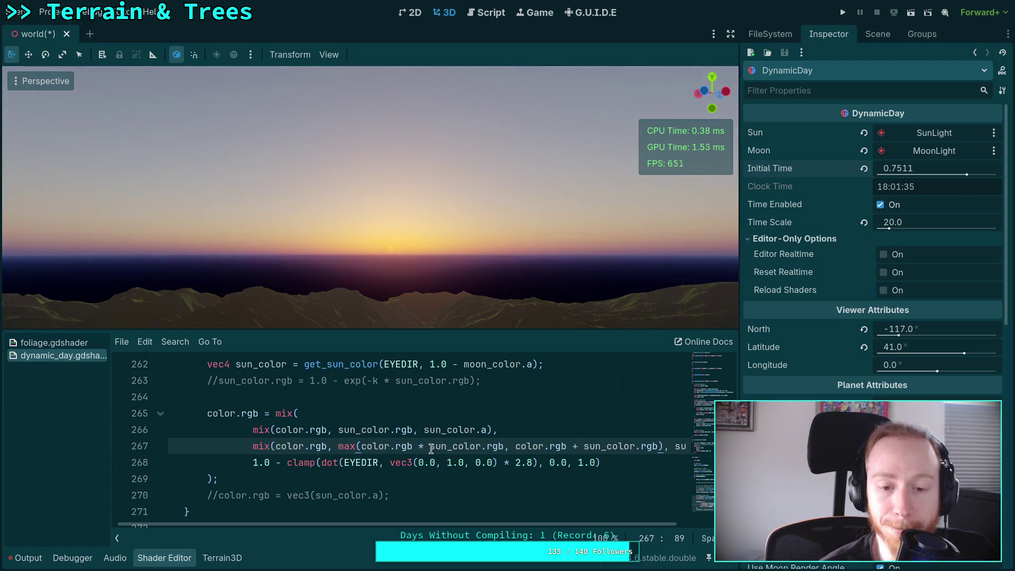
double_click(339, 447)
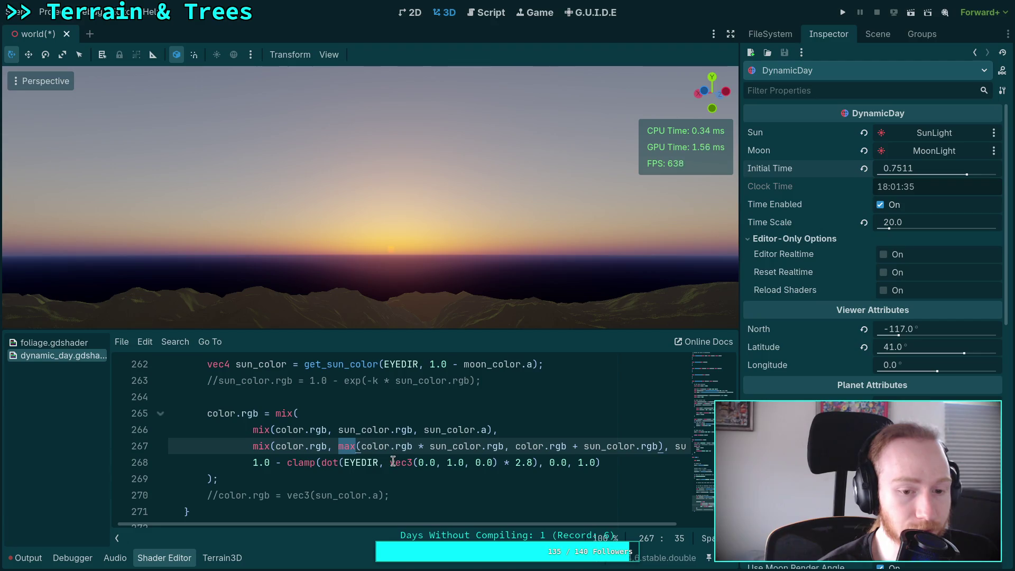
scroll(392, 463, up, 2)
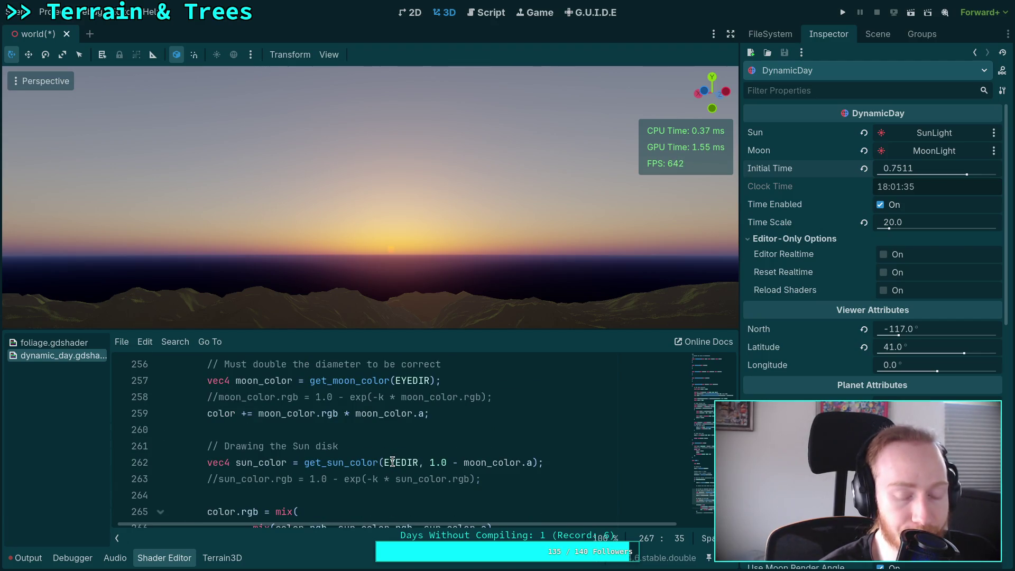
scroll(384, 470, down, 2)
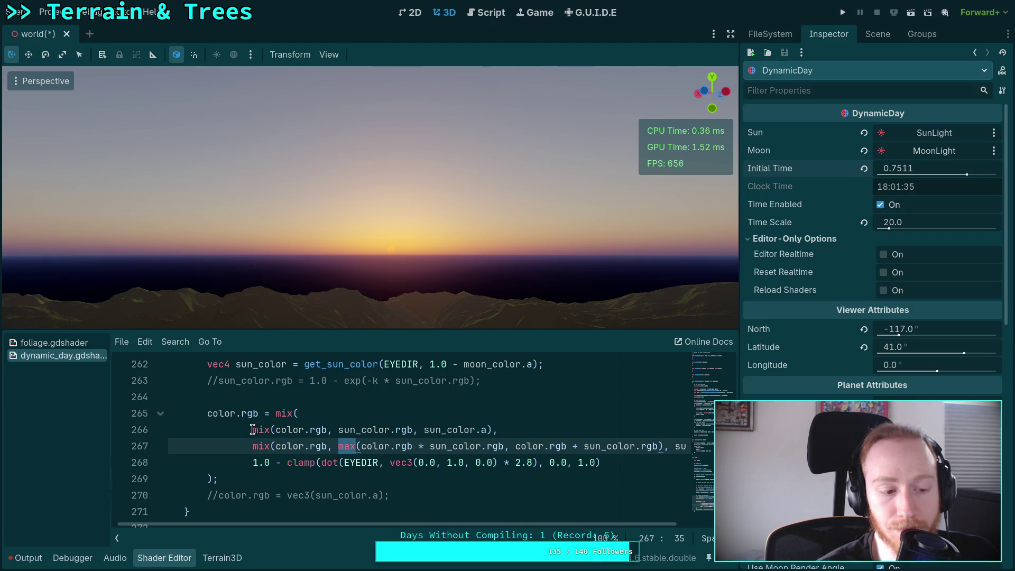
Step: Join lines 265–266 and delete the extra terms, leaving mix(color.rgb, sun_color.rgb, sun_color.a)
mouse_move(252, 429)
mouse_down()
mouse_move(211, 411)
mouse_move(275, 416)
mouse_up()
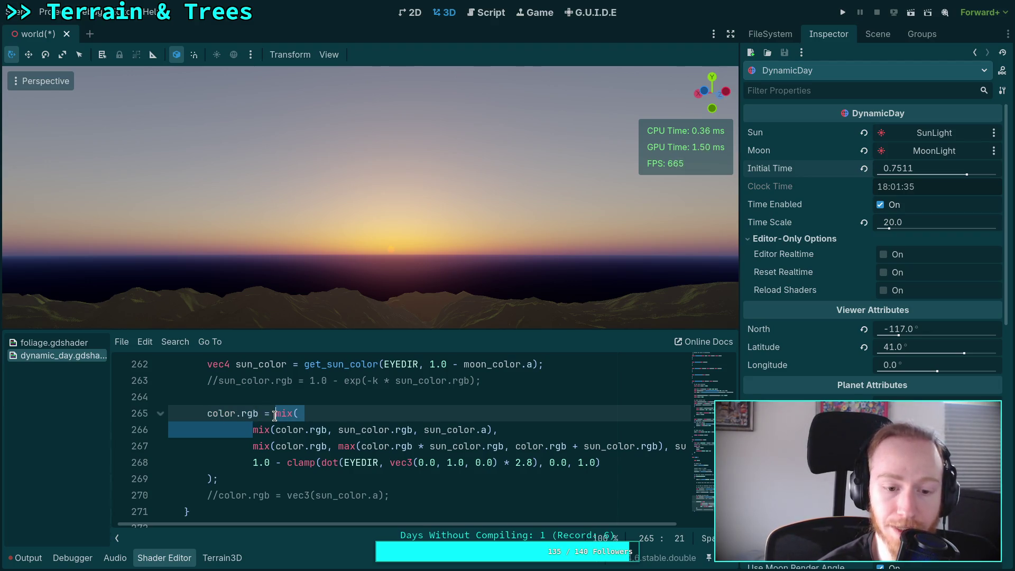
key(BackSpace)
drag(210, 463, 462, 433)
drag(211, 462, 521, 414)
key(BackSpace)
scroll(468, 453, down, 1)
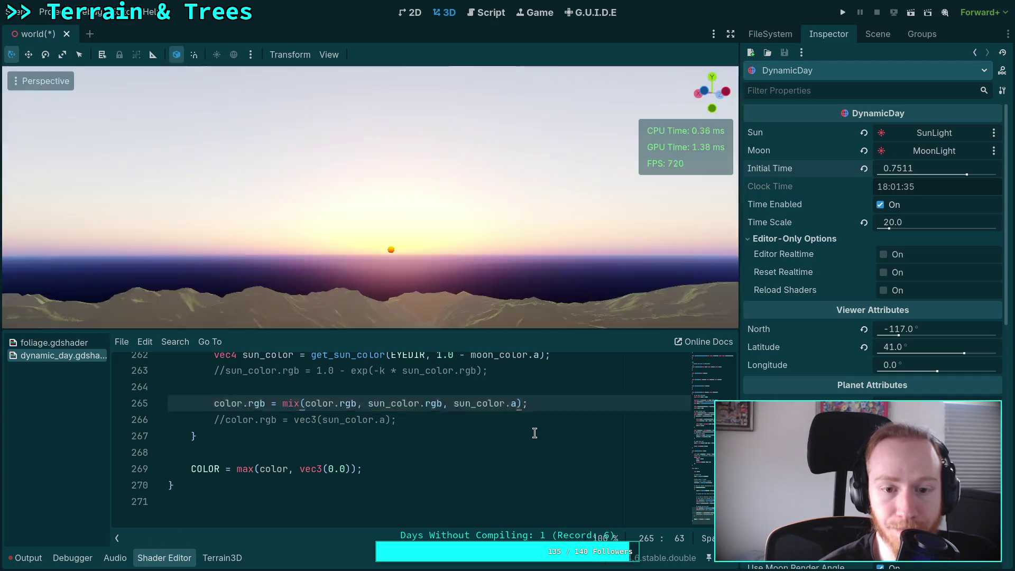
scroll(549, 426, up, 3)
Step: Lower the Initial Time slider in the Inspector to 0.74855
drag(897, 169, 895, 169)
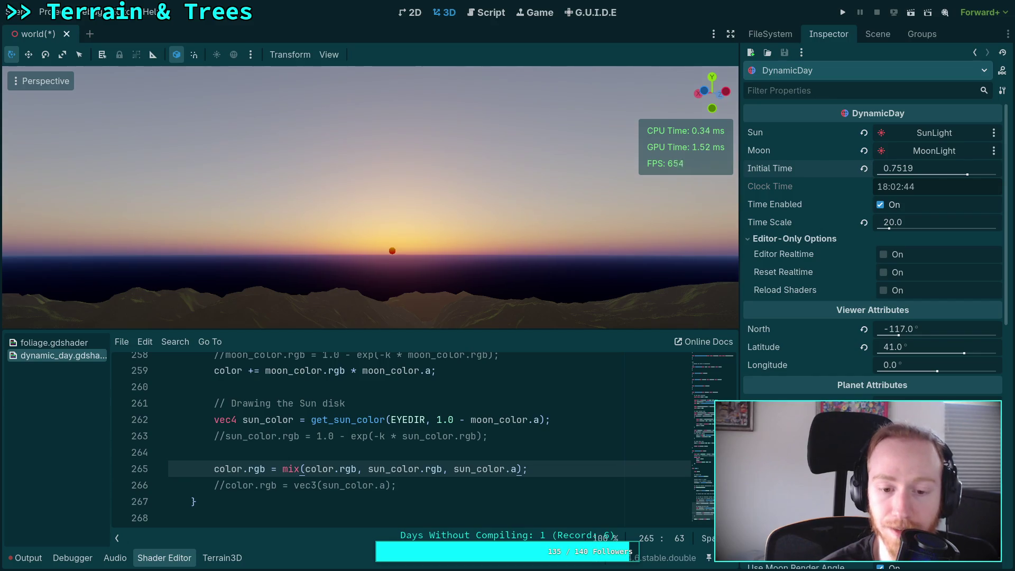
drag(896, 169, 894, 170)
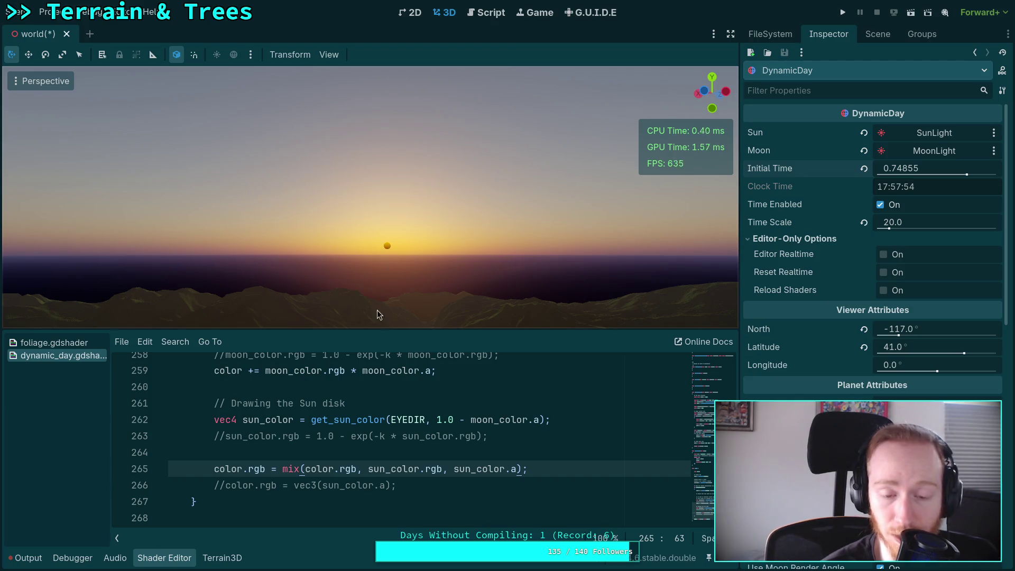
click(552, 464)
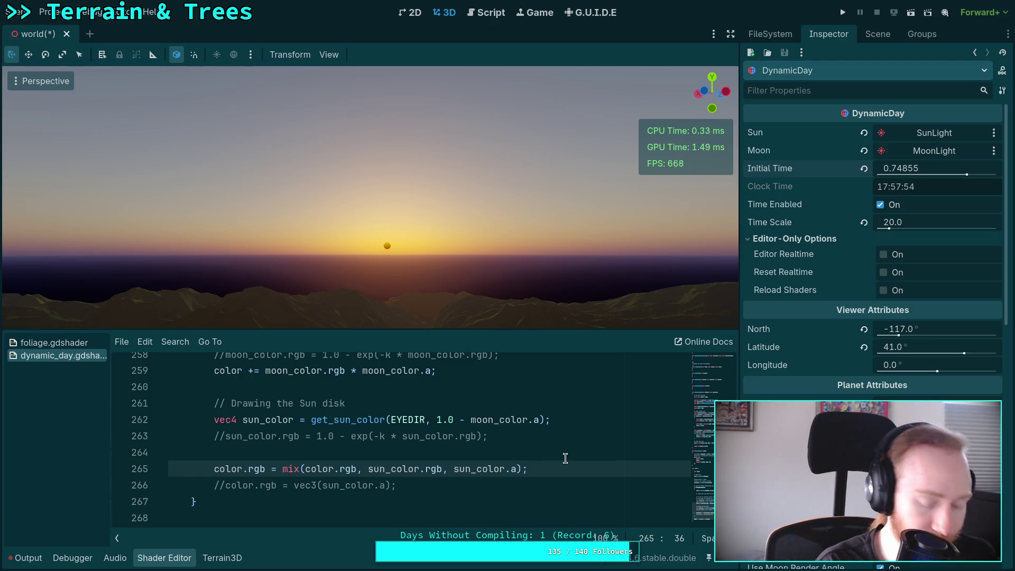
Step: Wrap sun_color.rgb on line 265 in max(sun_color.rgb, color.rgb) and let it recompile
text(max()
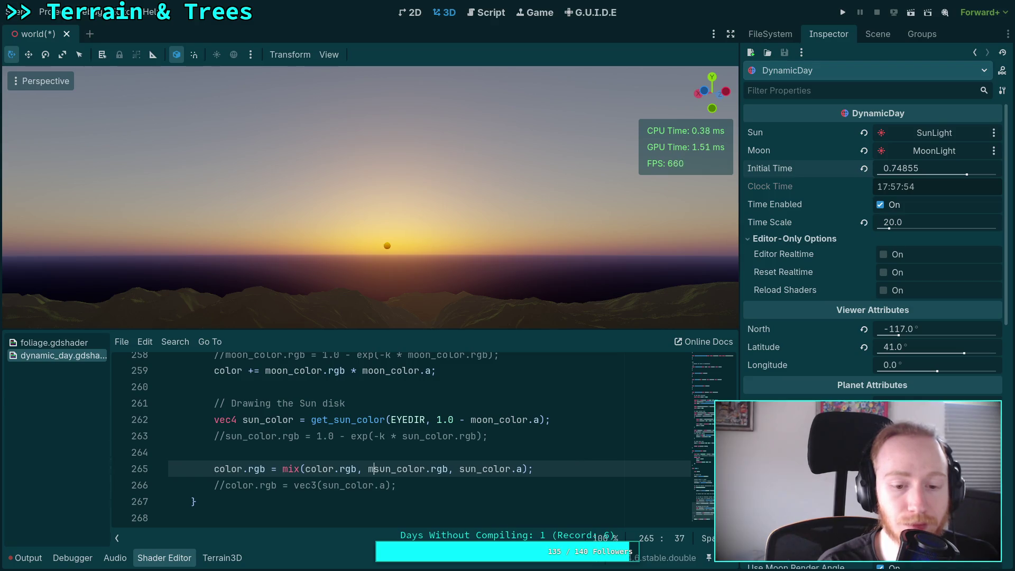
click(394, 469)
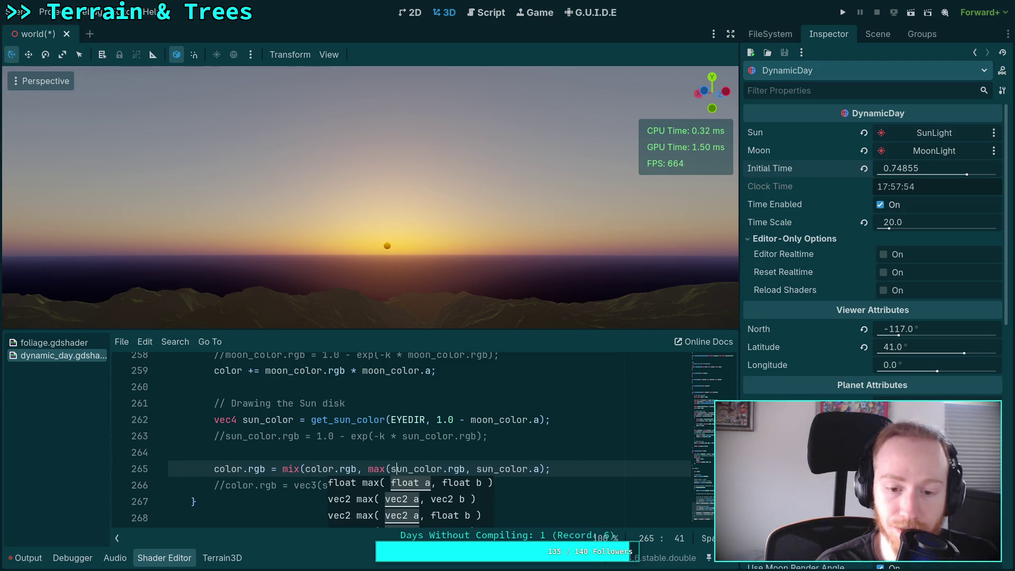
key(Right)
text(, color.rg)
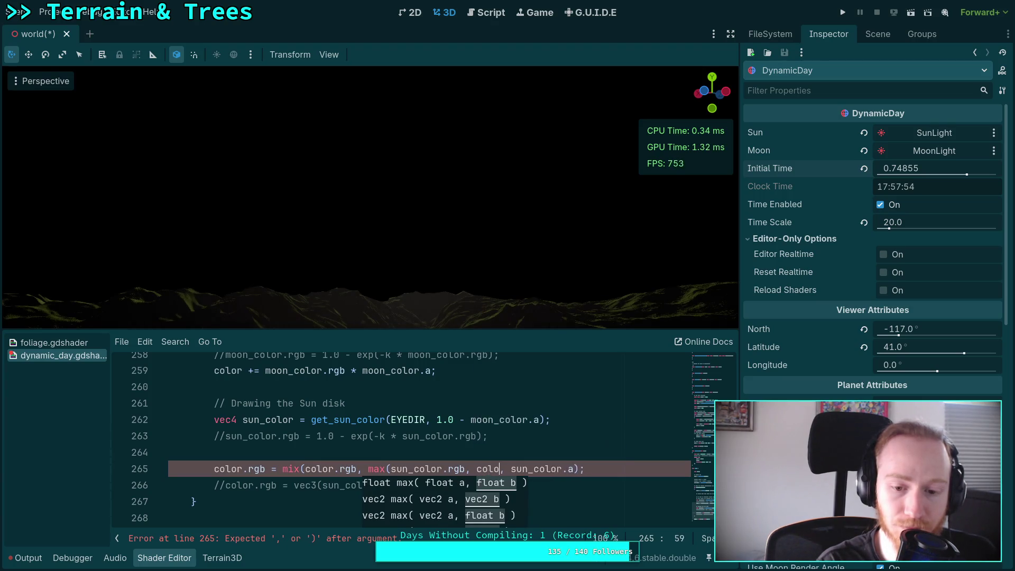
text(b))
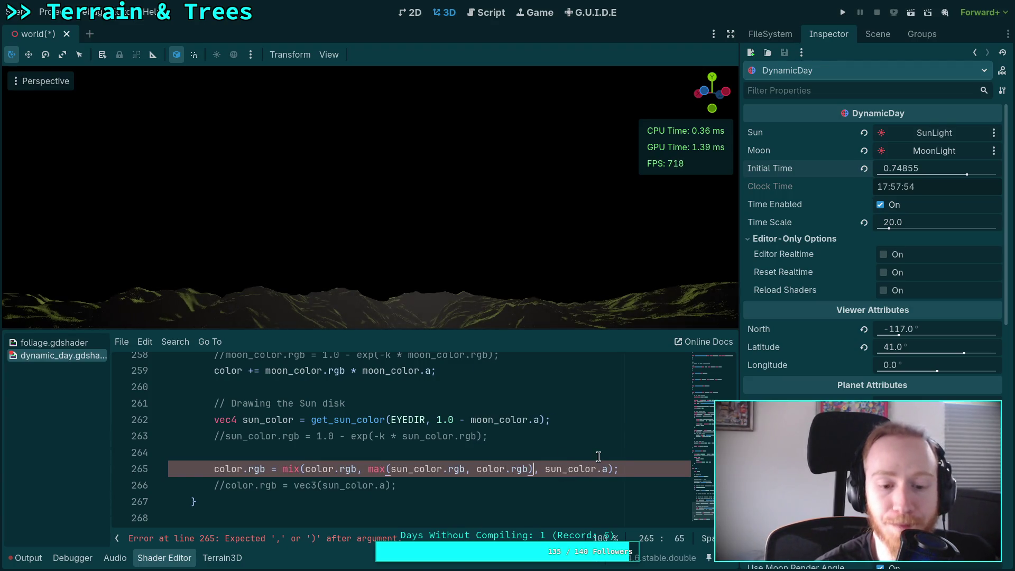
click(624, 452)
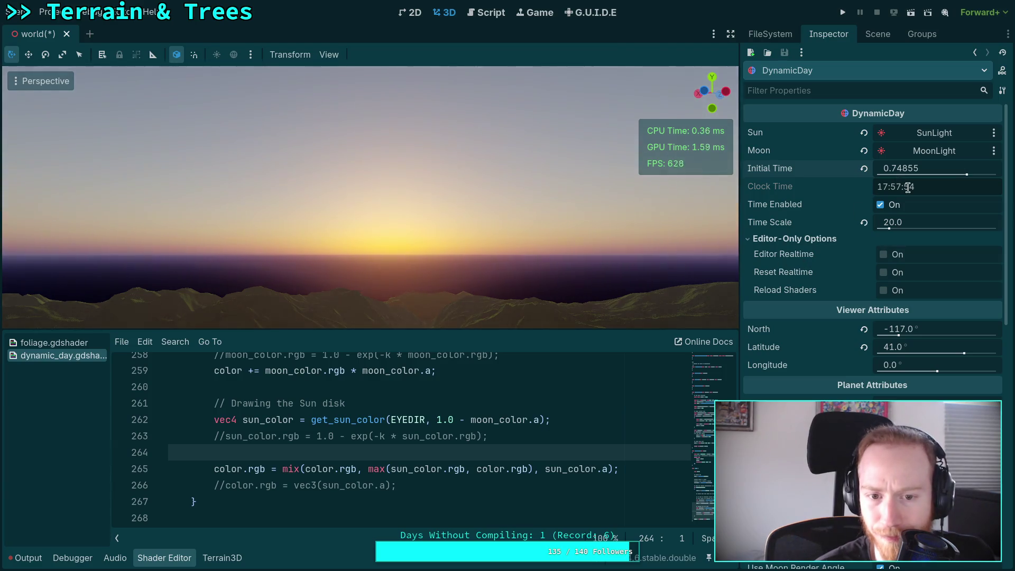
Step: Set Initial Time to 0.7021, then delete the max call and undo the edit
mouse_move(903, 170)
mouse_down()
mouse_move(911, 170)
mouse_move(899, 171)
mouse_up()
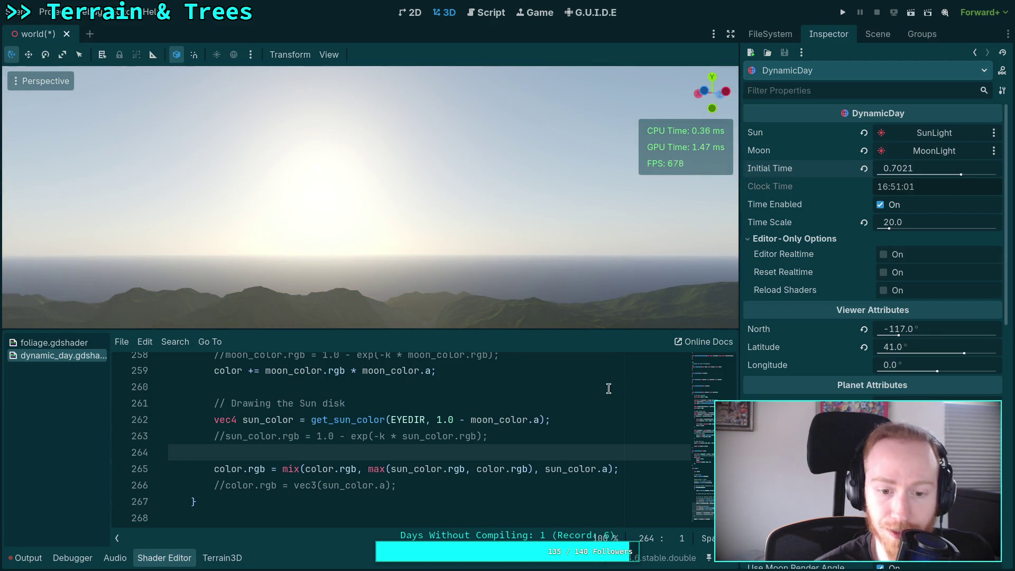
drag(391, 470, 369, 469)
key(Delete)
key(Delete)
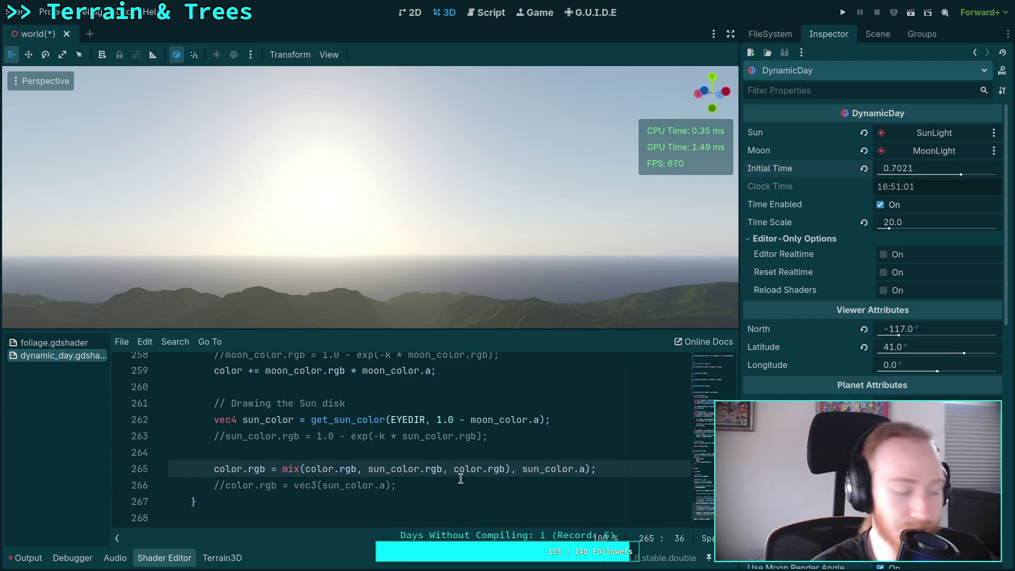
key(ctrl+z)
key(ctrl+z)
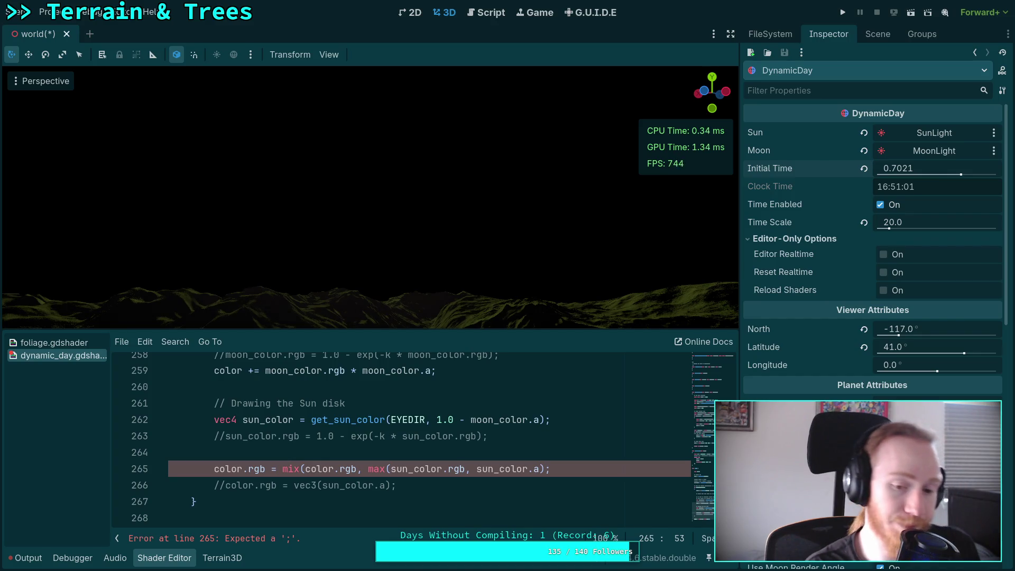